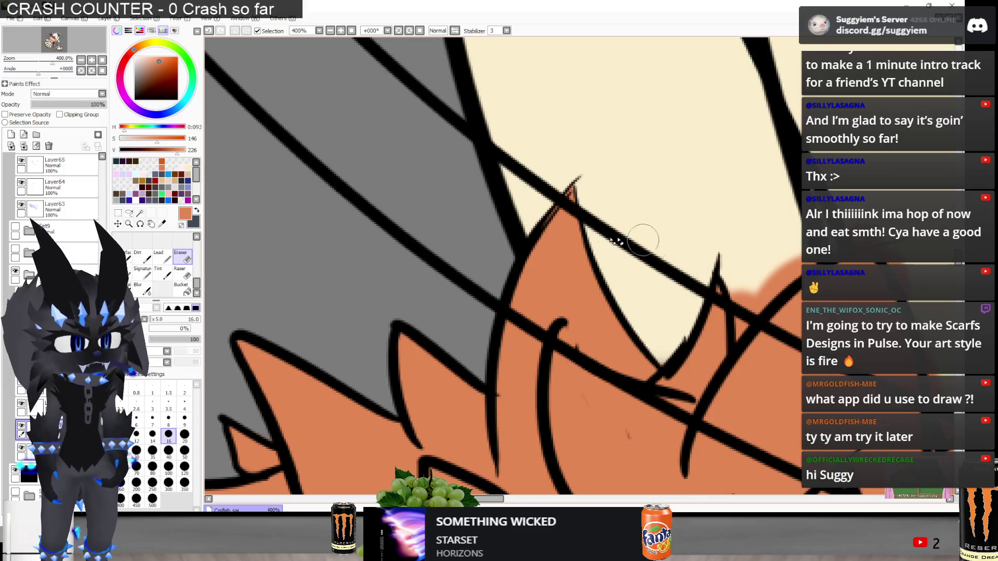
# Extend the fur spike's black outline upward and erase orange spilling above it, undoing one stroke
pyautogui.scroll(2, 587, 280)
pyautogui.moveTo(597, 272)
pyautogui.mouseDown()
pyautogui.moveTo(663, 166)
pyautogui.moveTo(756, 164)
pyautogui.mouseUp()
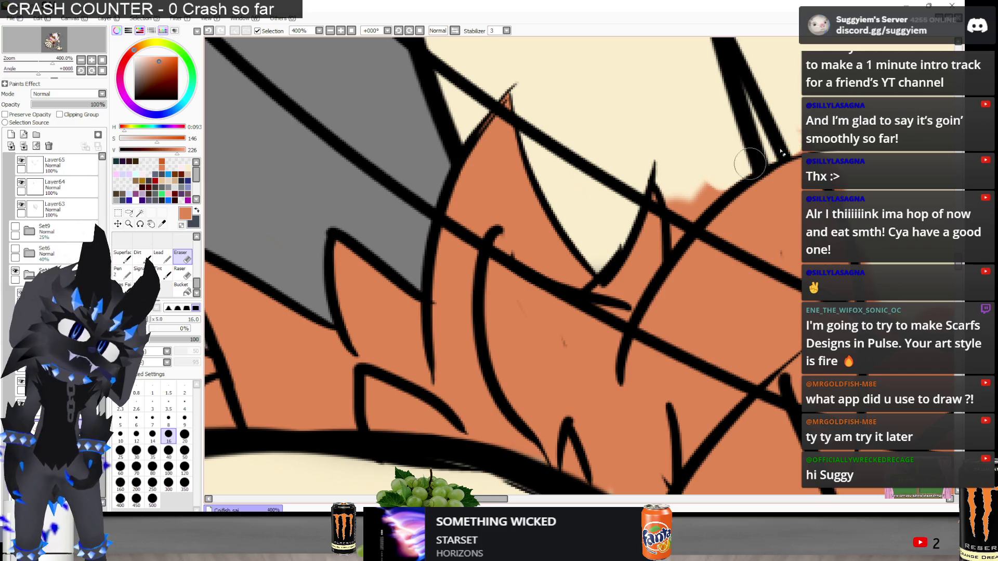
pyautogui.moveTo(712, 169); pyautogui.dragTo(674, 240)
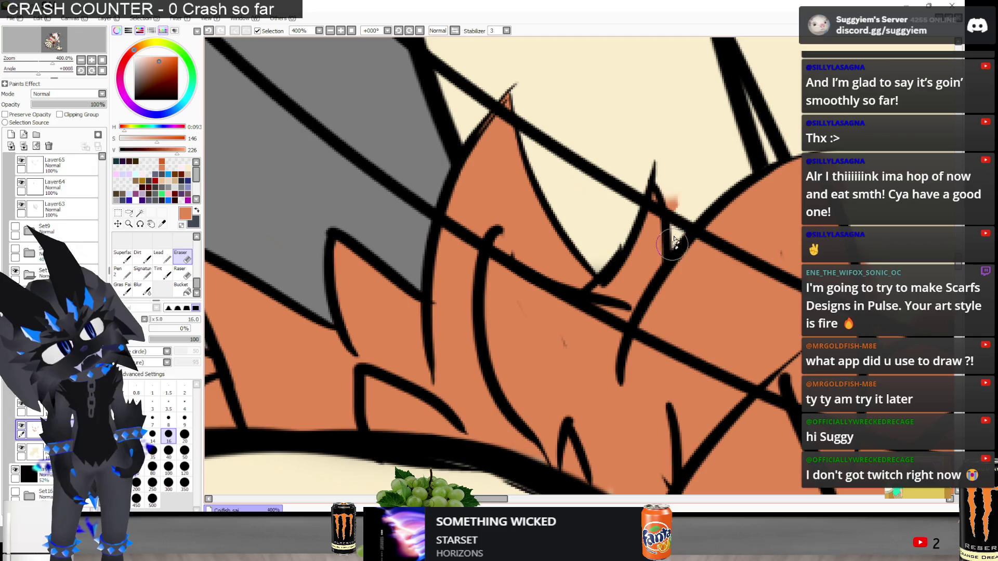
pyautogui.scroll(-3, 675, 176)
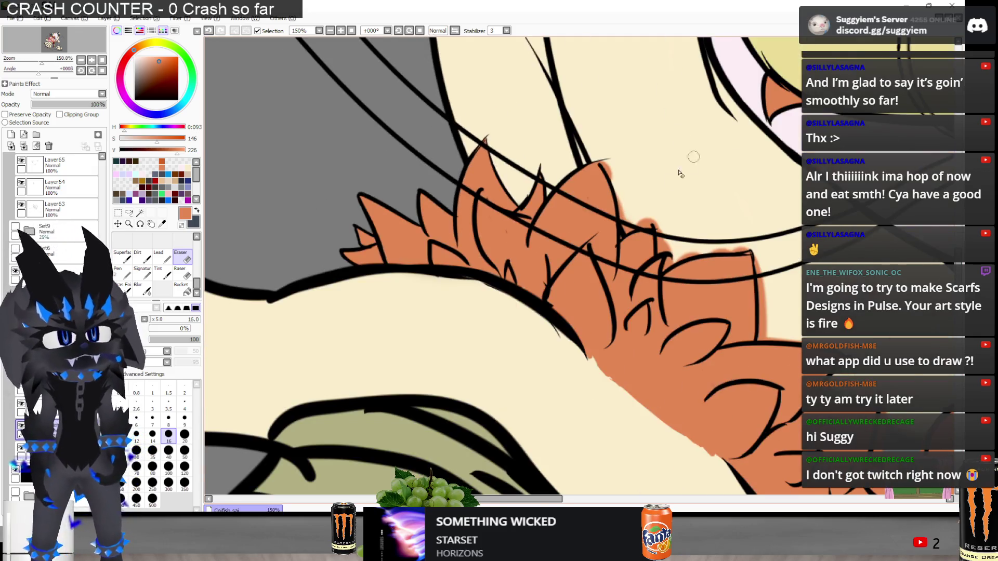
pyautogui.scroll(2, 681, 174)
pyautogui.hotkey('ctrl', 'z')
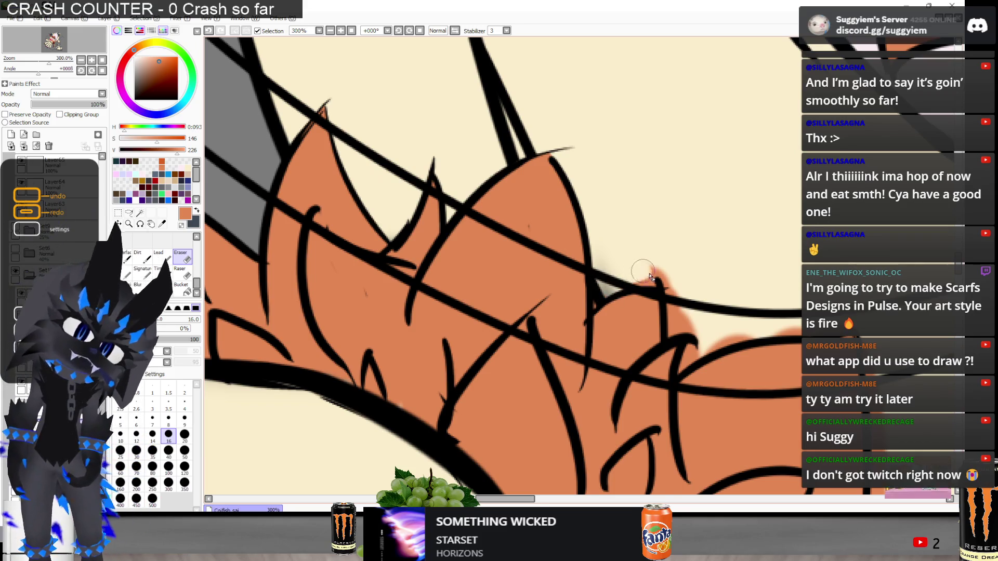
# Erase orange bleed along the line junction and the curved, vertical and diagonal outlines
pyautogui.moveTo(664, 280); pyautogui.dragTo(683, 370)
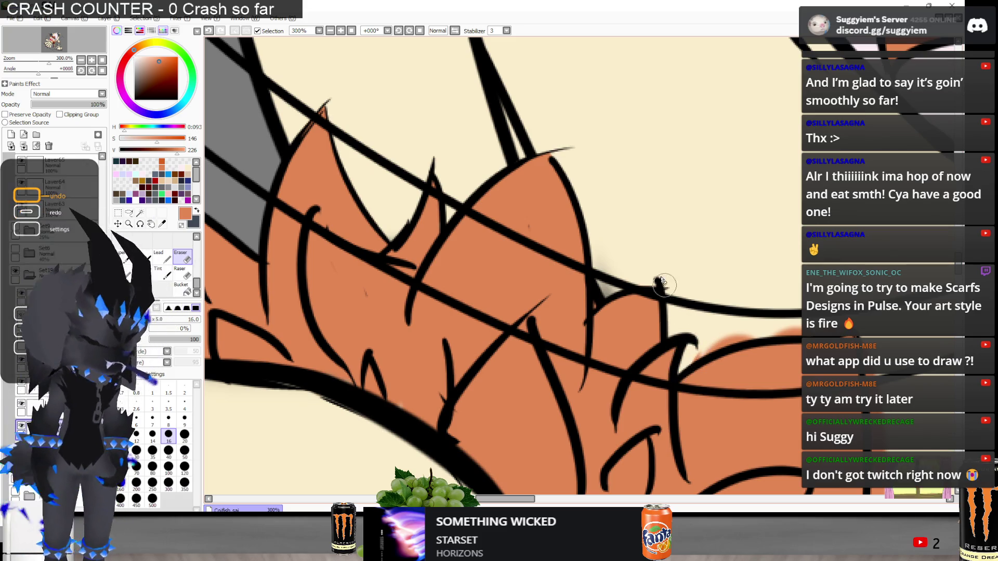
pyautogui.scroll(2, 661, 227)
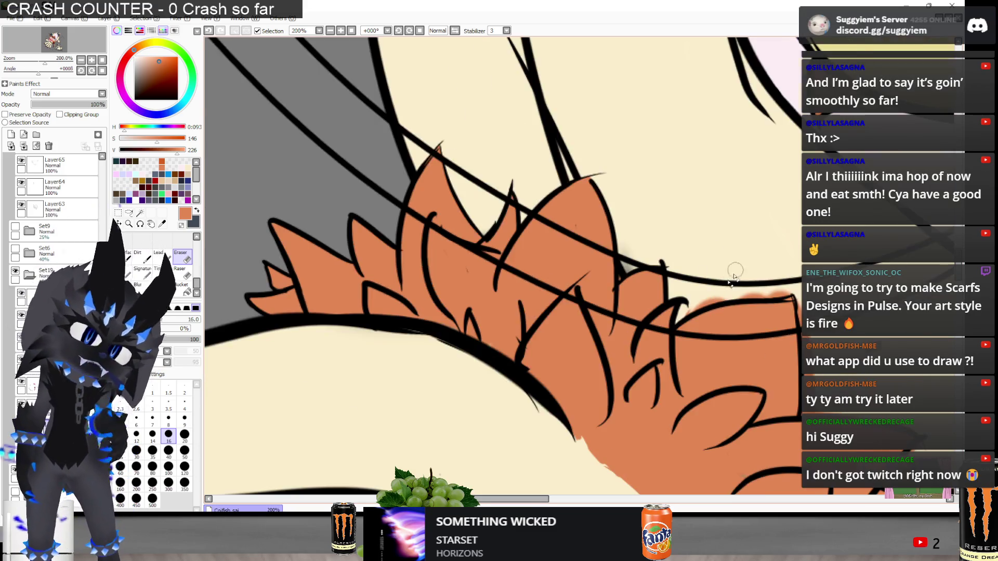
pyautogui.moveTo(698, 315); pyautogui.dragTo(795, 293)
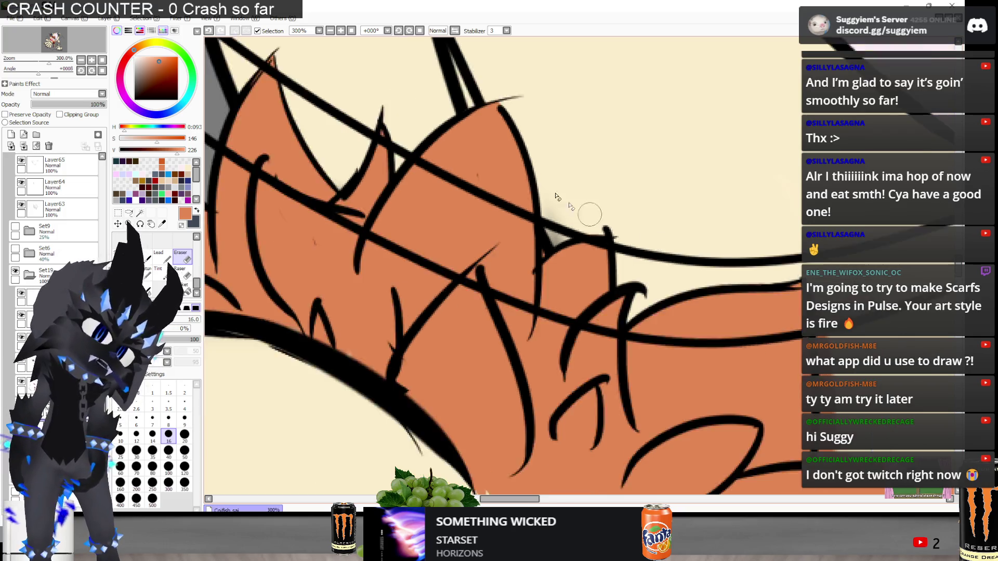
pyautogui.scroll(-2, 696, 244)
pyautogui.moveTo(703, 267); pyautogui.dragTo(695, 219)
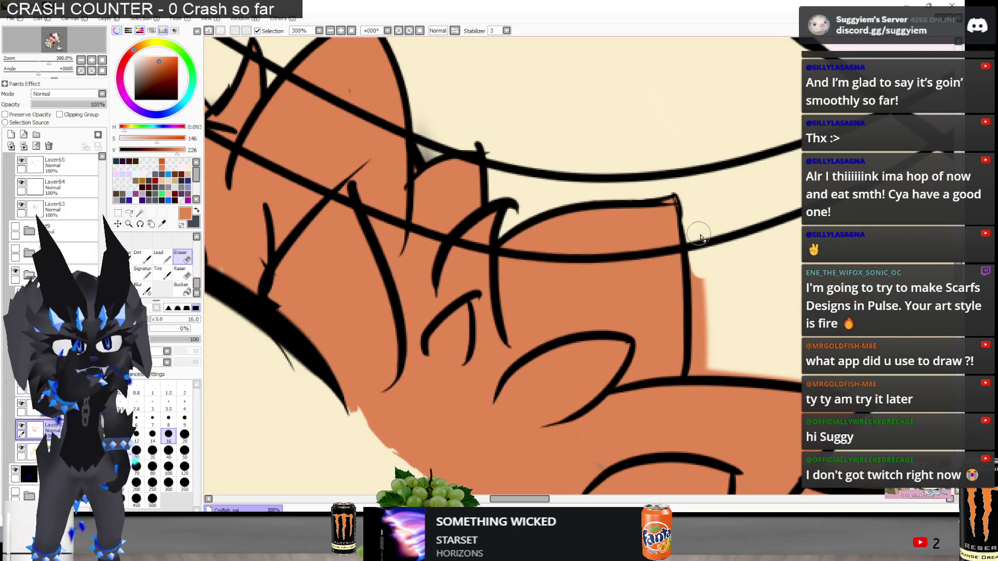
pyautogui.moveTo(709, 266)
pyautogui.mouseDown()
pyautogui.moveTo(695, 374)
pyautogui.moveTo(784, 377)
pyautogui.mouseUp()
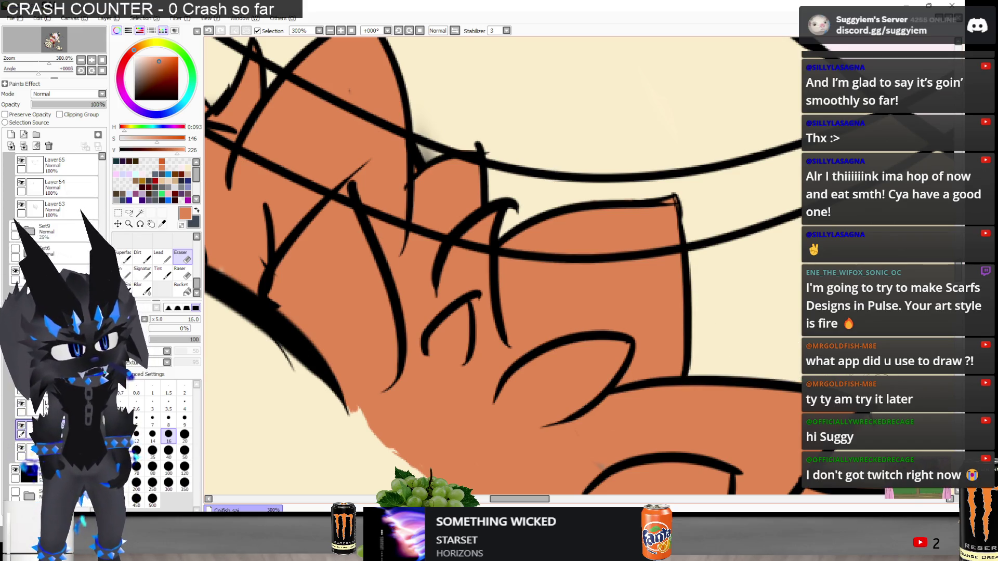
pyautogui.scroll(-2, 491, 193)
pyautogui.scroll(4, 491, 194)
pyautogui.moveTo(644, 322)
pyautogui.mouseDown()
pyautogui.moveTo(635, 285)
pyautogui.moveTo(616, 316)
pyautogui.moveTo(579, 339)
pyautogui.moveTo(672, 350)
pyautogui.moveTo(777, 341)
pyautogui.mouseUp()
# With the Eraser, remove the orange strip running beside the fur outline
pyautogui.press('n')
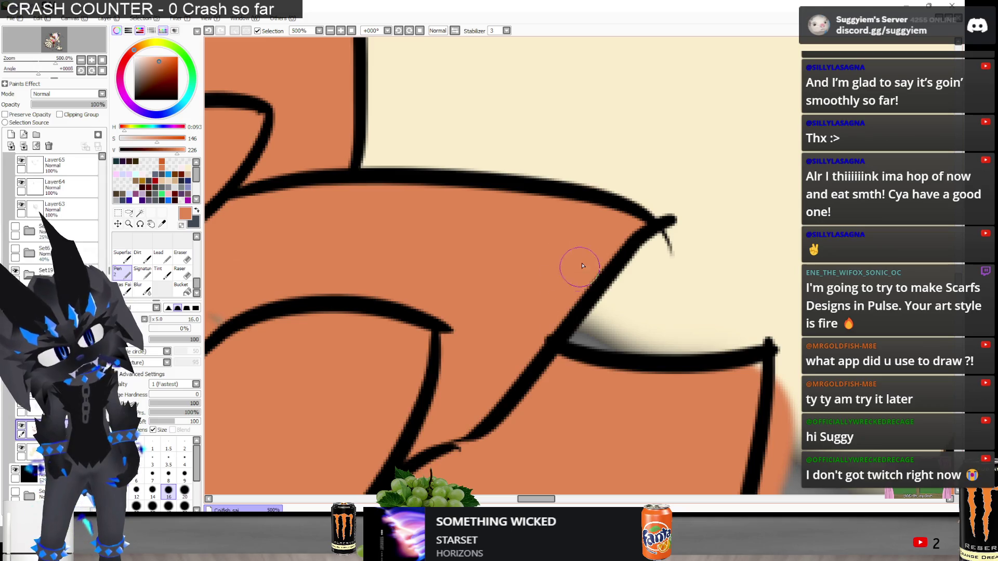
pyautogui.scroll(-2, 424, 143)
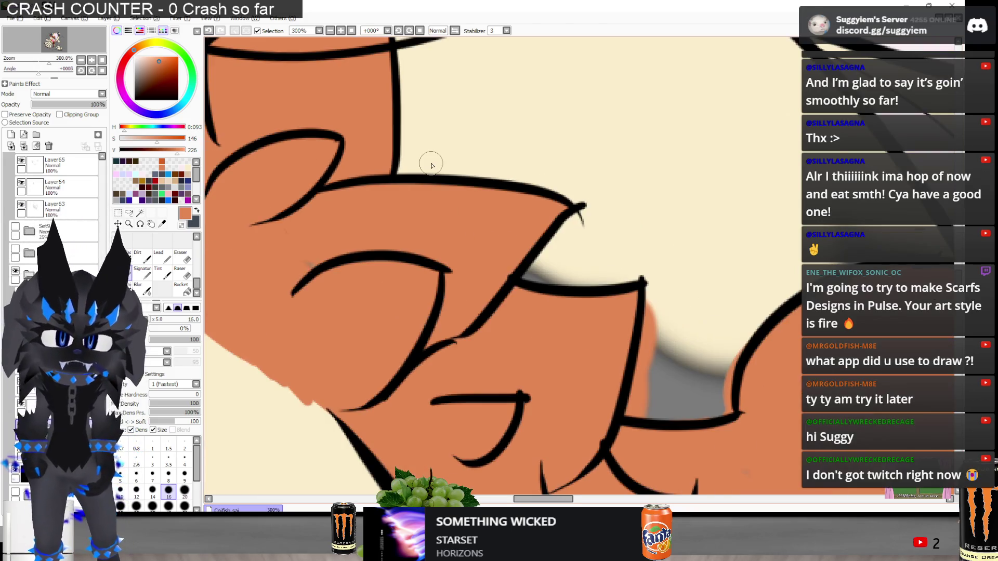
pyautogui.press('e')
pyautogui.press('n')
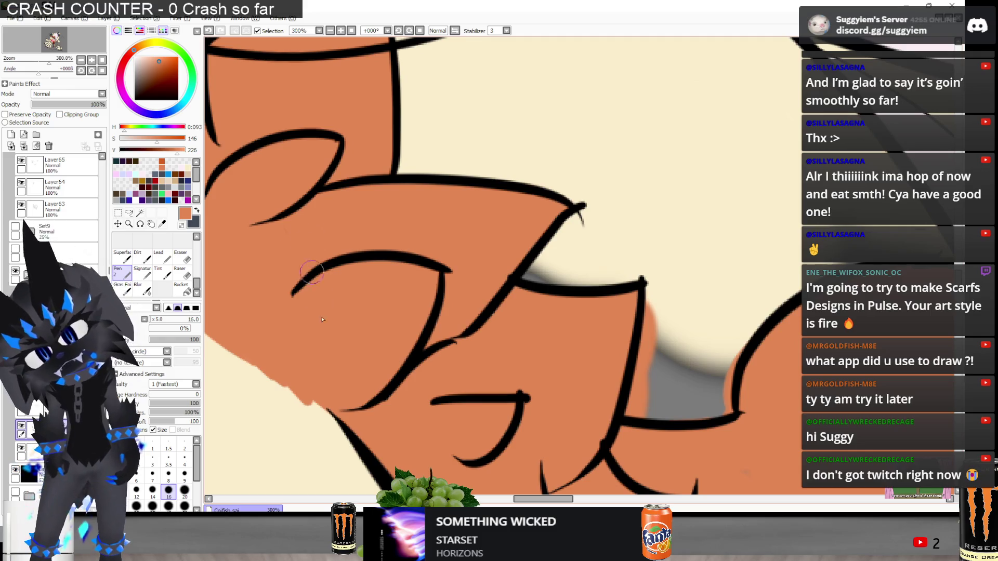
pyautogui.press('e')
pyautogui.scroll(3, 624, 83)
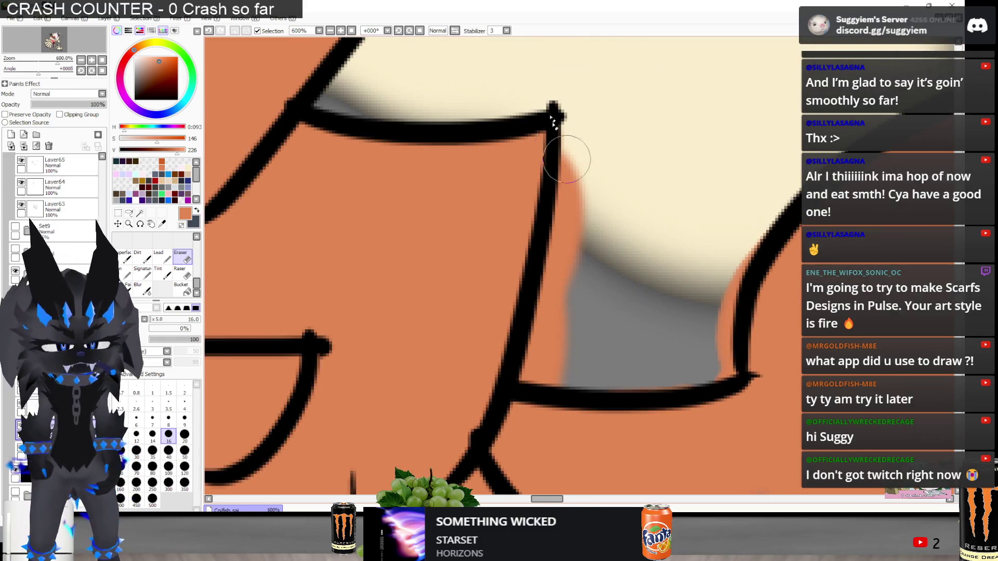
pyautogui.moveTo(597, 139)
pyautogui.mouseDown()
pyautogui.moveTo(566, 225)
pyautogui.moveTo(568, 289)
pyautogui.moveTo(545, 379)
pyautogui.moveTo(575, 368)
pyautogui.moveTo(649, 383)
pyautogui.moveTo(704, 363)
pyautogui.moveTo(724, 285)
pyautogui.mouseUp()
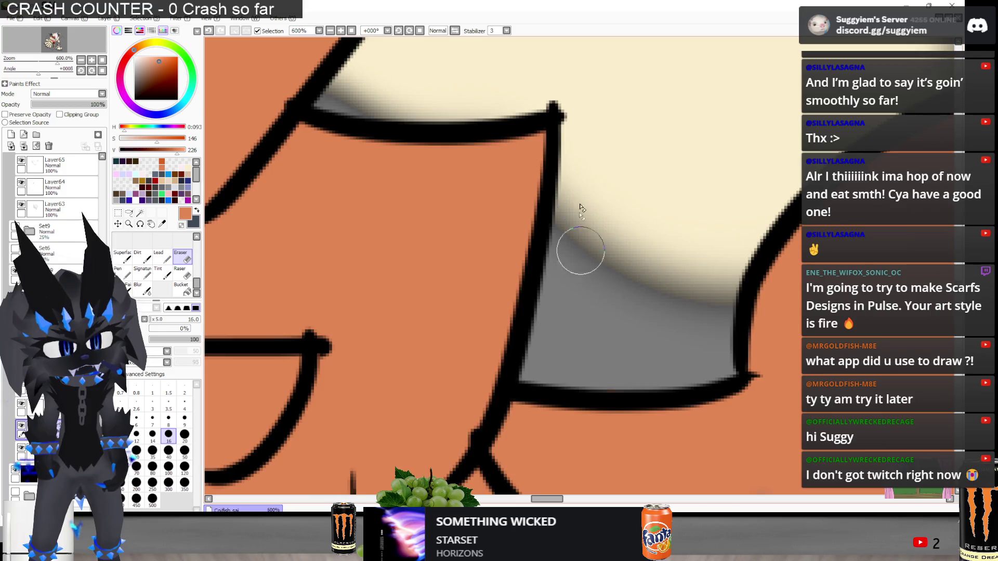
pyautogui.scroll(-5, 608, 122)
pyautogui.scroll(-1, 514, 248)
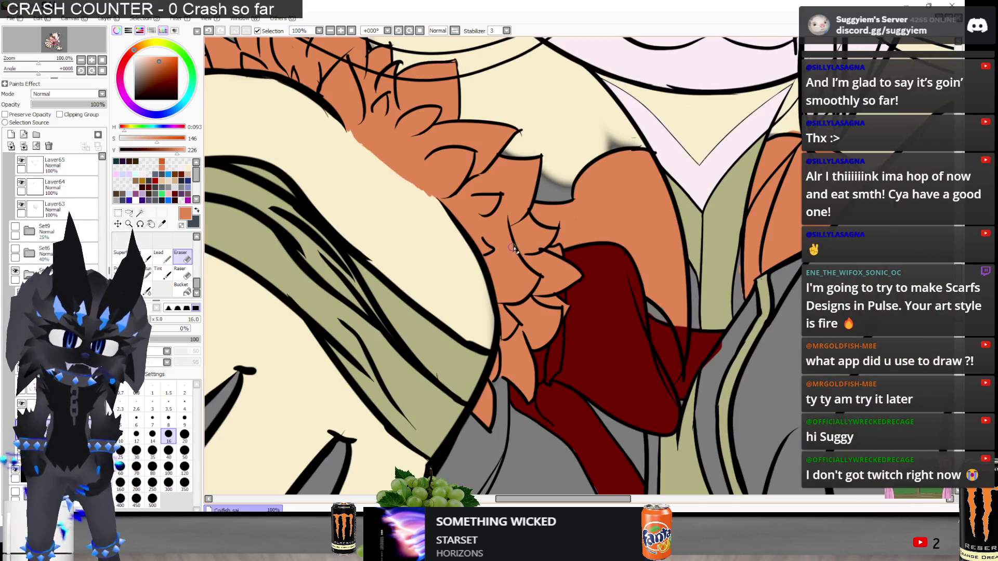
# Trim the red scarf with the Eraser to expose and reshape the orange fur tip
pyautogui.scroll(-1, 522, 250)
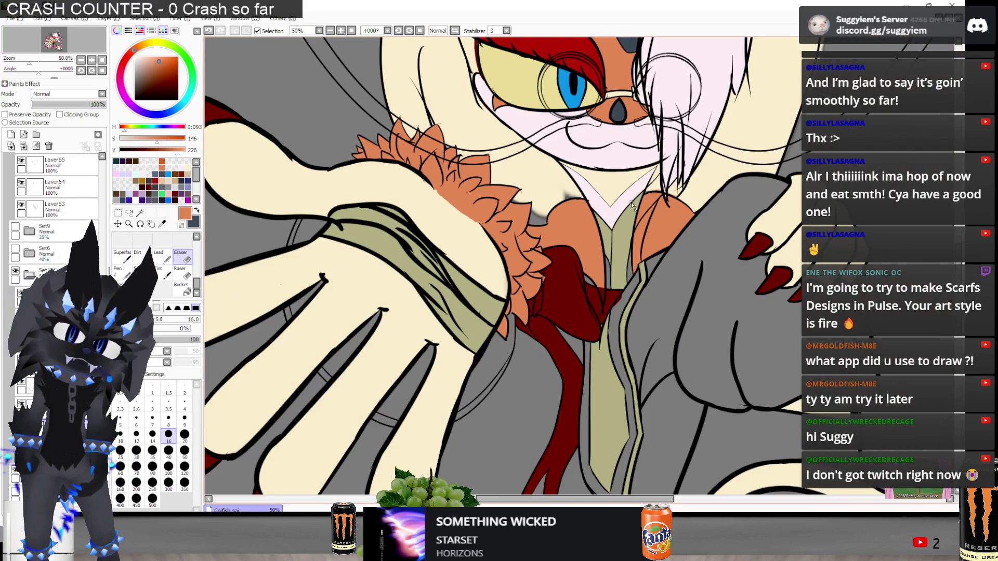
pyautogui.scroll(3, 613, 223)
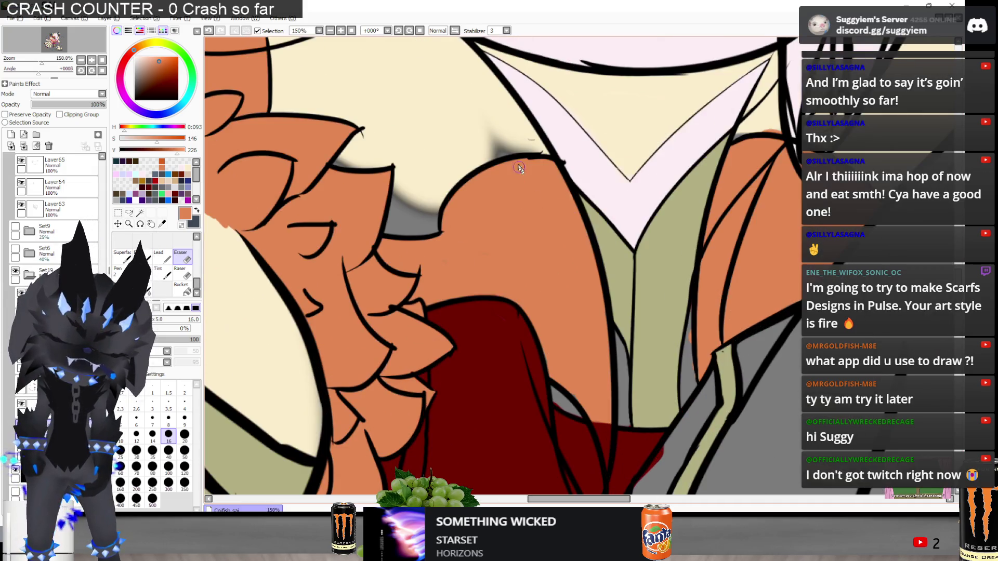
pyautogui.press('n')
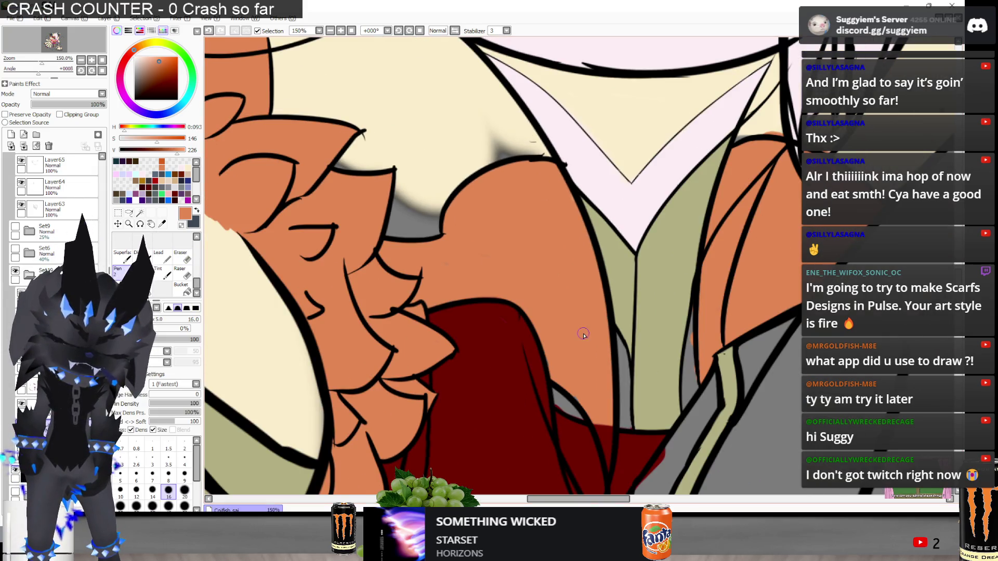
pyautogui.scroll(2, 552, 389)
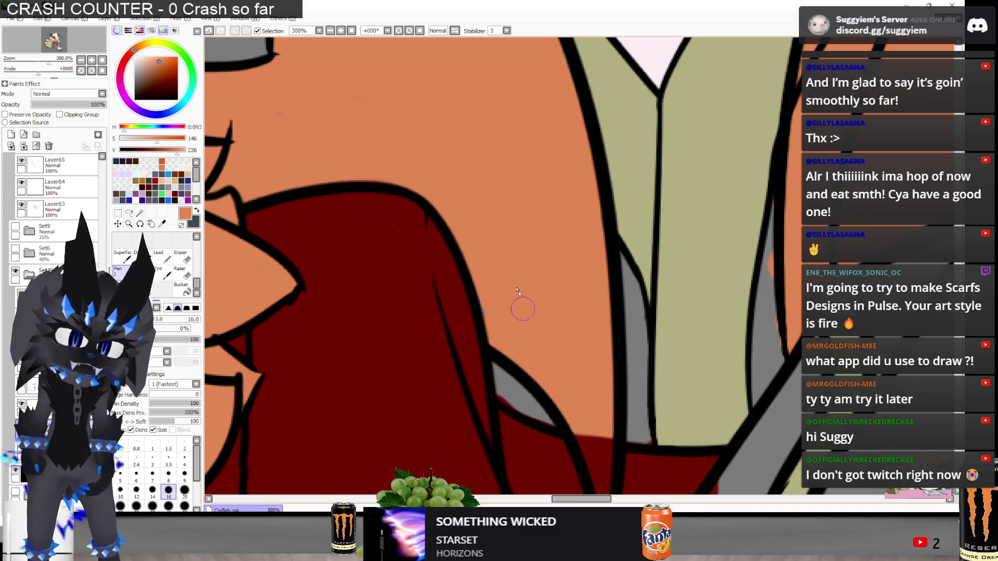
pyautogui.scroll(-1, 519, 294)
pyautogui.press('e')
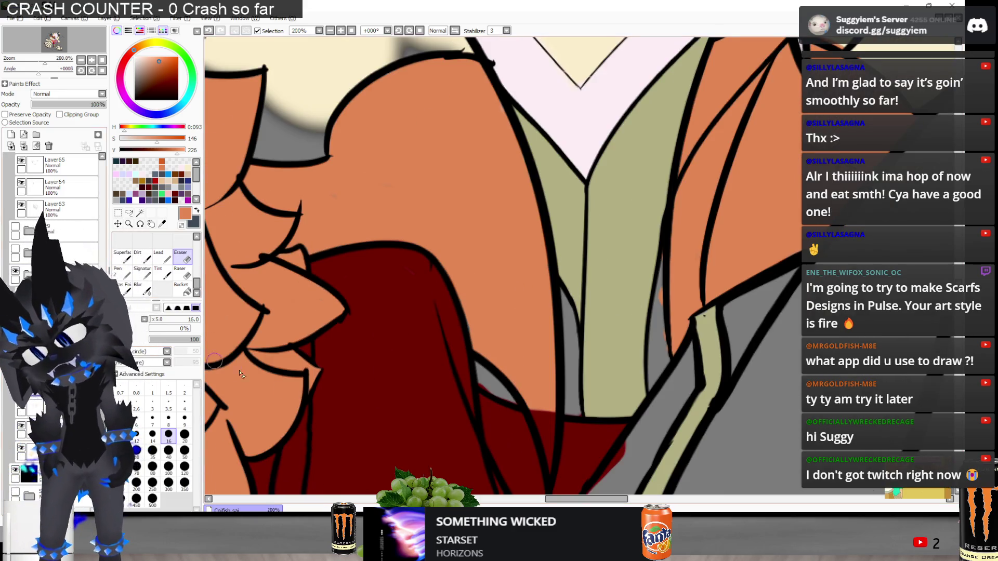
pyautogui.scroll(3, 507, 444)
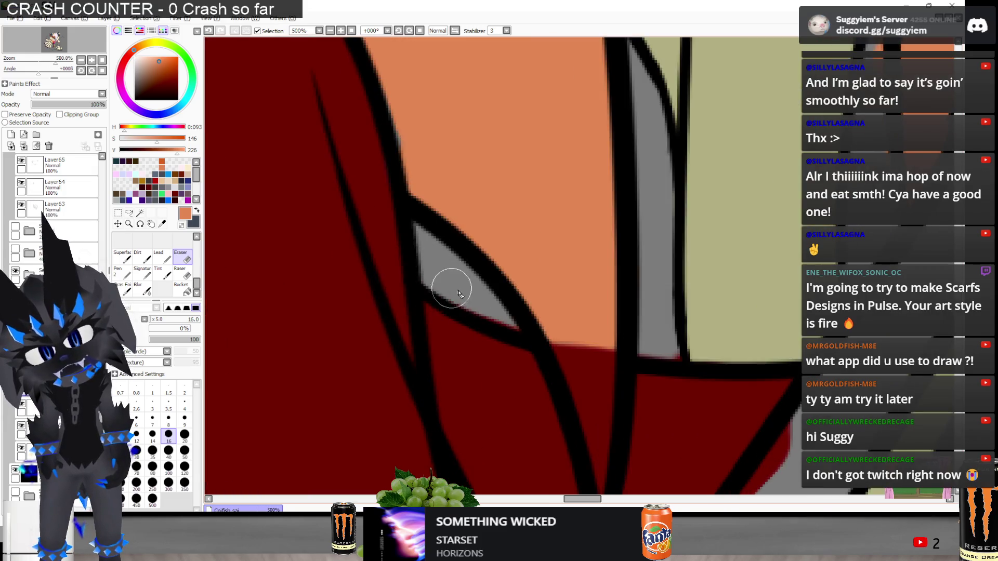
pyautogui.moveTo(584, 334)
pyautogui.mouseDown()
pyautogui.moveTo(584, 379)
pyautogui.moveTo(598, 410)
pyautogui.mouseUp()
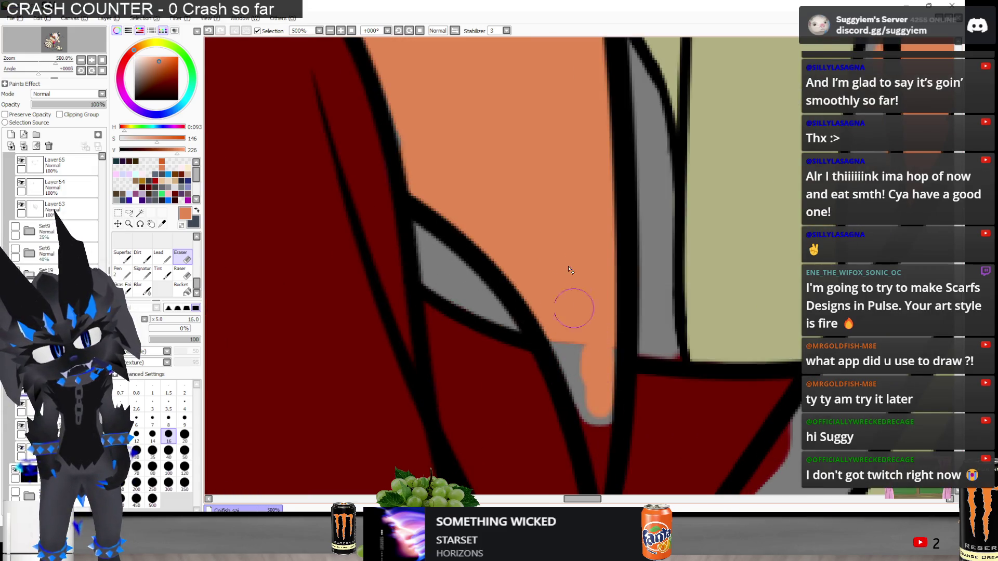
pyautogui.scroll(-1, 570, 270)
pyautogui.moveTo(559, 364); pyautogui.dragTo(565, 300)
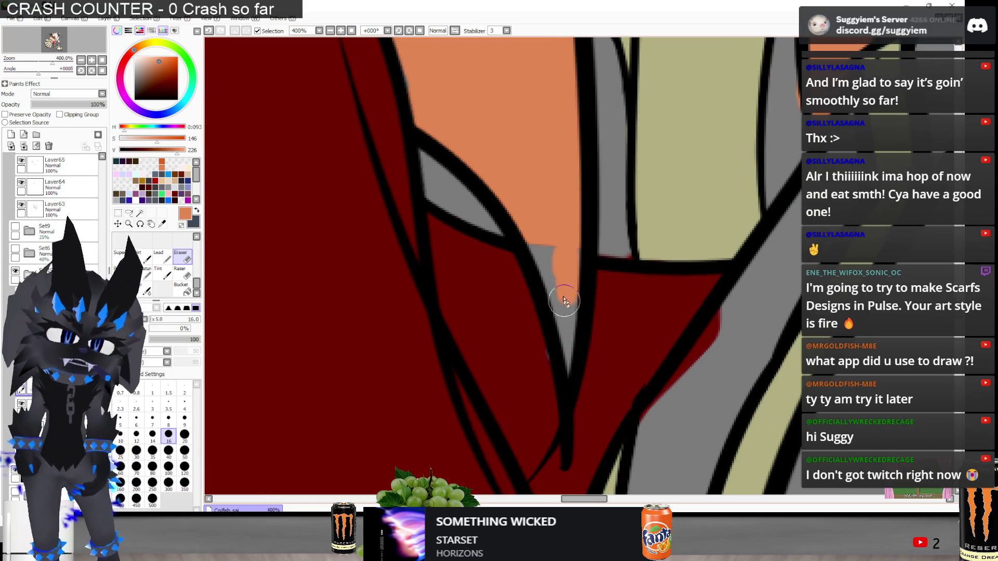
pyautogui.hotkey('ctrl', 'z')
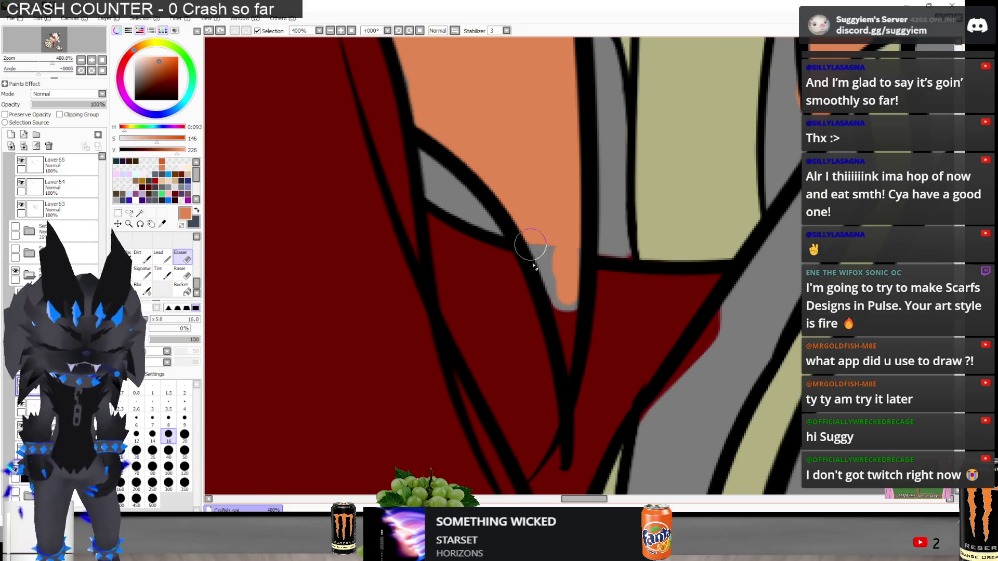
pyautogui.hotkey('ctrl', 'y')
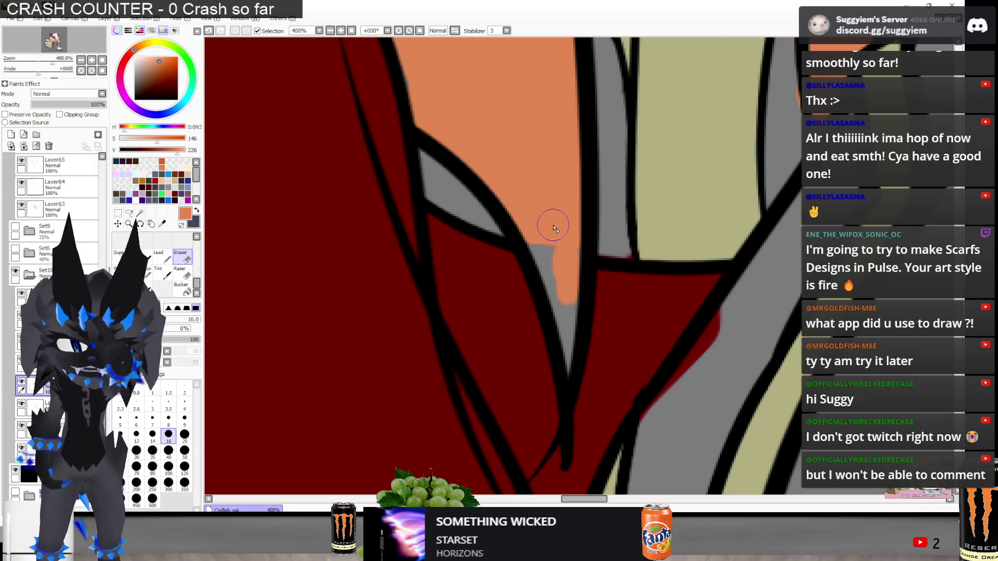
# Erase the red patch and pink fringe by the outline, then extend orange fill down the wedge
pyautogui.moveTo(691, 345)
pyautogui.mouseDown()
pyautogui.moveTo(680, 395)
pyautogui.moveTo(640, 462)
pyautogui.moveTo(644, 449)
pyautogui.mouseUp()
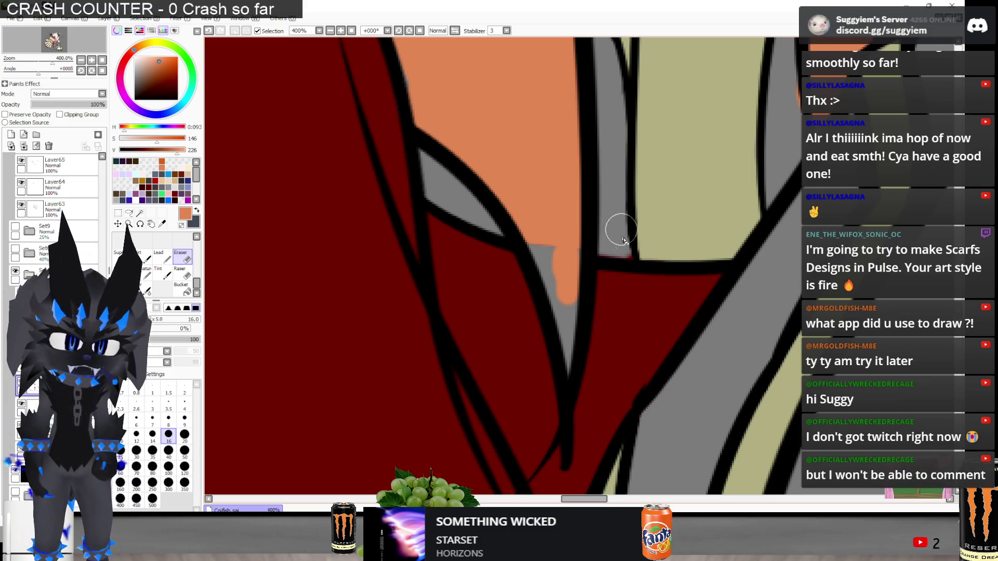
pyautogui.moveTo(634, 253); pyautogui.dragTo(616, 258)
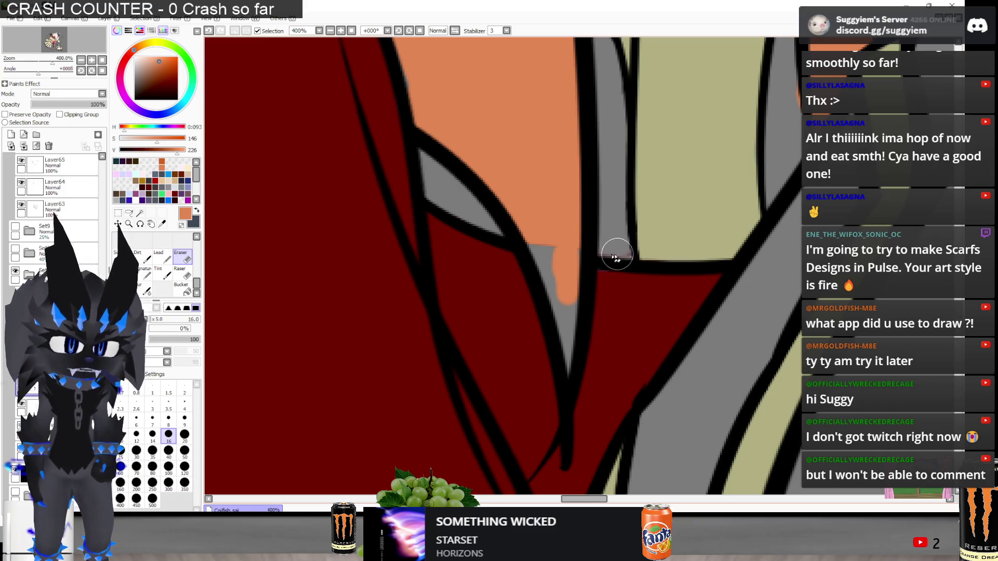
pyautogui.moveTo(649, 204)
pyautogui.mouseDown()
pyautogui.moveTo(646, 252)
pyautogui.moveTo(617, 251)
pyautogui.moveTo(604, 272)
pyautogui.mouseUp()
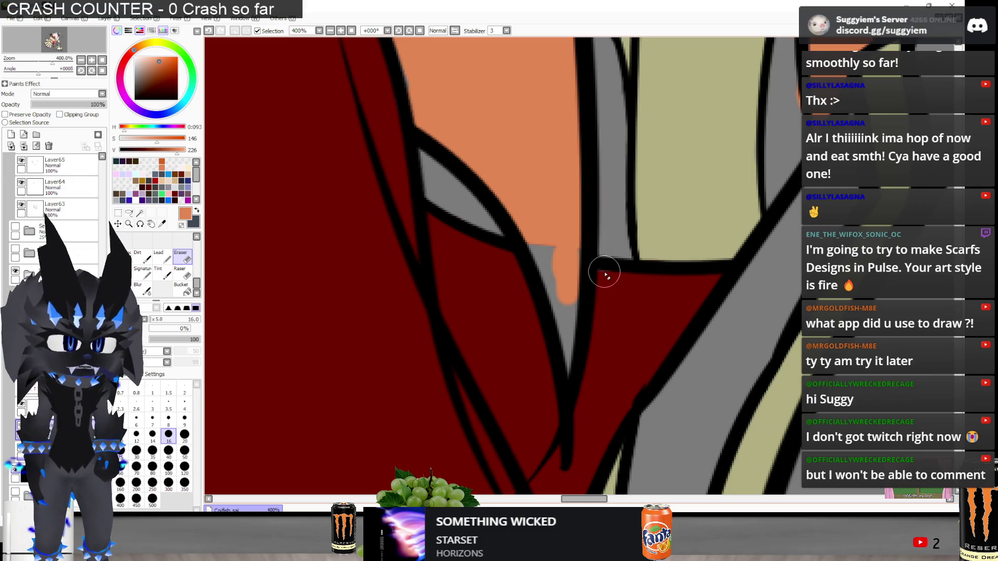
pyautogui.press('n')
pyautogui.moveTo(536, 203); pyautogui.dragTo(567, 359)
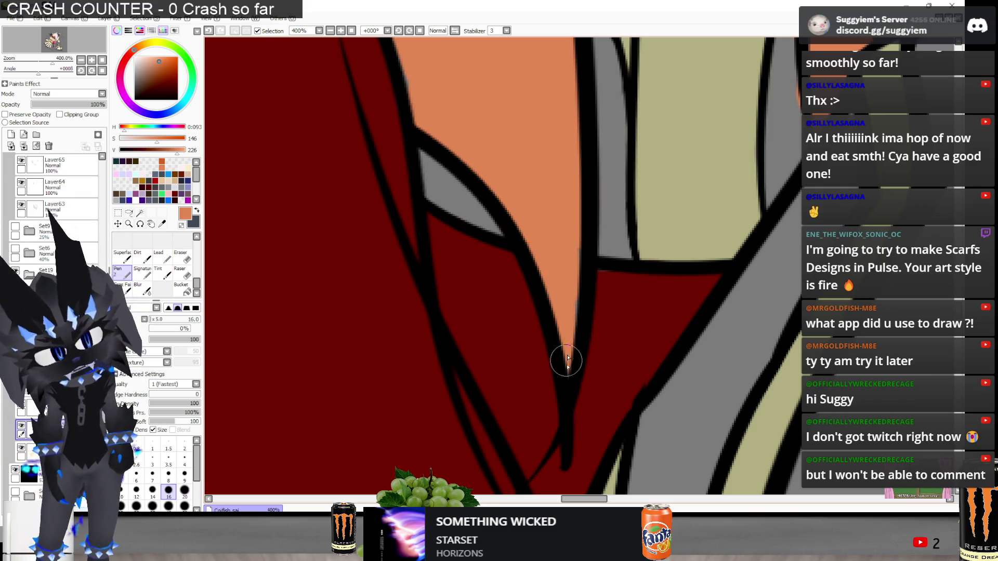
pyautogui.keyDown('alt'); pyautogui.click(494, 300); pyautogui.keyUp('alt')
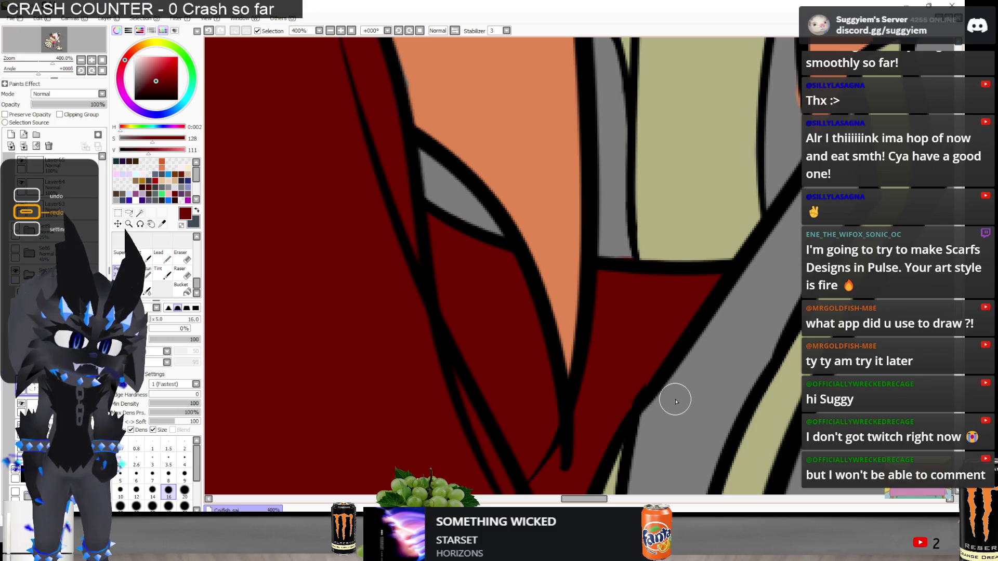
pyautogui.press('e')
# Zoom out to 16.66% to see the whole cat illustration
pyautogui.scroll(-4, 528, 283)
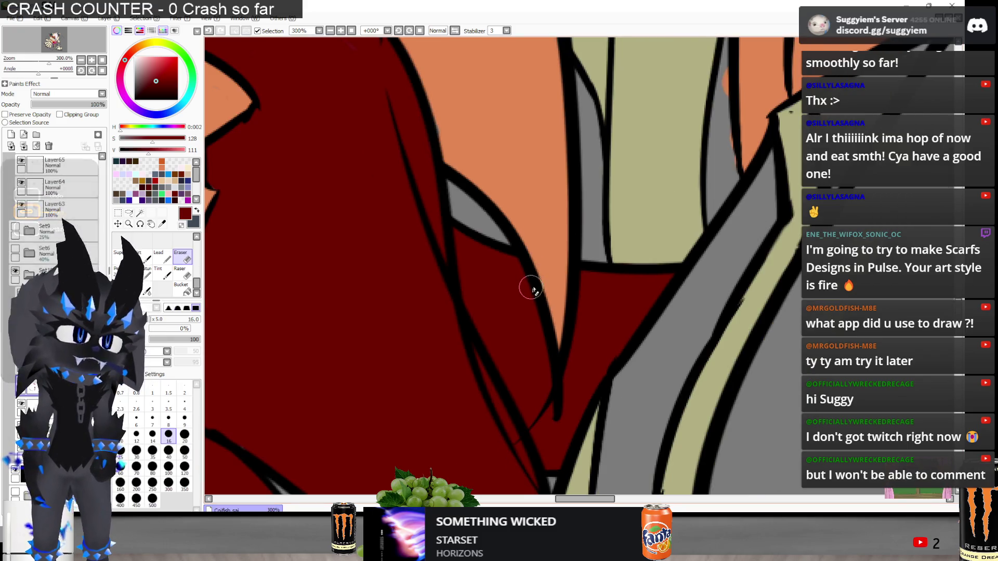
pyautogui.scroll(-2, 505, 258)
pyautogui.scroll(1, 514, 217)
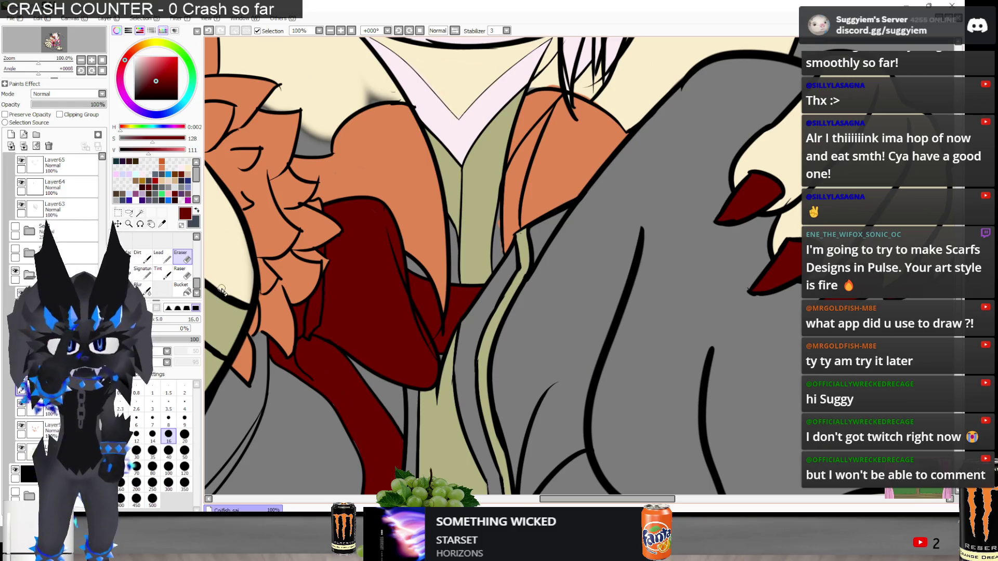
pyautogui.scroll(1, 491, 218)
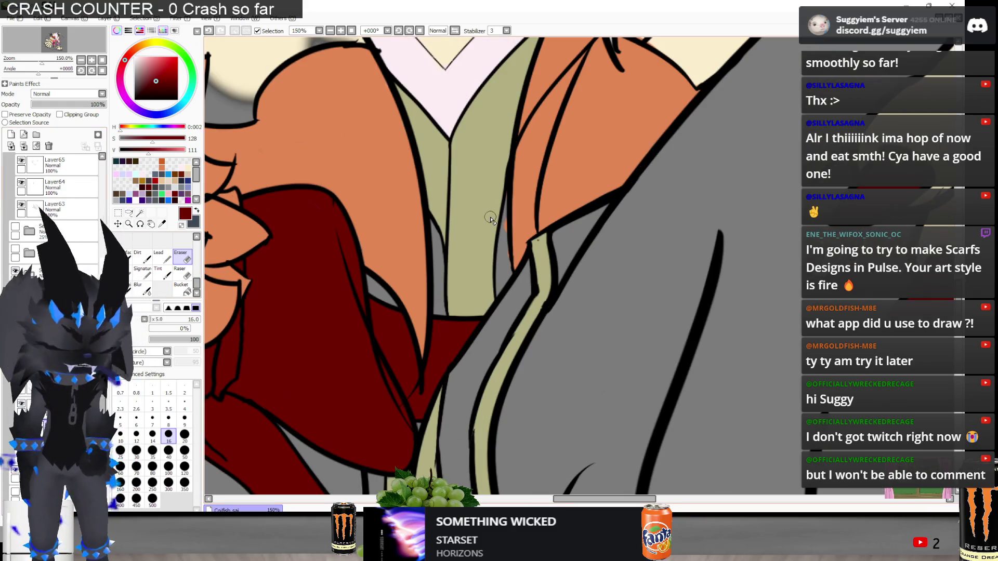
pyautogui.scroll(1, 589, 208)
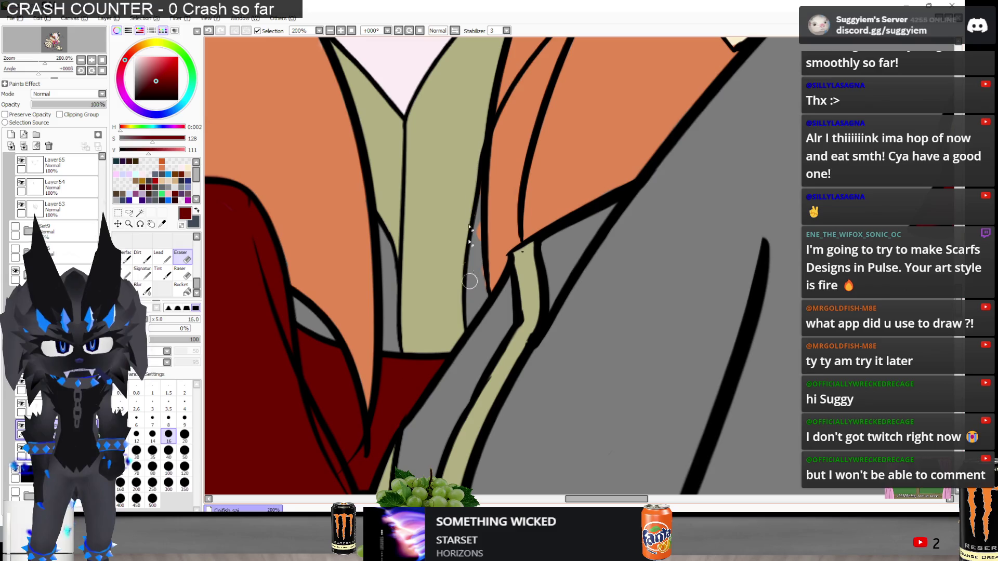
pyautogui.scroll(-7, 478, 275)
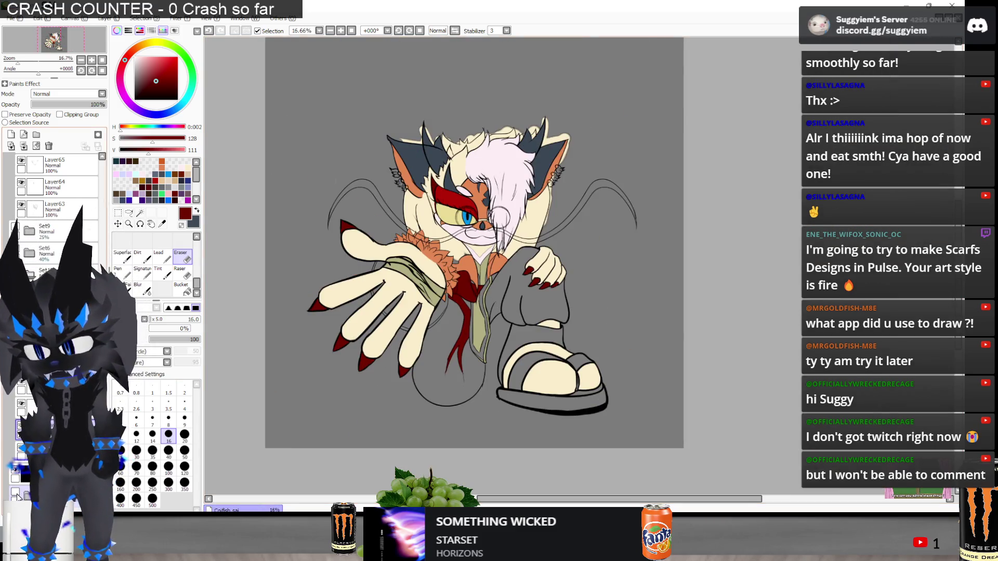
pyautogui.click(15, 492)
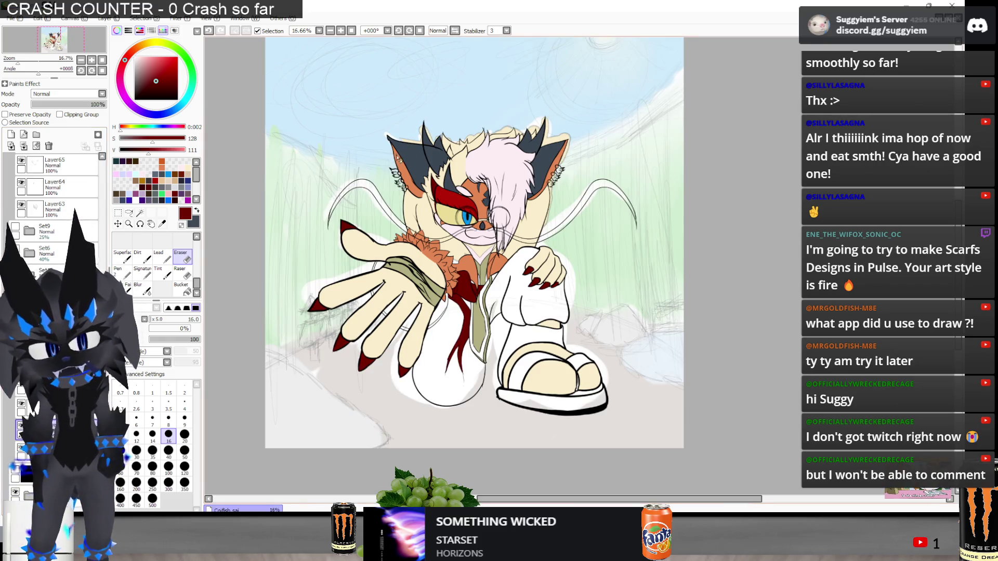
pyautogui.scroll(2, 474, 235)
pyautogui.scroll(-2, 474, 235)
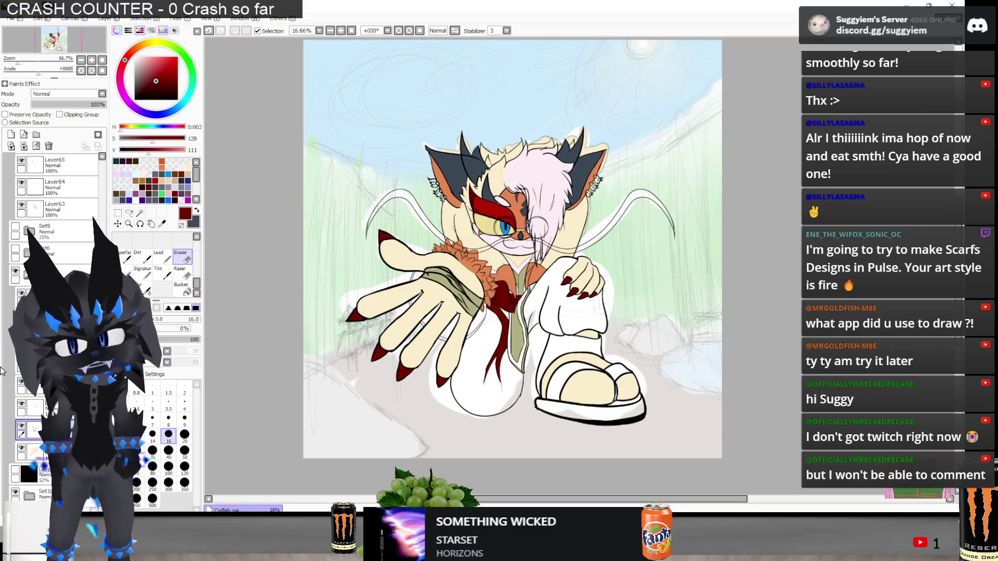
pyautogui.click(16, 471)
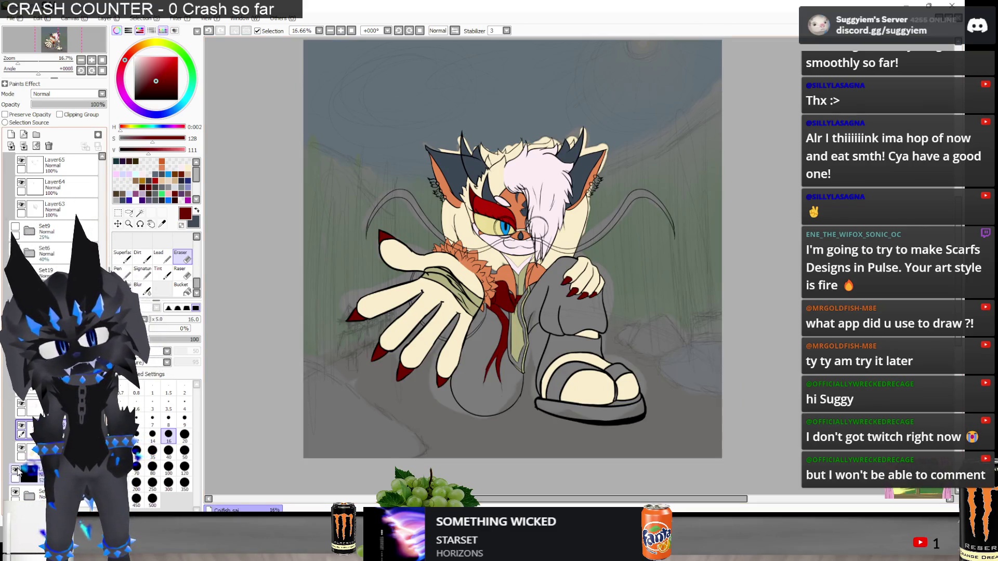
pyautogui.click(17, 470)
pyautogui.click(17, 471)
pyautogui.click(17, 470)
pyautogui.click(17, 470)
pyautogui.click(17, 470)
pyautogui.click(17, 470)
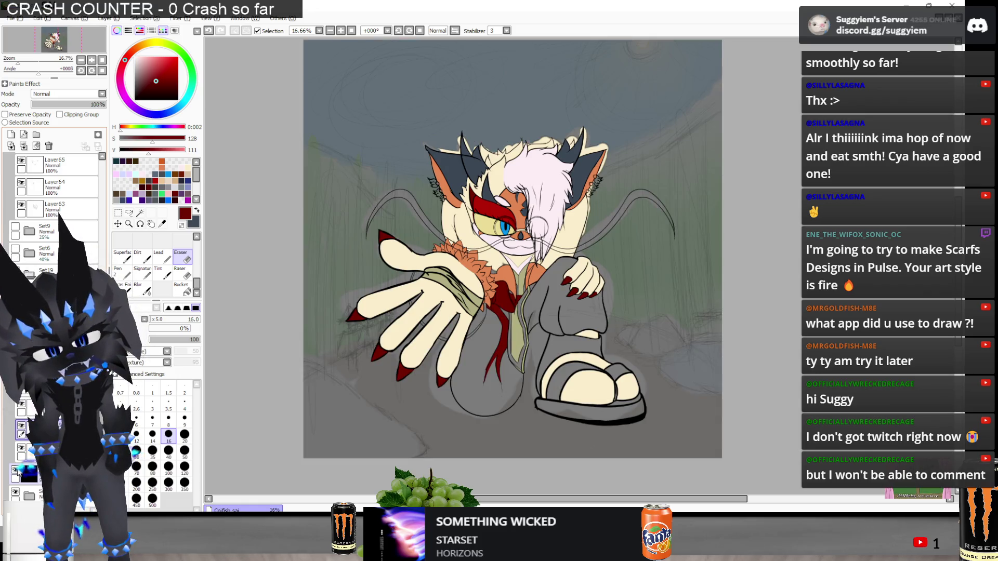
pyautogui.click(17, 470)
pyautogui.click(17, 471)
pyautogui.click(17, 470)
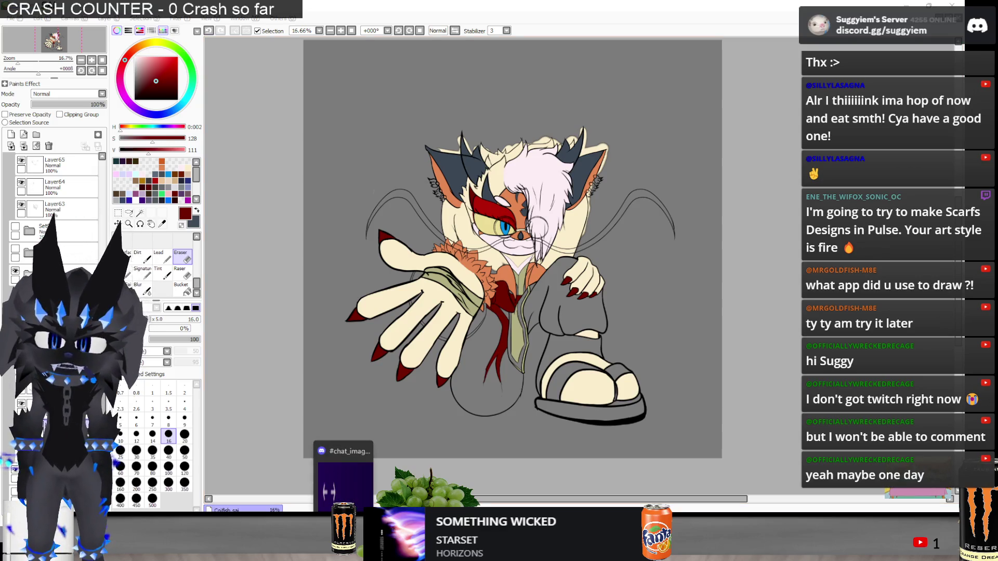
pyautogui.moveTo(845, 332)
pyautogui.mouseDown()
pyautogui.moveTo(453, 72)
pyautogui.moveTo(261, 42)
pyautogui.mouseUp()
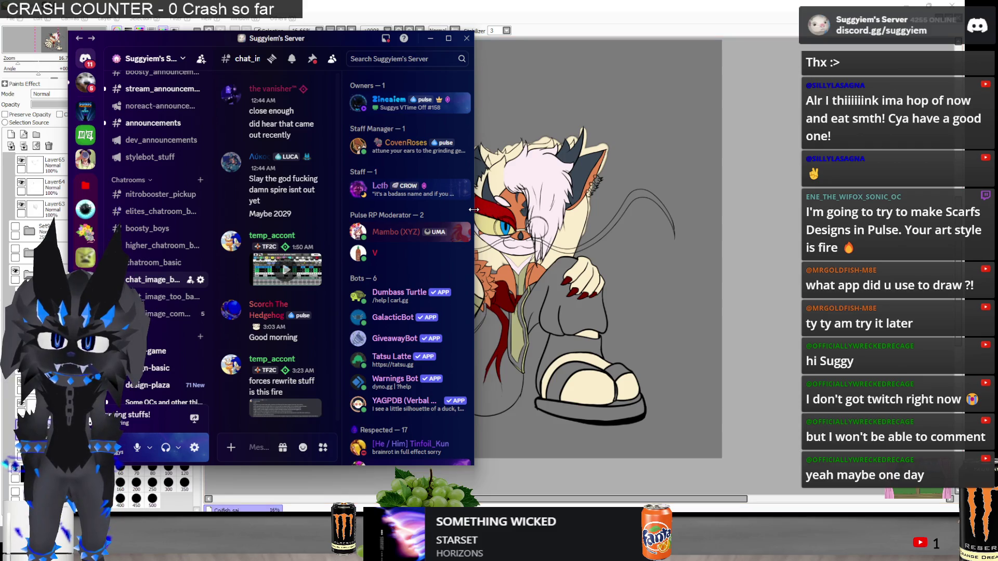
pyautogui.moveTo(474, 210); pyautogui.dragTo(862, 209)
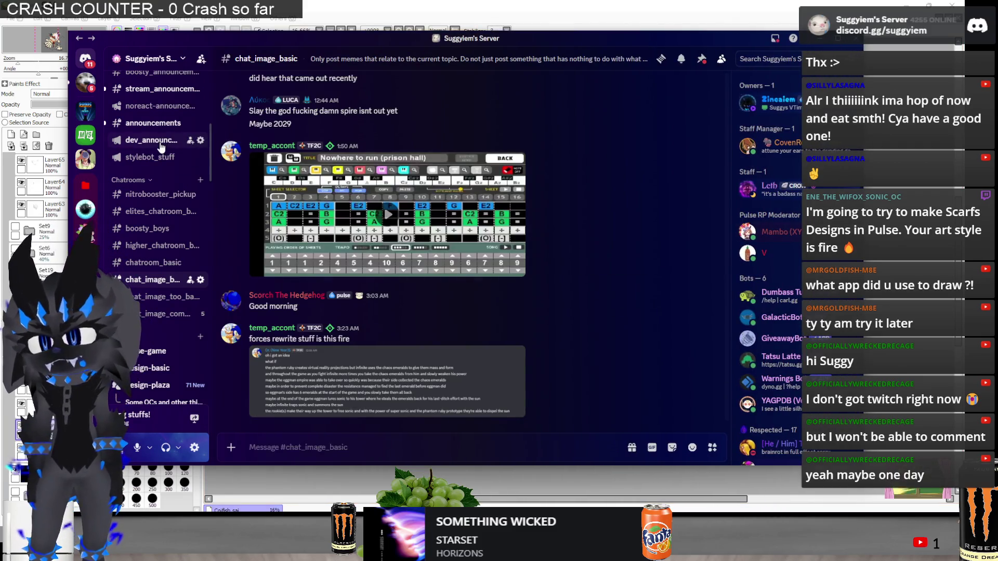
pyautogui.click(161, 147)
pyautogui.scroll(10, 358, 136)
pyautogui.scroll(10, 357, 136)
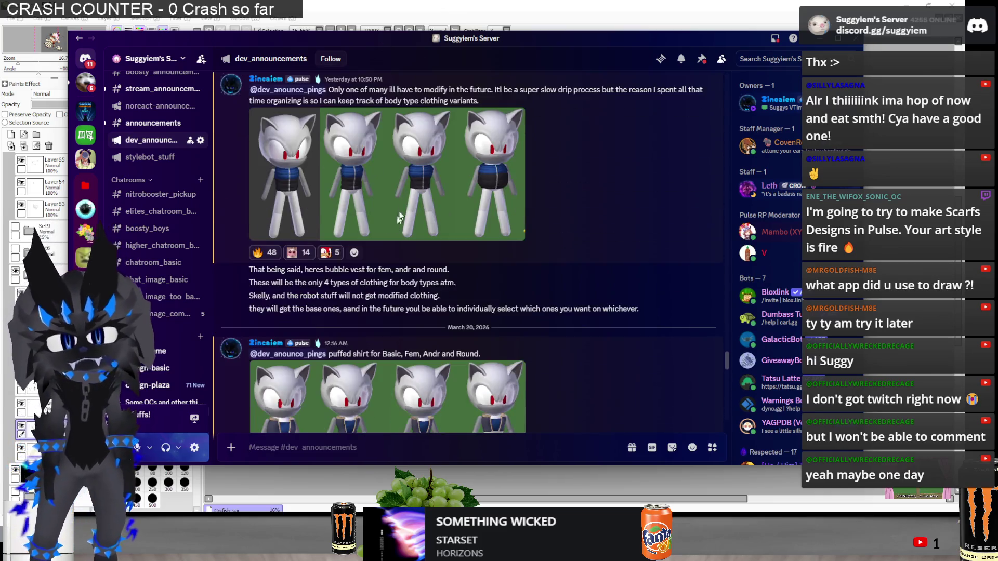
pyautogui.click(393, 226)
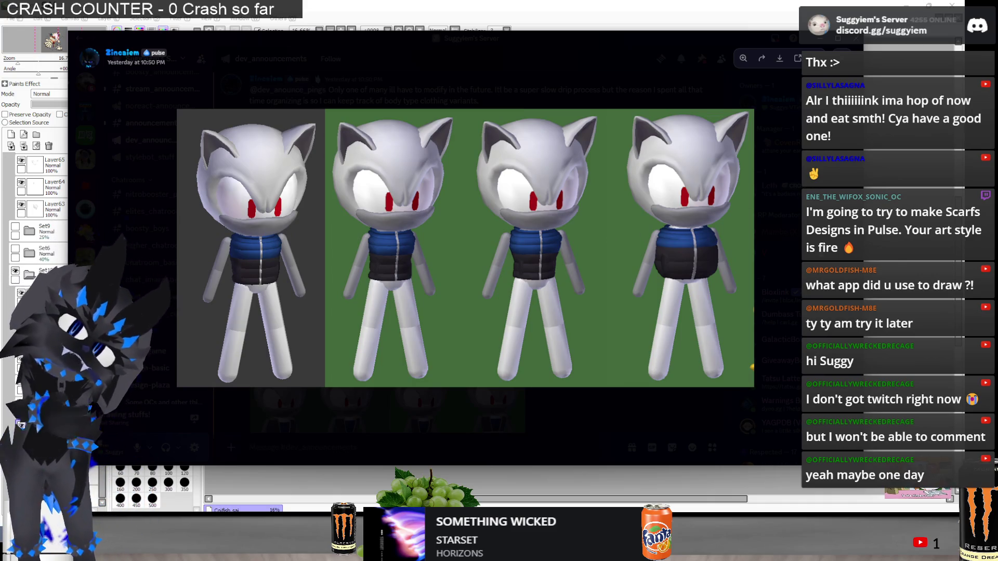
pyautogui.press('Escape')
pyautogui.scroll(-5, 403, 321)
pyautogui.click(403, 321)
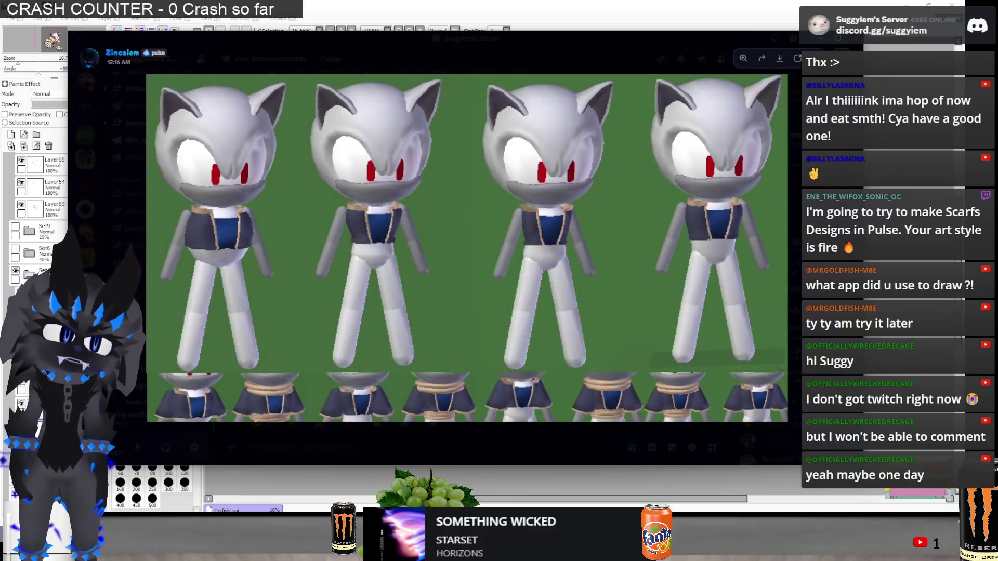
pyautogui.press('Escape')
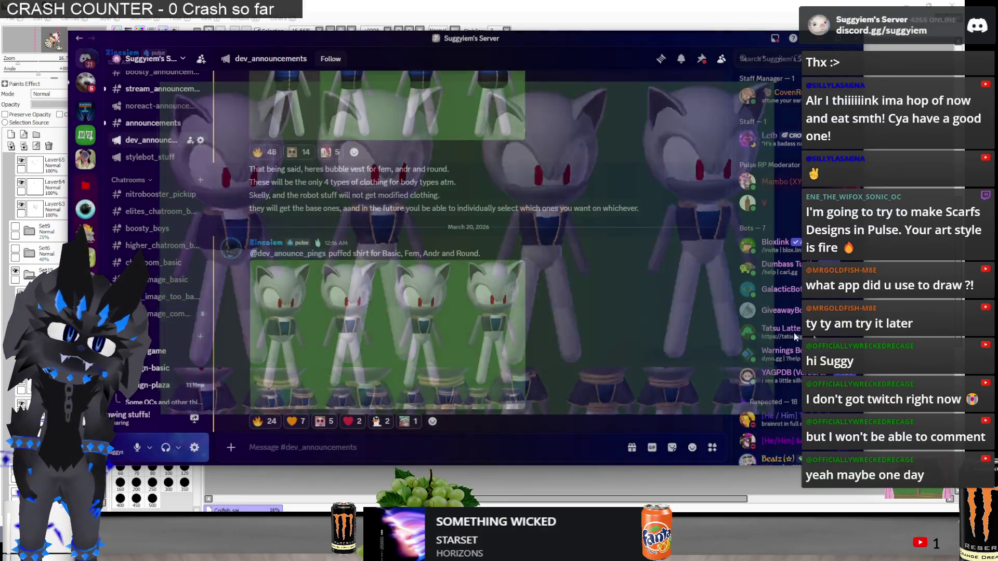
pyautogui.scroll(-5, 449, 322)
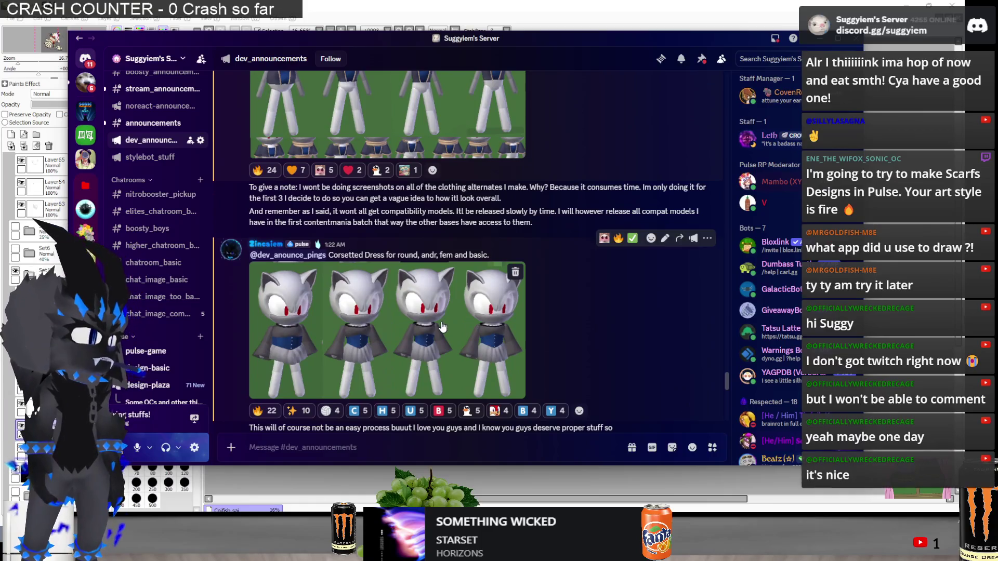
pyautogui.click(447, 323)
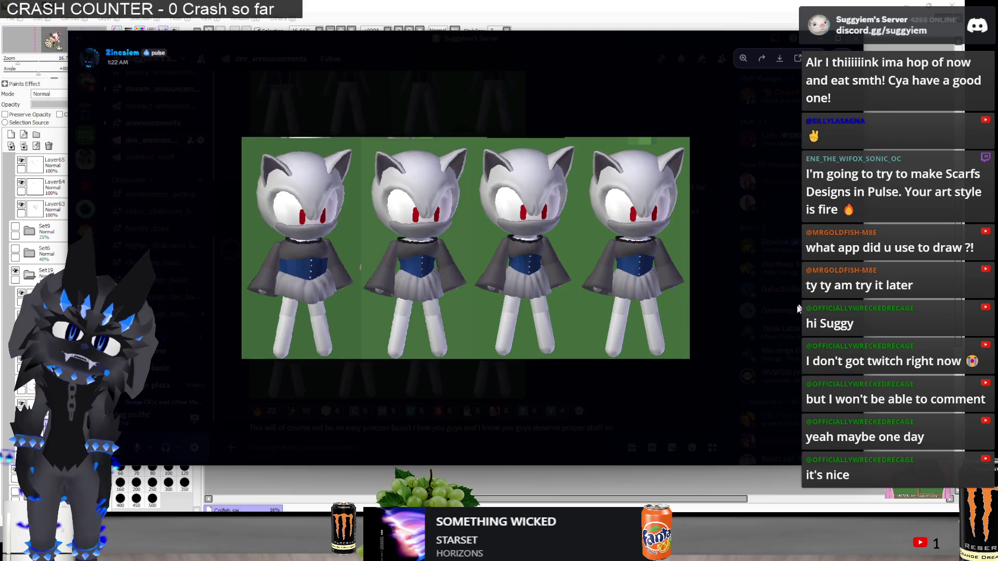
pyautogui.press('Escape')
pyautogui.scroll(-10, 566, 330)
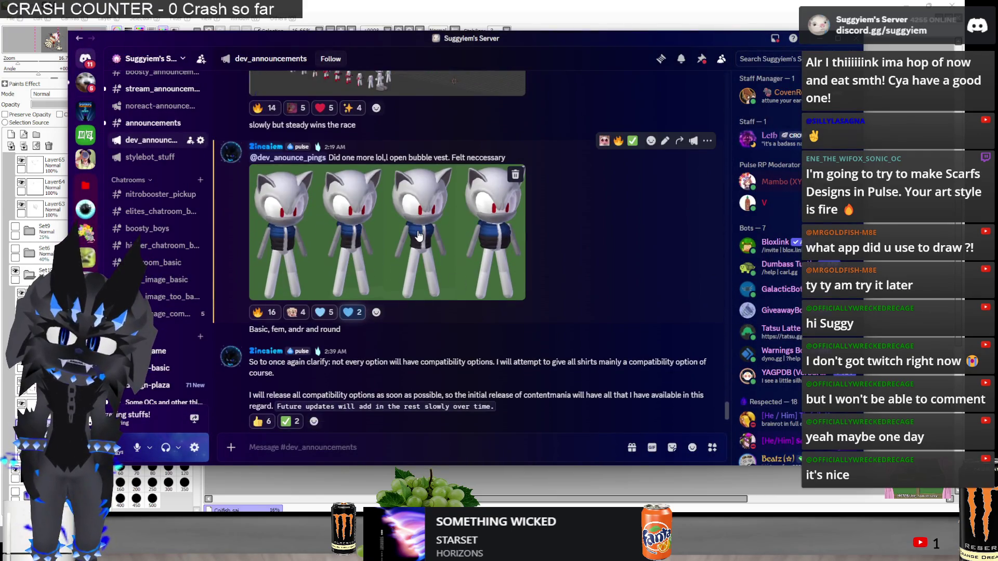
pyautogui.click(419, 235)
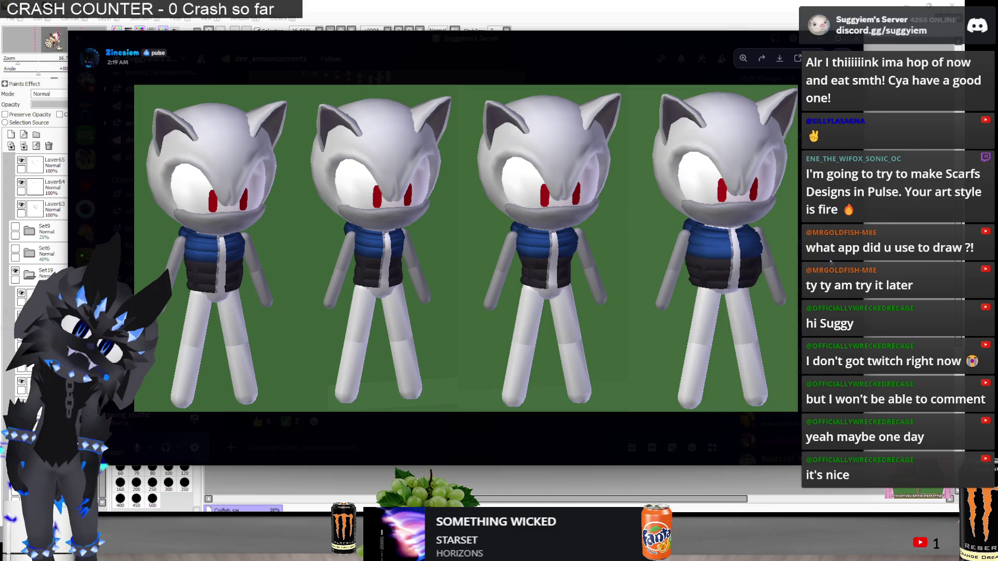
pyautogui.press('Escape')
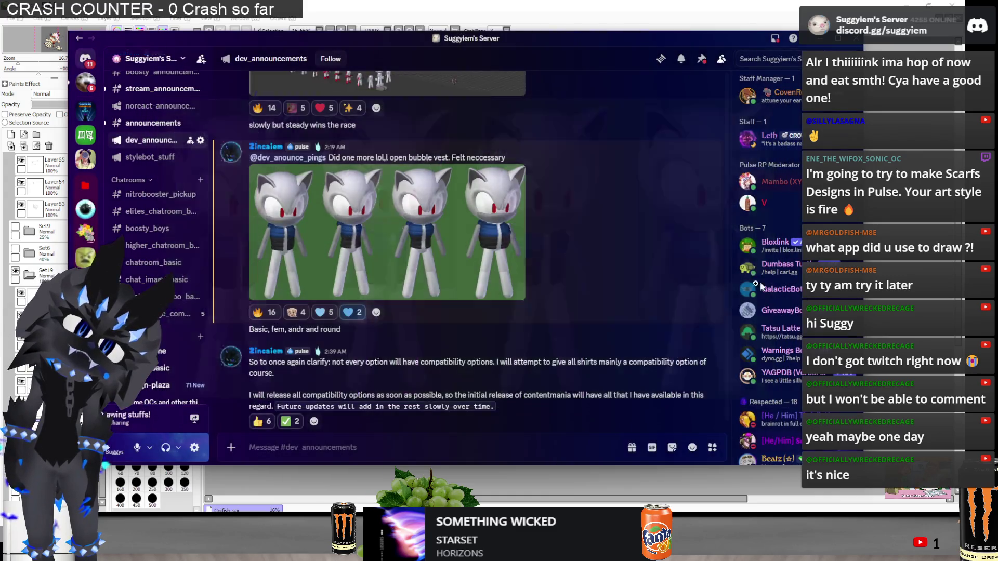
pyautogui.click(399, 4)
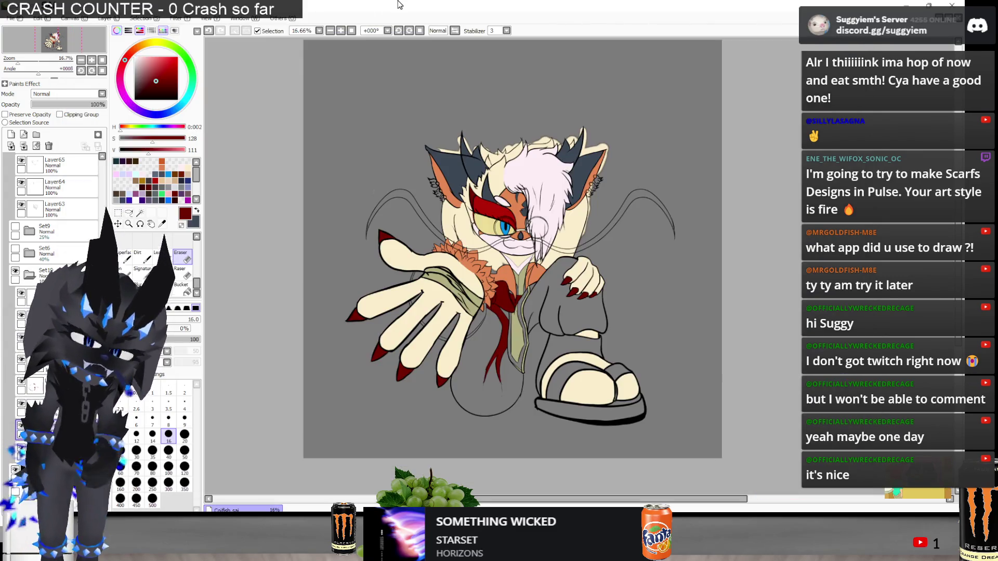
pyautogui.hotkey('alt', 'Tab')
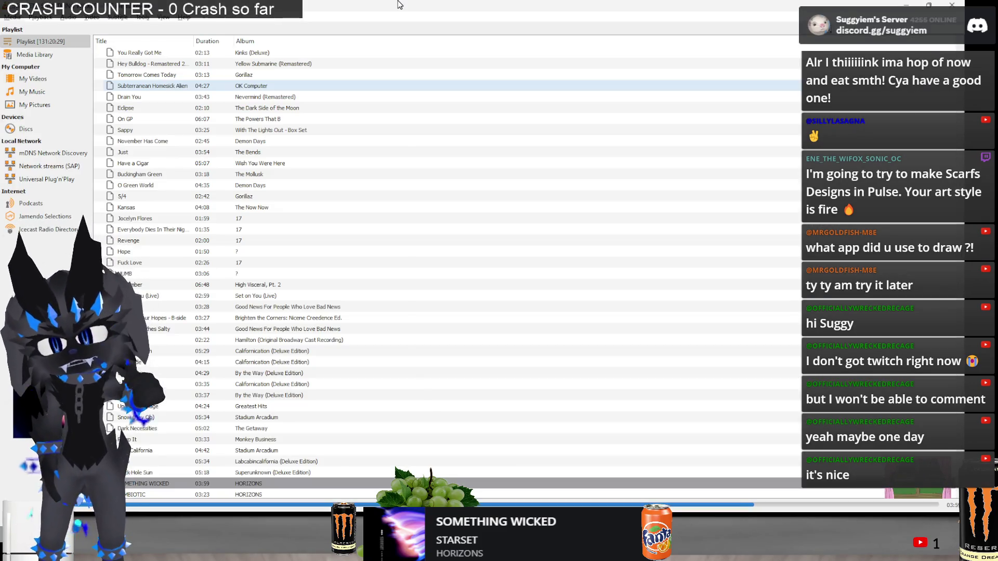
pyautogui.hotkey('ctrl', 'l')
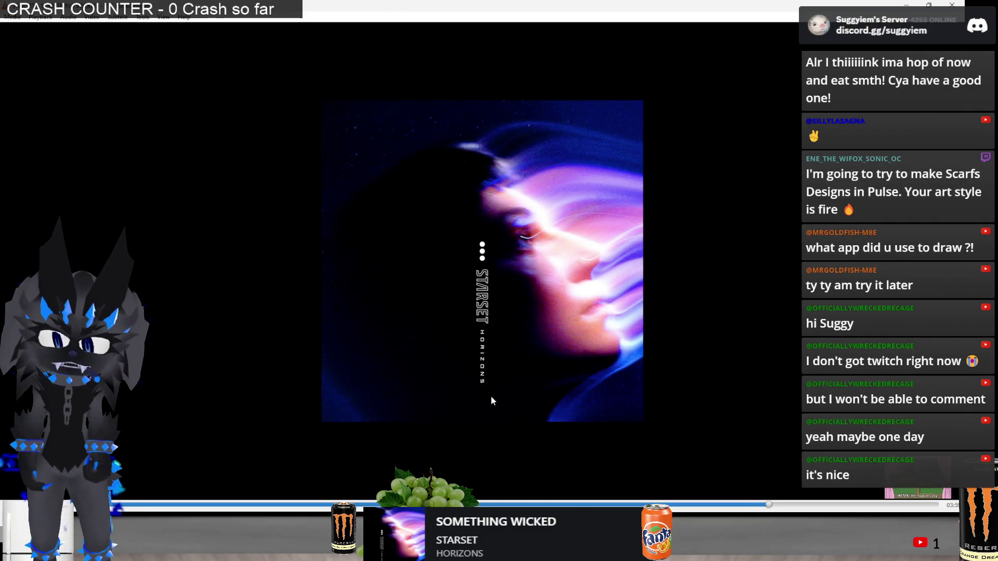
pyautogui.hotkey('alt', 'Tab')
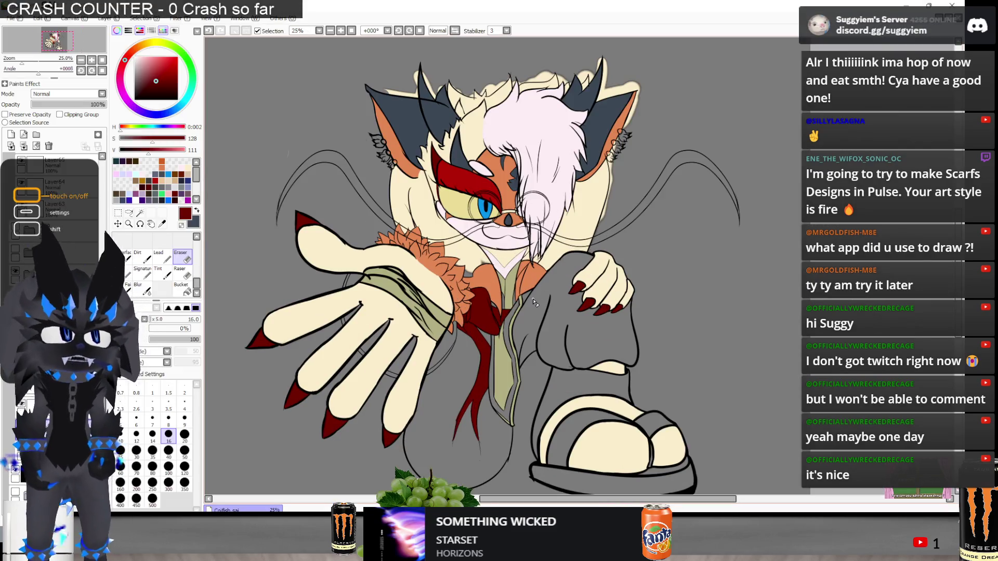
# Zoom in on the scarf's trailing ends and erase along the first tapering tip
pyautogui.scroll(4, 534, 301)
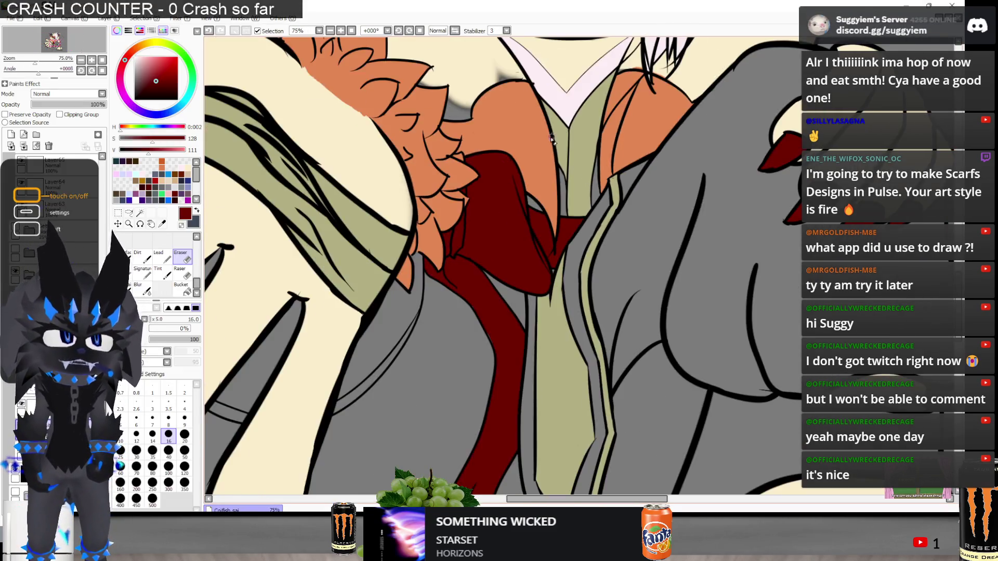
pyautogui.scroll(-5, 552, 139)
pyautogui.scroll(2, 344, 223)
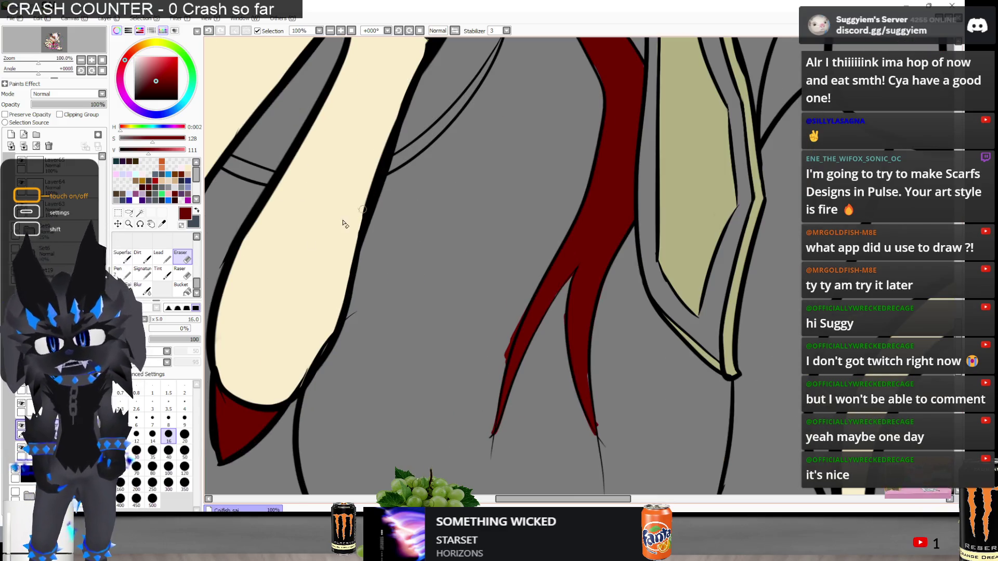
pyautogui.scroll(3, 470, 216)
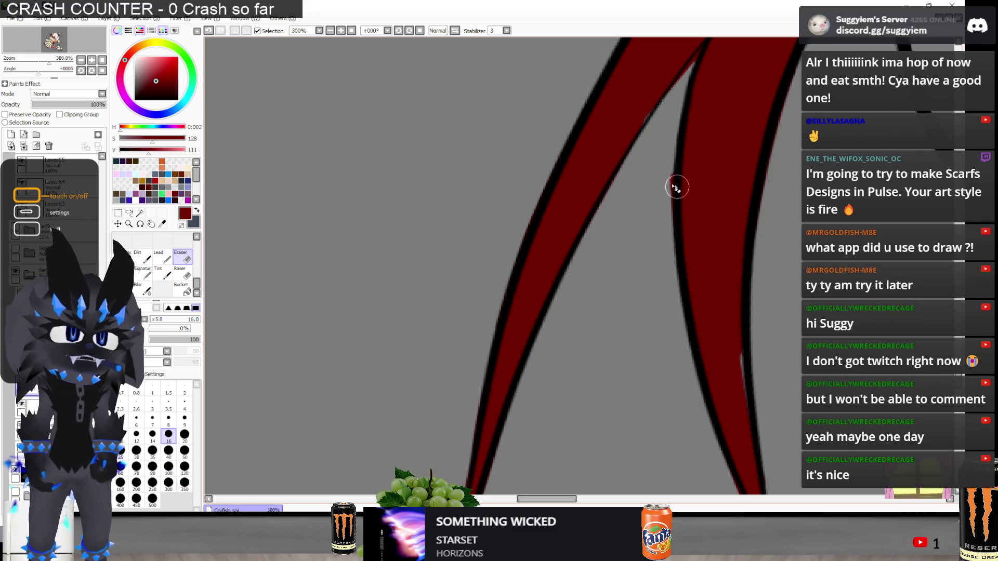
pyautogui.scroll(-1, 535, 189)
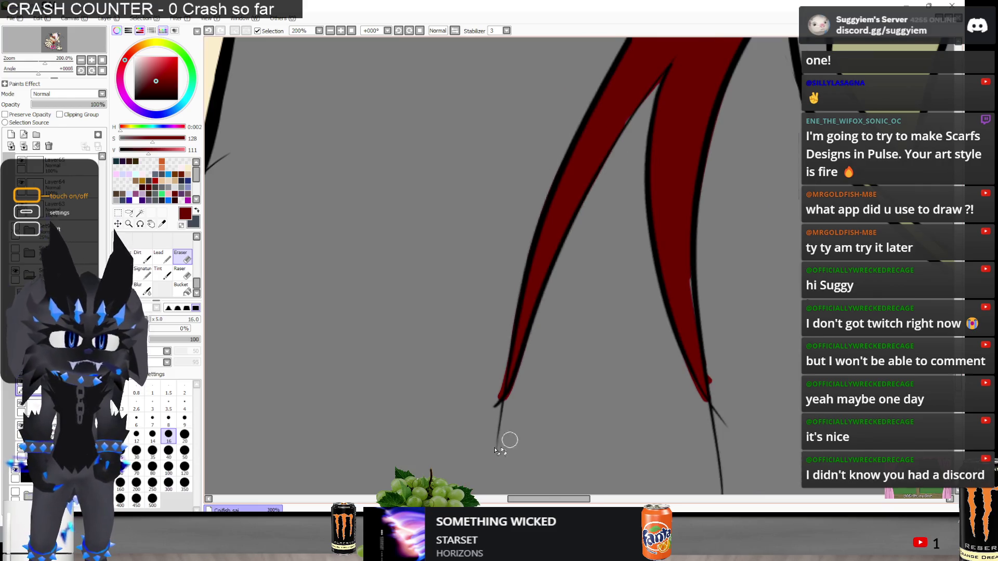
pyautogui.scroll(1, 513, 432)
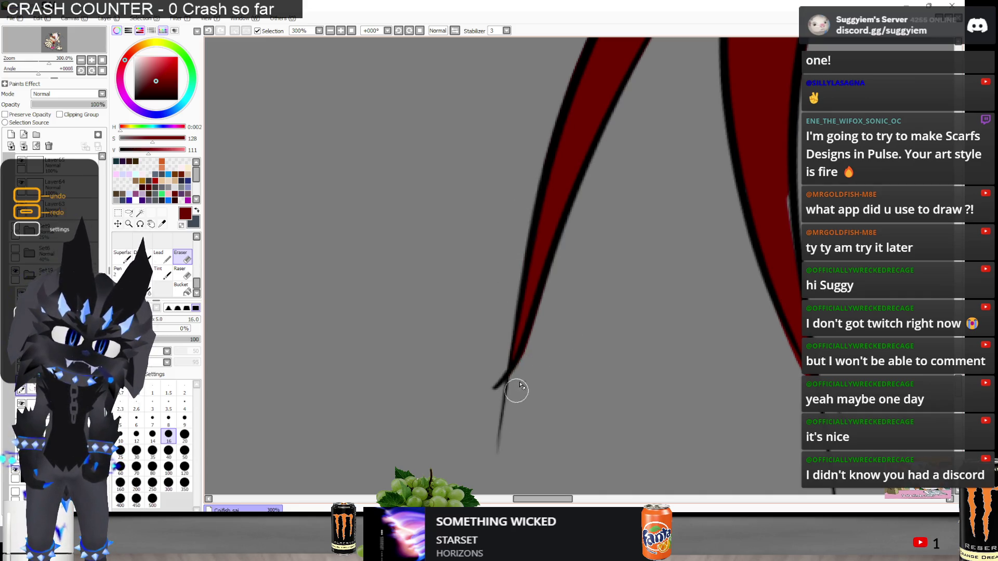
pyautogui.moveTo(566, 252)
pyautogui.mouseDown()
pyautogui.moveTo(457, 403)
pyautogui.moveTo(612, 390)
pyautogui.moveTo(562, 421)
pyautogui.mouseUp()
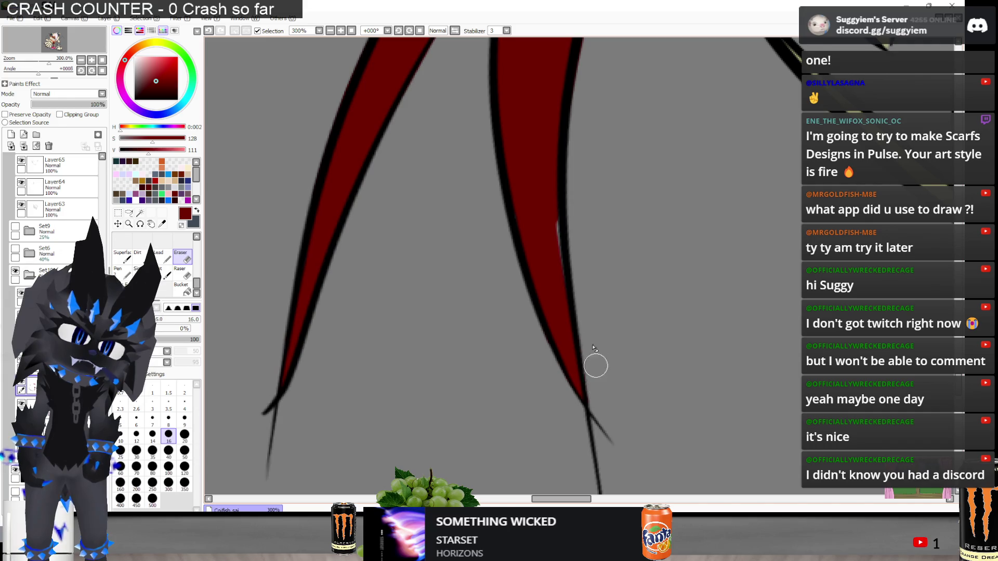
# Erase the stray black line tip on the scarf end
pyautogui.press('n')
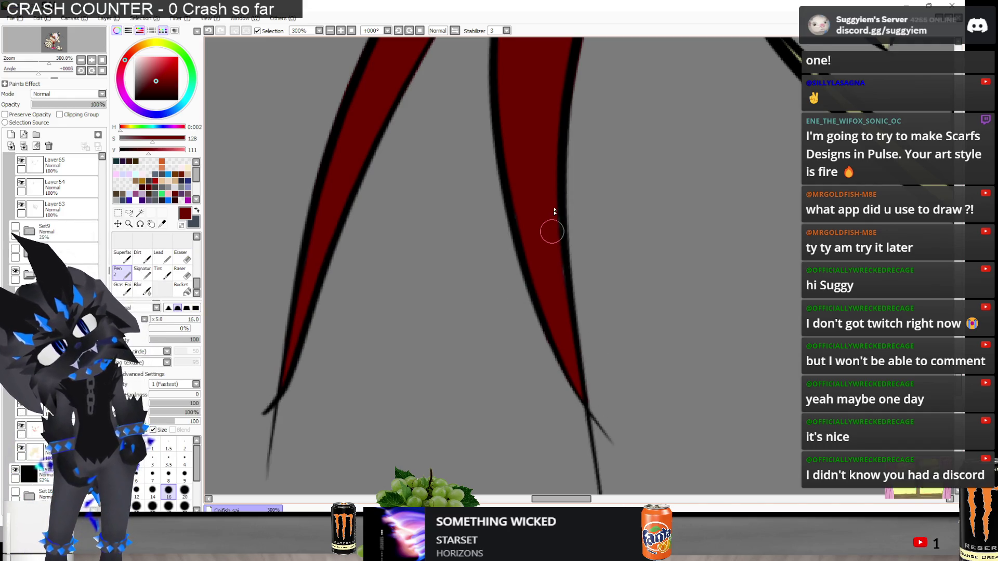
pyautogui.scroll(-1, 522, 348)
pyautogui.scroll(-1, 523, 348)
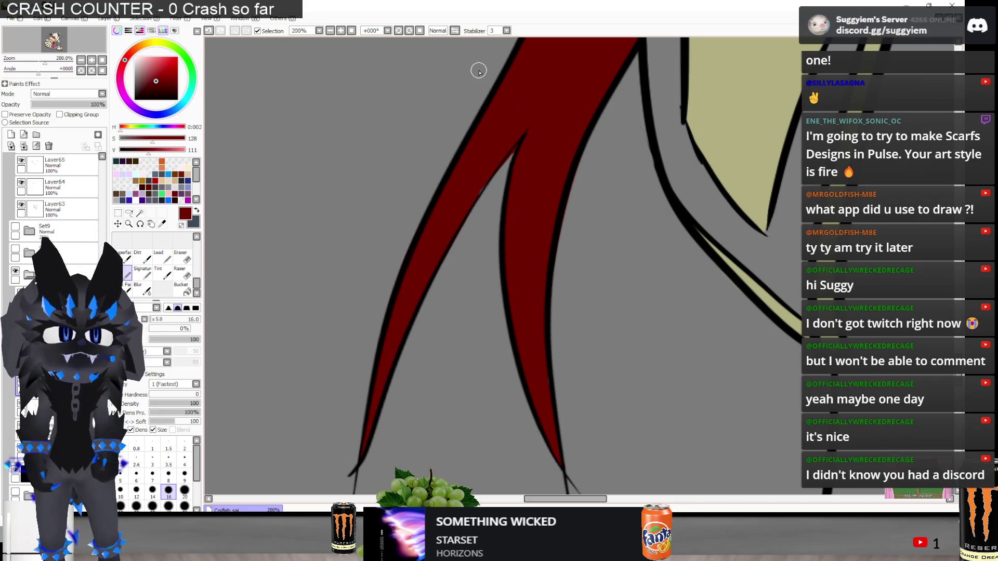
pyautogui.press('e')
pyautogui.scroll(4, 423, 102)
pyautogui.moveTo(551, 269)
pyautogui.mouseDown()
pyautogui.moveTo(570, 254)
pyautogui.moveTo(491, 363)
pyautogui.moveTo(509, 332)
pyautogui.mouseUp()
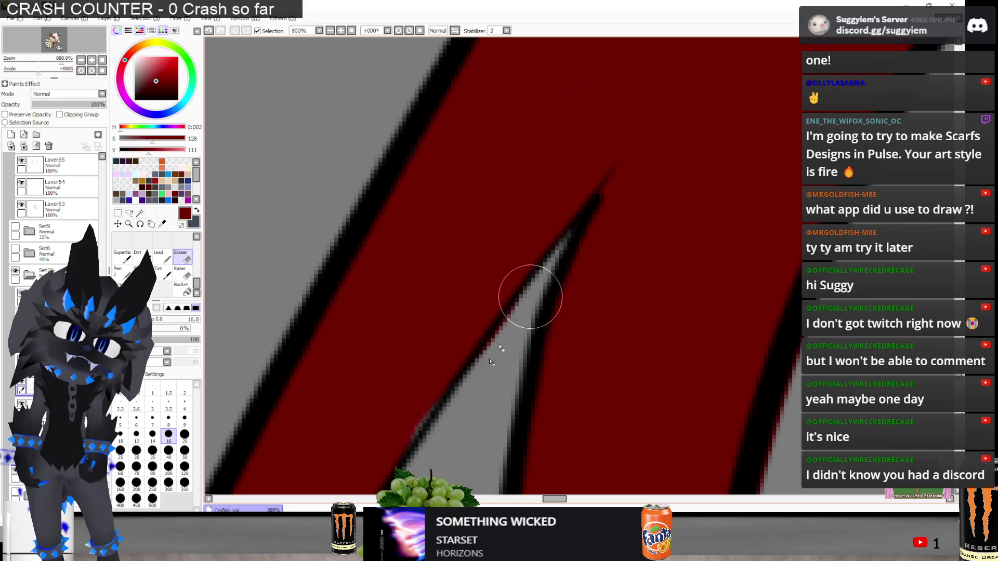
# Zoom back out over the scarf ends, finishing with the Pen selected
pyautogui.press('n')
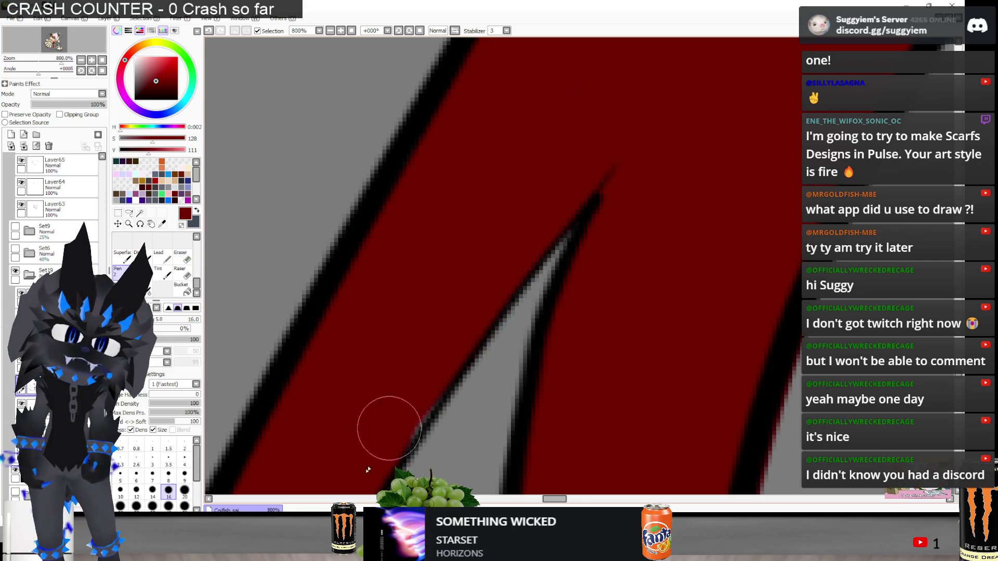
pyautogui.scroll(-2, 552, 151)
pyautogui.press('e')
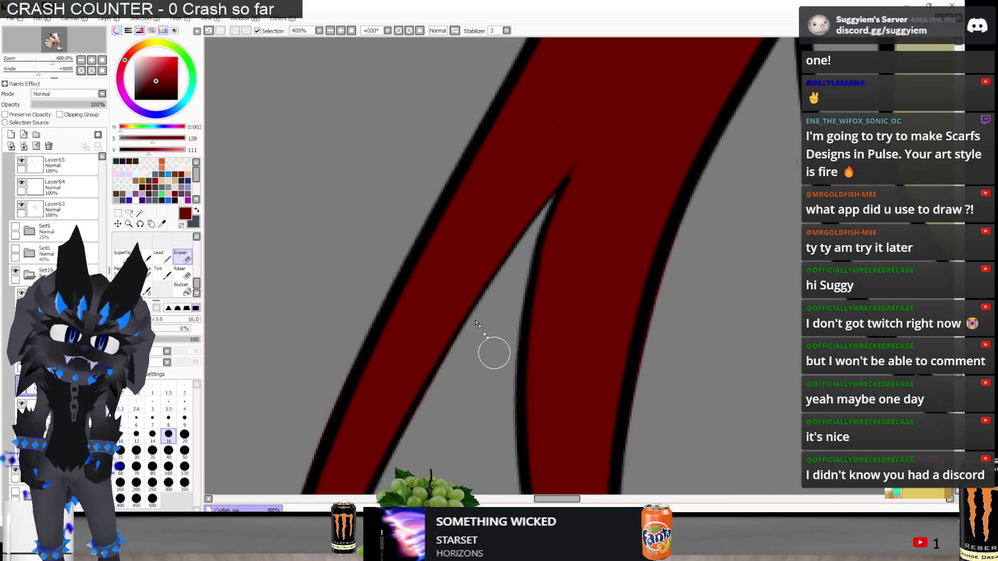
pyautogui.scroll(-1, 476, 322)
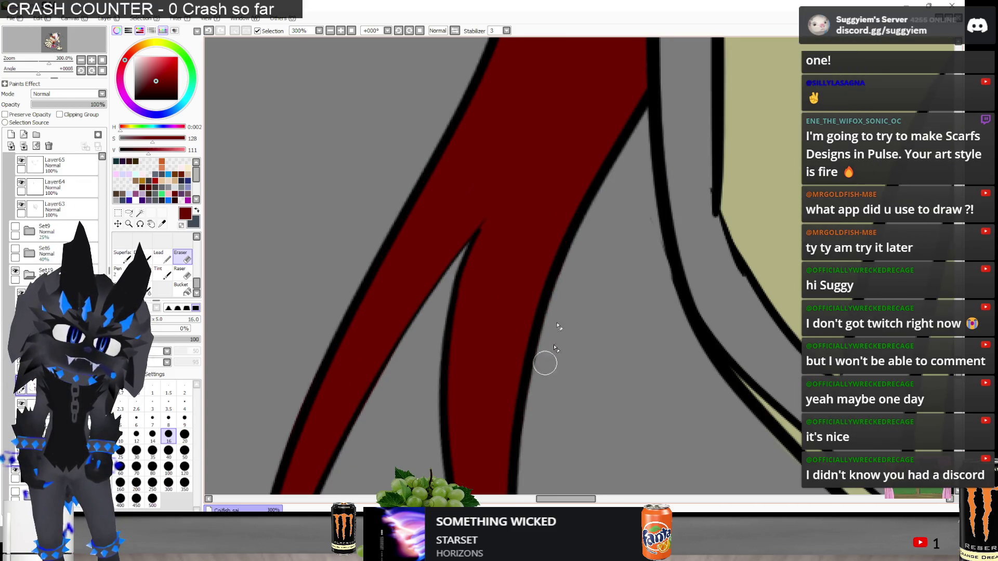
pyautogui.scroll(-4, 552, 312)
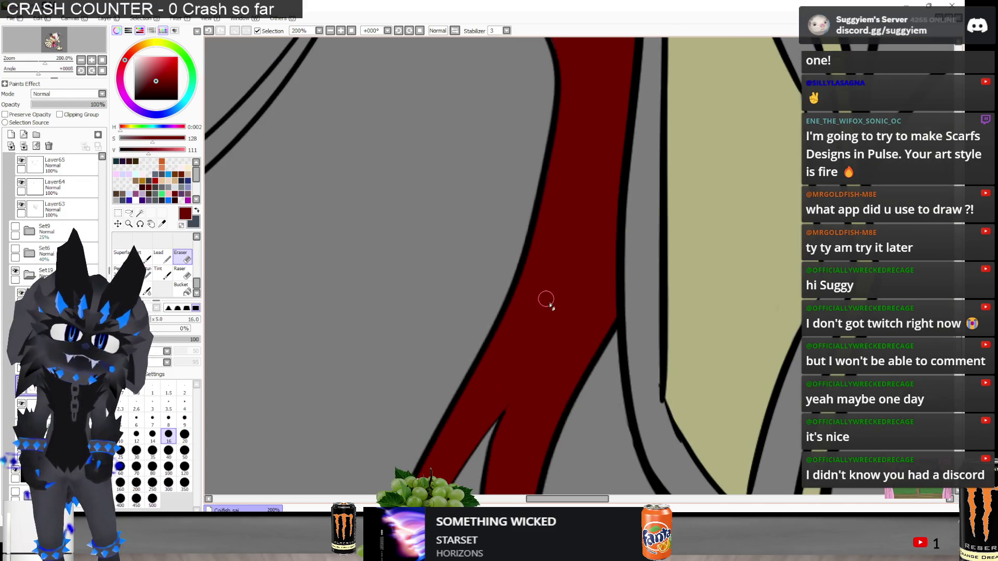
pyautogui.scroll(5, 552, 307)
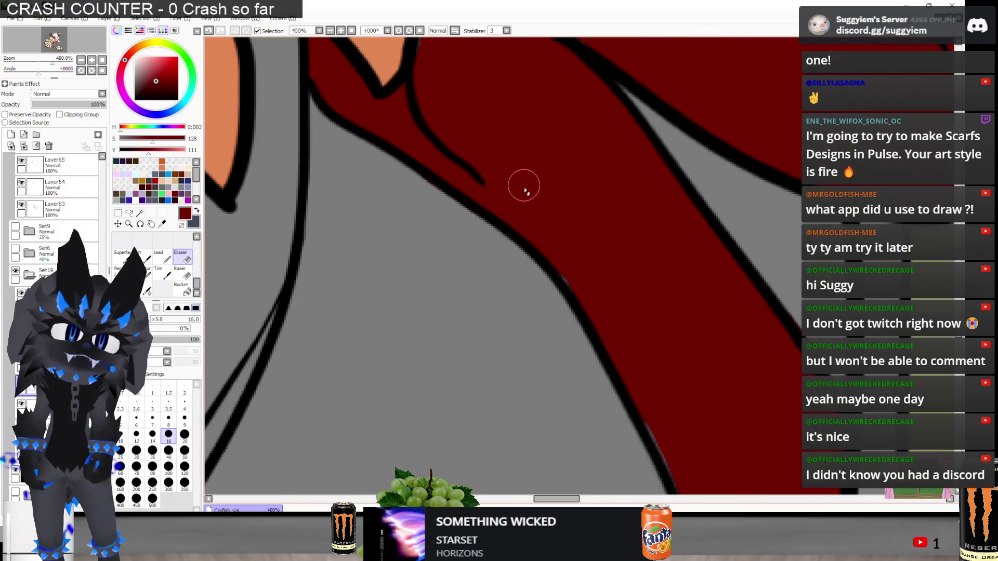
pyautogui.press('n')
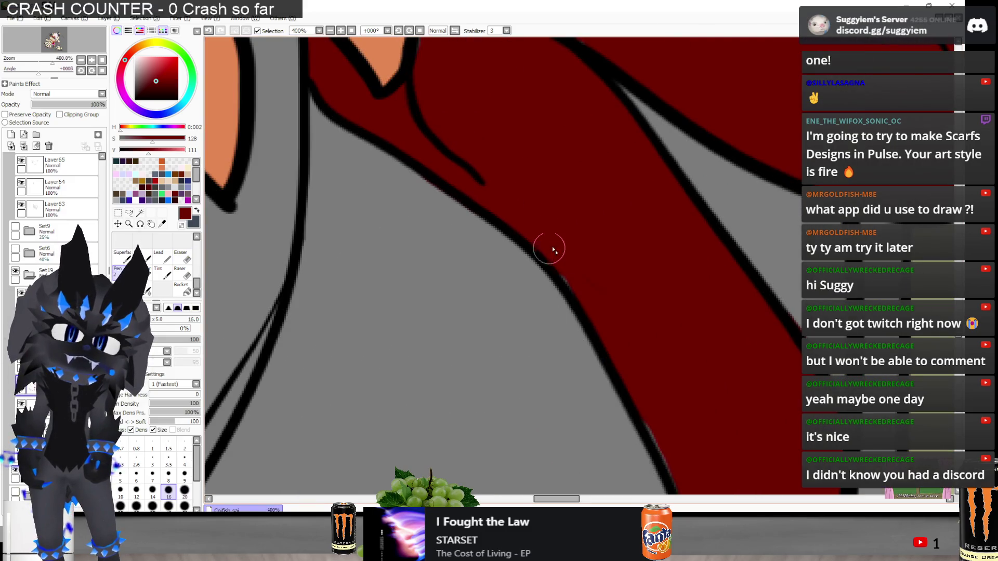
pyautogui.scroll(-3, 644, 397)
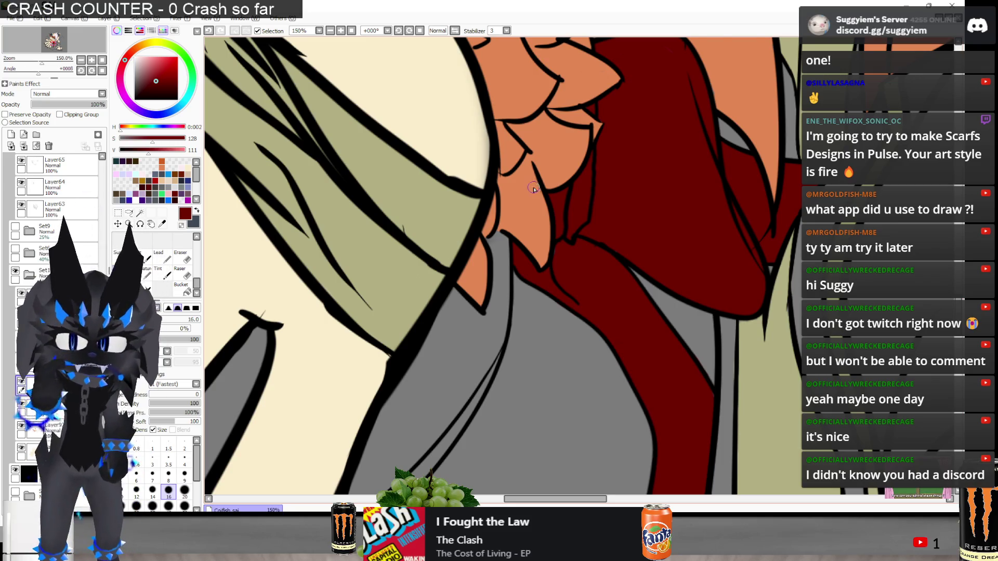
pyautogui.scroll(-5, 533, 188)
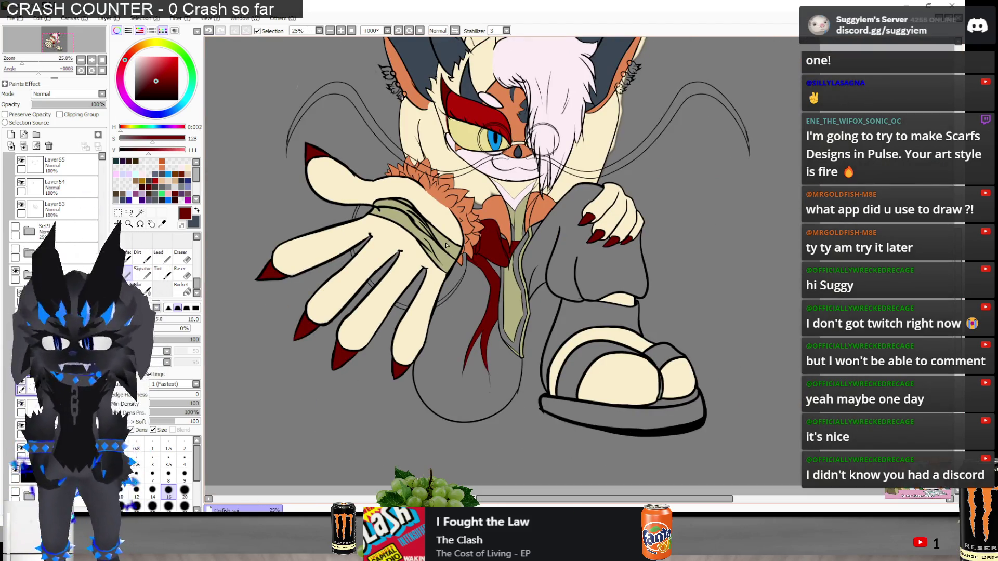
pyautogui.scroll(-1, 446, 245)
pyautogui.scroll(2, 467, 192)
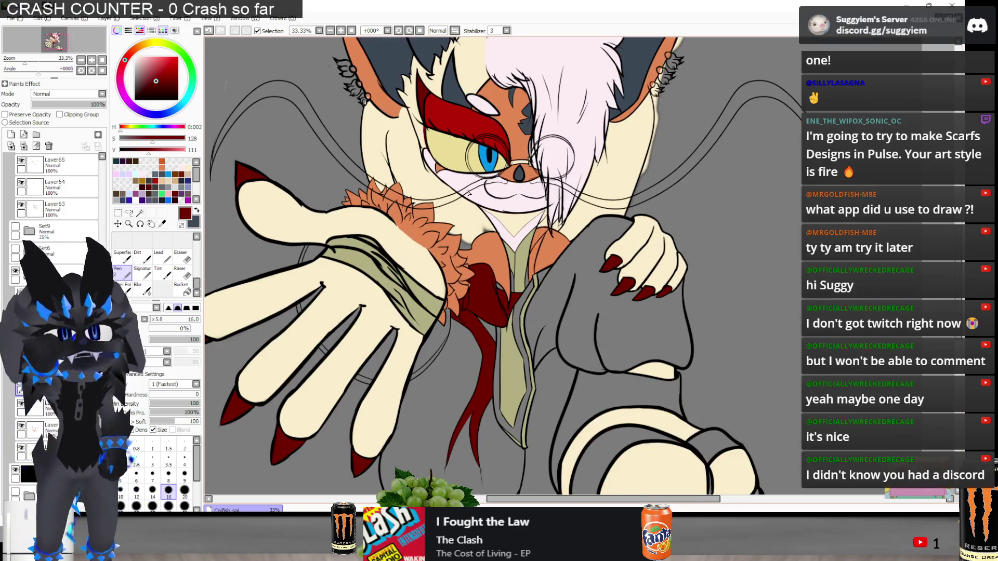
pyautogui.scroll(-1, 462, 198)
pyautogui.keyDown('alt'); pyautogui.click(462, 199); pyautogui.keyUp('alt')
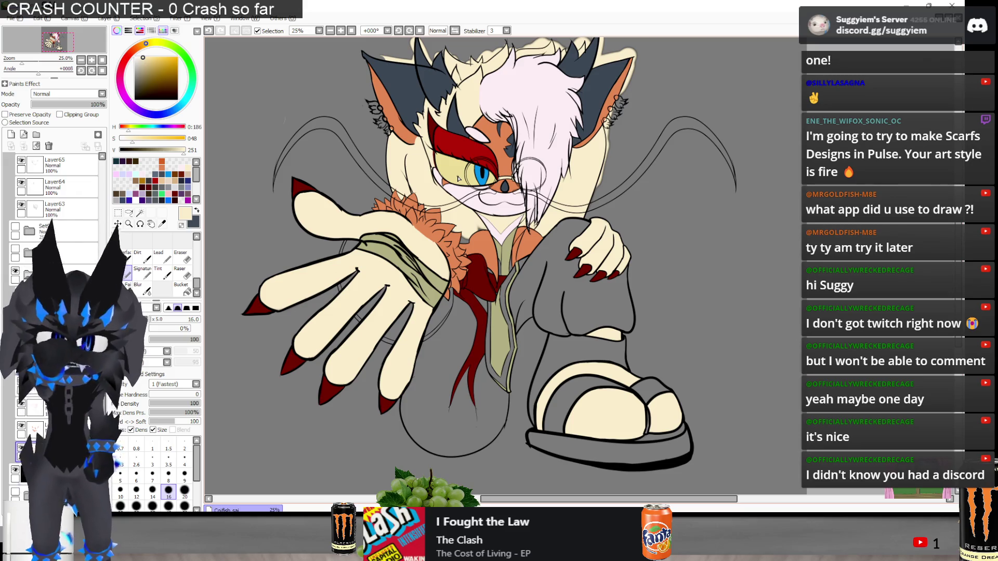
pyautogui.scroll(-1, 457, 178)
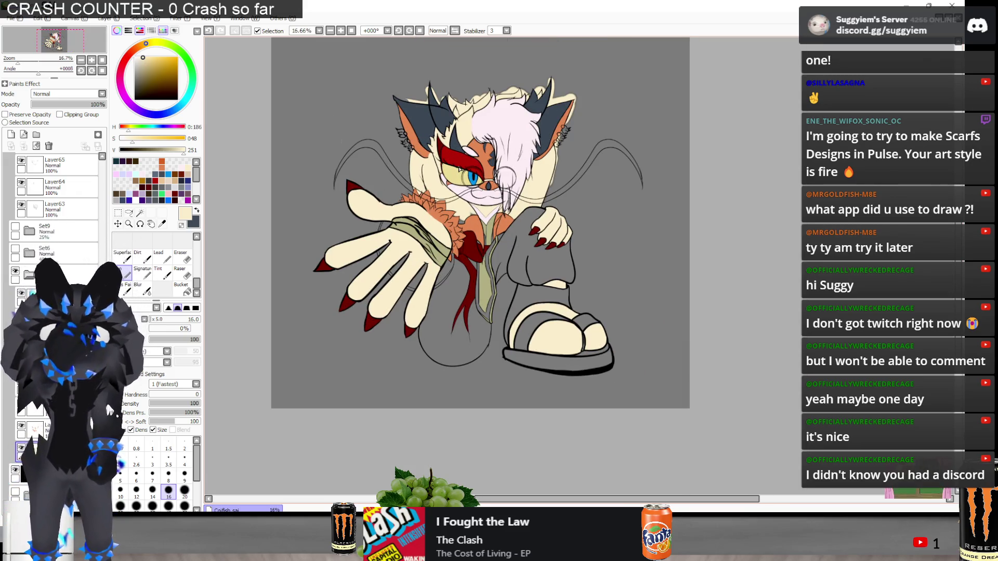
pyautogui.scroll(2, 460, 170)
pyautogui.scroll(1, 460, 171)
pyautogui.scroll(-2, 470, 205)
pyautogui.scroll(1, 464, 250)
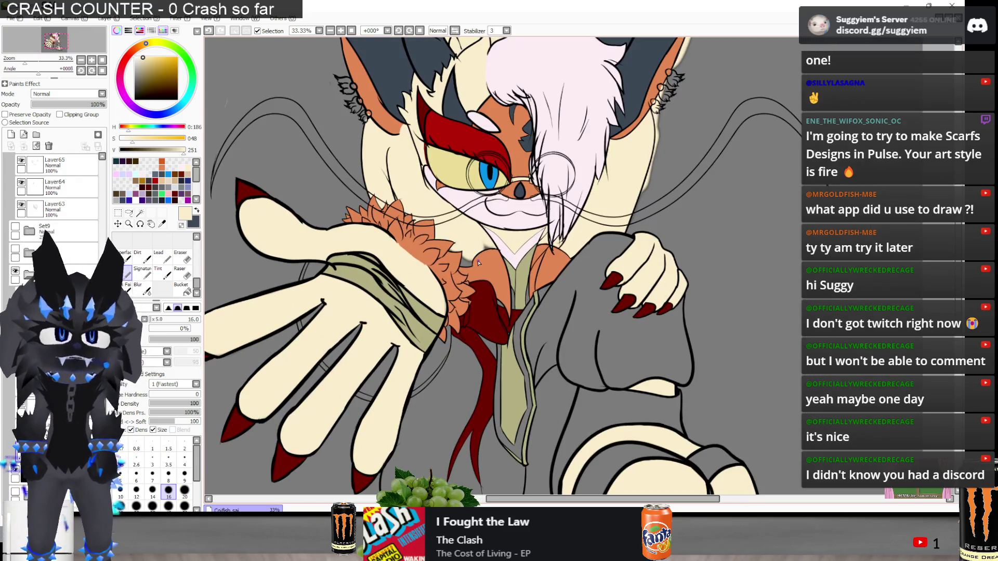
pyautogui.scroll(7, 409, 268)
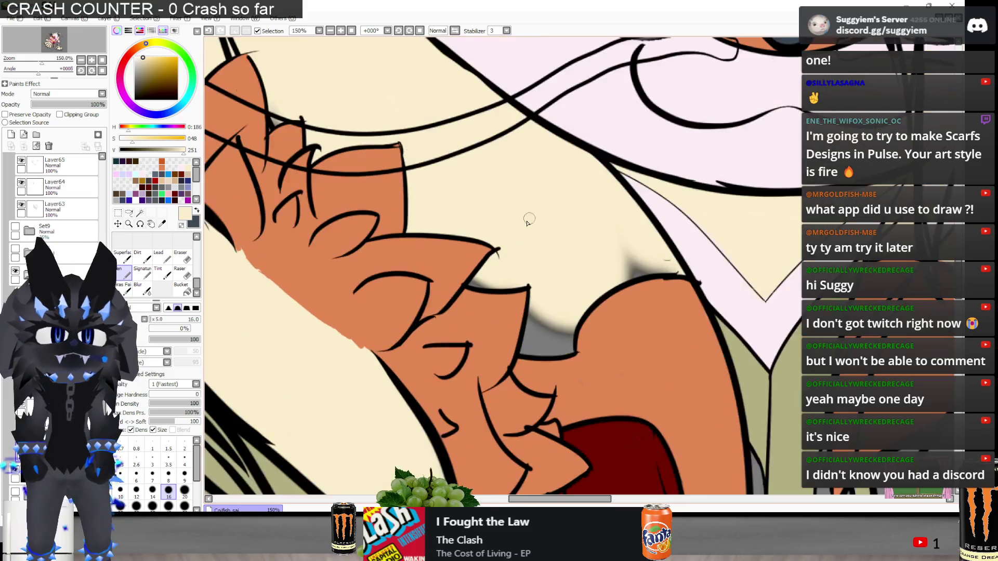
pyautogui.moveTo(444, 317); pyautogui.dragTo(457, 314)
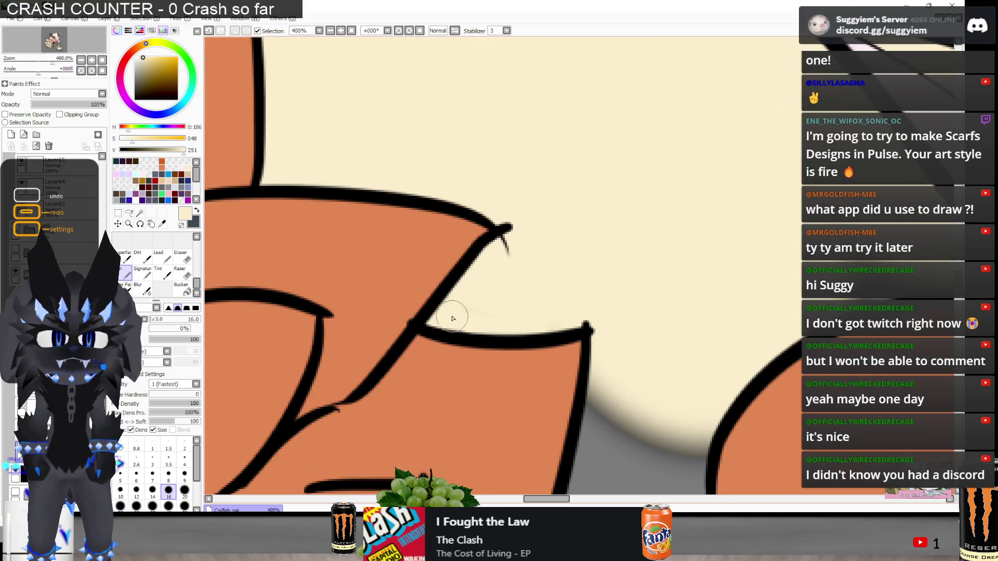
pyautogui.scroll(-1, 514, 193)
pyautogui.scroll(2, 588, 448)
pyautogui.moveTo(562, 431)
pyautogui.mouseDown()
pyautogui.moveTo(539, 407)
pyautogui.moveTo(566, 312)
pyautogui.moveTo(612, 360)
pyautogui.moveTo(686, 312)
pyautogui.moveTo(702, 358)
pyautogui.moveTo(694, 372)
pyautogui.moveTo(605, 399)
pyautogui.moveTo(690, 407)
pyautogui.moveTo(694, 395)
pyautogui.mouseUp()
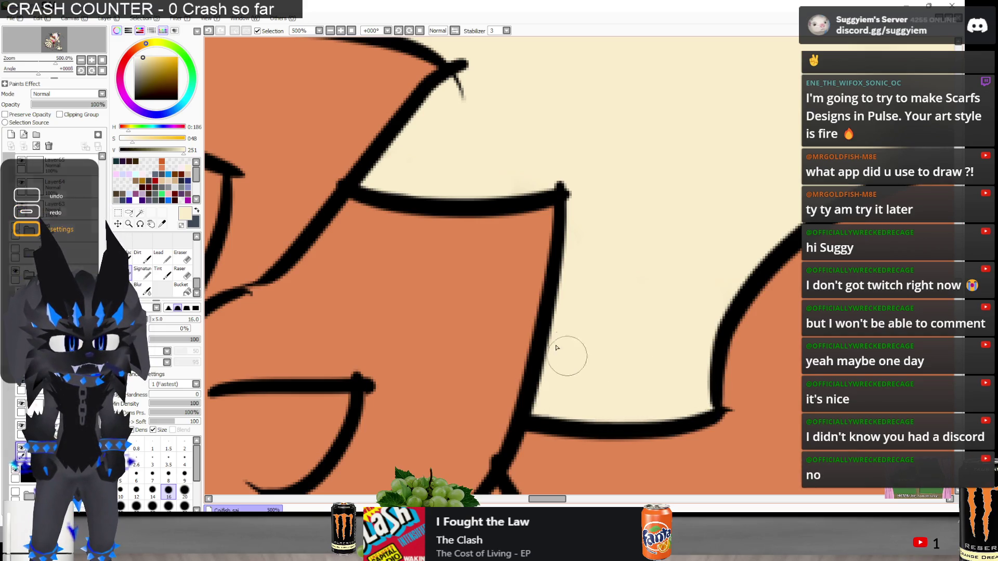
pyautogui.scroll(-2, 536, 385)
pyautogui.scroll(1, 759, 235)
pyautogui.moveTo(757, 233); pyautogui.dragTo(767, 171)
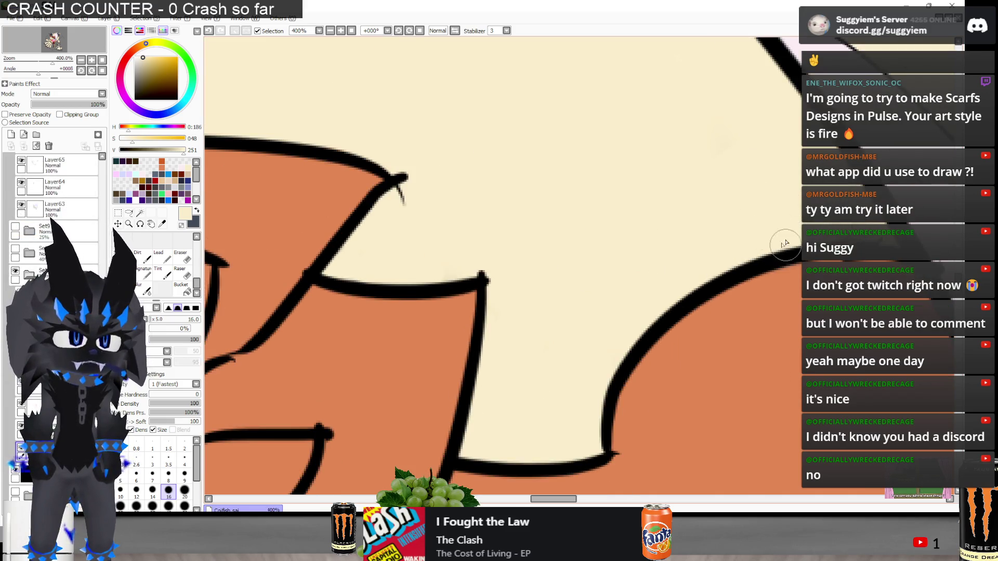
pyautogui.scroll(-3, 730, 238)
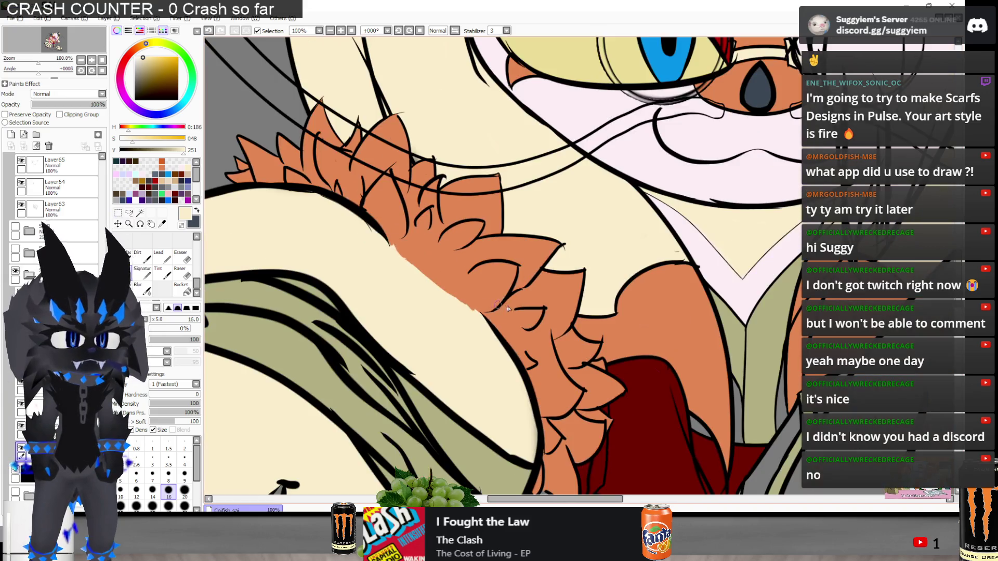
pyautogui.scroll(4, 598, 250)
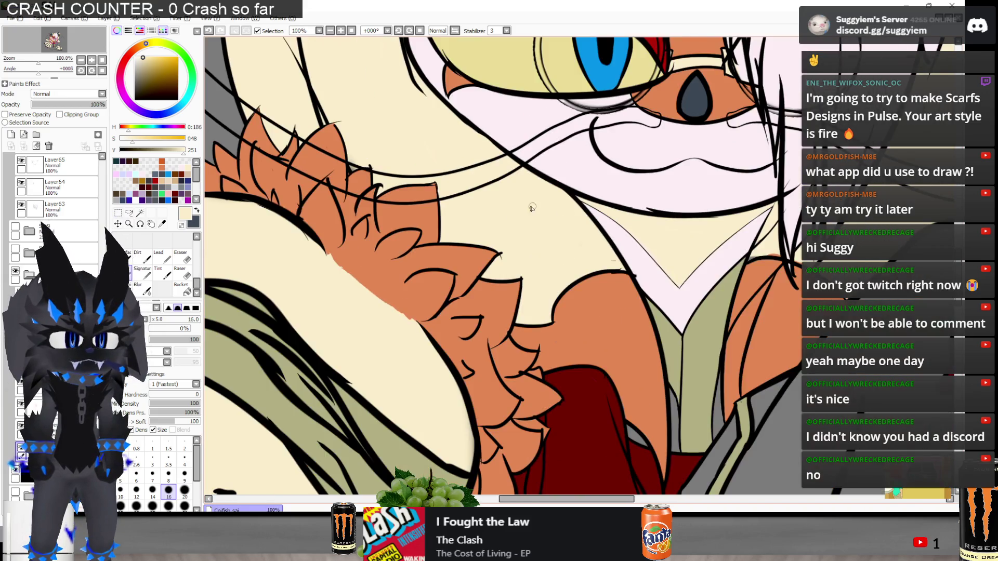
pyautogui.moveTo(662, 303); pyautogui.dragTo(720, 281)
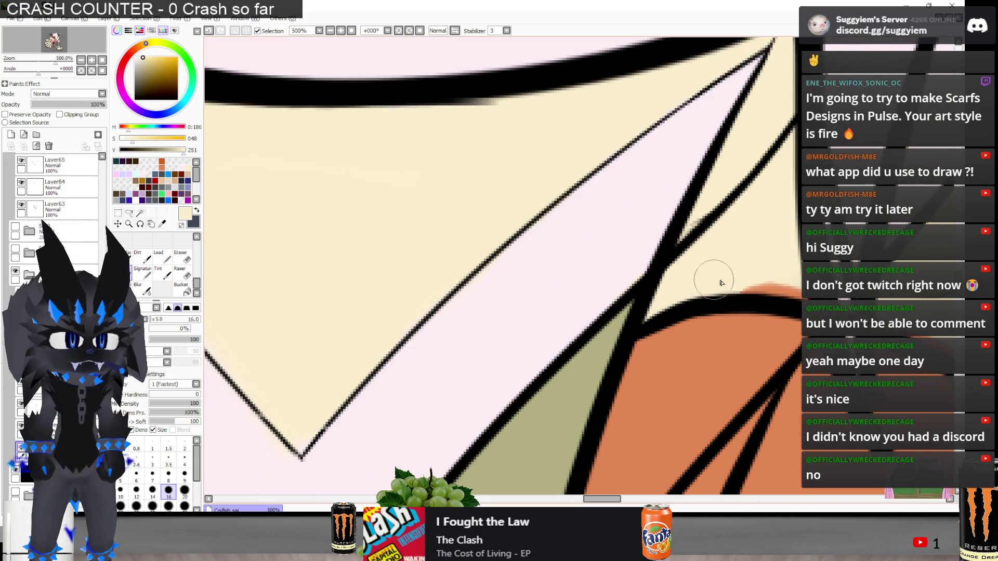
pyautogui.scroll(-2, 645, 270)
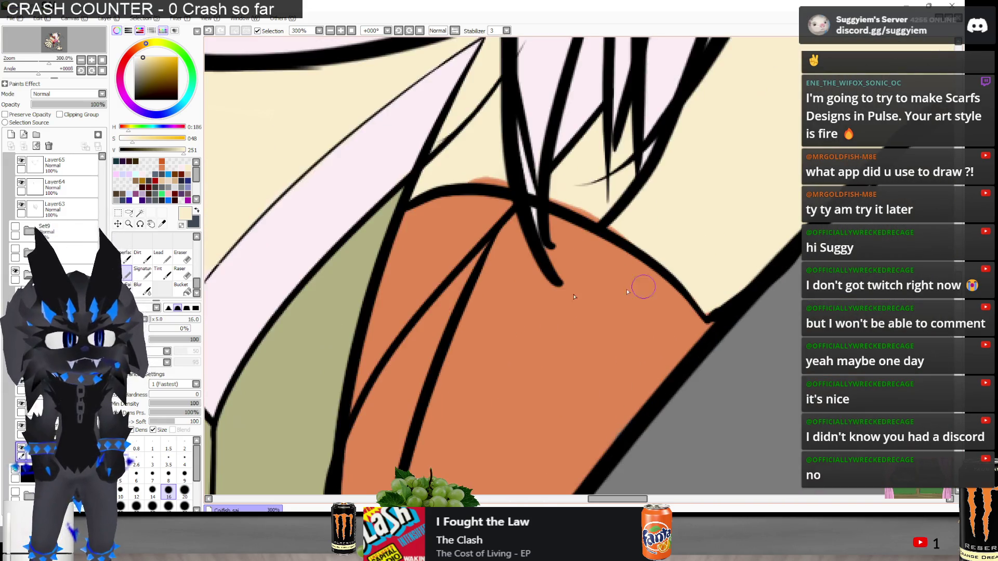
pyautogui.click(57, 429)
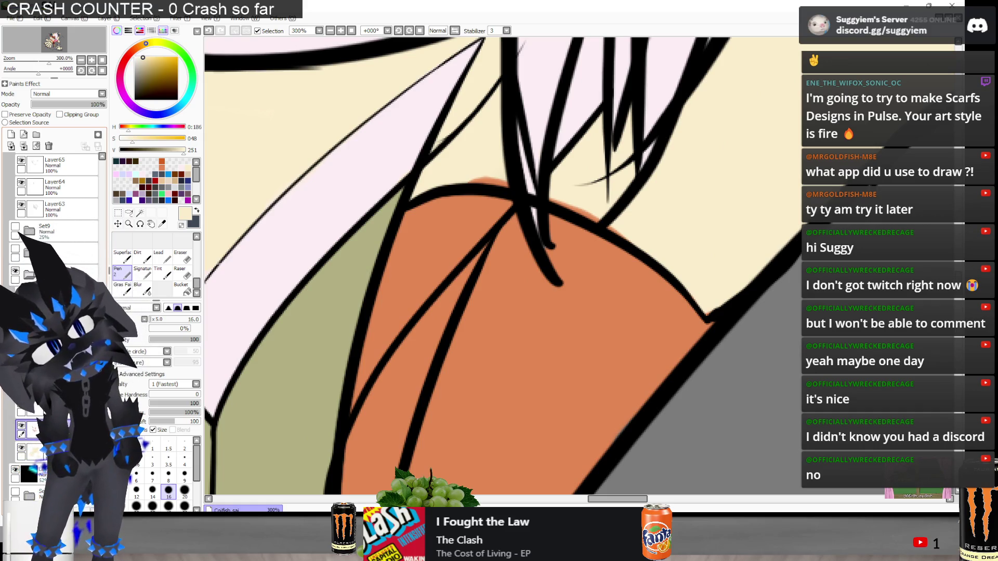
pyautogui.press('e')
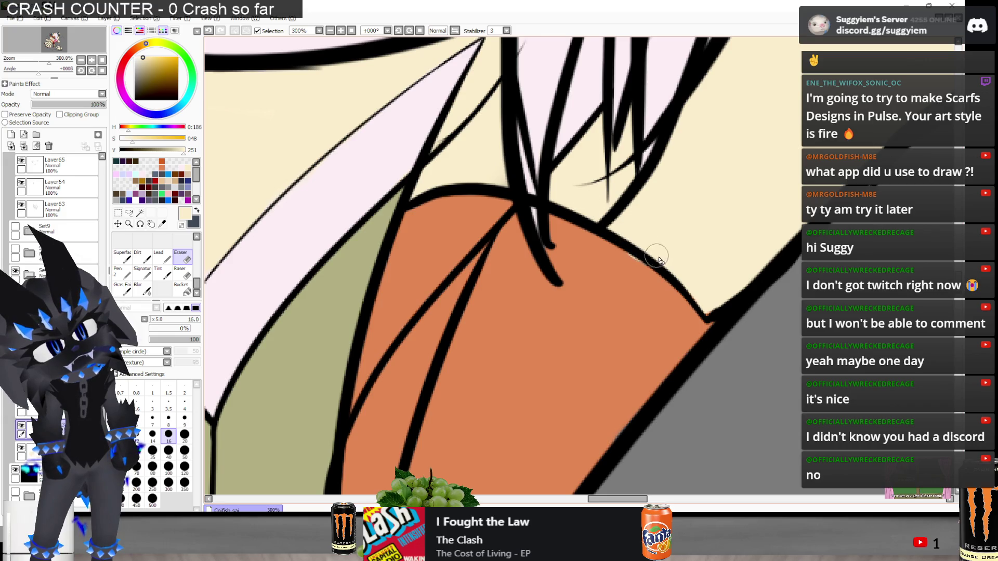
pyautogui.moveTo(655, 240); pyautogui.dragTo(552, 192)
pyautogui.hotkey('ctrl', 'y')
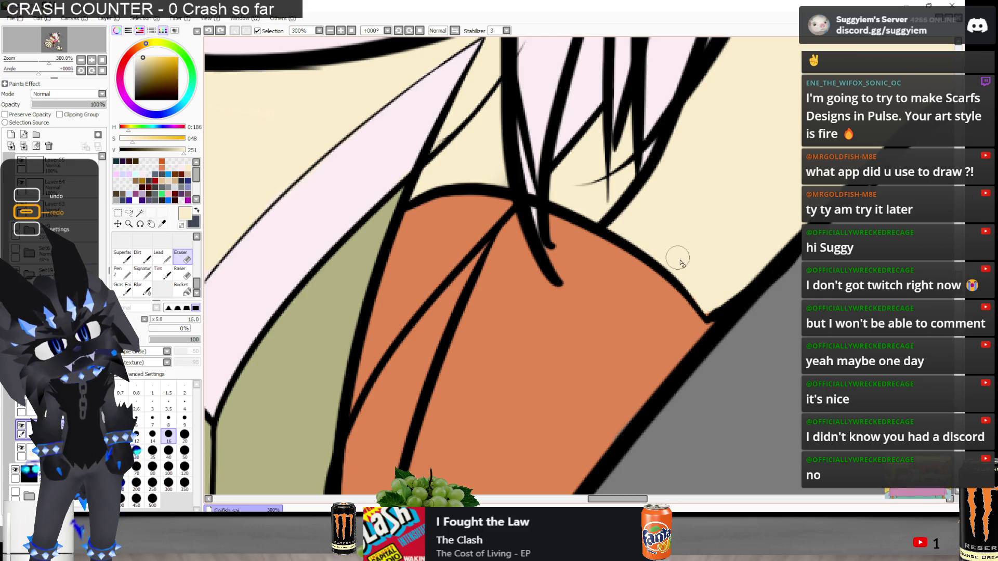
pyautogui.scroll(2, 696, 273)
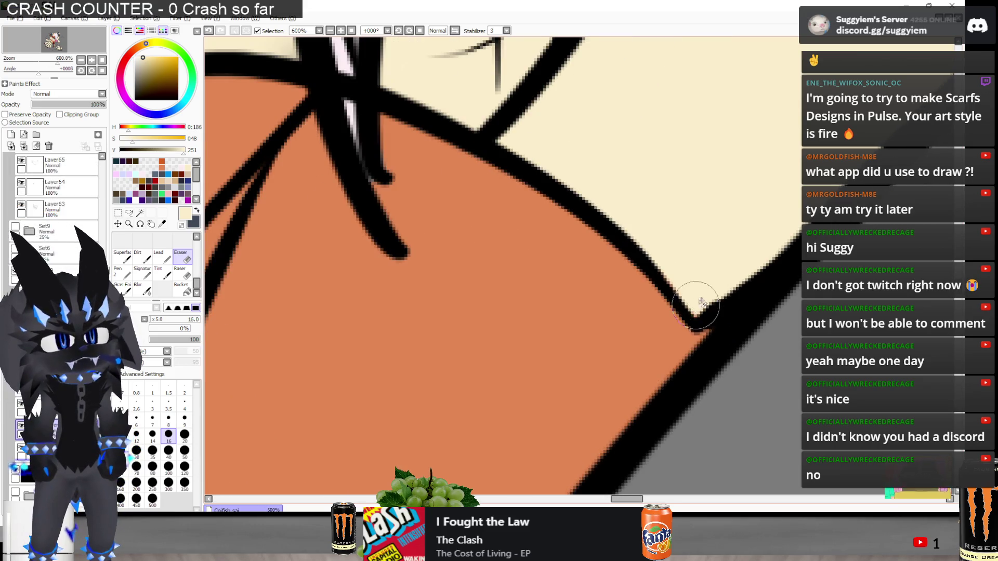
pyautogui.moveTo(619, 245)
pyautogui.mouseDown()
pyautogui.moveTo(517, 181)
pyautogui.moveTo(524, 238)
pyautogui.mouseUp()
pyautogui.hotkey('ctrl', 'y')
pyautogui.press('n')
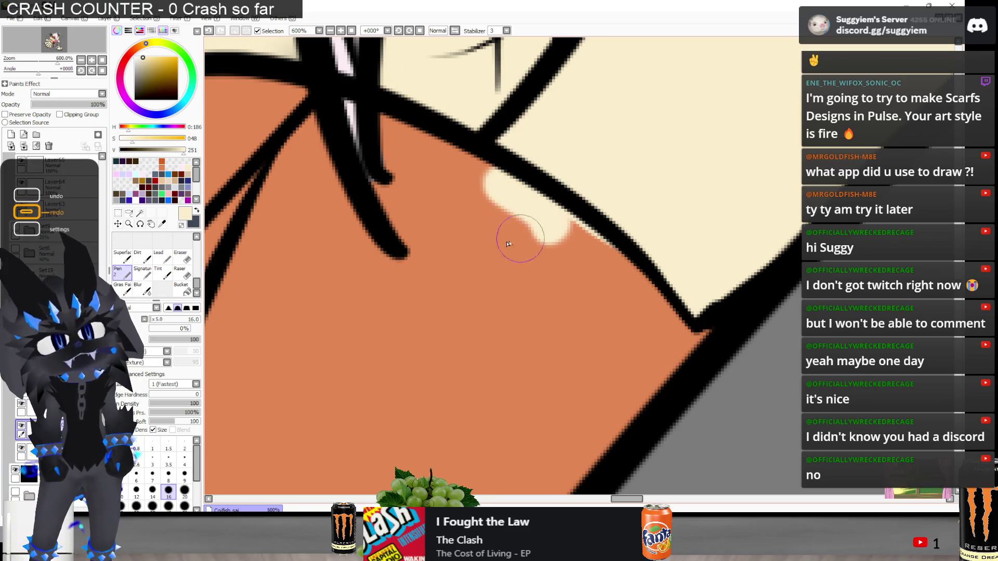
pyautogui.hotkey('ctrl', 'z')
pyautogui.keyDown('alt'); pyautogui.click(462, 376); pyautogui.keyUp('alt')
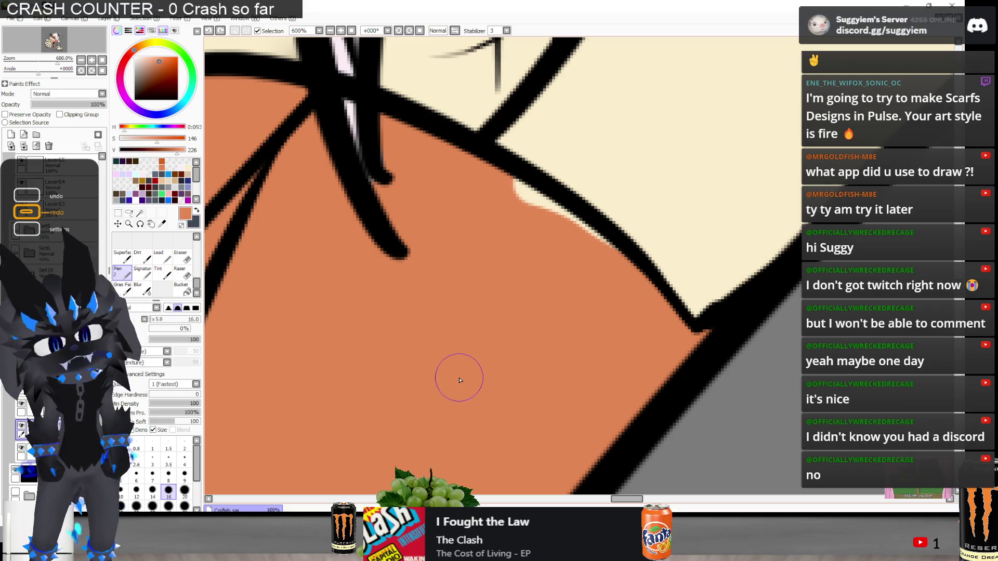
pyautogui.moveTo(499, 193); pyautogui.dragTo(602, 245)
pyautogui.moveTo(531, 208)
pyautogui.mouseDown()
pyautogui.moveTo(548, 209)
pyautogui.moveTo(599, 296)
pyautogui.mouseUp()
pyautogui.keyDown('alt'); pyautogui.click(583, 172); pyautogui.keyUp('alt')
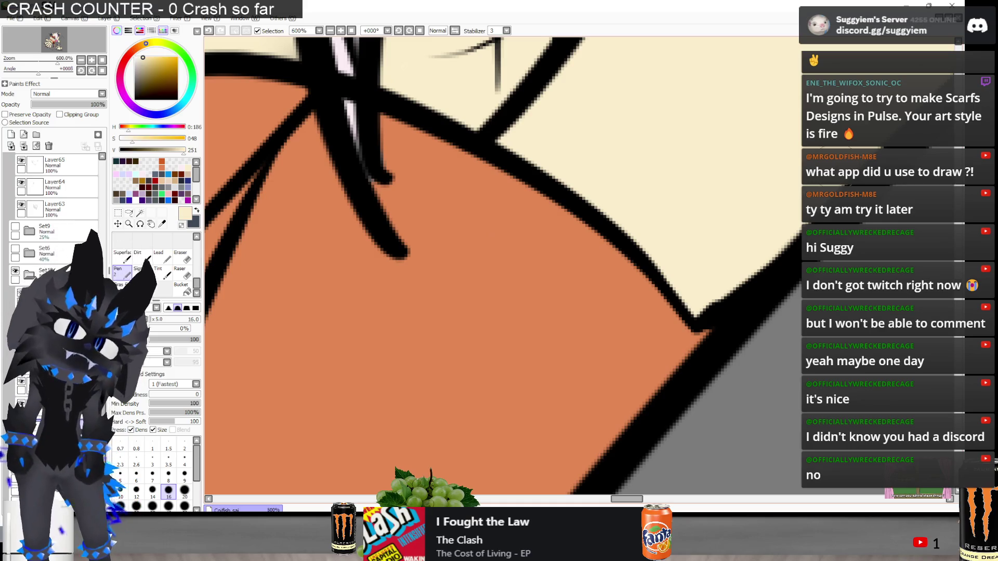
pyautogui.scroll(-8, 787, 155)
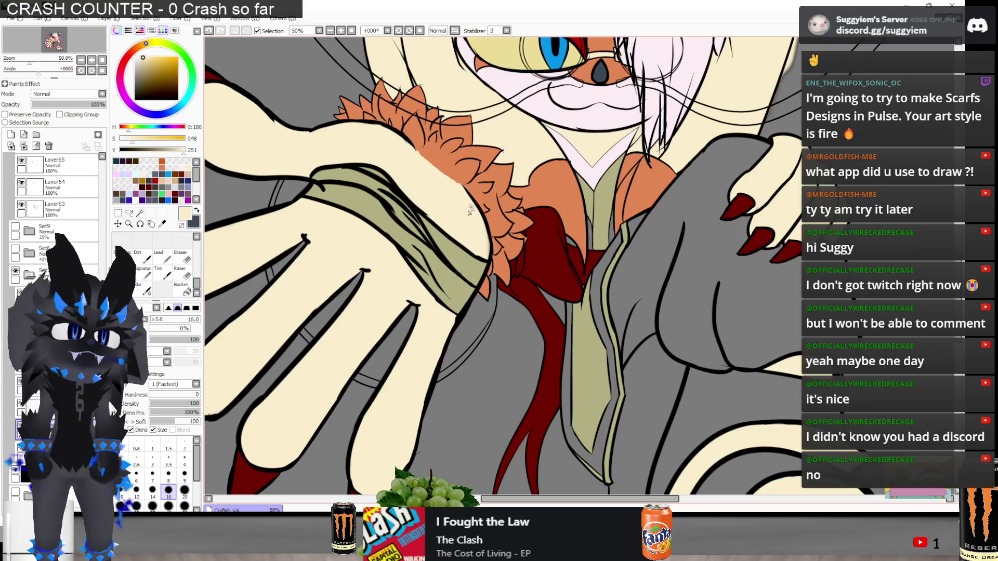
pyautogui.scroll(-1, 472, 207)
pyautogui.scroll(2, 460, 110)
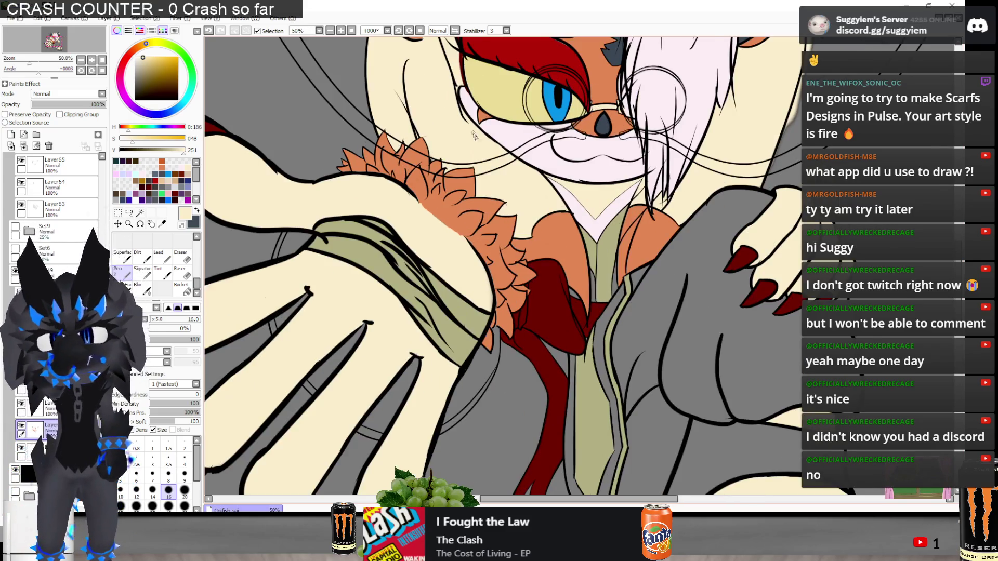
pyautogui.scroll(-1, 395, 129)
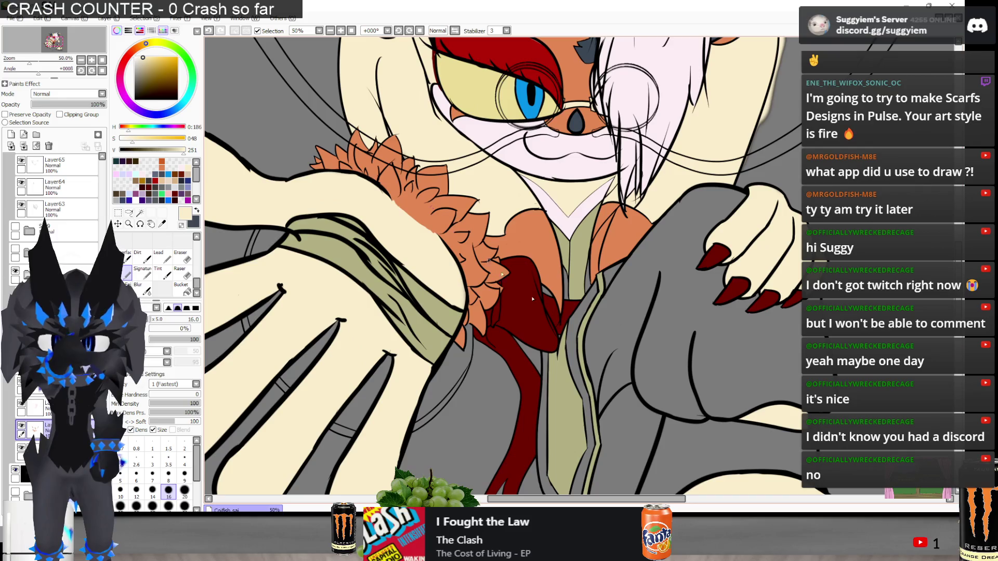
pyautogui.scroll(-1, 522, 343)
pyautogui.scroll(3, 612, 326)
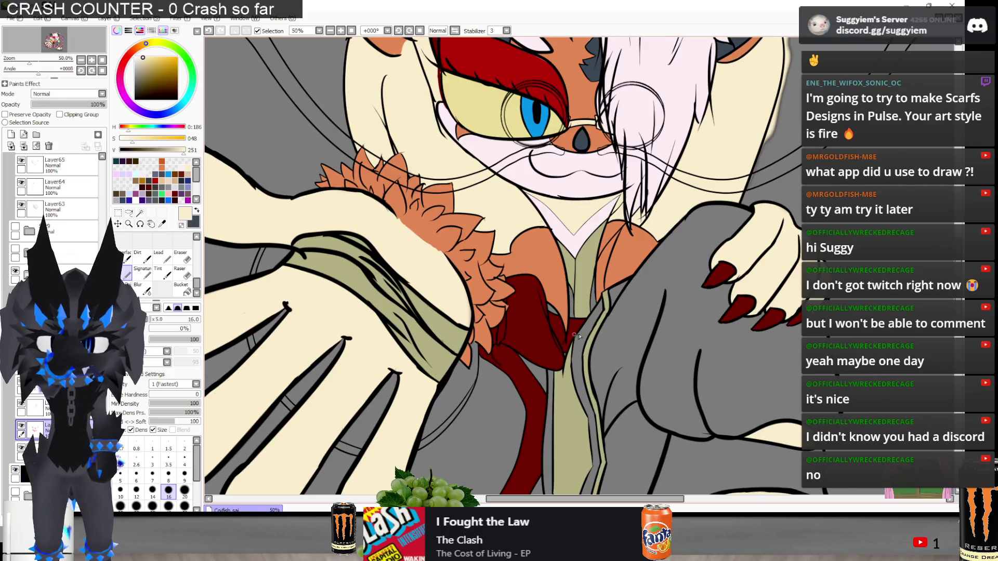
pyautogui.scroll(1, 530, 333)
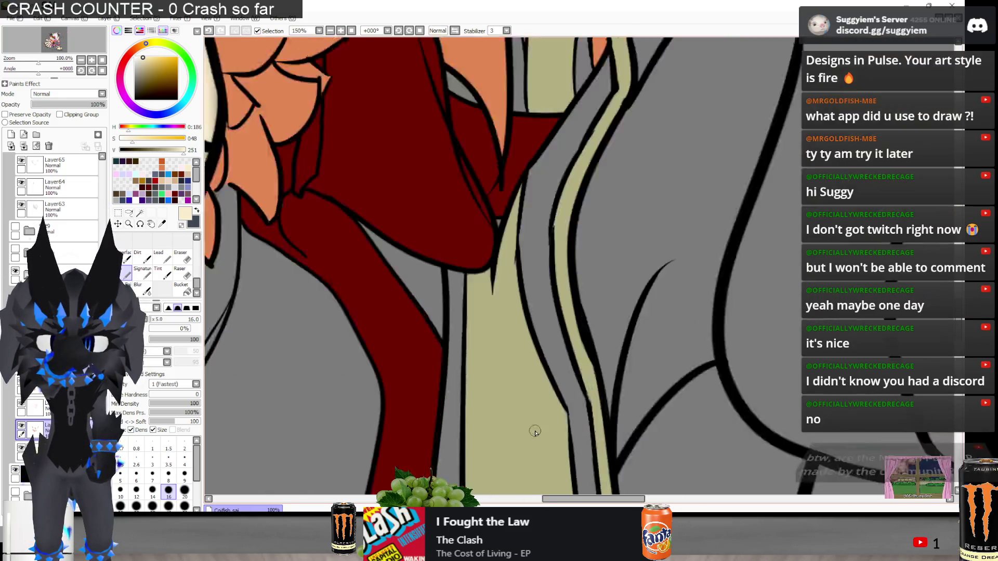
pyautogui.keyDown('alt'); pyautogui.click(478, 270); pyautogui.keyUp('alt')
pyautogui.scroll(1, 468, 159)
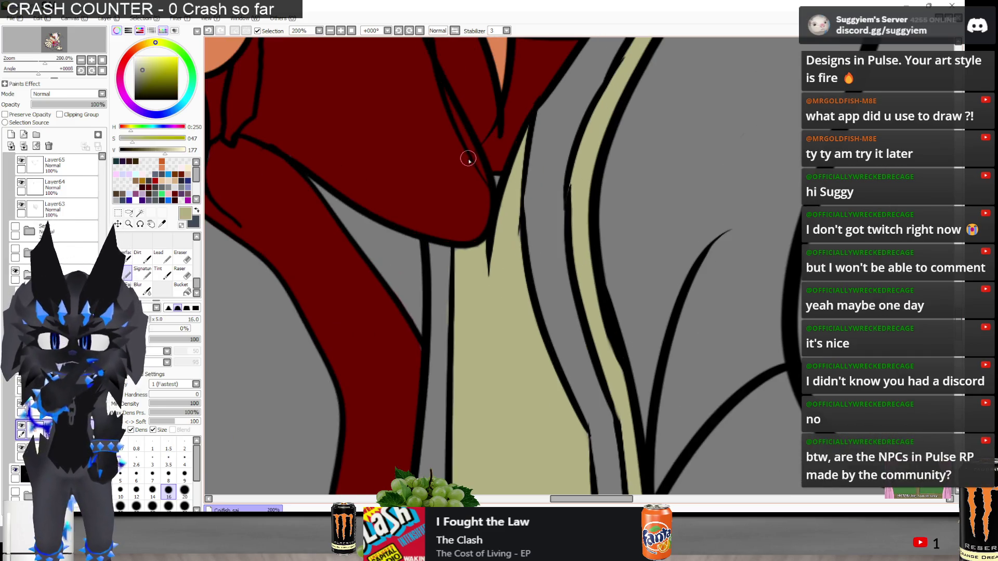
pyautogui.scroll(3, 532, 134)
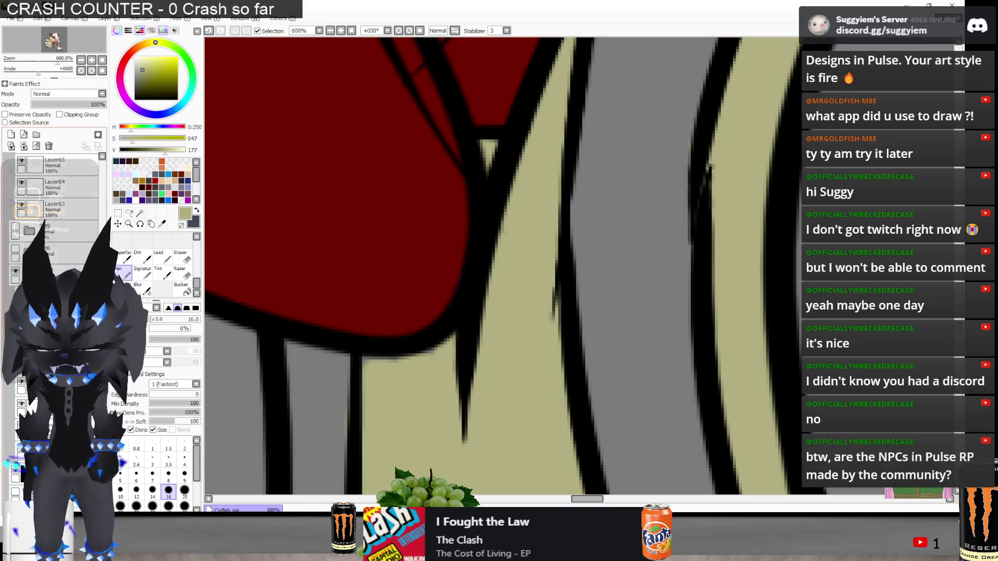
pyautogui.scroll(-10, 397, 238)
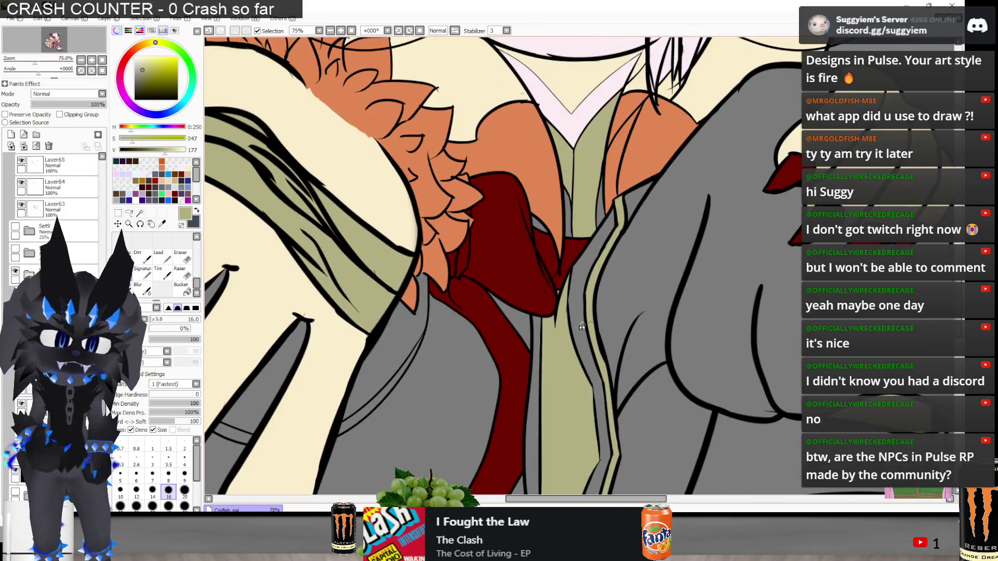
pyautogui.scroll(8, 397, 238)
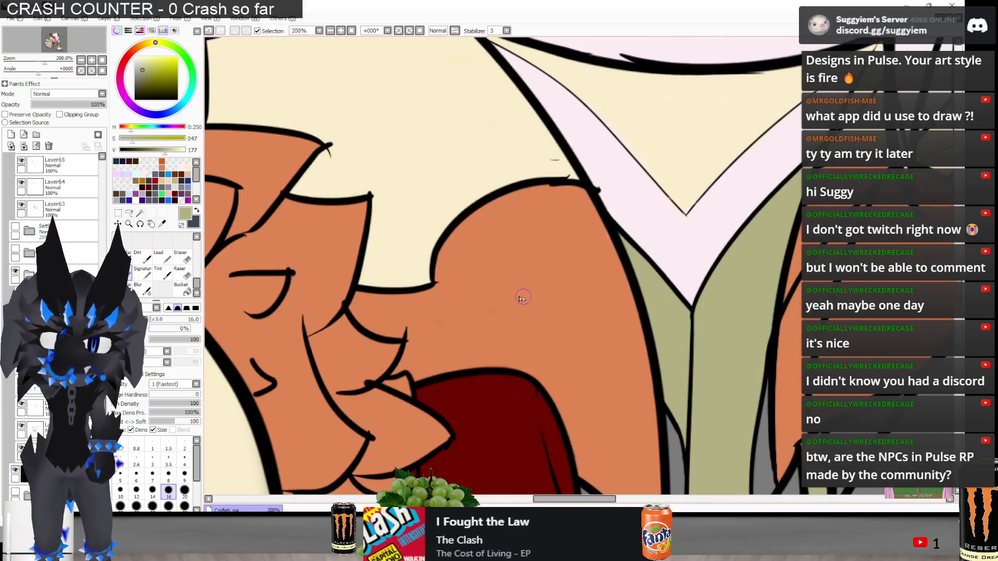
pyautogui.scroll(4, 730, 226)
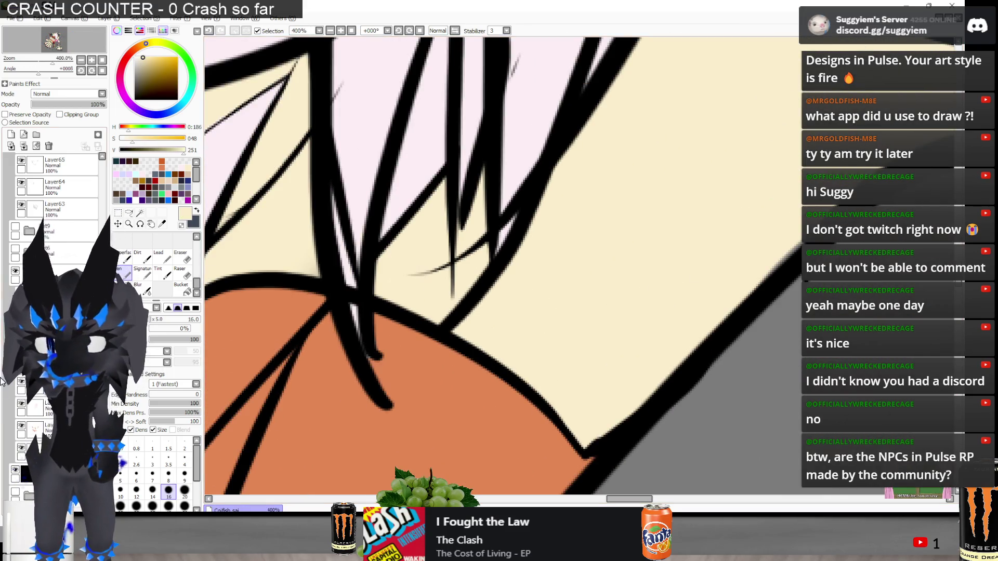
pyautogui.scroll(-1, 327, 331)
pyautogui.scroll(-3, 326, 332)
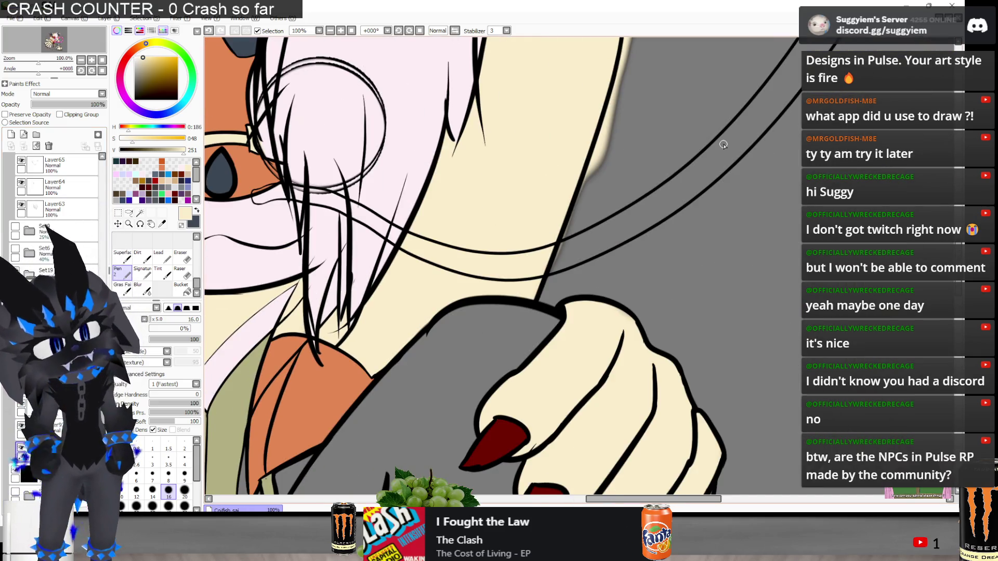
pyautogui.scroll(1, 723, 145)
pyautogui.press('e')
# Erase the cream overspill along the outline beside the neck and up to the hair edge
pyautogui.moveTo(557, 225)
pyautogui.mouseDown()
pyautogui.moveTo(582, 150)
pyautogui.moveTo(559, 197)
pyautogui.moveTo(577, 162)
pyautogui.mouseUp()
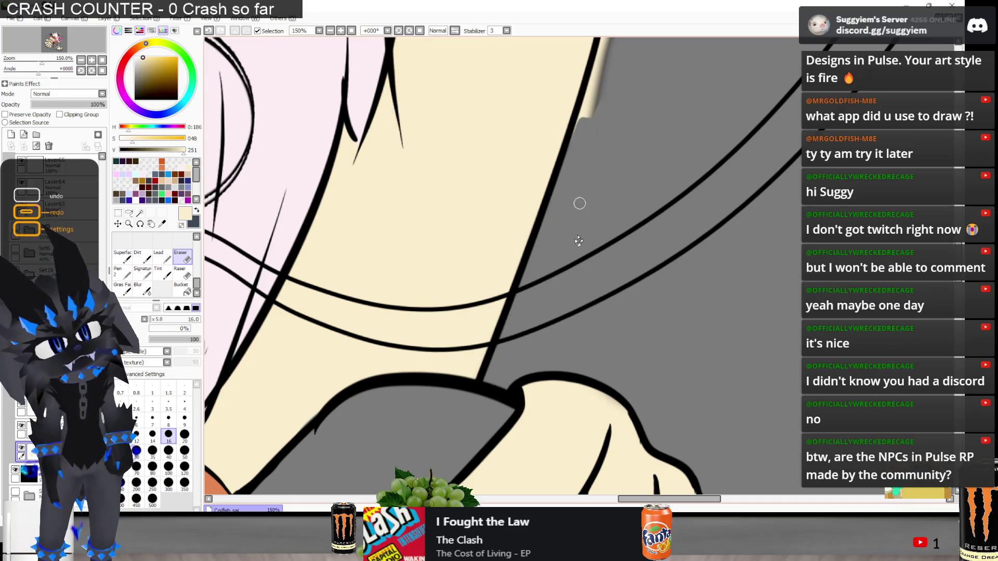
pyautogui.scroll(-2, 580, 203)
pyautogui.scroll(2, 519, 296)
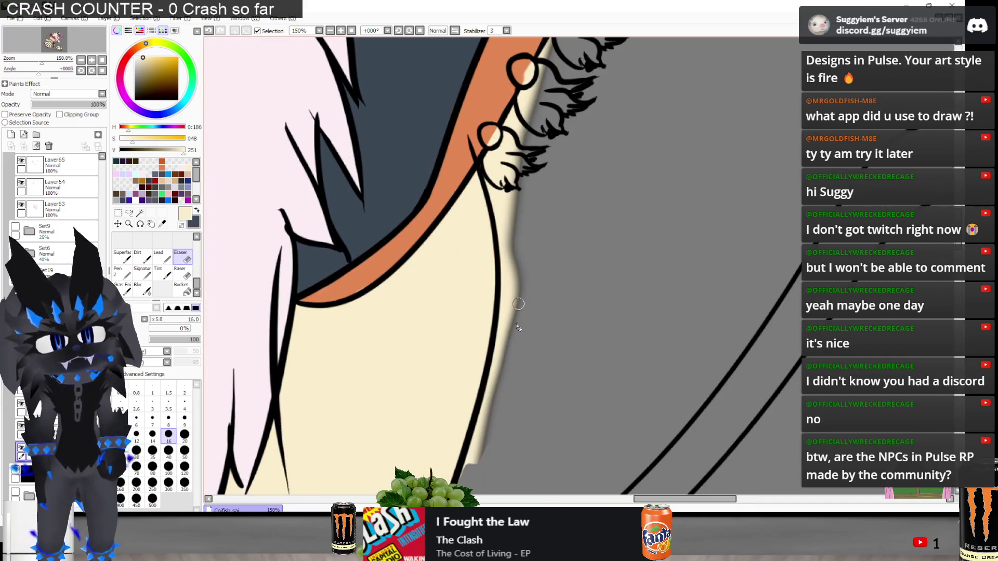
pyautogui.moveTo(501, 401)
pyautogui.mouseDown()
pyautogui.moveTo(468, 473)
pyautogui.moveTo(508, 310)
pyautogui.mouseUp()
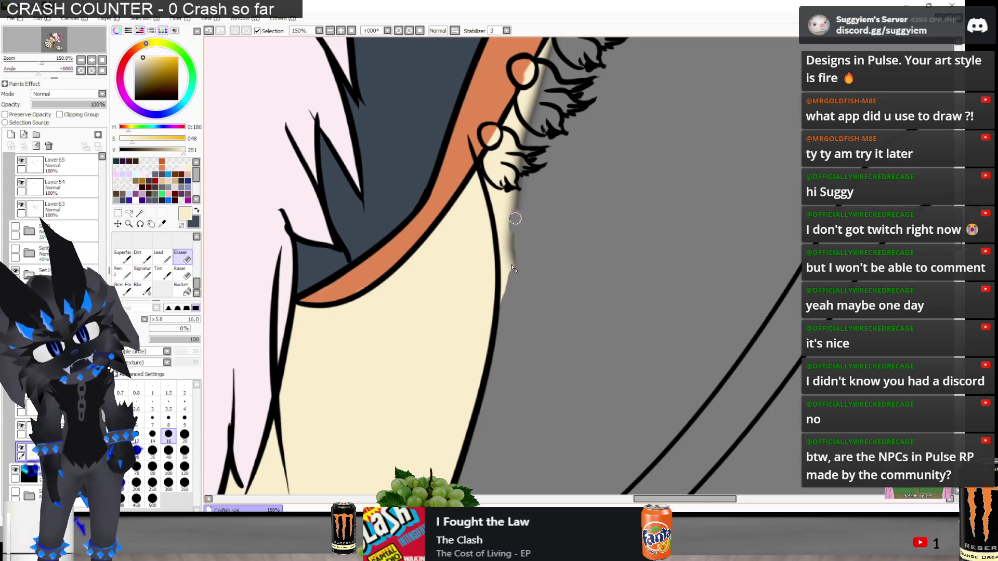
pyautogui.moveTo(519, 229); pyautogui.dragTo(505, 249)
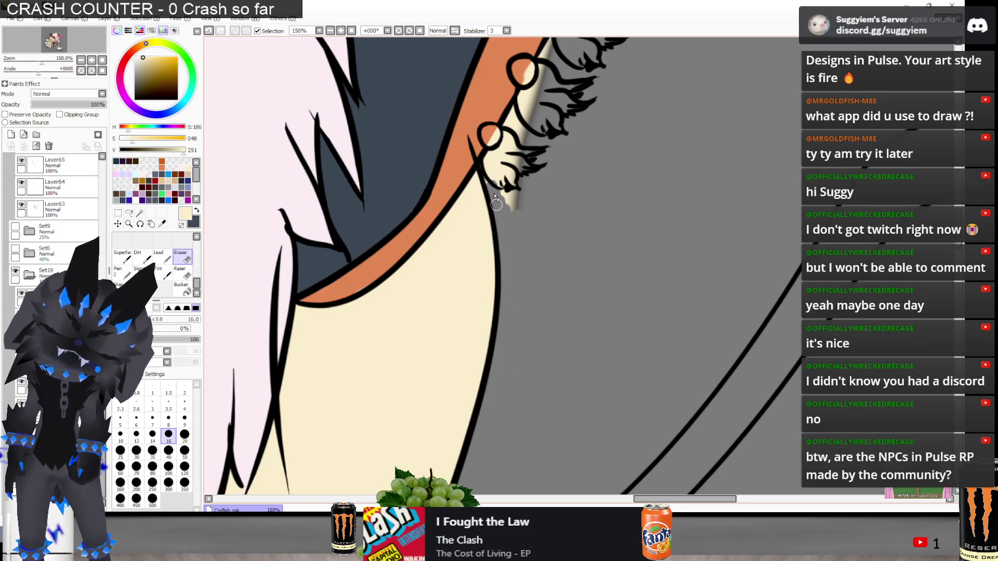
pyautogui.moveTo(493, 154)
pyautogui.mouseDown()
pyautogui.moveTo(545, 52)
pyautogui.moveTo(507, 177)
pyautogui.moveTo(510, 210)
pyautogui.mouseUp()
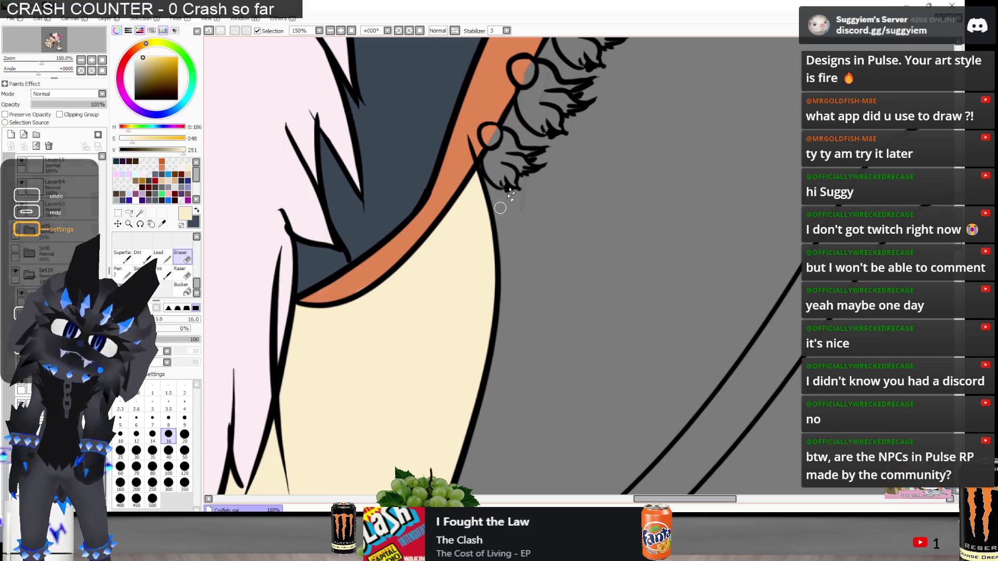
pyautogui.scroll(-3, 555, 260)
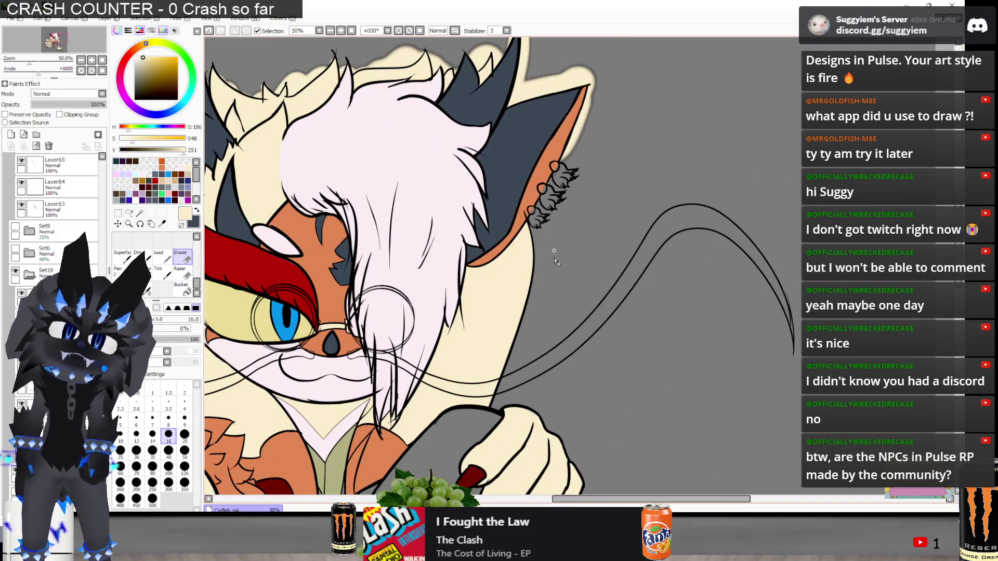
# Erase the cream glow around the ear tip at eraser size 350, then restore size 40
pyautogui.scroll(2, 555, 260)
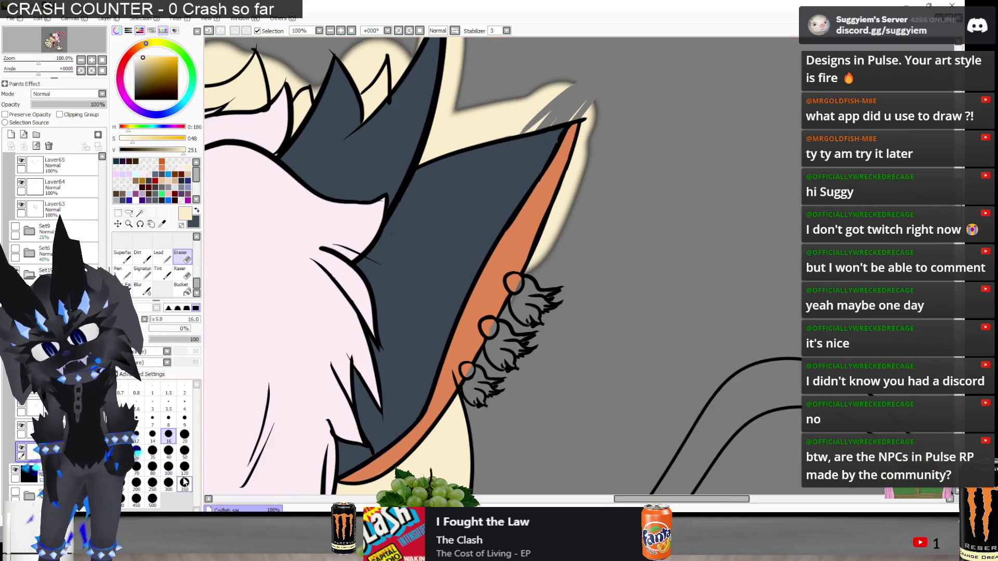
pyautogui.click(184, 482)
pyautogui.moveTo(534, 67)
pyautogui.mouseDown()
pyautogui.moveTo(501, 245)
pyautogui.moveTo(600, 217)
pyautogui.mouseUp()
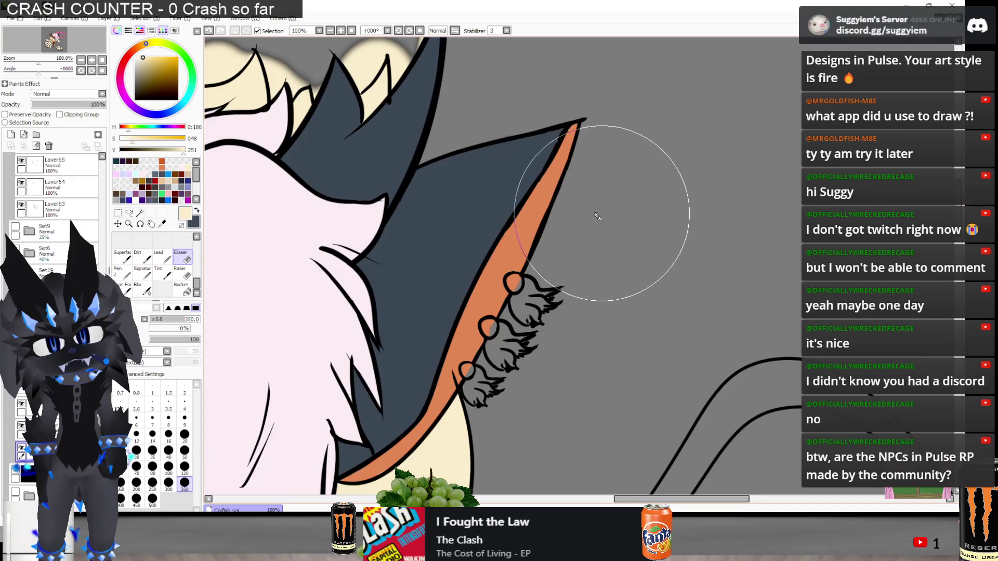
pyautogui.scroll(-2, 536, 135)
pyautogui.scroll(2, 486, 111)
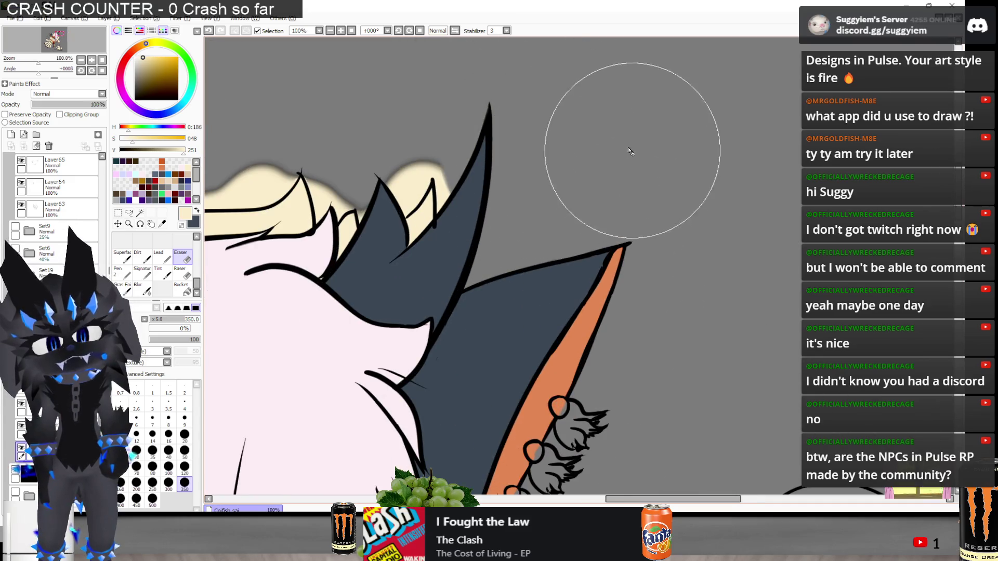
pyautogui.scroll(-5, 629, 152)
pyautogui.scroll(-3, 582, 223)
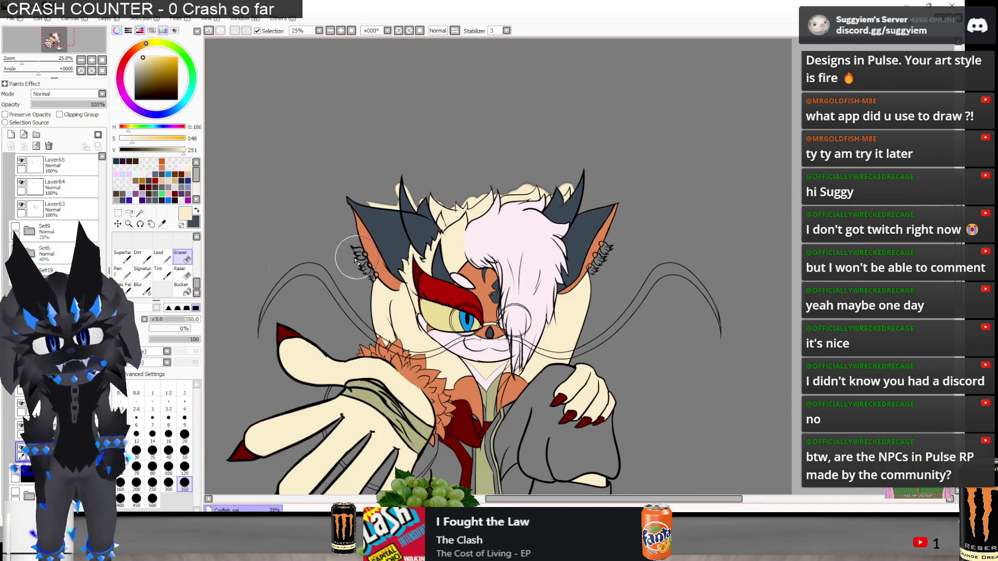
pyautogui.scroll(3, 357, 258)
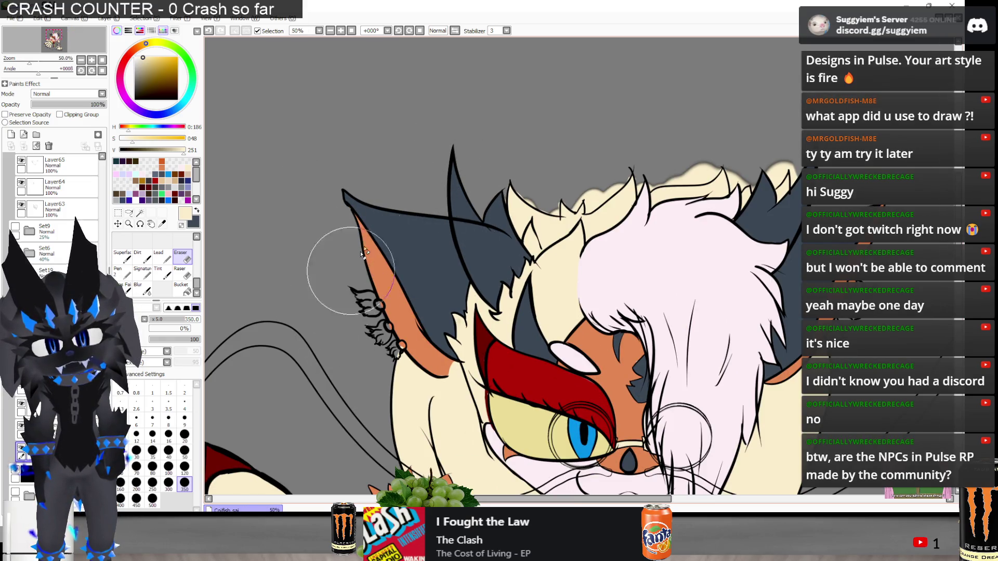
pyautogui.scroll(-2, 361, 255)
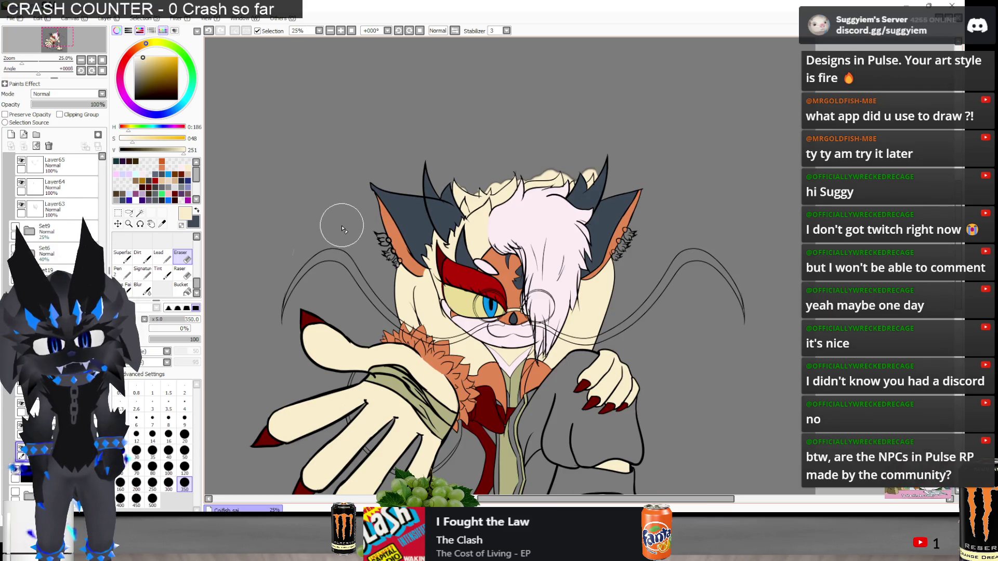
pyautogui.click(169, 450)
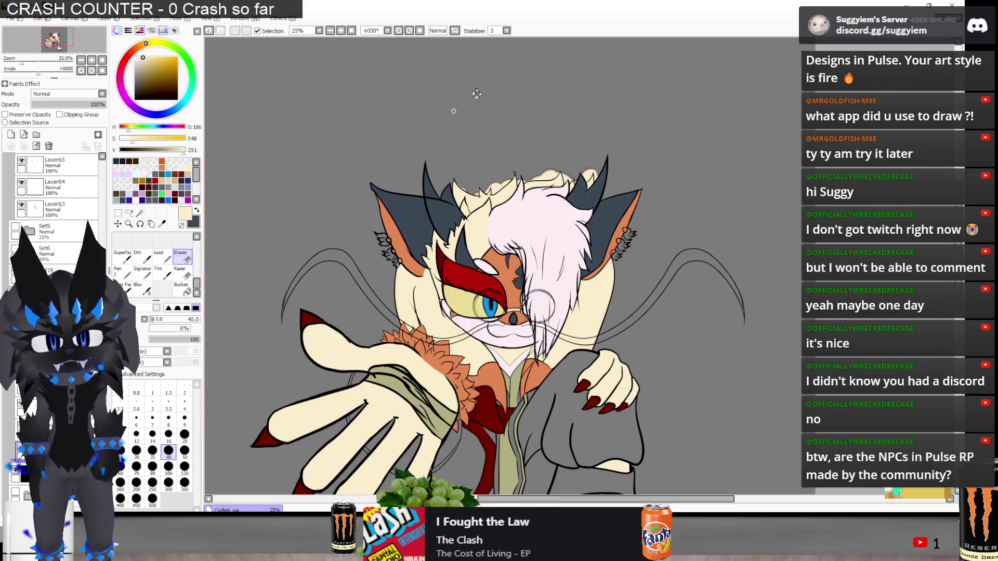
pyautogui.scroll(5, 450, 237)
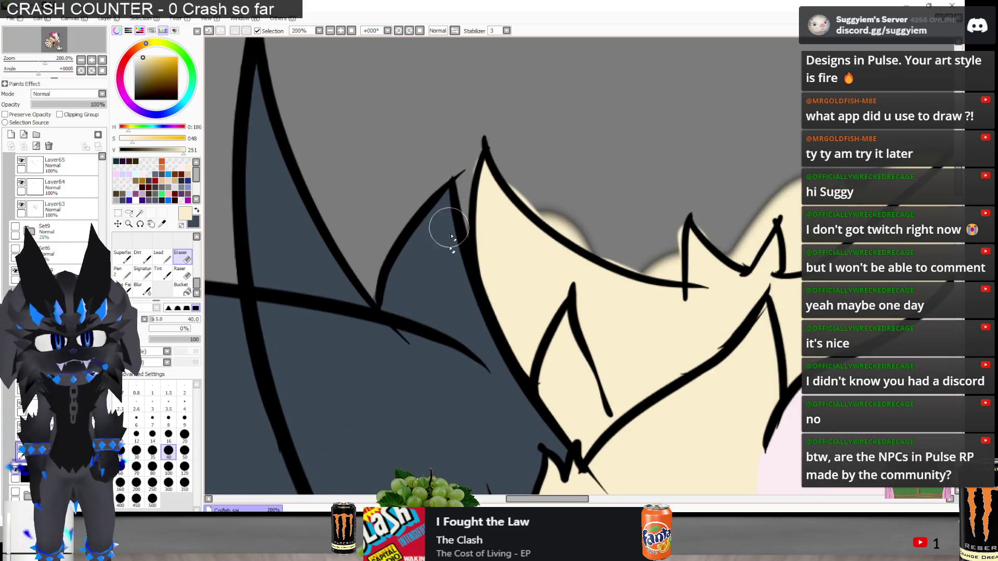
# Erase the cream glow beside and between the hair spikes and the dark background smudge
pyautogui.scroll(-4, 570, 155)
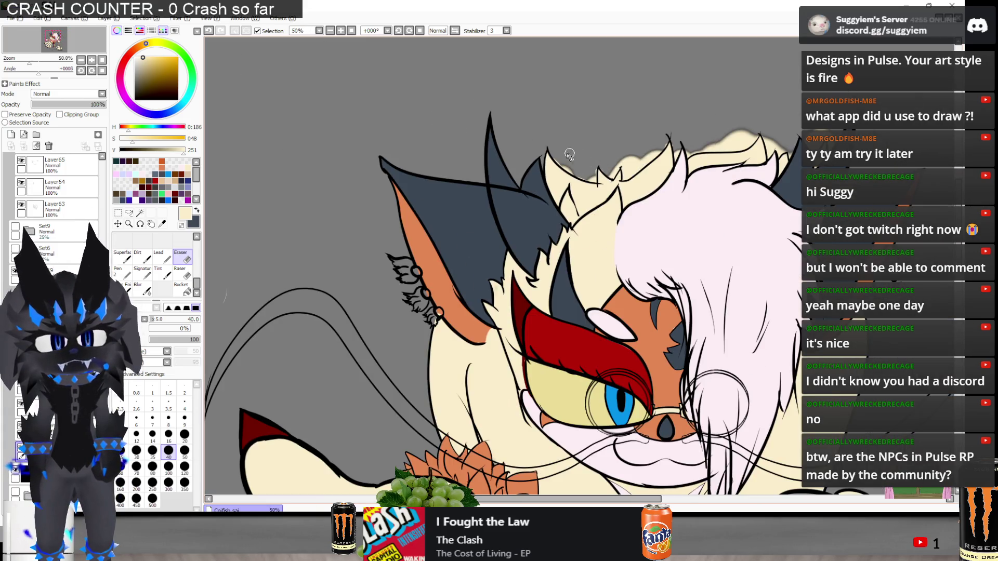
pyautogui.scroll(5, 411, 345)
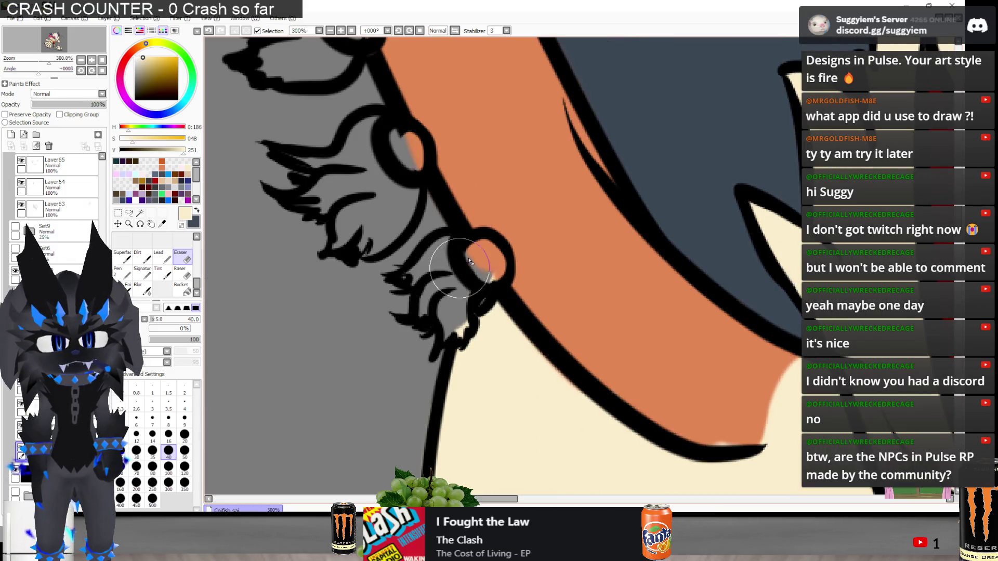
pyautogui.scroll(-7, 636, 193)
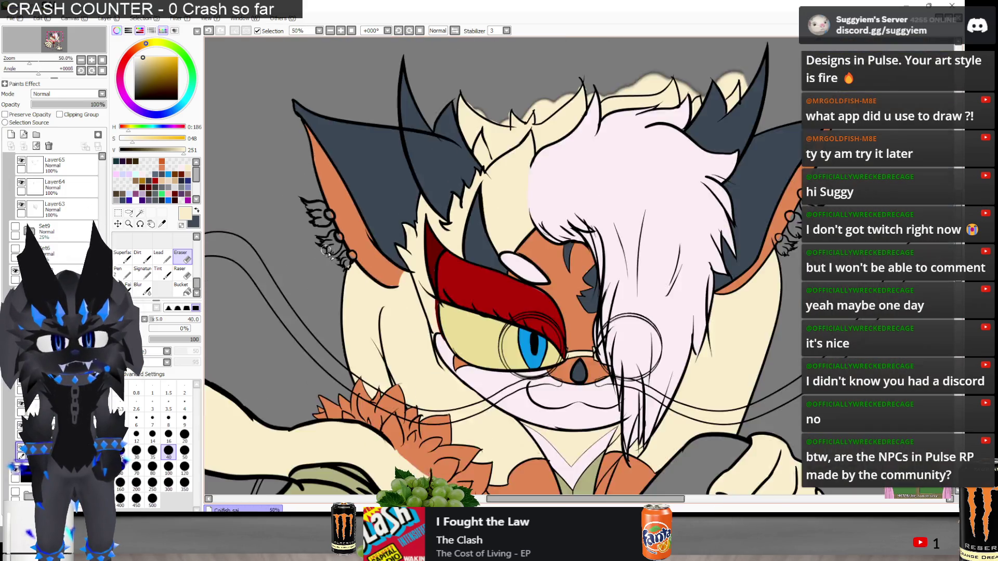
pyautogui.scroll(5, 636, 192)
pyautogui.scroll(-3, 572, 130)
pyautogui.scroll(3, 537, 85)
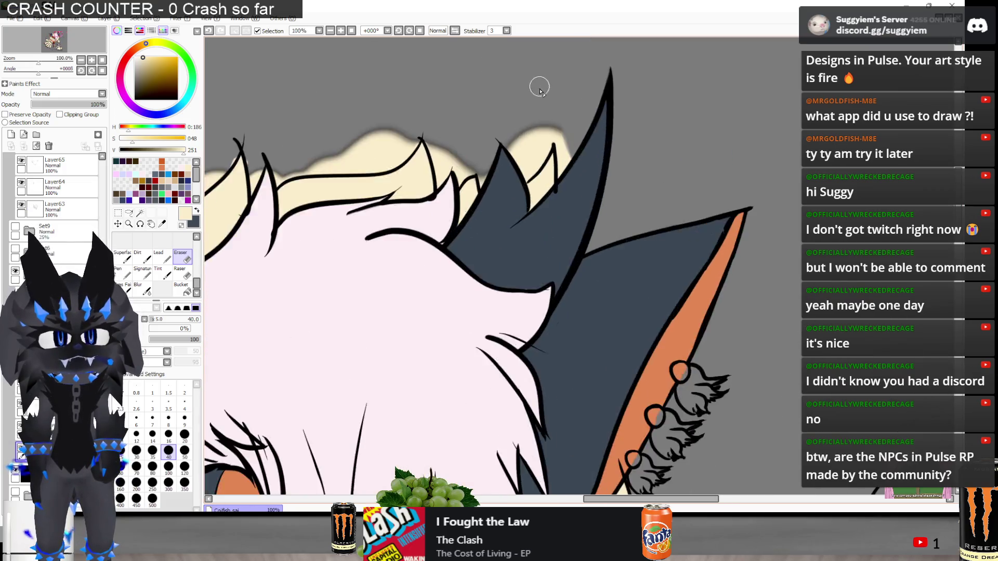
pyautogui.moveTo(610, 148)
pyautogui.mouseDown()
pyautogui.moveTo(584, 211)
pyautogui.moveTo(597, 276)
pyautogui.mouseUp()
pyautogui.moveTo(549, 146)
pyautogui.mouseDown()
pyautogui.moveTo(490, 172)
pyautogui.moveTo(512, 183)
pyautogui.moveTo(501, 238)
pyautogui.moveTo(537, 161)
pyautogui.moveTo(523, 209)
pyautogui.mouseUp()
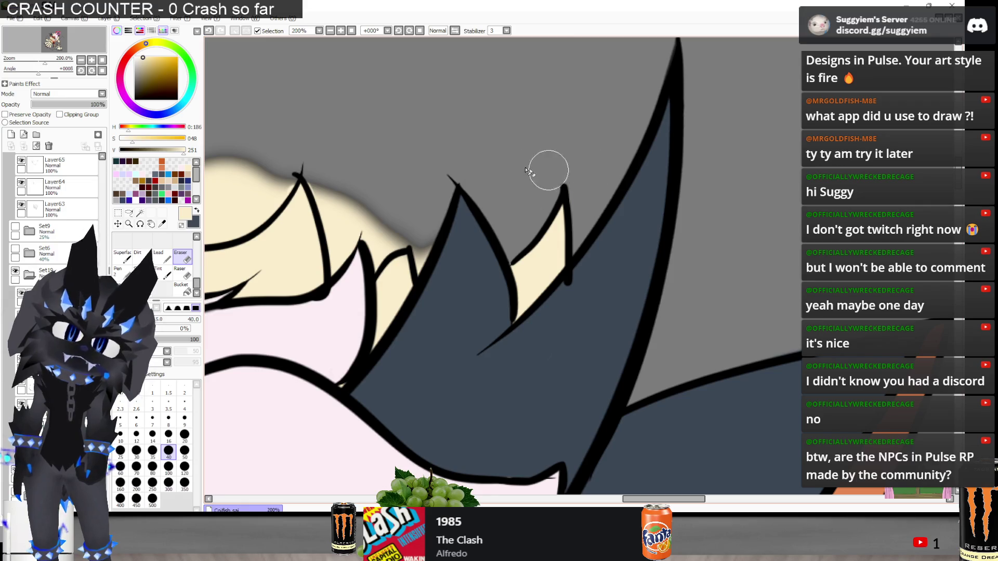
pyautogui.scroll(2, 318, 178)
pyautogui.moveTo(319, 179)
pyautogui.mouseDown()
pyautogui.moveTo(356, 226)
pyautogui.moveTo(364, 322)
pyautogui.moveTo(423, 279)
pyautogui.moveTo(433, 309)
pyautogui.moveTo(492, 260)
pyautogui.moveTo(481, 279)
pyautogui.moveTo(528, 283)
pyautogui.moveTo(544, 330)
pyautogui.mouseUp()
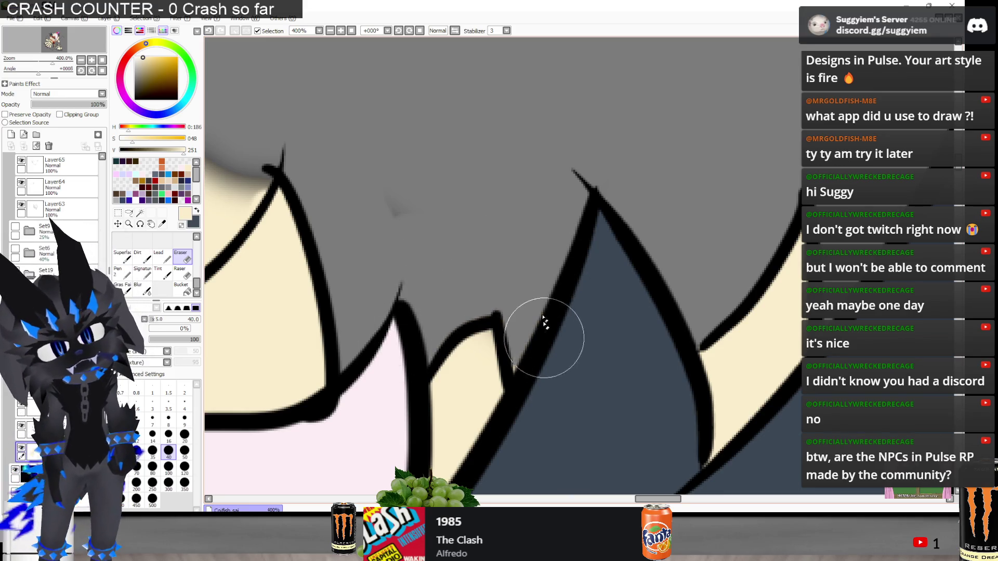
pyautogui.moveTo(494, 205); pyautogui.dragTo(410, 172)
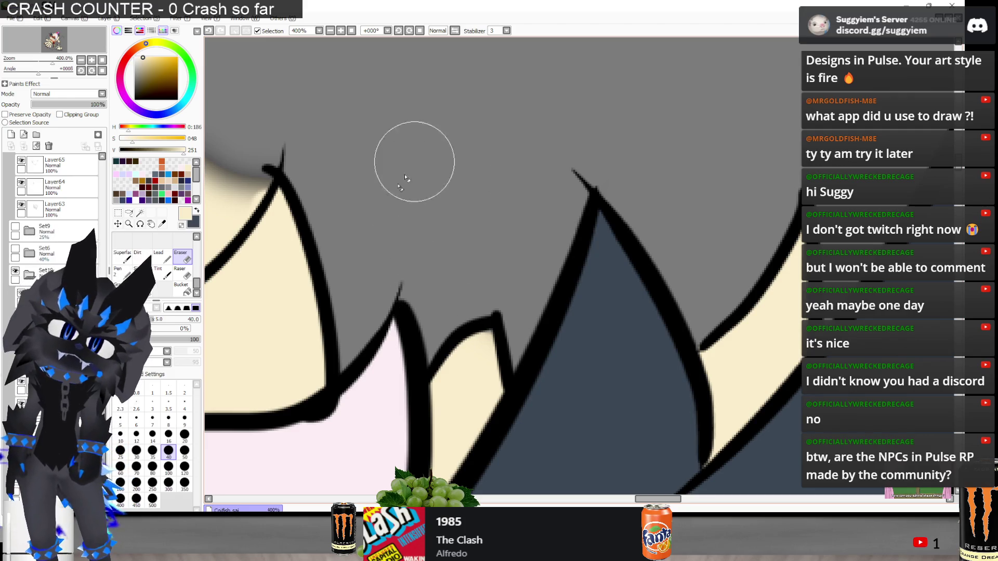
# Erase the stray diagonal line between strokes and the cream fill outside the hair outline
pyautogui.press('n')
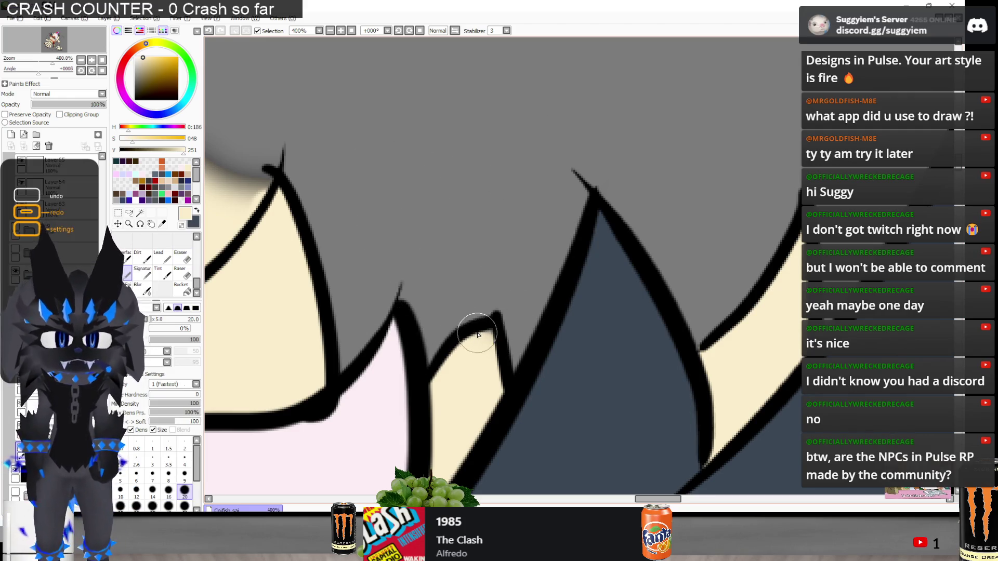
pyautogui.press('-')
pyautogui.press('-')
pyautogui.press('-')
pyautogui.press('e')
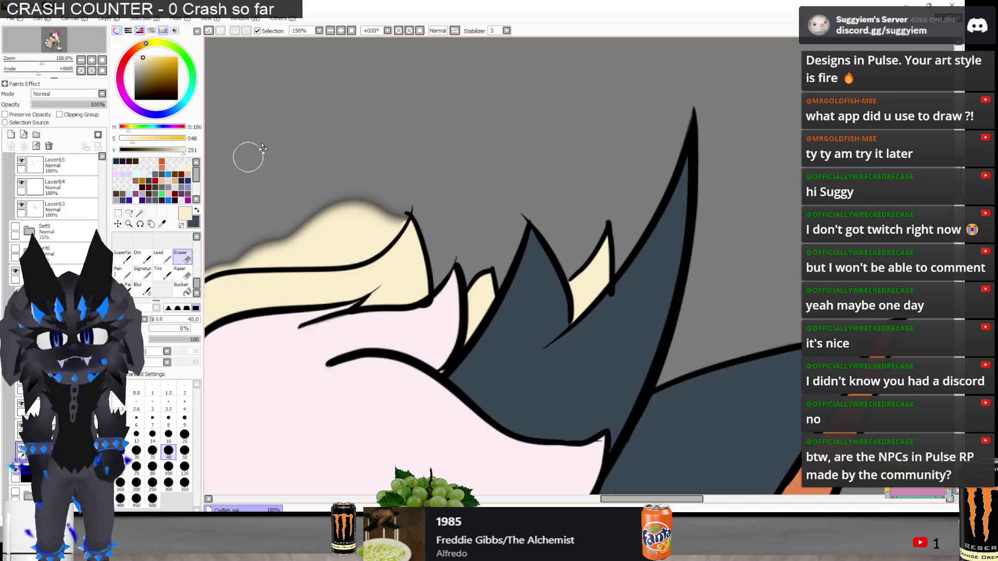
pyautogui.scroll(1, 263, 149)
pyautogui.moveTo(372, 207)
pyautogui.mouseDown()
pyautogui.moveTo(403, 225)
pyautogui.moveTo(406, 242)
pyautogui.moveTo(390, 216)
pyautogui.moveTo(405, 248)
pyautogui.moveTo(350, 236)
pyautogui.moveTo(336, 256)
pyautogui.mouseUp()
pyautogui.hotkey('ctrl', 'z')
pyautogui.scroll(2, 556, 261)
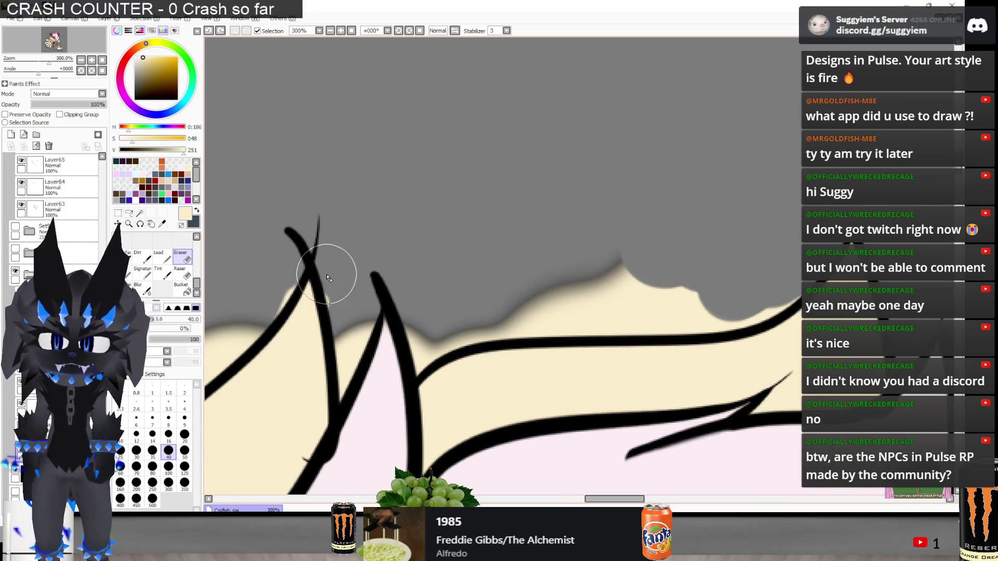
pyautogui.moveTo(372, 383); pyautogui.dragTo(341, 442)
pyautogui.press('n')
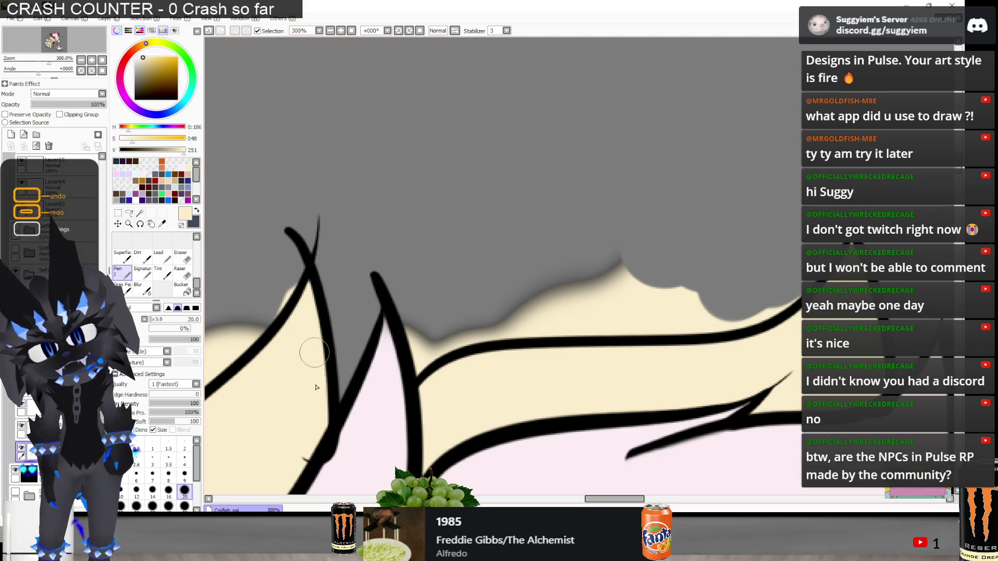
pyautogui.press('e')
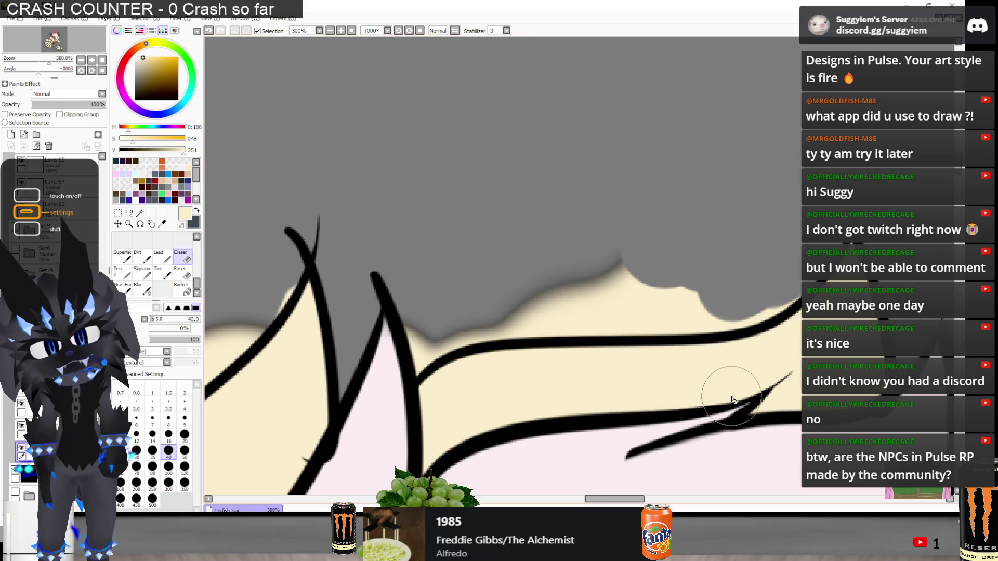
pyautogui.moveTo(417, 331)
pyautogui.mouseDown()
pyautogui.moveTo(474, 286)
pyautogui.moveTo(450, 323)
pyautogui.moveTo(626, 267)
pyautogui.moveTo(657, 291)
pyautogui.moveTo(712, 289)
pyautogui.moveTo(773, 268)
pyautogui.moveTo(729, 304)
pyautogui.moveTo(579, 301)
pyautogui.moveTo(535, 312)
pyautogui.mouseUp()
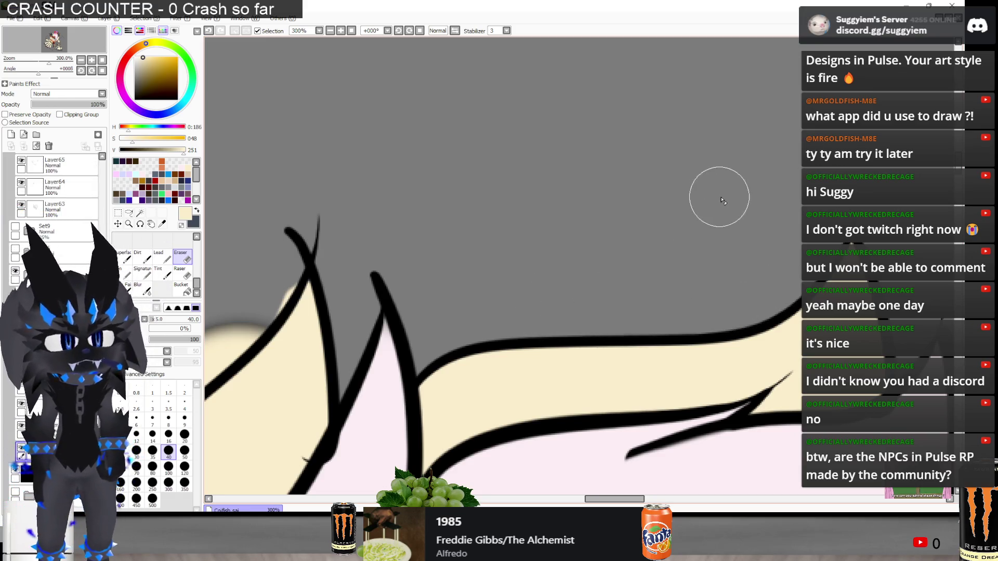
# Erase the cream glow along the hair outline so the band above the black line turns grey
pyautogui.scroll(-2, 676, 182)
pyautogui.scroll(2, 377, 272)
pyautogui.moveTo(476, 232)
pyautogui.mouseDown()
pyautogui.moveTo(584, 223)
pyautogui.moveTo(559, 231)
pyautogui.moveTo(543, 254)
pyautogui.moveTo(423, 305)
pyautogui.moveTo(392, 341)
pyautogui.moveTo(387, 305)
pyautogui.moveTo(305, 334)
pyautogui.moveTo(296, 361)
pyautogui.moveTo(327, 330)
pyautogui.mouseUp()
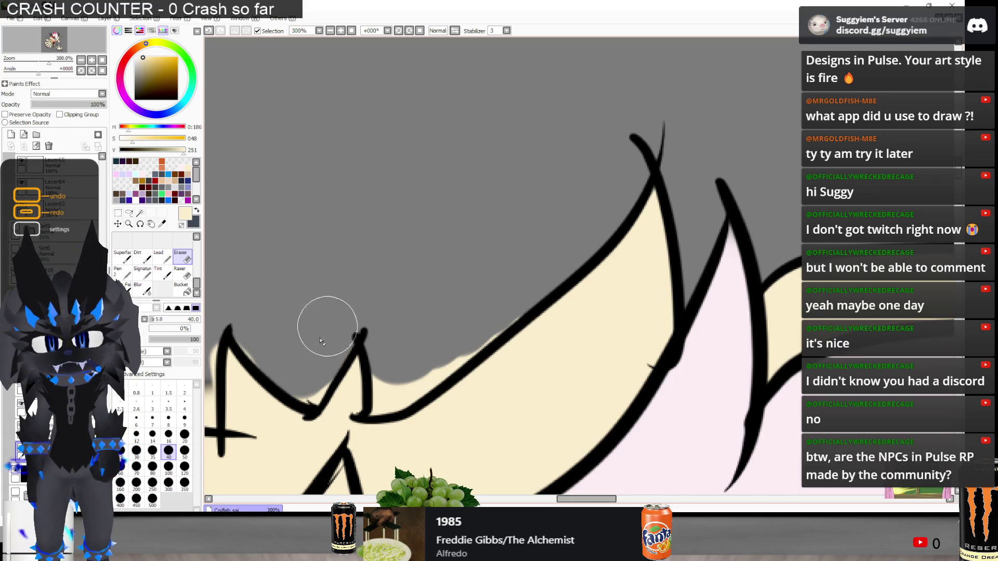
pyautogui.scroll(-2, 583, 204)
pyautogui.scroll(3, 421, 283)
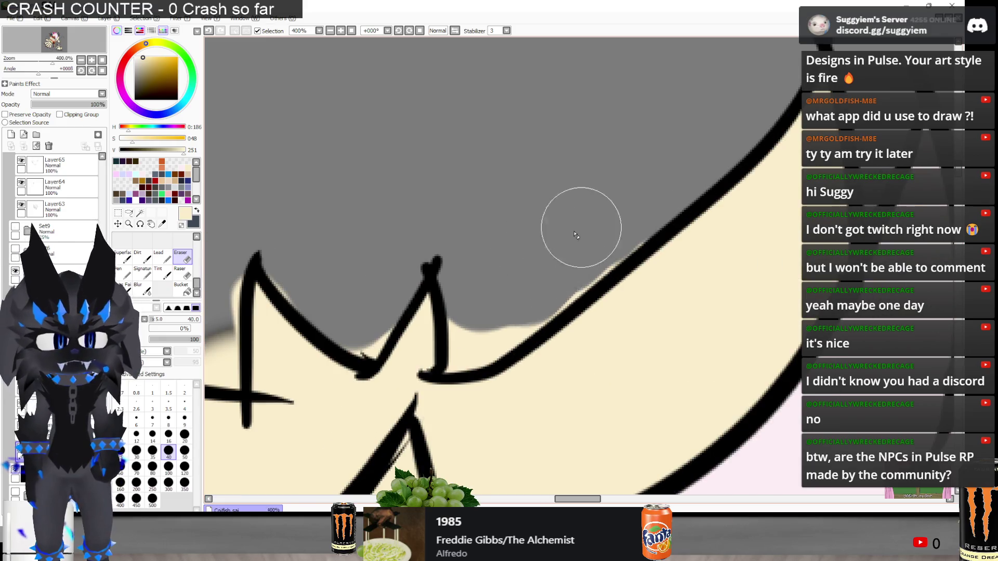
pyautogui.moveTo(547, 289)
pyautogui.mouseDown()
pyautogui.moveTo(499, 301)
pyautogui.moveTo(492, 315)
pyautogui.moveTo(488, 307)
pyautogui.mouseUp()
pyautogui.scroll(-2, 653, 178)
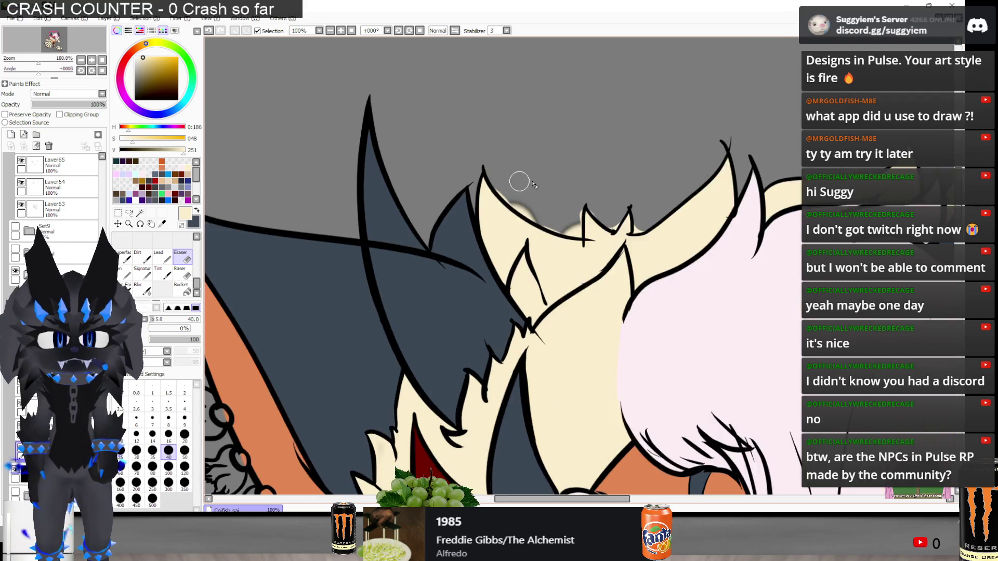
pyautogui.scroll(2, 494, 147)
pyautogui.moveTo(404, 121)
pyautogui.mouseDown()
pyautogui.moveTo(467, 219)
pyautogui.moveTo(573, 284)
pyautogui.moveTo(612, 285)
pyautogui.moveTo(628, 270)
pyautogui.moveTo(631, 231)
pyautogui.mouseUp()
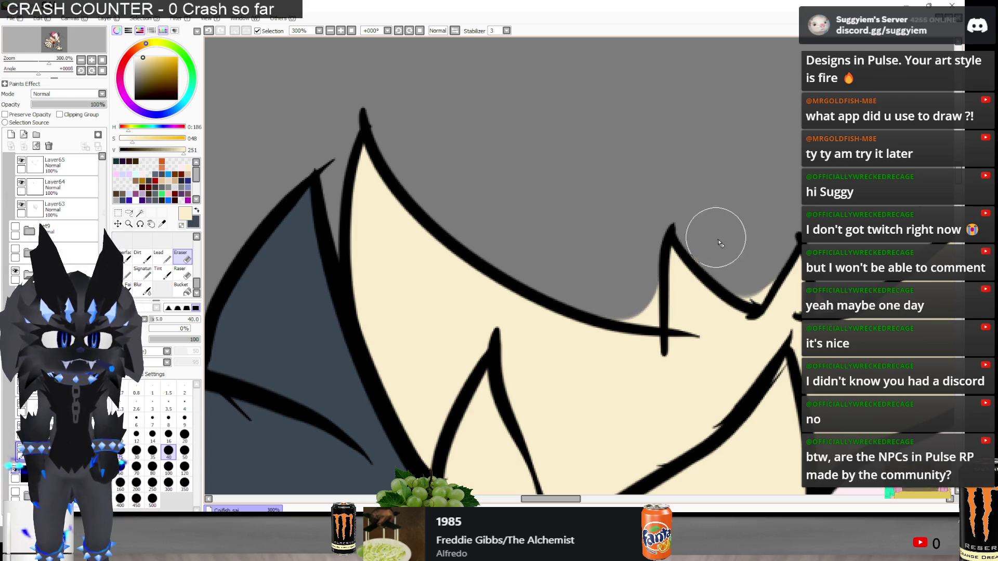
# Reduce the Eraser to size 8 and clean the beige specks along the spike edge
pyautogui.scroll(-2, 701, 201)
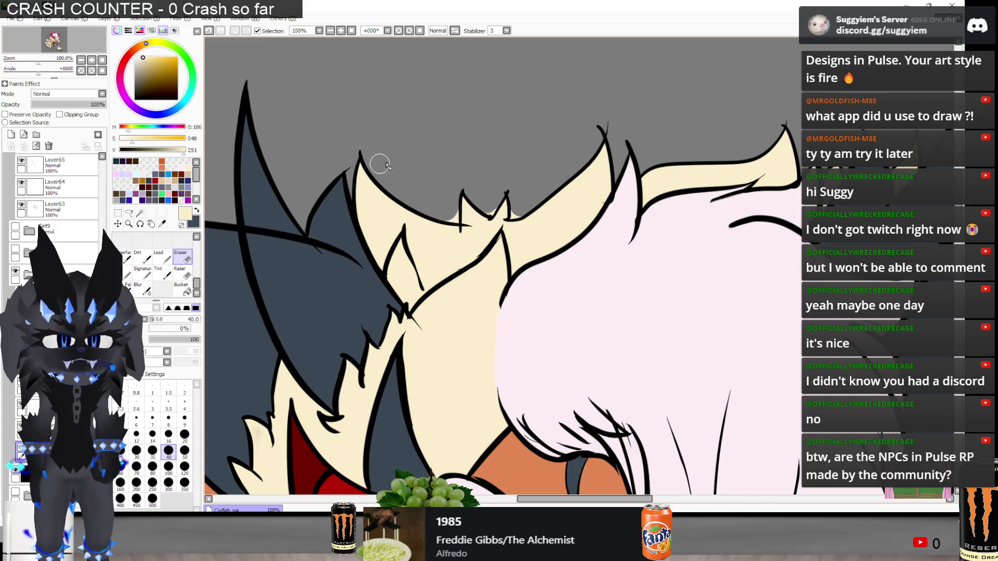
pyautogui.click(169, 418)
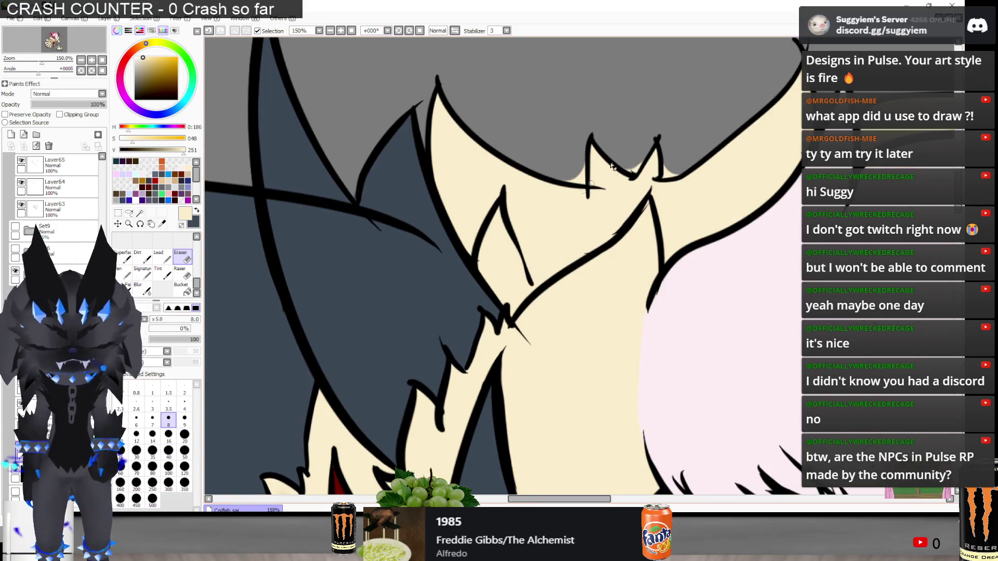
pyautogui.scroll(4, 585, 167)
pyautogui.moveTo(550, 217)
pyautogui.mouseDown()
pyautogui.moveTo(539, 258)
pyautogui.moveTo(474, 254)
pyautogui.moveTo(530, 271)
pyautogui.moveTo(537, 263)
pyautogui.moveTo(521, 239)
pyautogui.moveTo(541, 256)
pyautogui.moveTo(545, 205)
pyautogui.moveTo(540, 255)
pyautogui.moveTo(467, 251)
pyautogui.mouseUp()
pyautogui.hotkey('ctrl', 'z')
pyautogui.hotkey('ctrl', 'z')
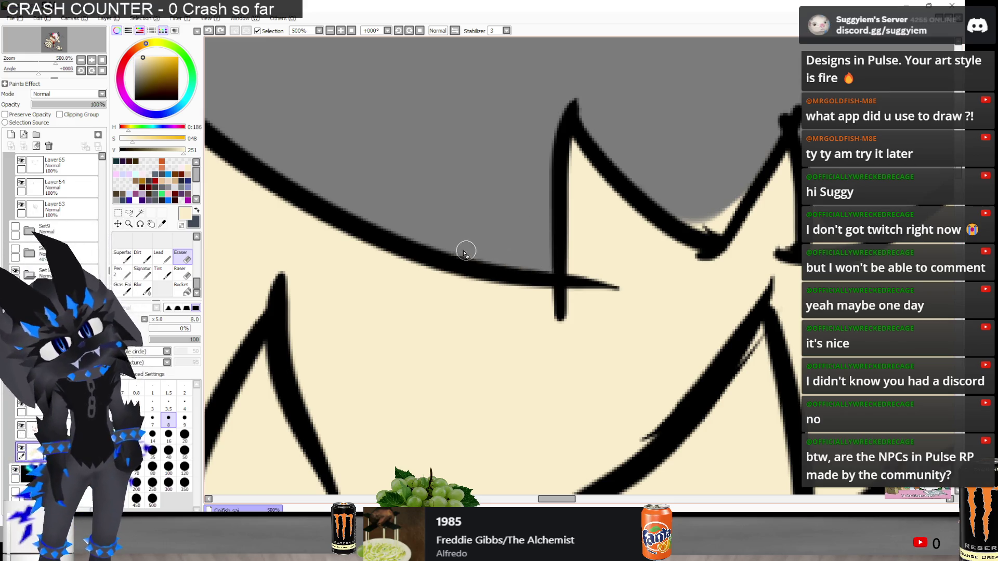
pyautogui.moveTo(727, 189)
pyautogui.mouseDown()
pyautogui.moveTo(728, 211)
pyautogui.moveTo(709, 227)
pyautogui.moveTo(679, 204)
pyautogui.mouseUp()
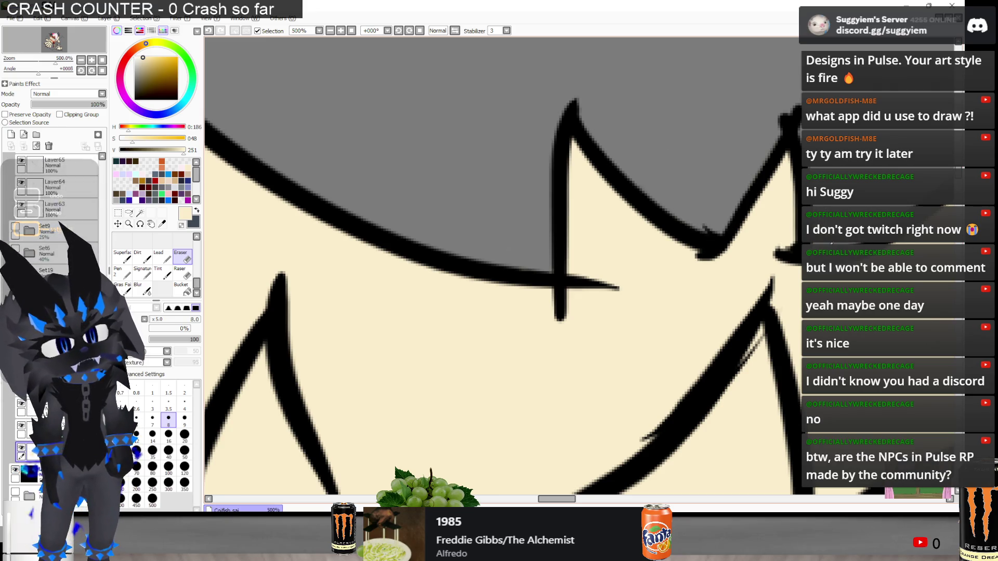
# Zoom out to review the clean grey background around the head
pyautogui.scroll(-1, 438, 153)
pyautogui.scroll(-5, 431, 167)
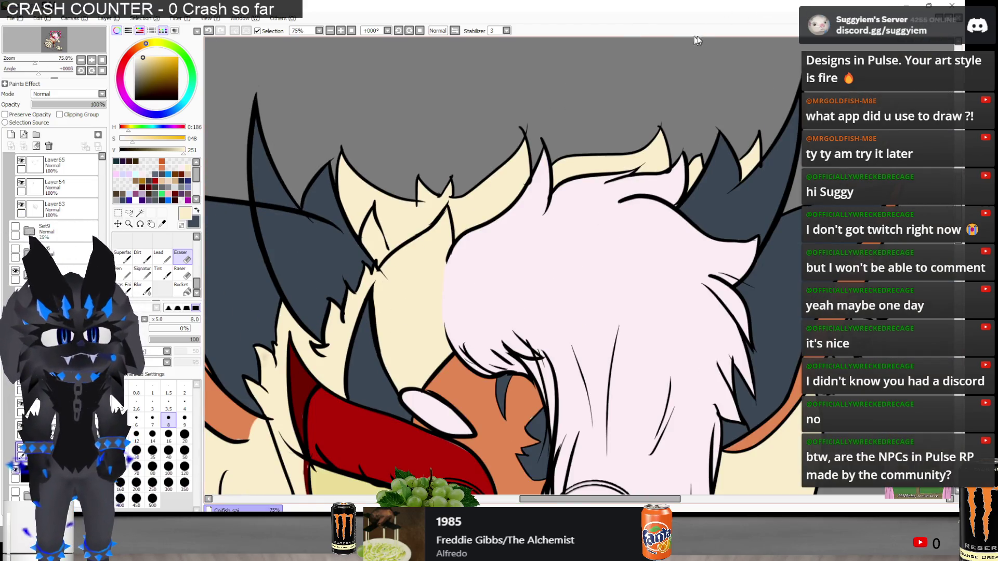
pyautogui.scroll(1, 668, 92)
pyautogui.scroll(-1, 574, 141)
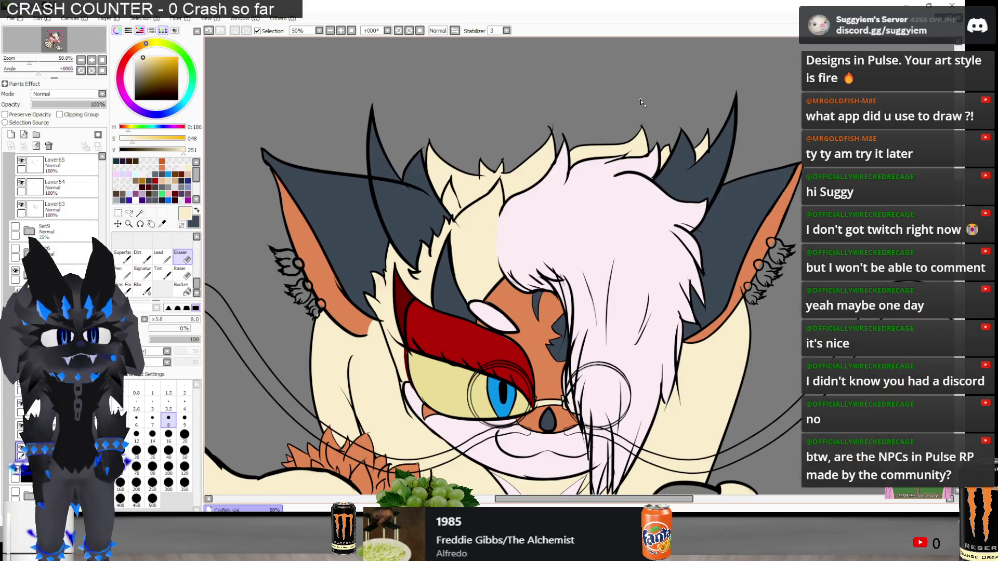
pyautogui.scroll(4, 672, 132)
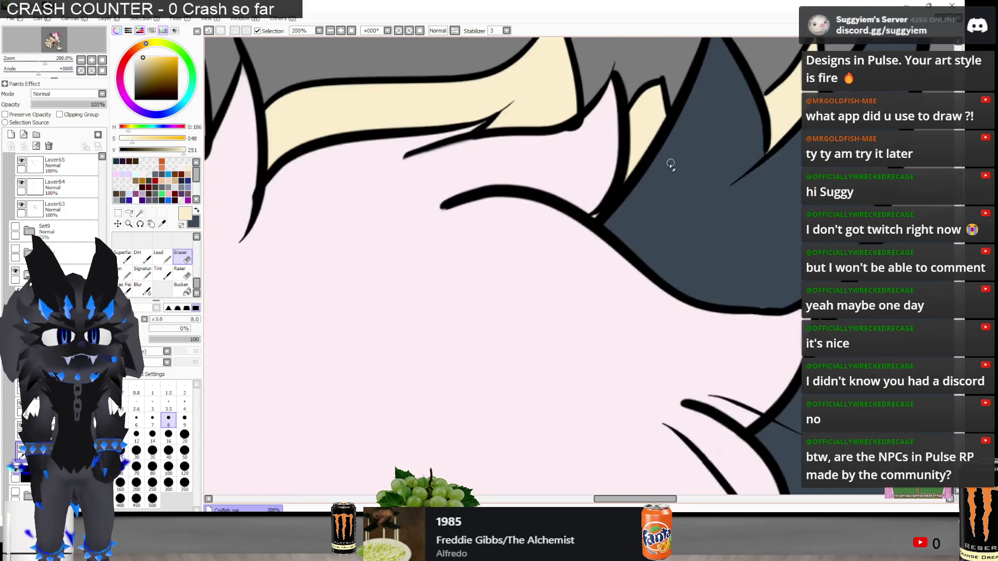
pyautogui.scroll(-3, 652, 179)
pyautogui.scroll(-1, 669, 154)
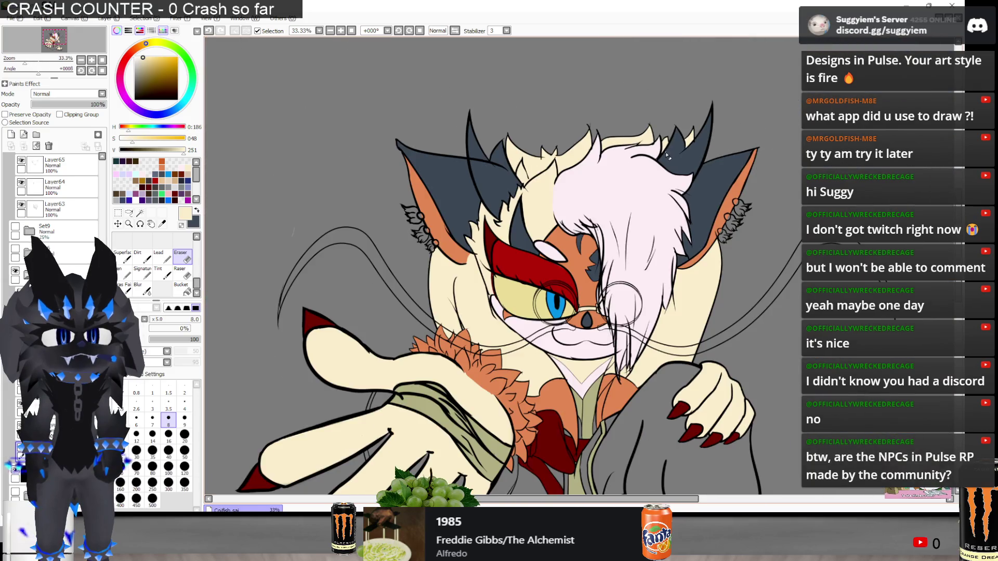
pyautogui.scroll(8, 662, 166)
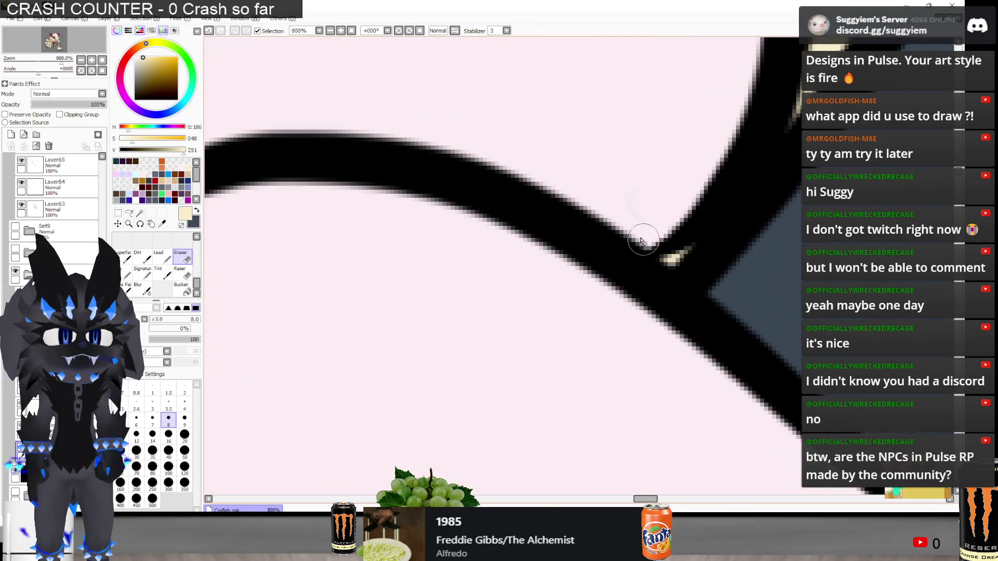
pyautogui.scroll(-6, 702, 152)
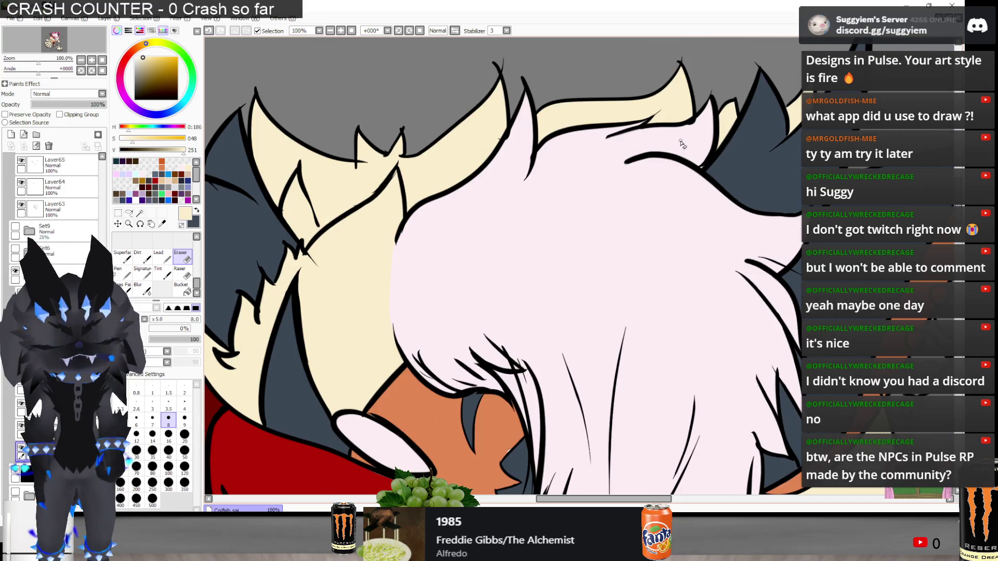
pyautogui.scroll(-1, 683, 144)
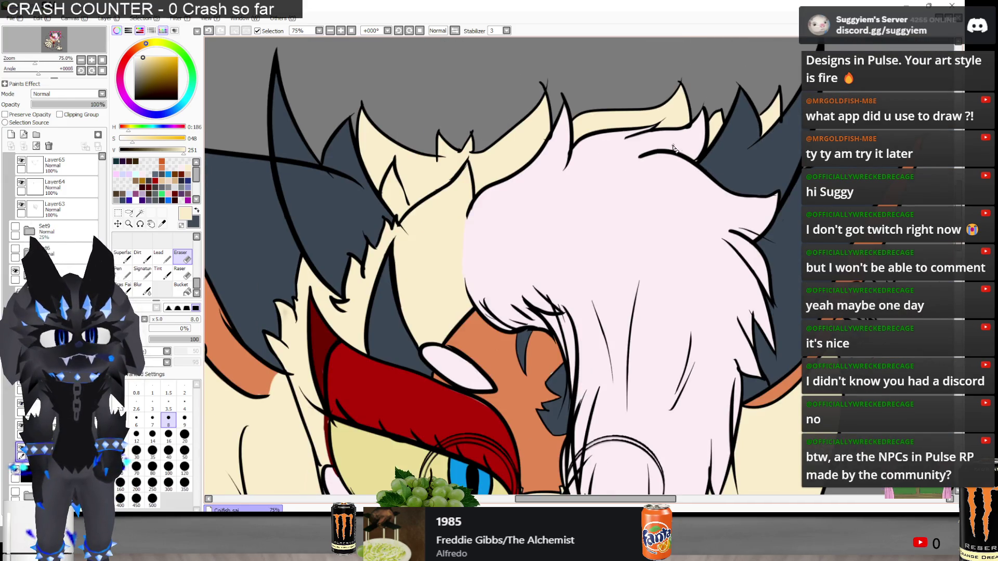
pyautogui.scroll(-1, 673, 148)
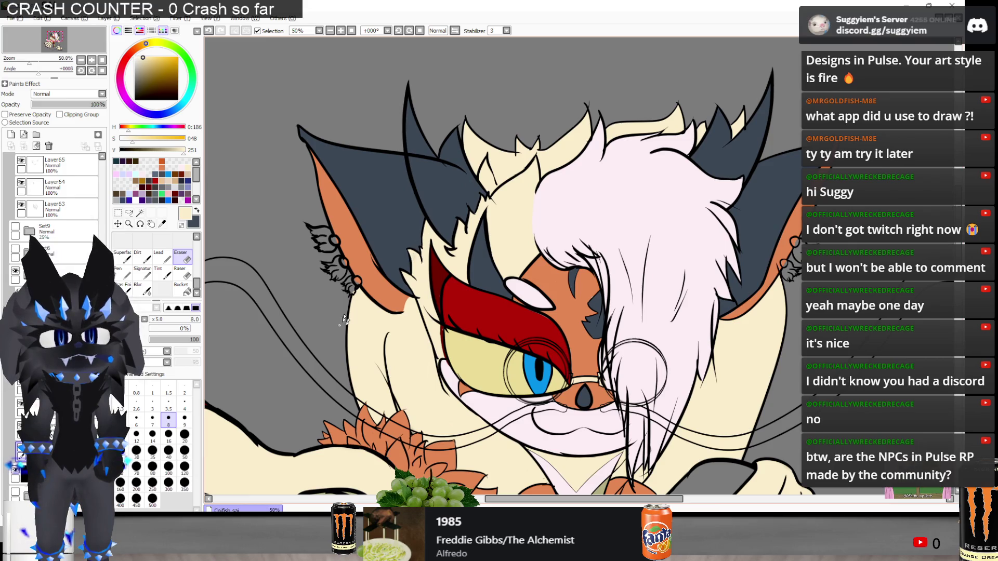
pyautogui.scroll(-3, 540, 165)
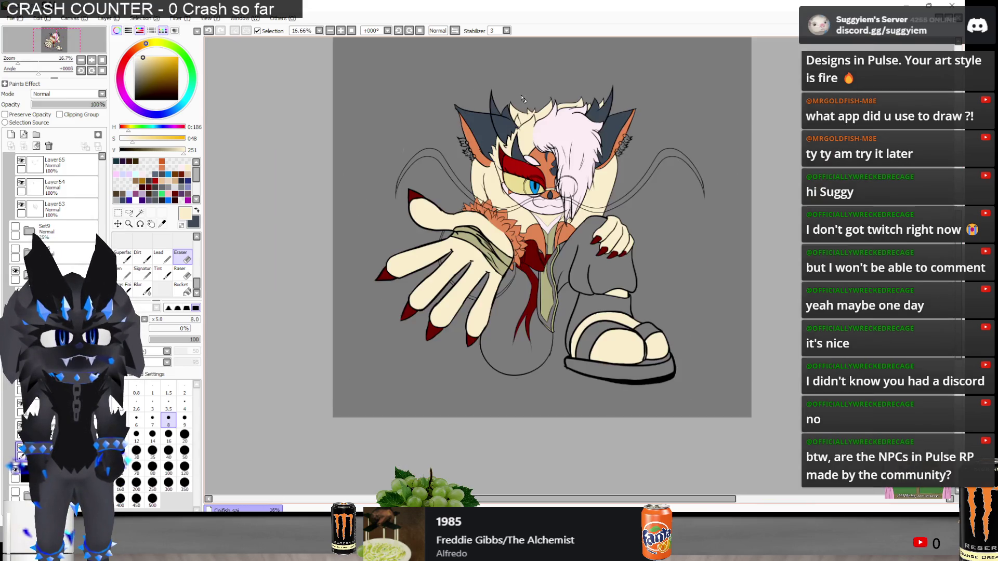
pyautogui.scroll(1, 524, 198)
pyautogui.scroll(-1, 378, 273)
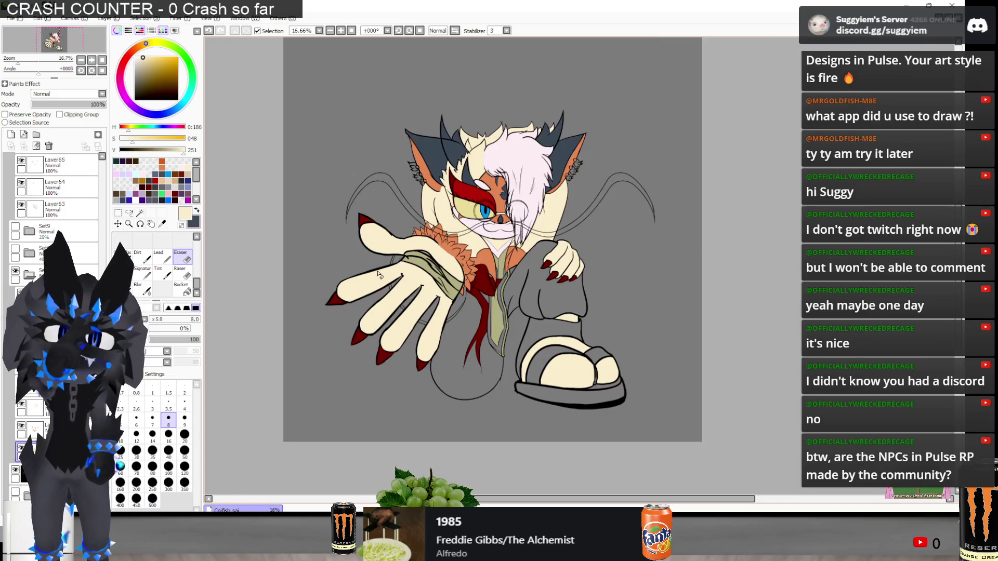
pyautogui.scroll(1, 473, 232)
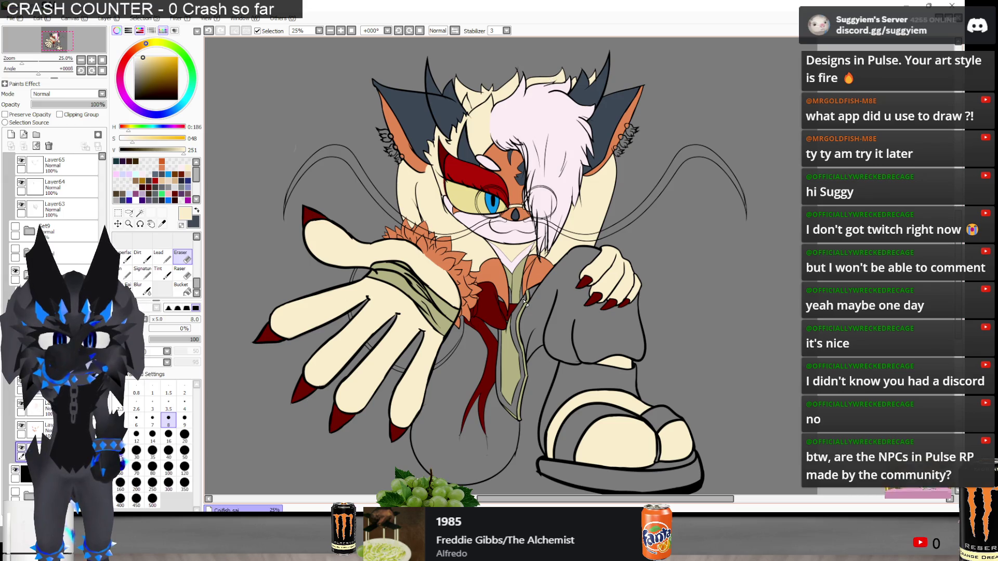
pyautogui.hotkey('alt', 'Tab')
pyautogui.hotkey('alt', 'Tab')
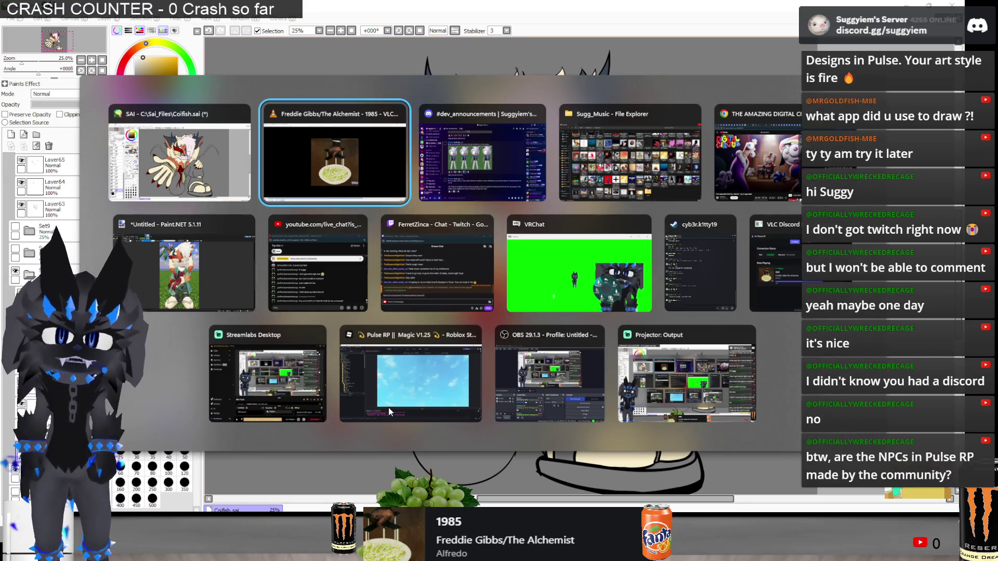
# Check the coat colour in the Paint.NET reference image, then return to SAI
pyautogui.click(207, 292)
pyautogui.scroll(5, 366, 272)
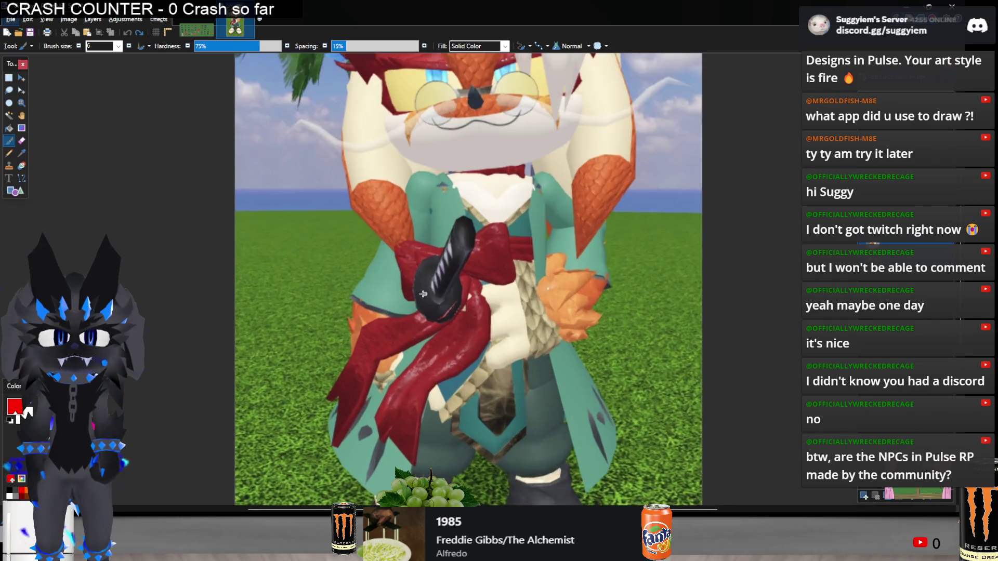
pyautogui.hotkey('alt', 'Tab')
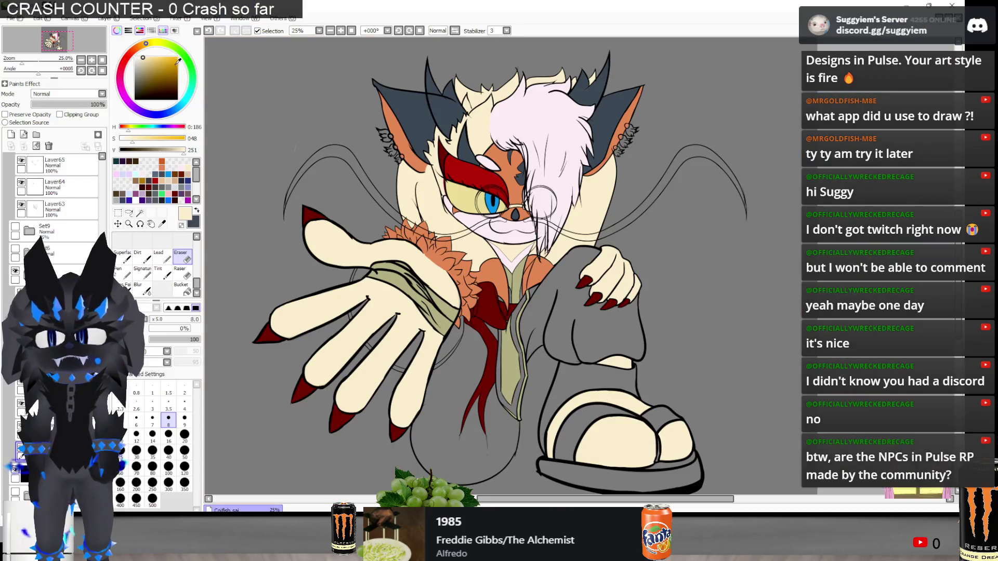
# Pick a green hue on the colour wheel and tone it to a muted coat green
pyautogui.click(192, 76)
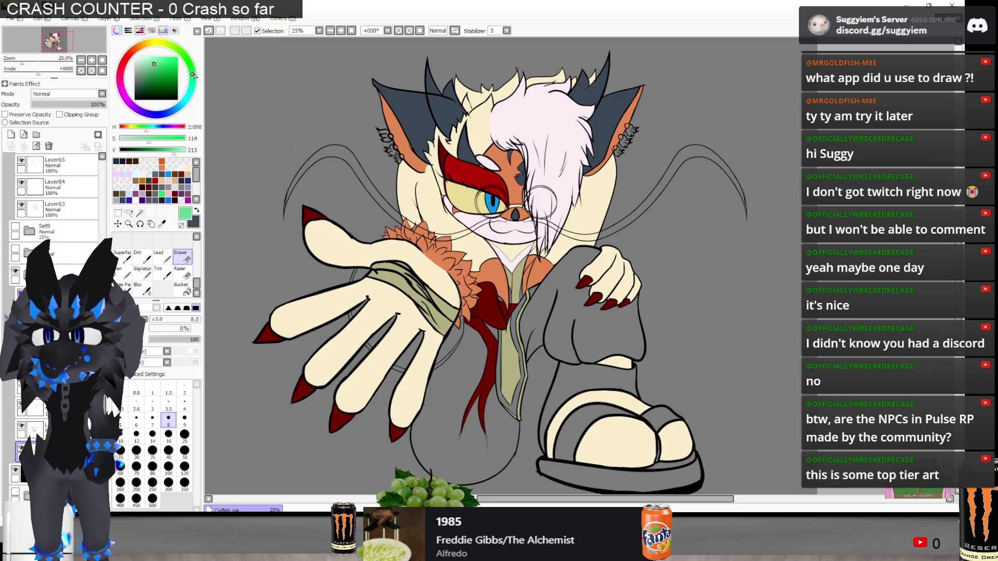
pyautogui.click(148, 74)
pyautogui.moveTo(152, 74); pyautogui.dragTo(148, 72)
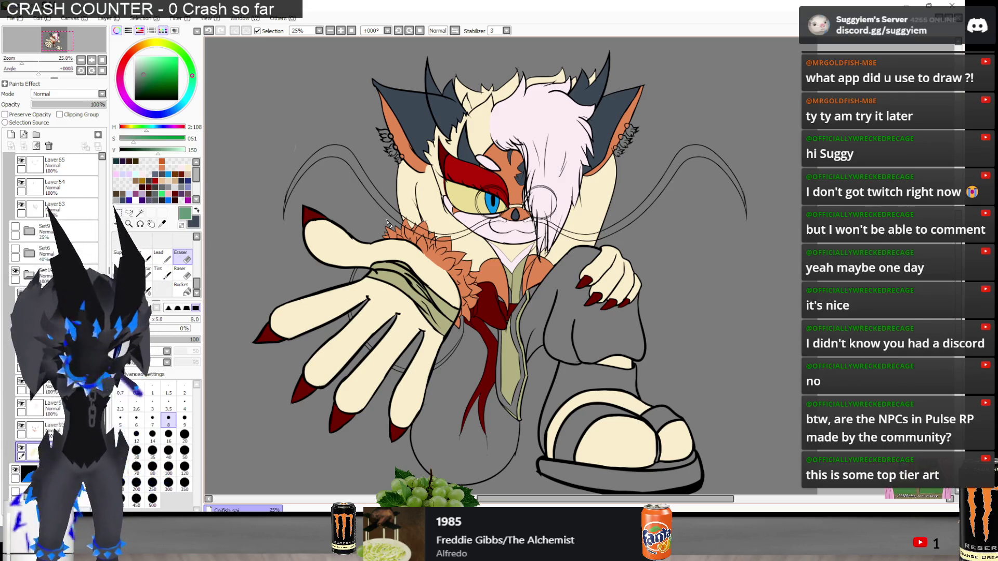
pyautogui.scroll(-1, 432, 244)
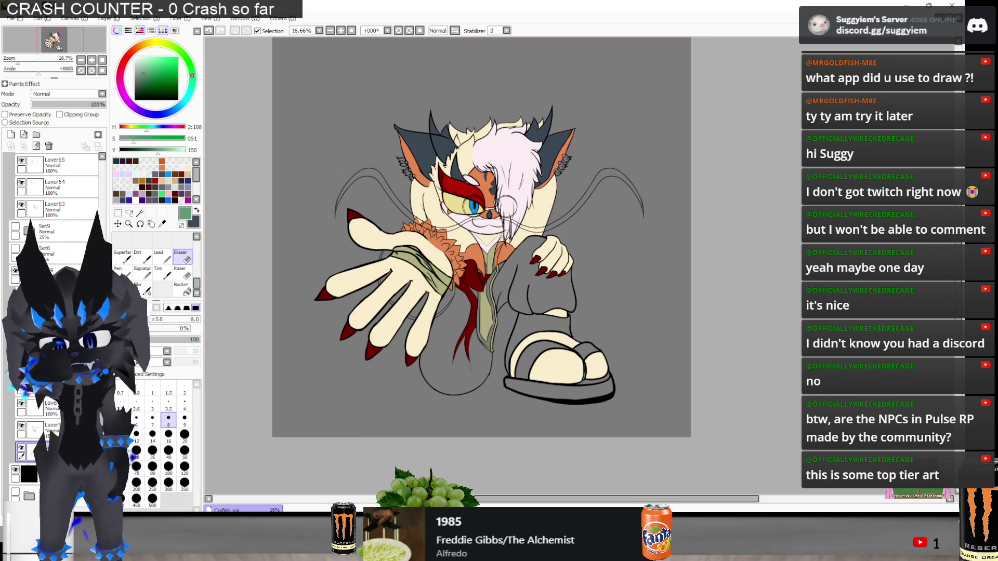
pyautogui.hotkey('alt', 'Tab')
# Skip ahead twelve tracks in VLC past Short Circuit, then return to PaintTool SAI
pyautogui.press('n')
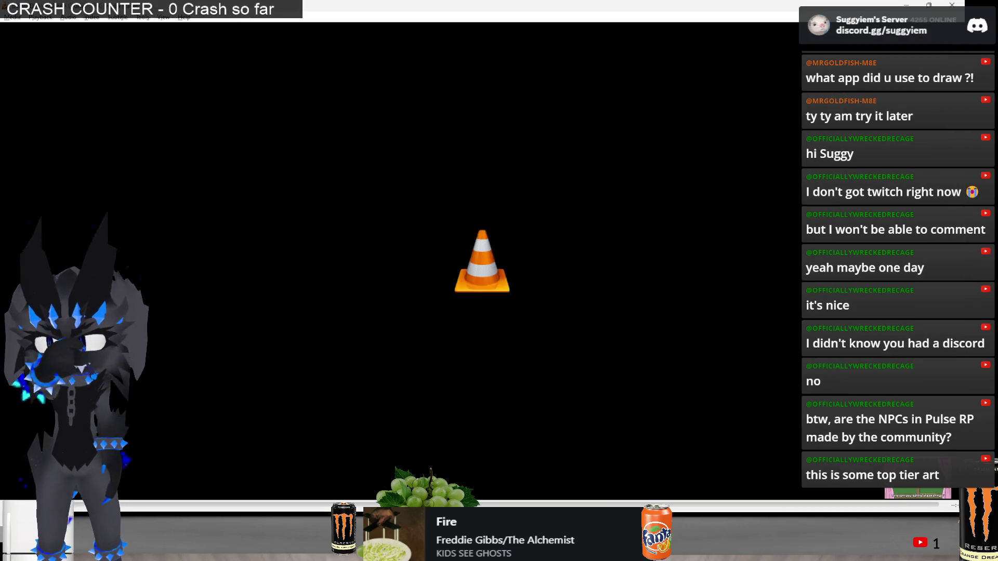
pyautogui.press('n')
pyautogui.press('n')
pyautogui.press('n')
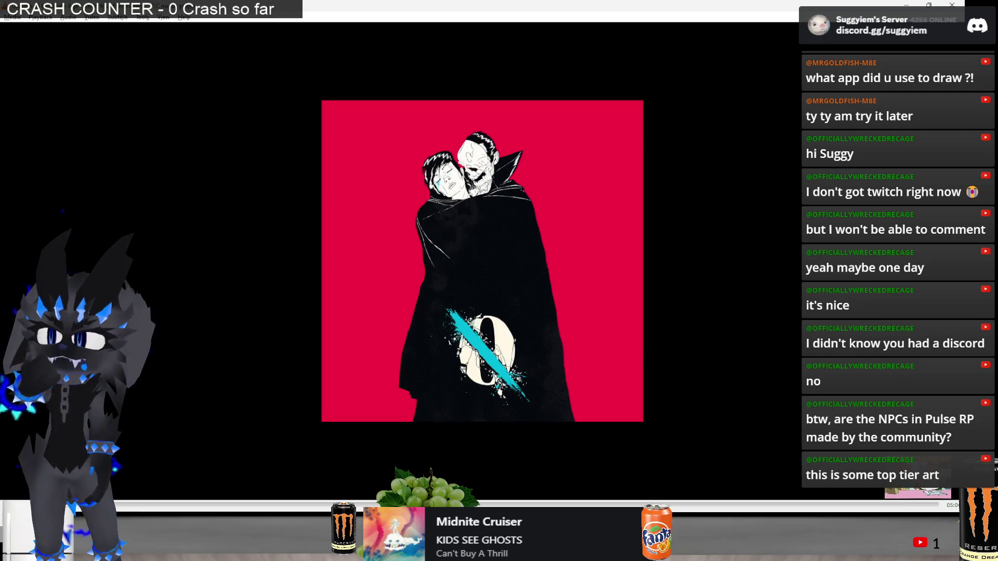
pyautogui.press('n')
pyautogui.press('n')
pyautogui.press('n')
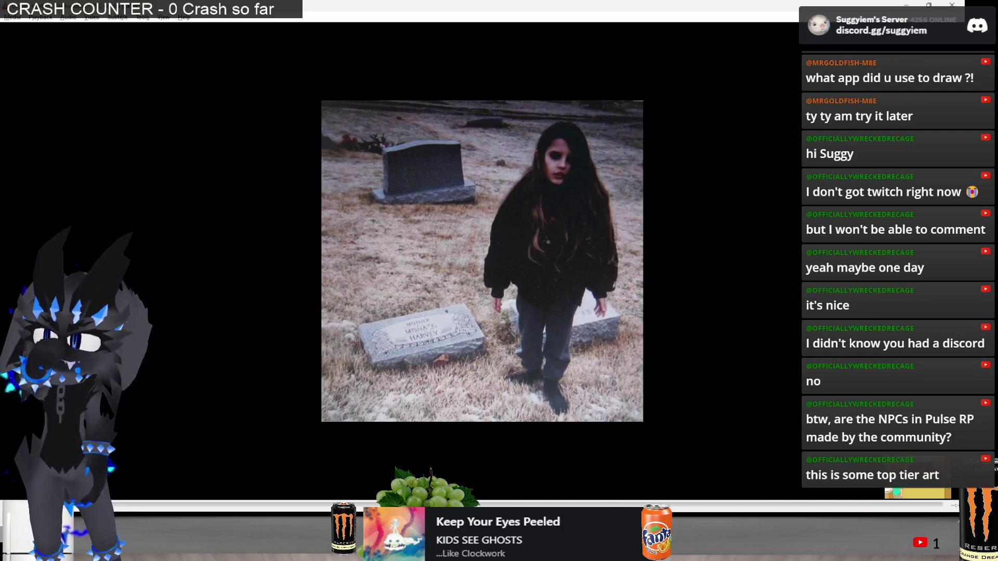
pyautogui.press('n')
pyautogui.press('n')
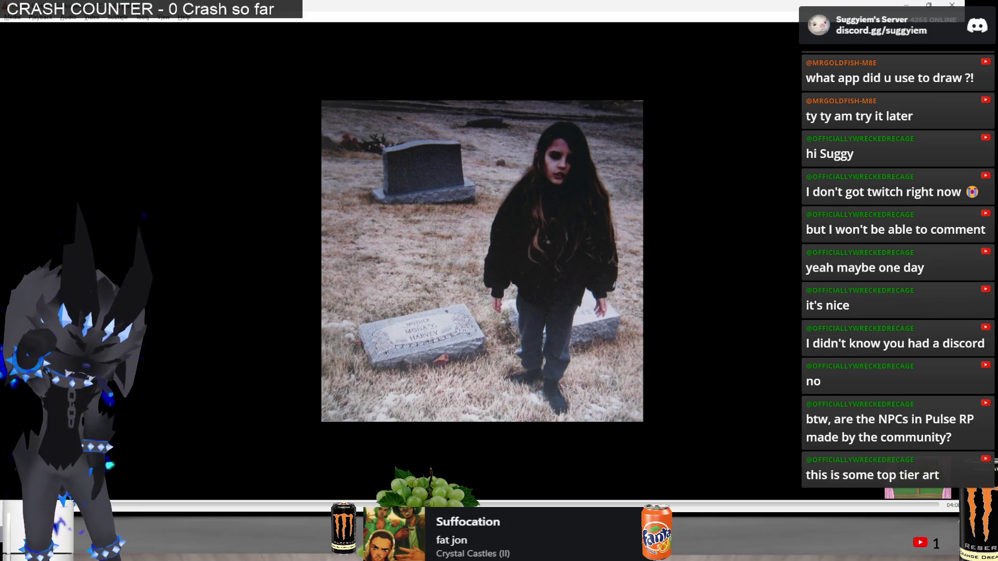
pyautogui.press('n')
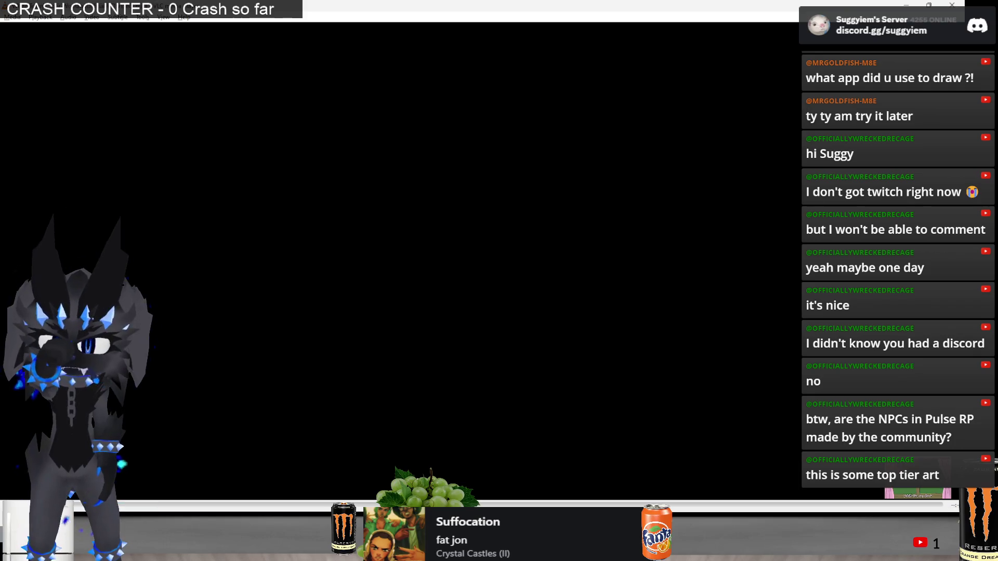
pyautogui.press('n')
pyautogui.press('n')
pyautogui.press('n')
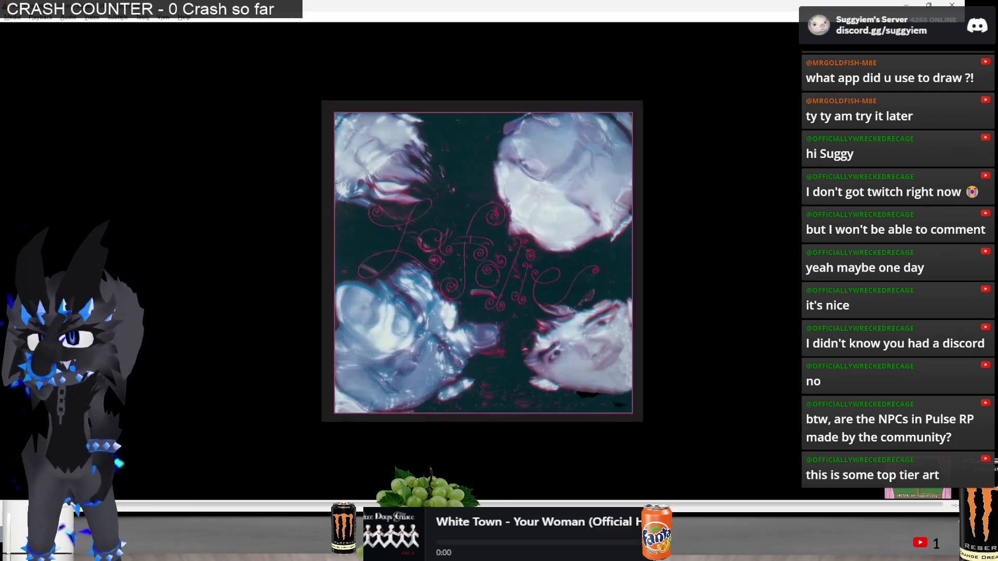
pyautogui.press('n')
pyautogui.press('n')
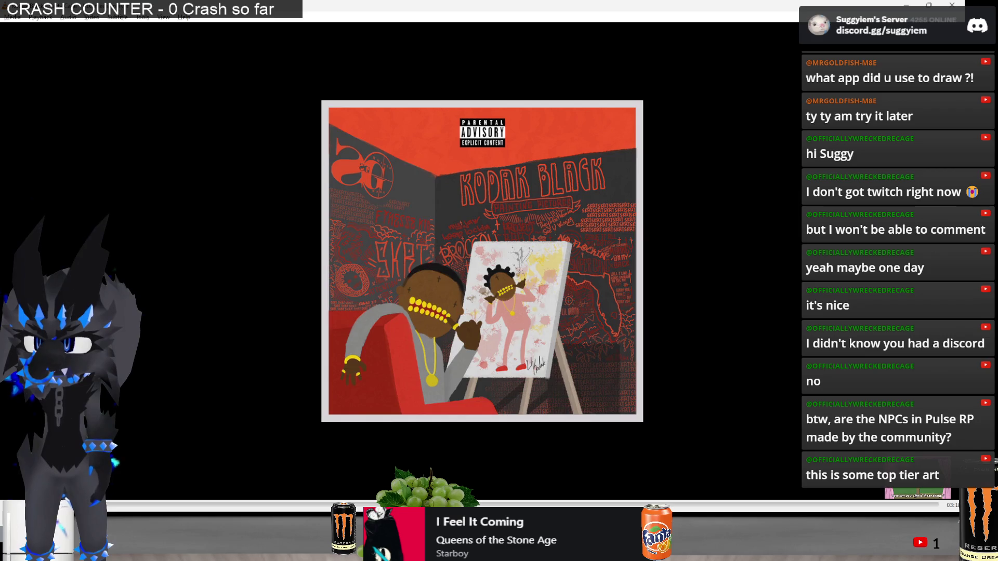
pyautogui.press('n')
pyautogui.press('n')
pyautogui.press('n')
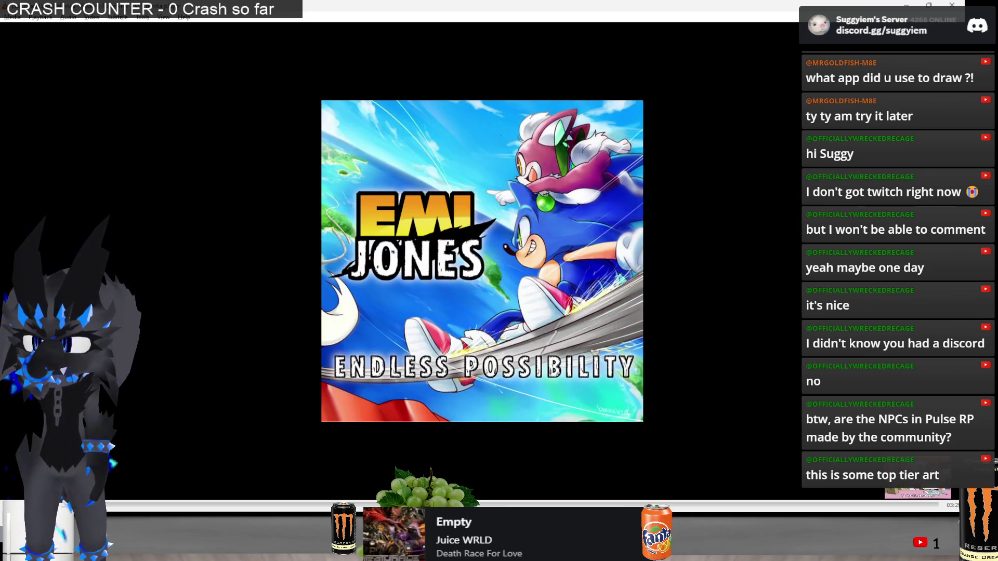
pyautogui.press('n')
pyautogui.press('n')
pyautogui.press('n')
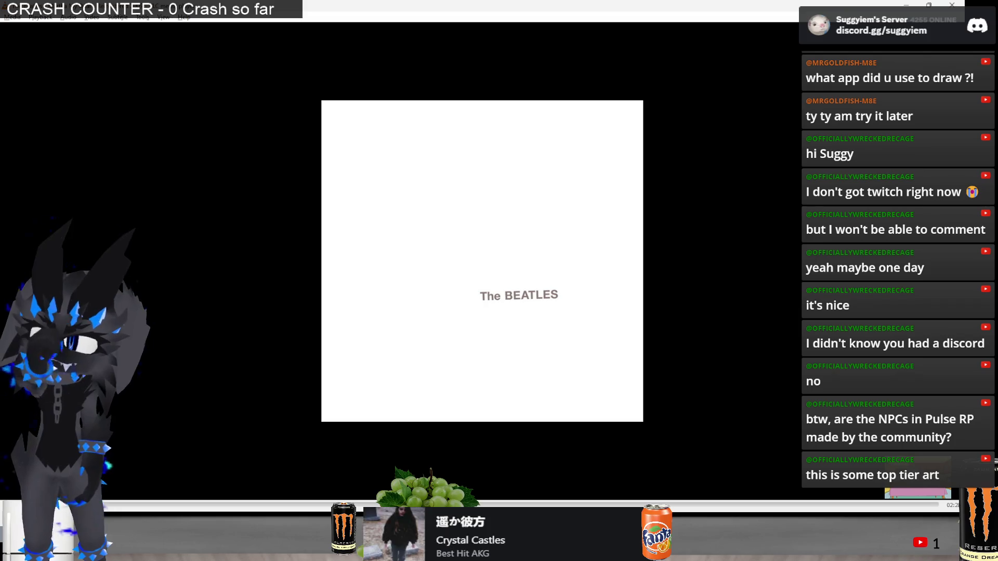
pyautogui.press('n')
pyautogui.press('n')
pyautogui.press('n')
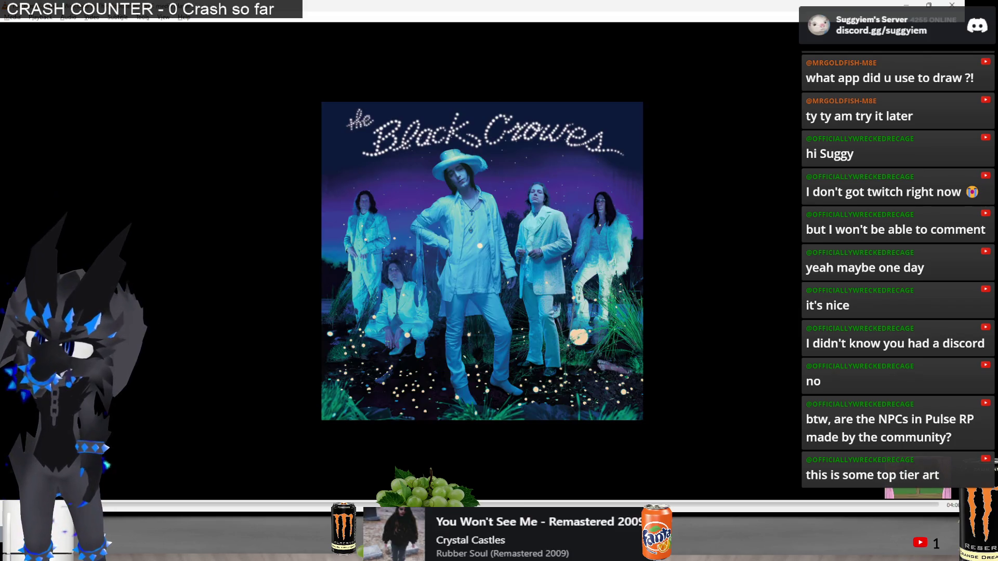
pyautogui.press('n')
pyautogui.press('n')
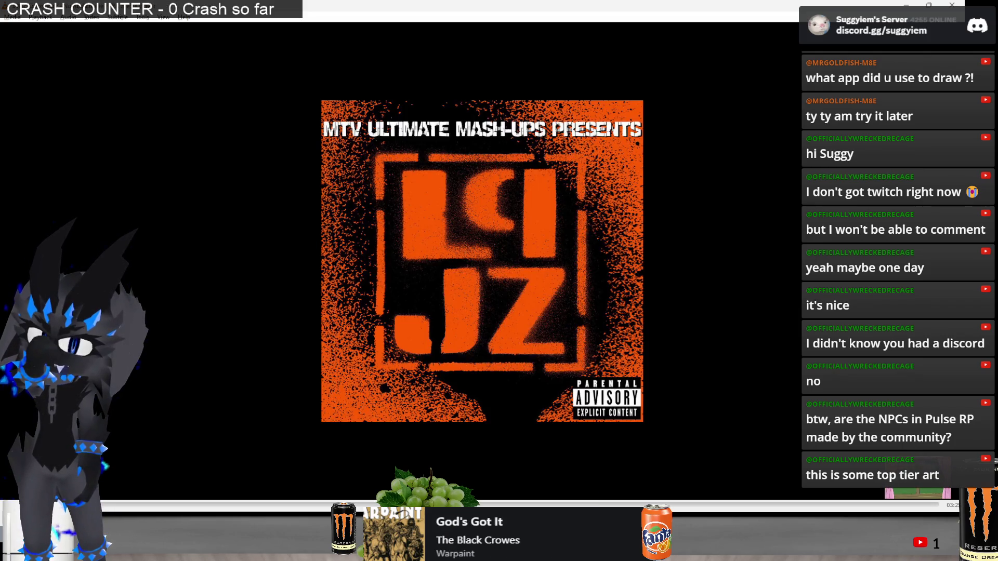
pyautogui.press('n')
pyautogui.press('n')
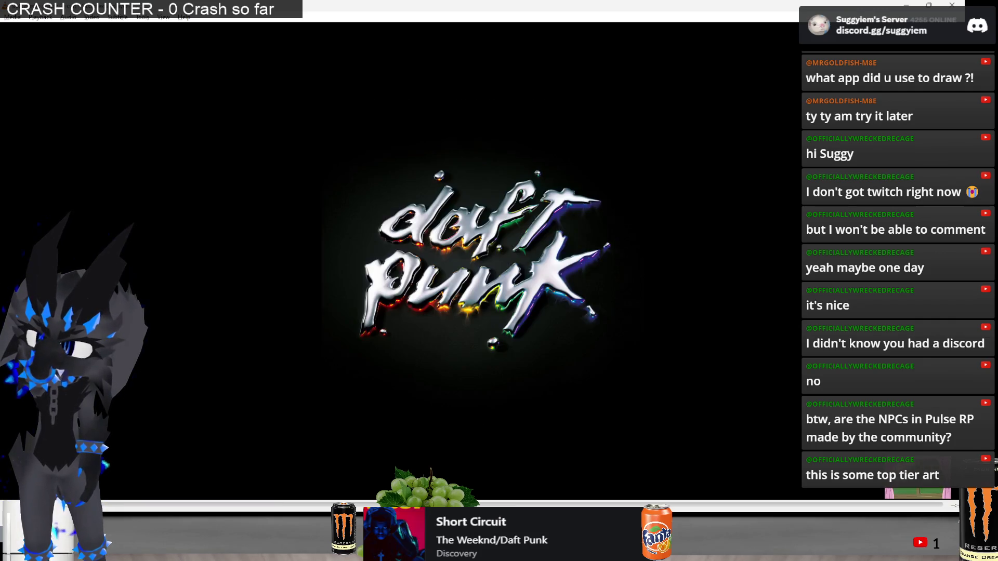
pyautogui.hotkey('alt', 'Tab')
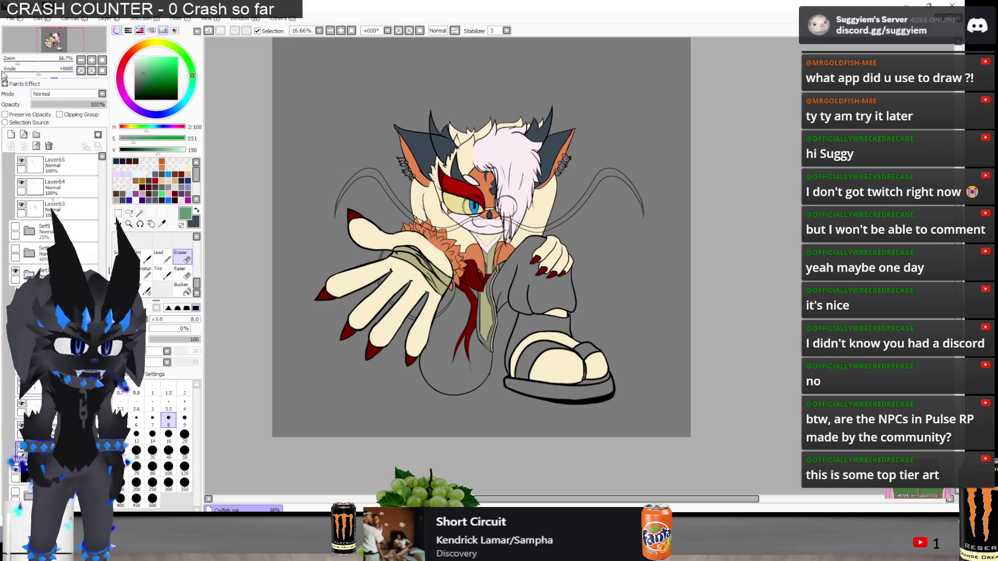
# Zoom around the cat drawing, then bring up the Paint.NET 3D reference render
pyautogui.scroll(1, 323, 177)
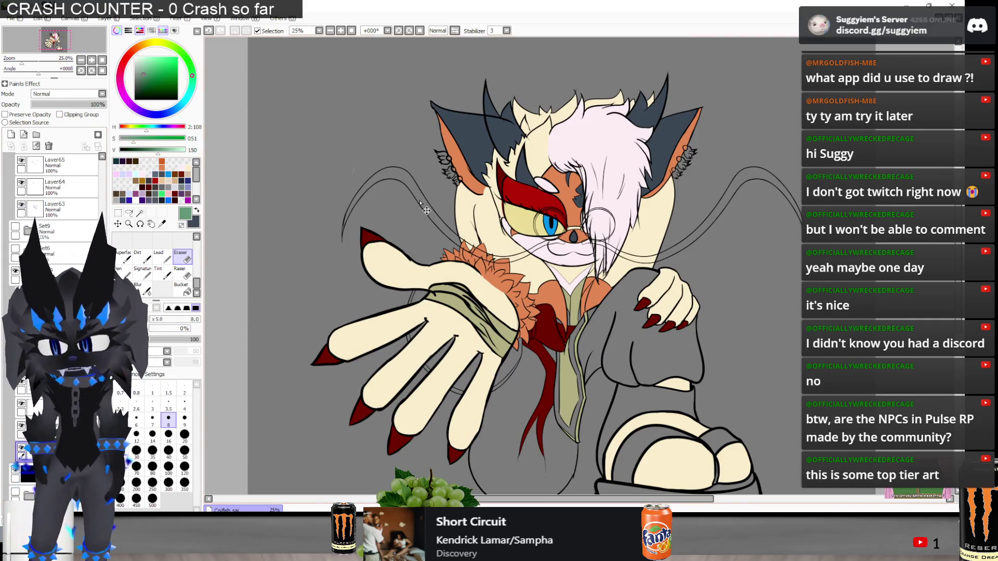
pyautogui.scroll(-1, 427, 210)
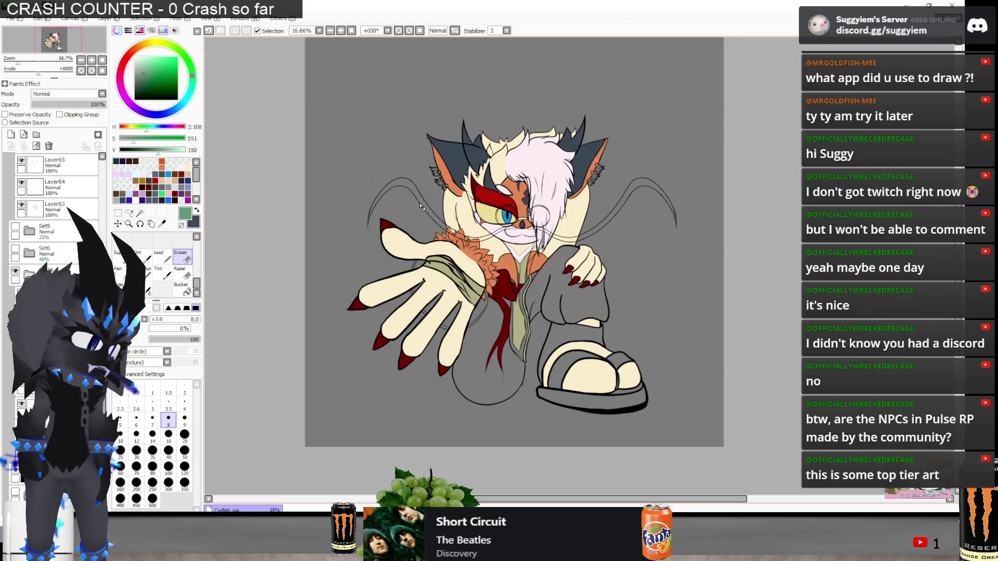
pyautogui.scroll(1, 528, 230)
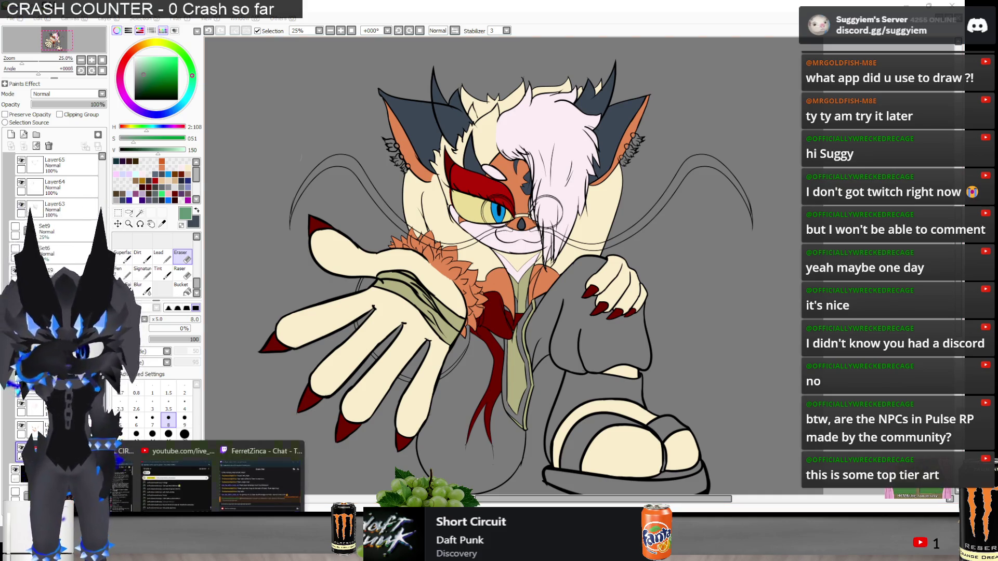
pyautogui.click(229, 525)
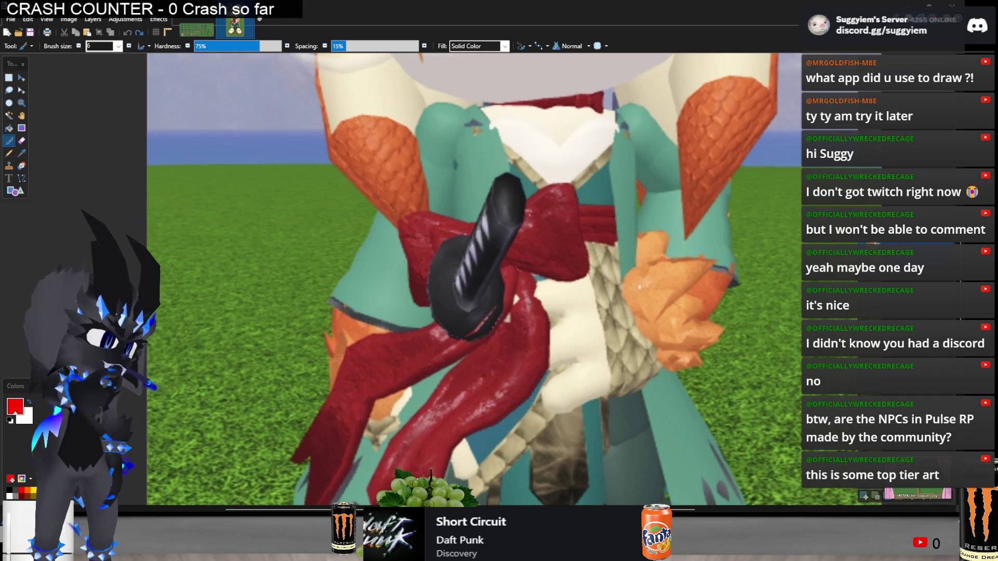
# Return to the drawing and shift the green paint's hue slightly on the hue ring
pyautogui.hotkey('ctrl', '-')
pyautogui.hotkey('ctrl', '-')
pyautogui.hotkey('ctrl', '-')
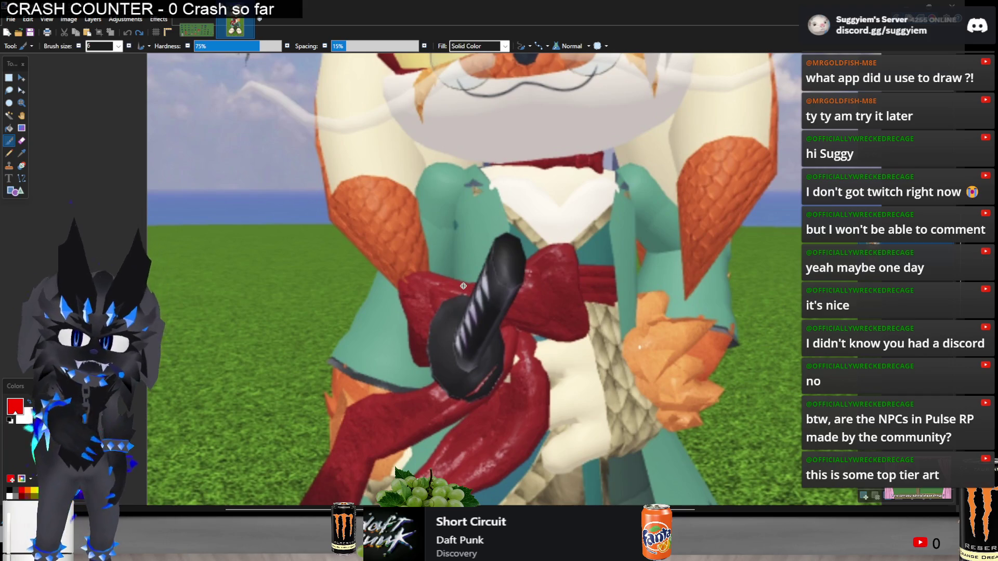
pyautogui.hotkey('alt', 'Tab')
pyautogui.hotkey('alt', 'Tab')
pyautogui.press('Tab')
pyautogui.press('Tab')
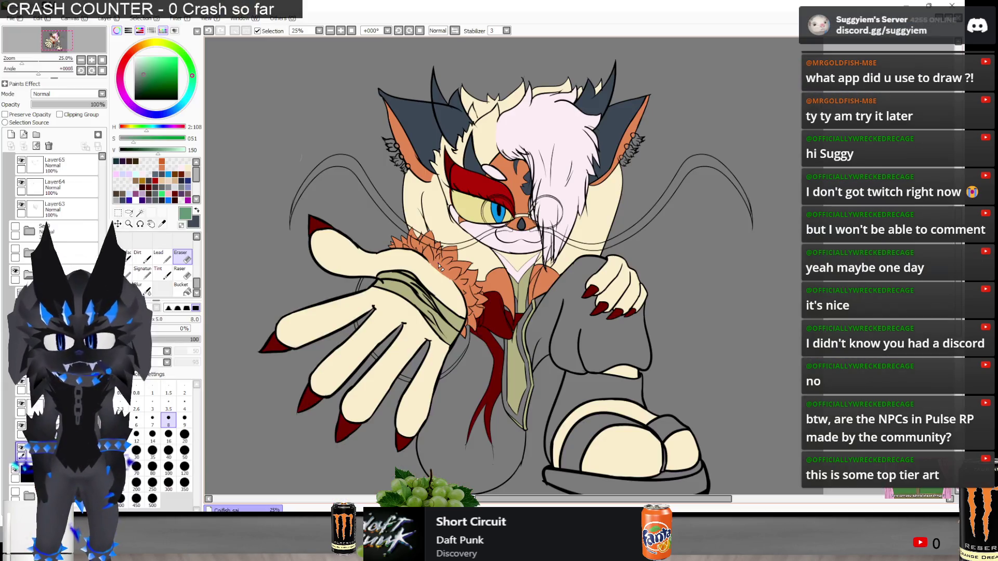
pyautogui.click(192, 76)
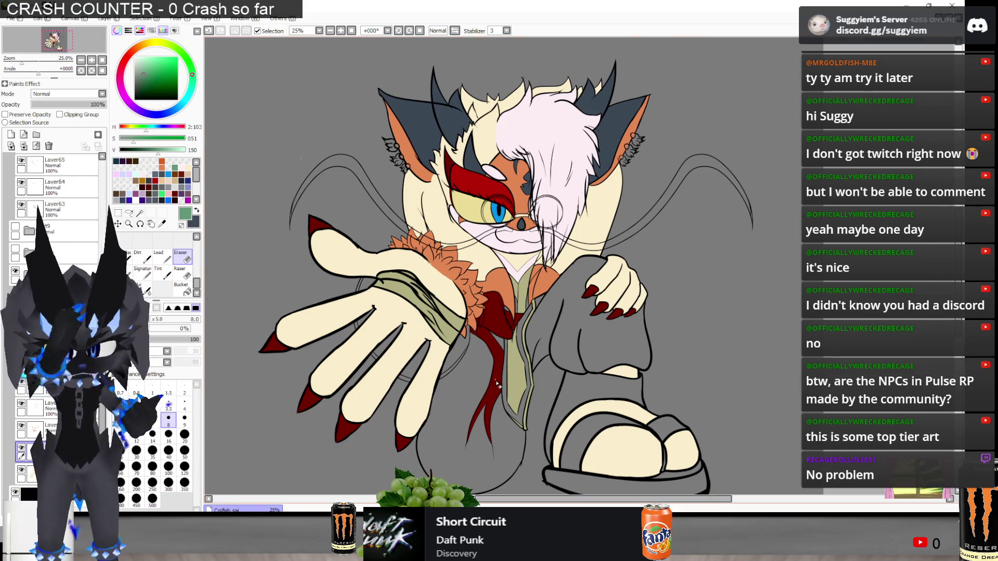
# Flip between the cat drawing and the 3D reference to compare the coat colours
pyautogui.scroll(1, 593, 476)
pyautogui.press('super+Tab')
pyautogui.press('Escape')
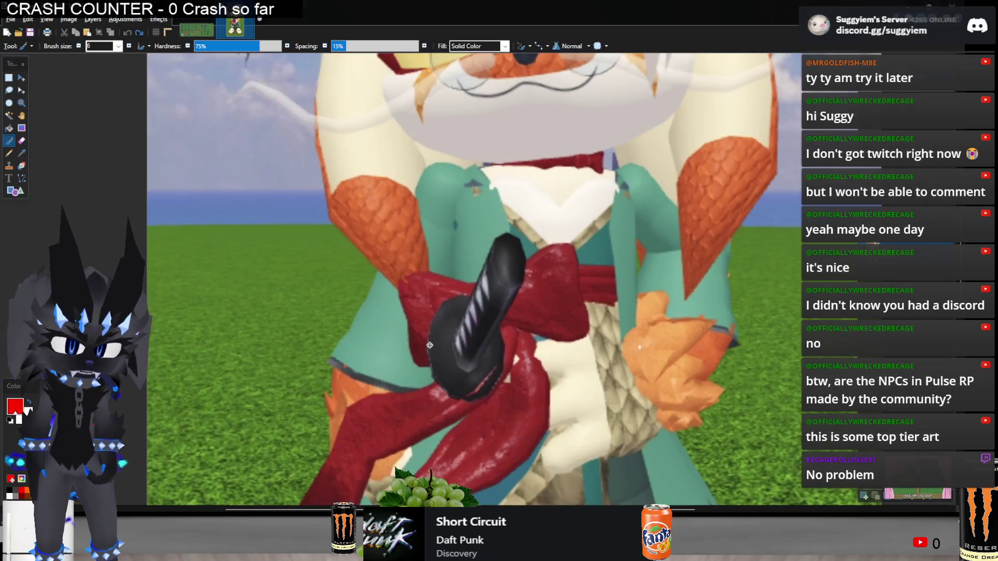
pyautogui.hotkey('alt', 'Tab')
pyautogui.hotkey('alt', 'Tab')
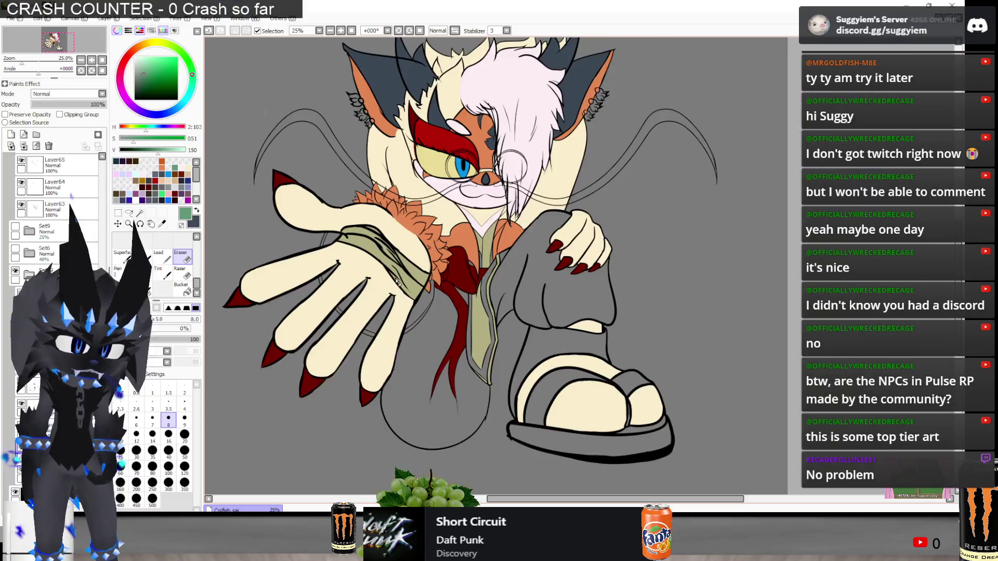
pyautogui.hotkey('alt', 'Tab')
pyautogui.hotkey('alt', 'Tab')
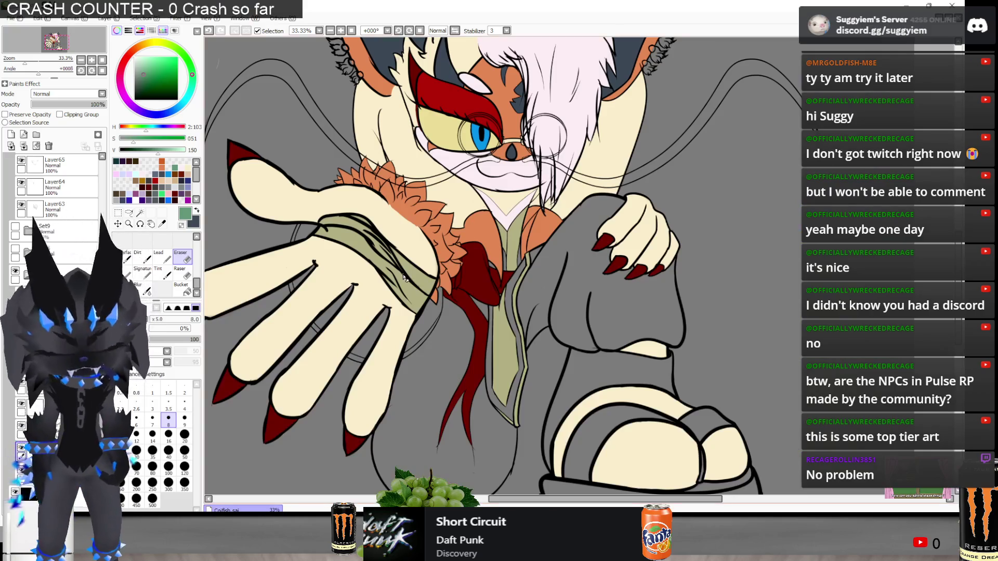
pyautogui.hotkey('alt', 'Tab')
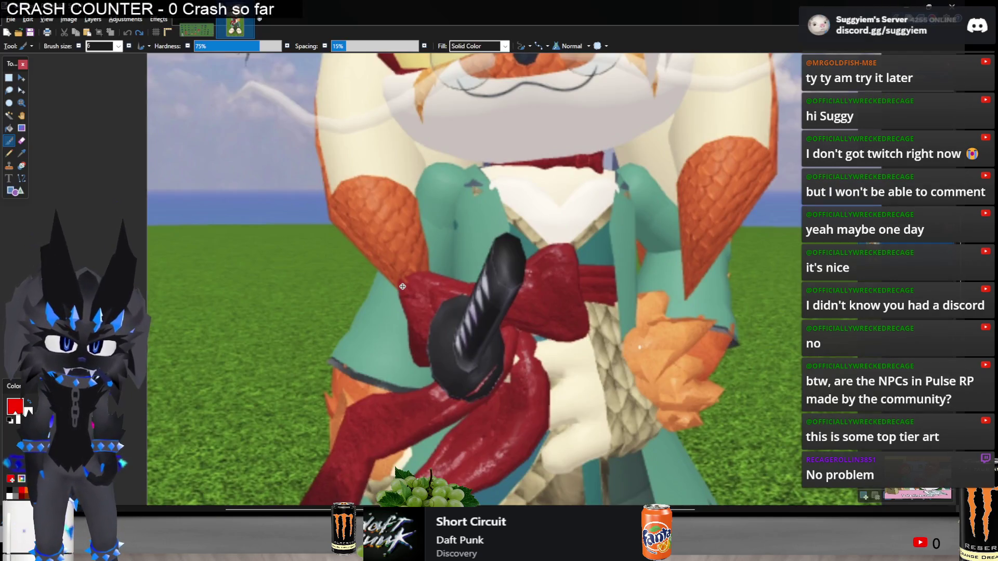
pyautogui.hotkey('alt', 'Tab')
pyautogui.scroll(-1, 437, 301)
pyautogui.hotkey('alt', 'Tab')
pyautogui.hotkey('alt', 'Tab')
pyautogui.scroll(-1, 442, 322)
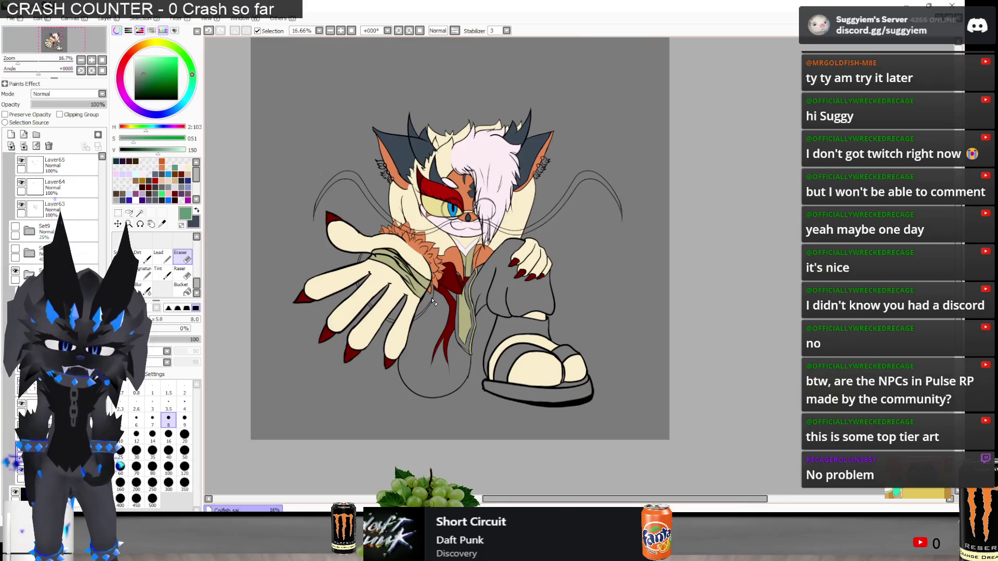
pyautogui.scroll(1, 452, 354)
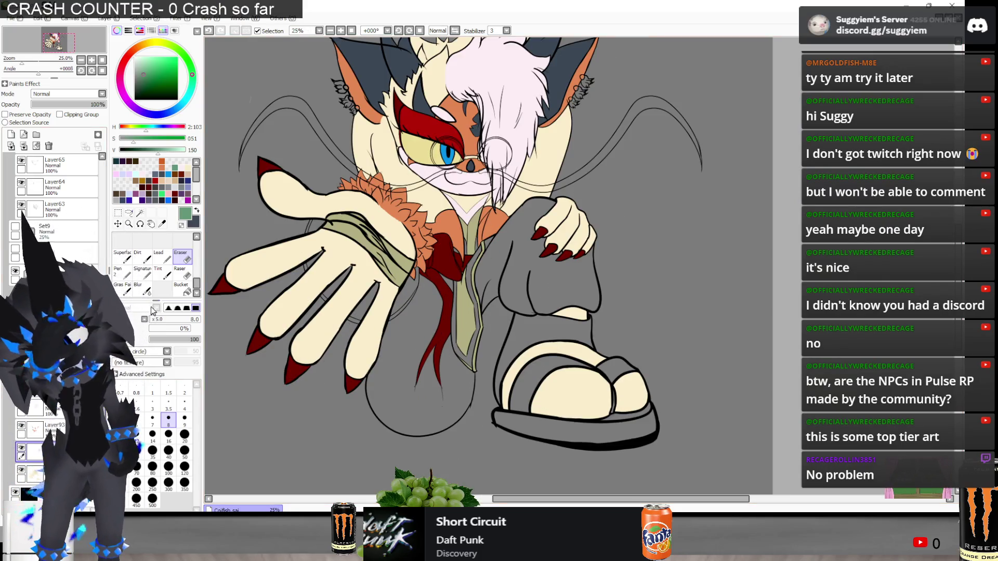
pyautogui.click(129, 268)
# On a new layer in black, draw a short line below the hand
pyautogui.scroll(5, 57, 176)
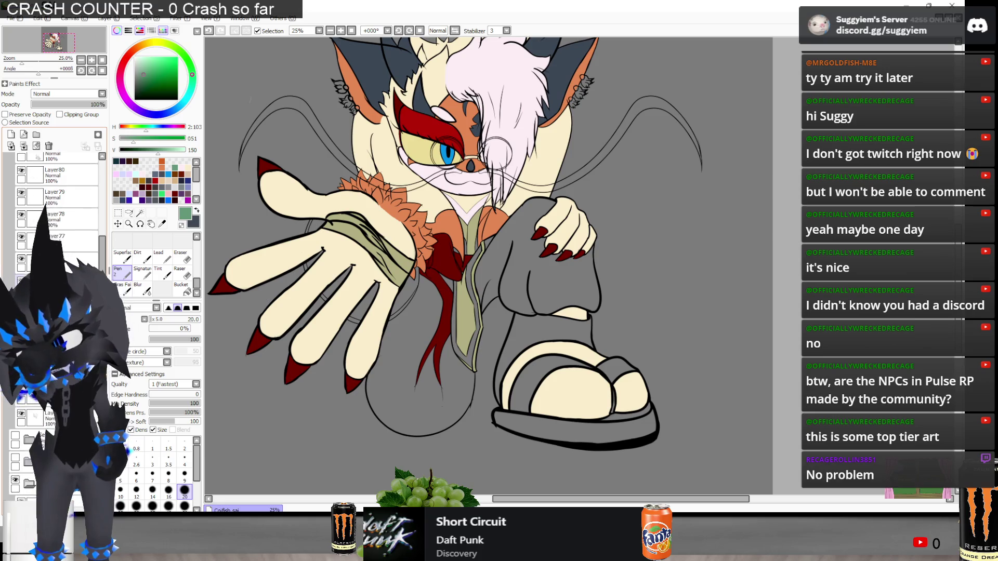
pyautogui.scroll(1, 57, 166)
pyautogui.click(11, 134)
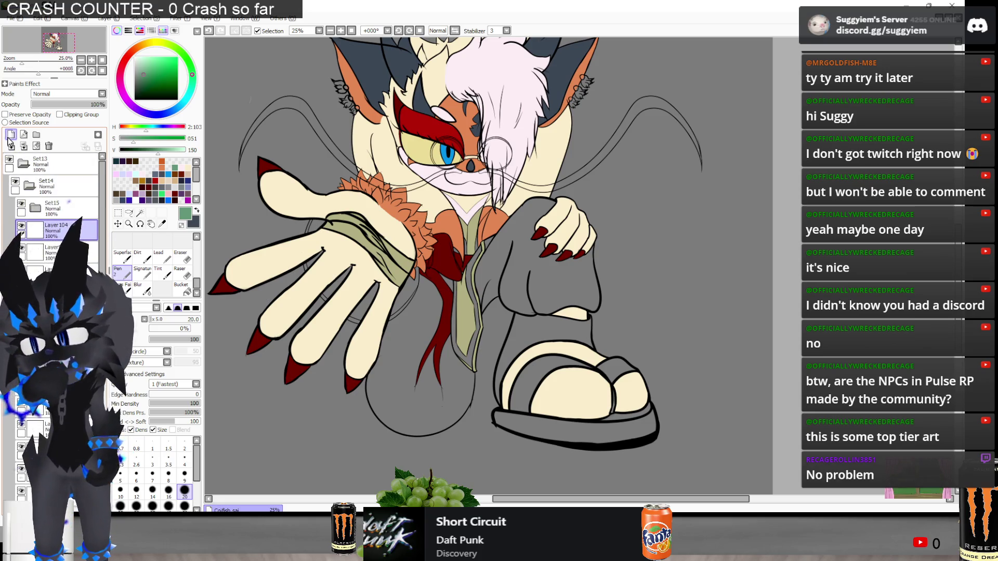
pyautogui.click(135, 100)
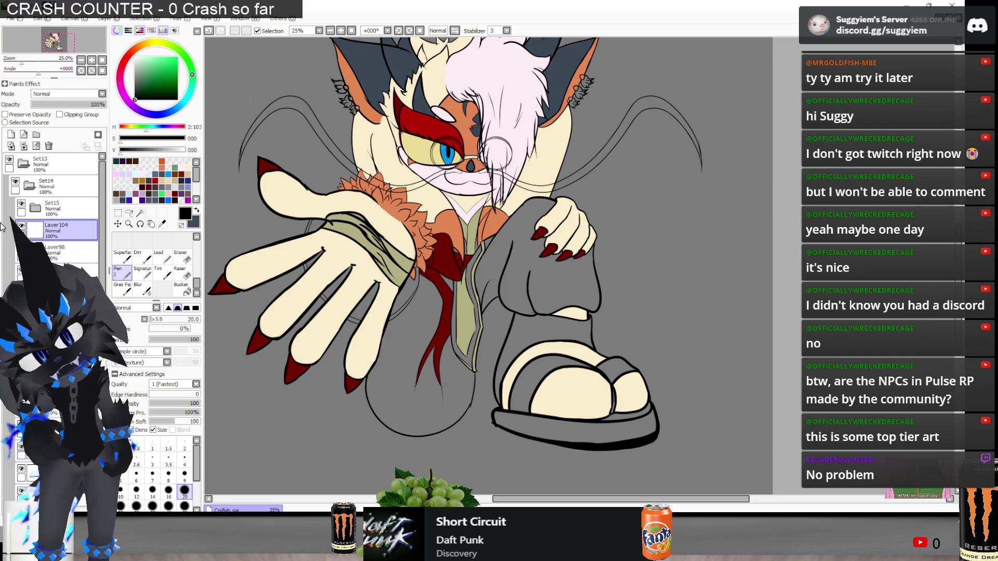
pyautogui.moveTo(445, 337); pyautogui.dragTo(389, 412)
pyautogui.hotkey('ctrl', 'z')
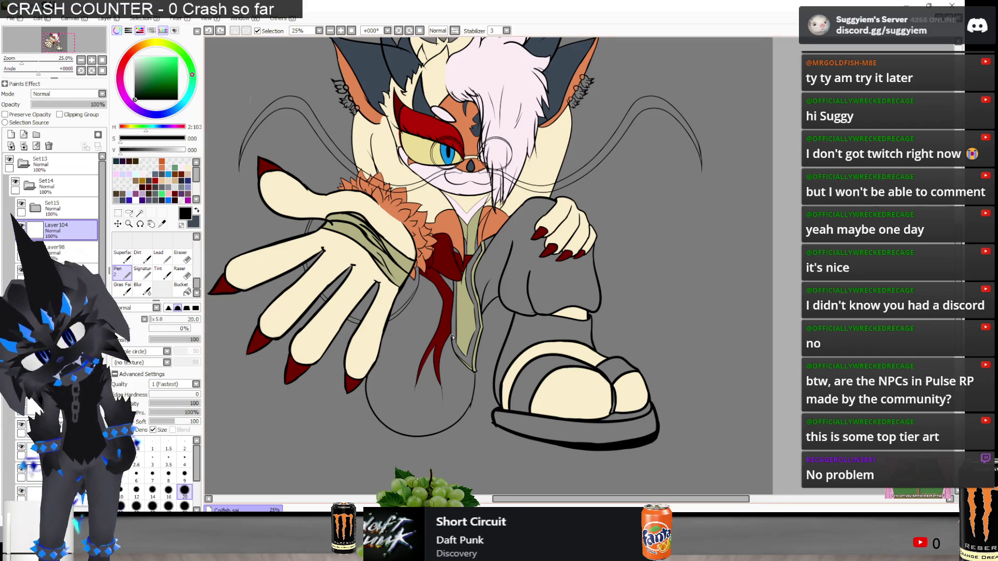
pyautogui.moveTo(450, 342); pyautogui.dragTo(321, 463)
pyautogui.hotkey('ctrl', 'z')
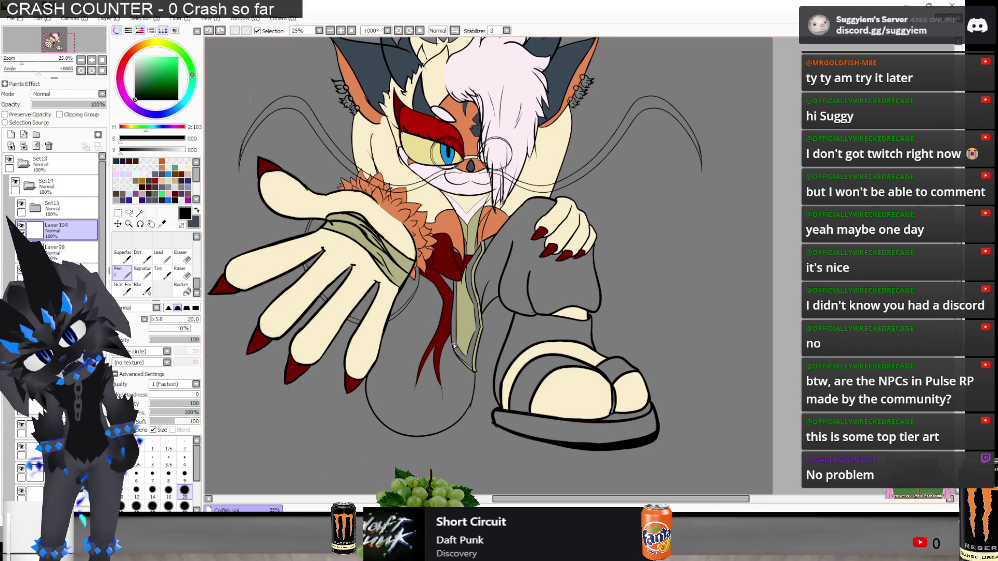
pyautogui.moveTo(447, 349); pyautogui.dragTo(351, 393)
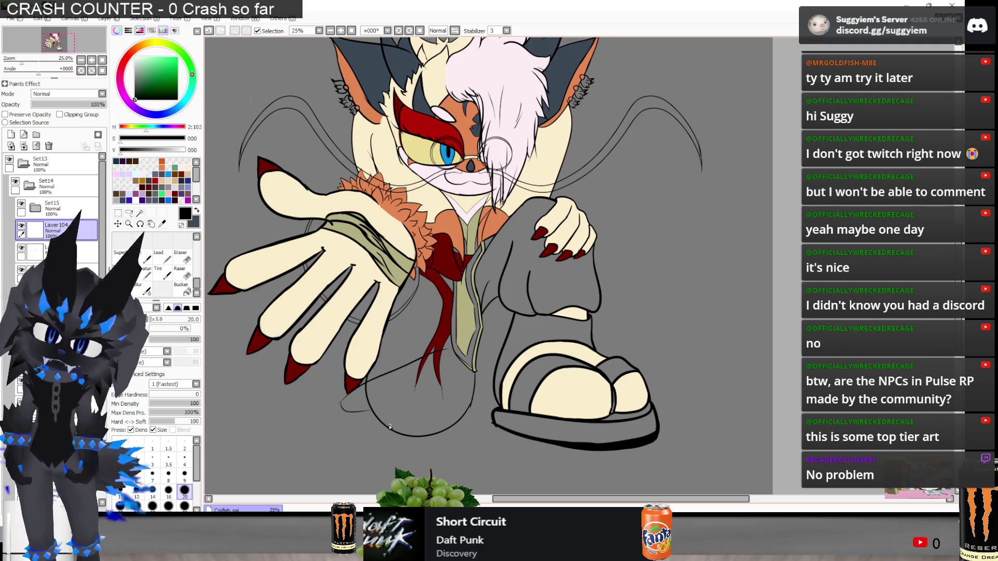
# Draw a thin line along the pinky claw's edge, retrying the stroke at its tip
pyautogui.moveTo(360, 337); pyautogui.dragTo(339, 399)
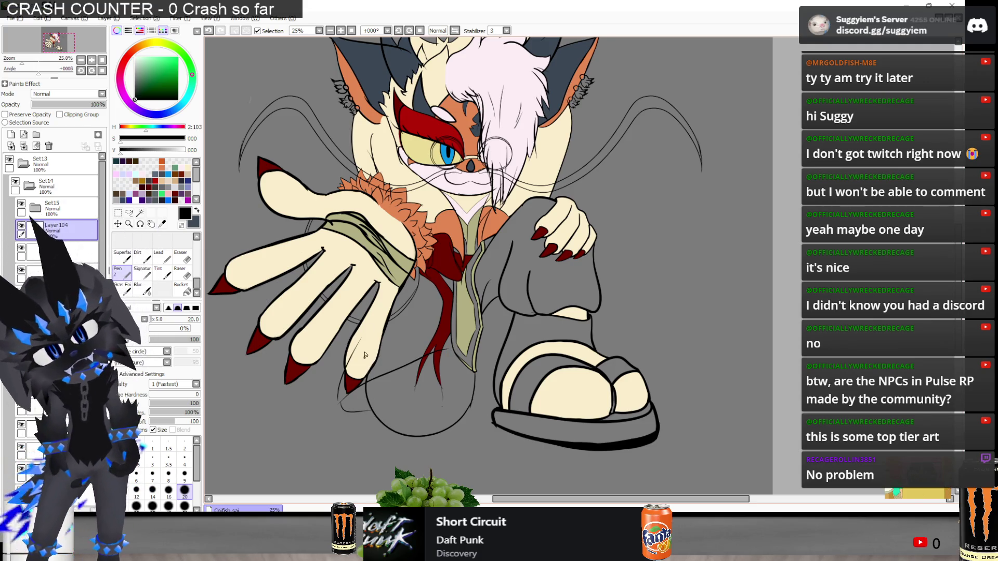
pyautogui.hotkey('ctrl', 'z')
pyautogui.moveTo(346, 414); pyautogui.dragTo(344, 385)
pyautogui.hotkey('ctrl', 'z')
pyautogui.hotkey('ctrl', 'z')
pyautogui.hotkey('ctrl', 'z')
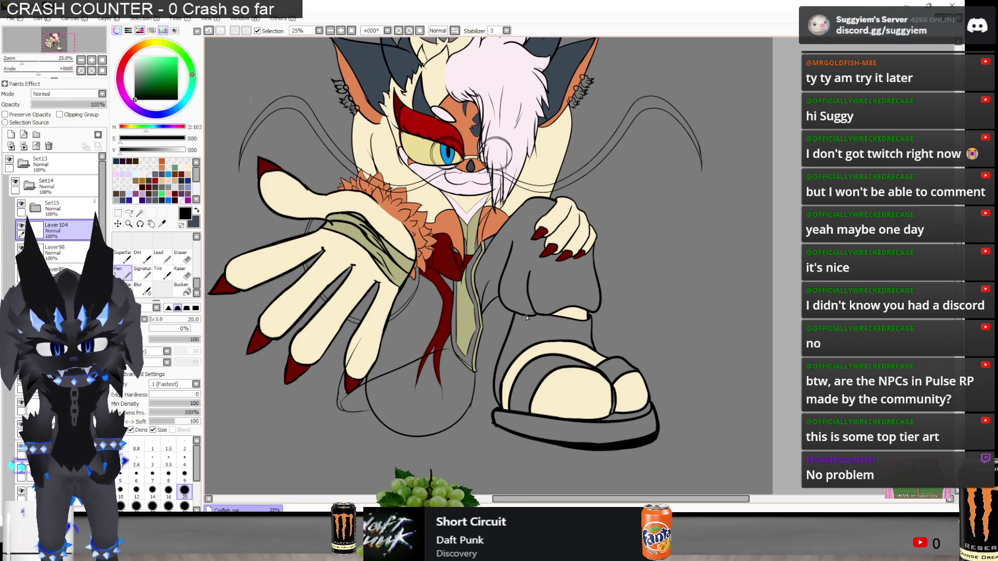
pyautogui.hotkey('alt', 'Tab')
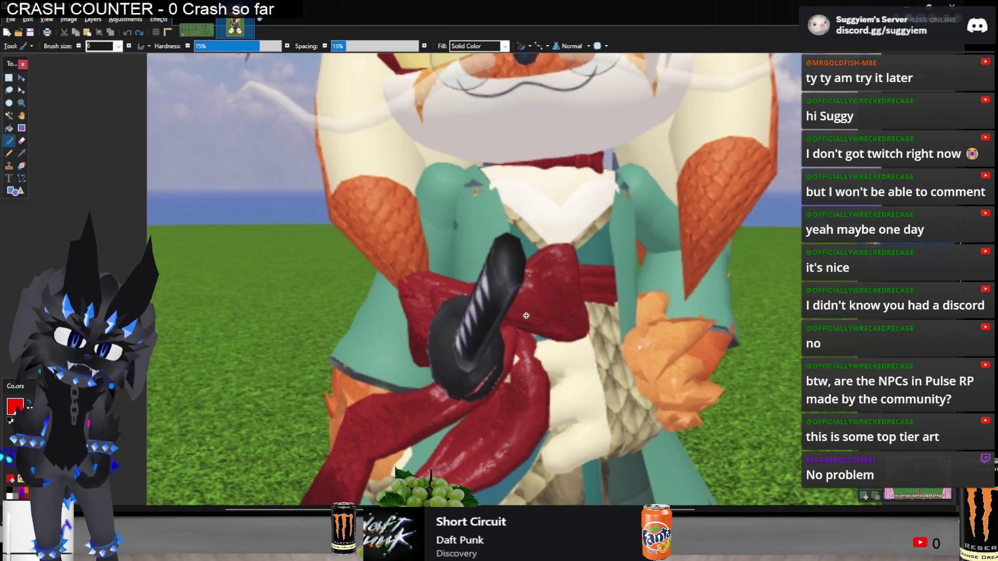
# Zoom the Paint.NET reference out to show the full scarf and blade, then return to SAI
pyautogui.scroll(-5, 488, 244)
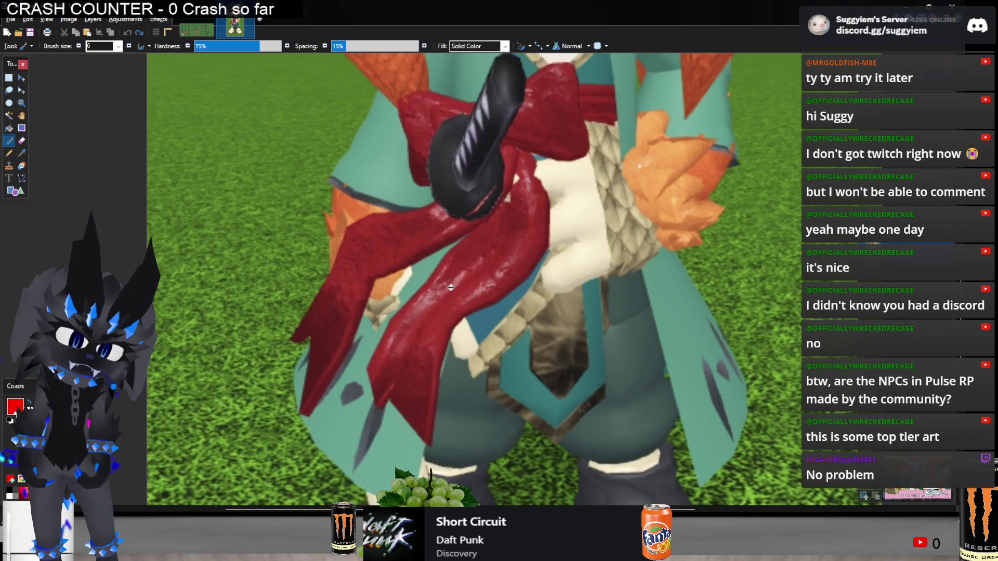
pyautogui.scroll(-2, 491, 227)
pyautogui.scroll(1, 509, 257)
pyautogui.scroll(-1, 509, 257)
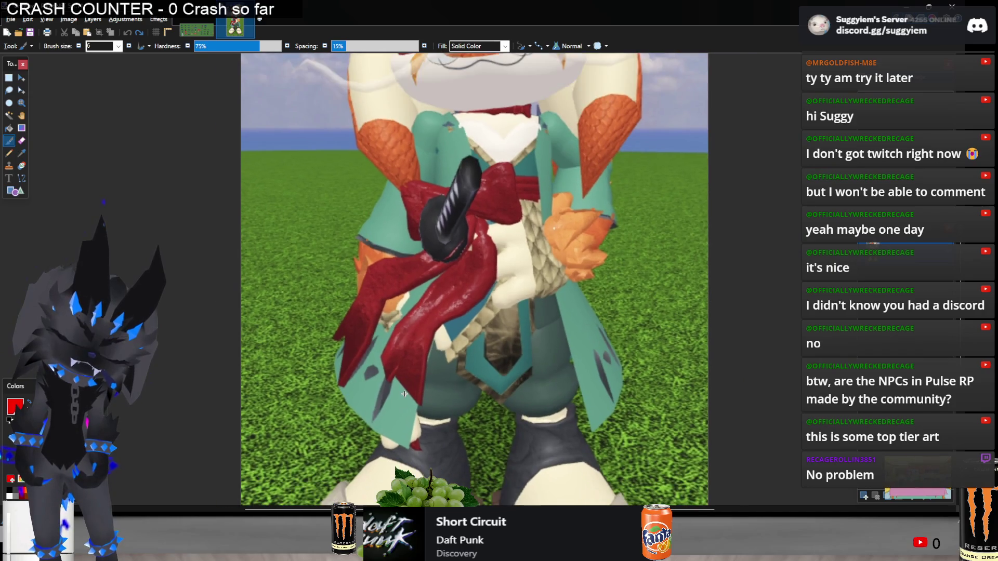
pyautogui.scroll(-1, 494, 291)
pyautogui.scroll(1, 426, 359)
pyautogui.scroll(1, 487, 276)
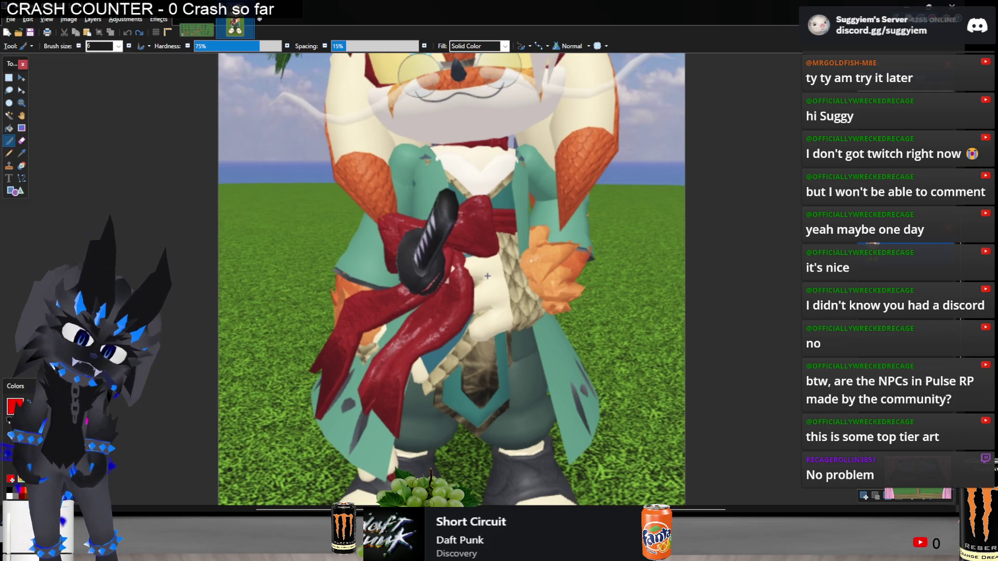
pyautogui.hotkey('alt', 'Tab')
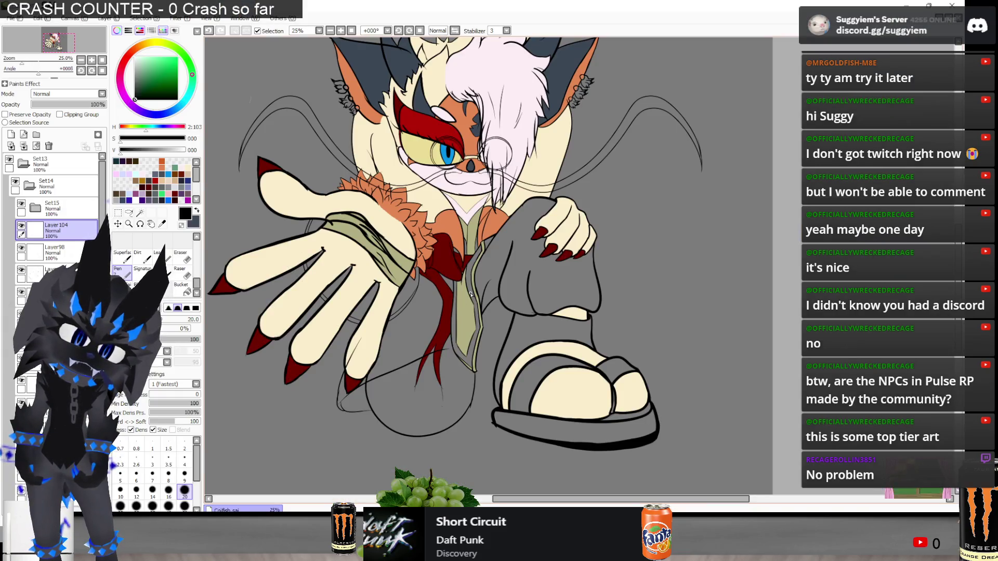
# Compare with the 3D reference and undo the last two pen strokes
pyautogui.hotkey('alt', 'Tab')
pyautogui.hotkey('alt', 'Tab')
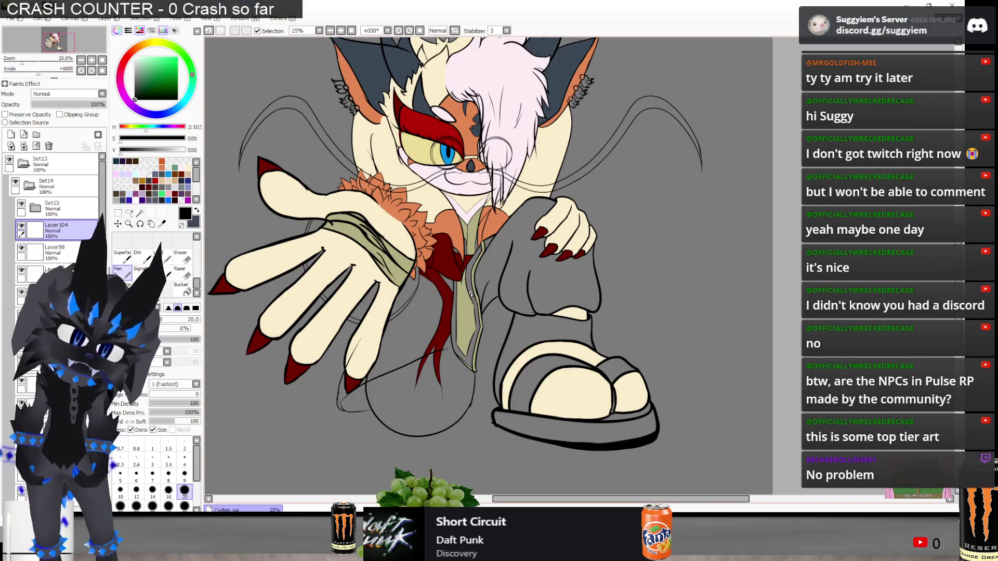
pyautogui.scroll(5, 446, 352)
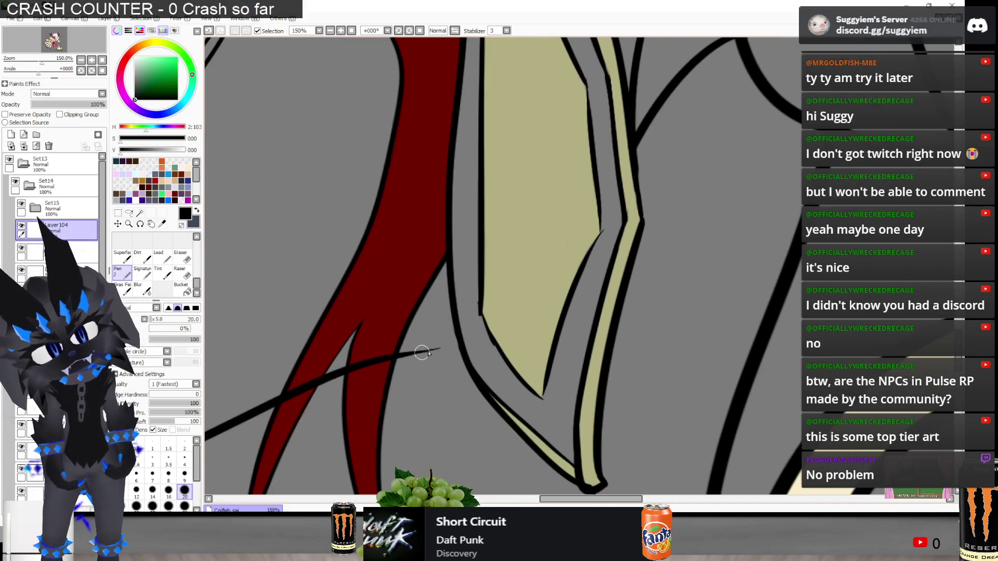
pyautogui.scroll(-5, 439, 339)
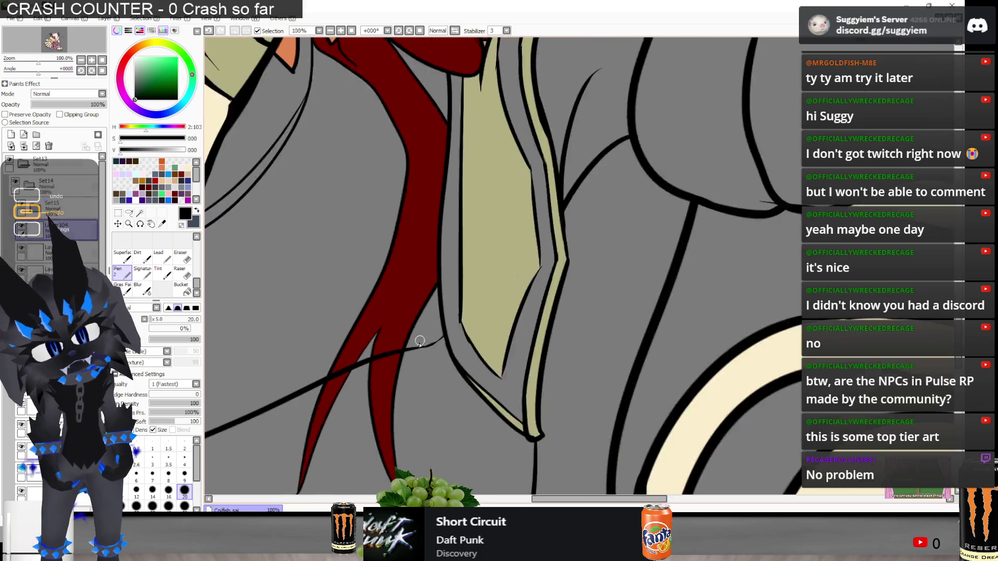
pyautogui.hotkey('alt', 'Tab')
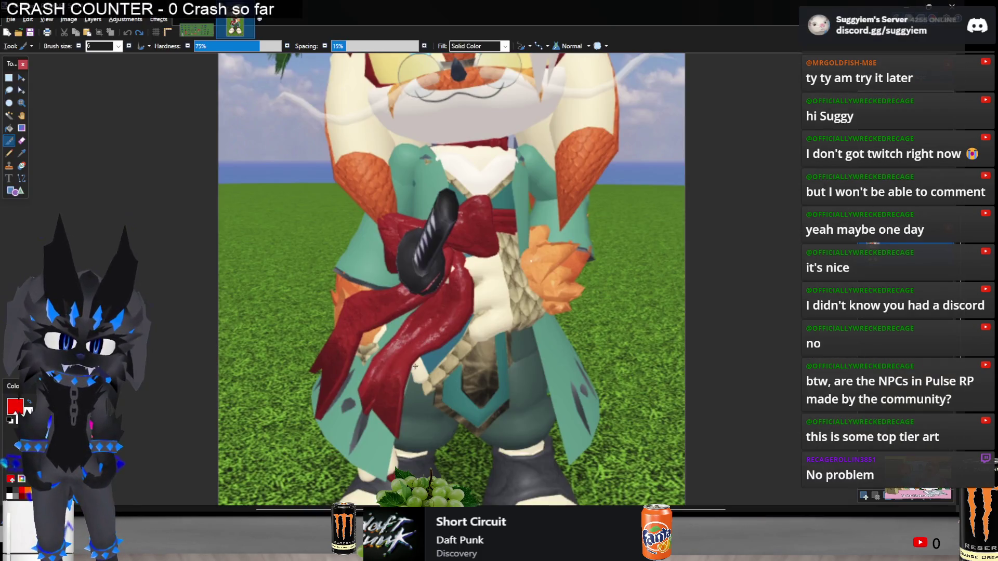
pyautogui.hotkey('alt', 'Tab')
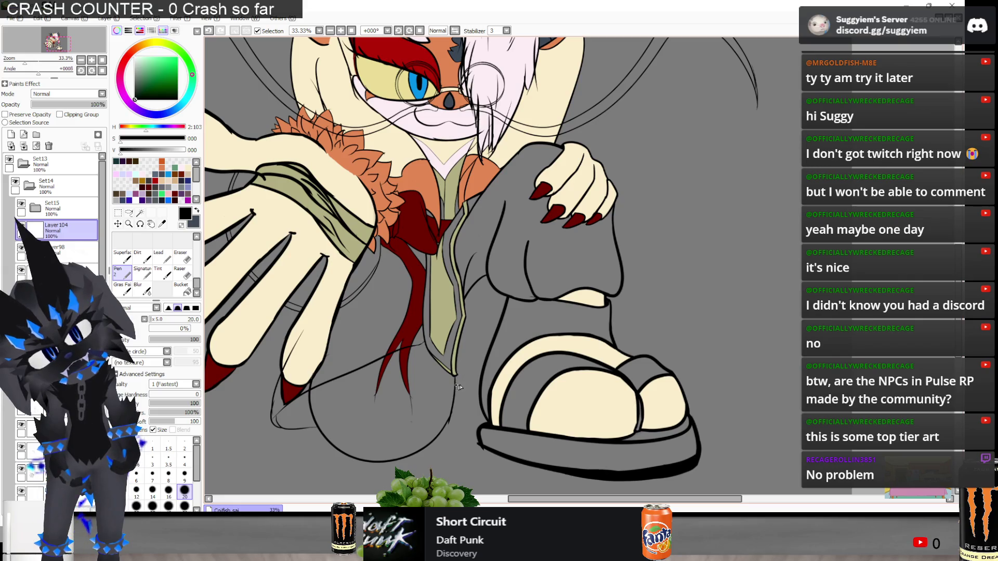
pyautogui.hotkey('ctrl', 'z')
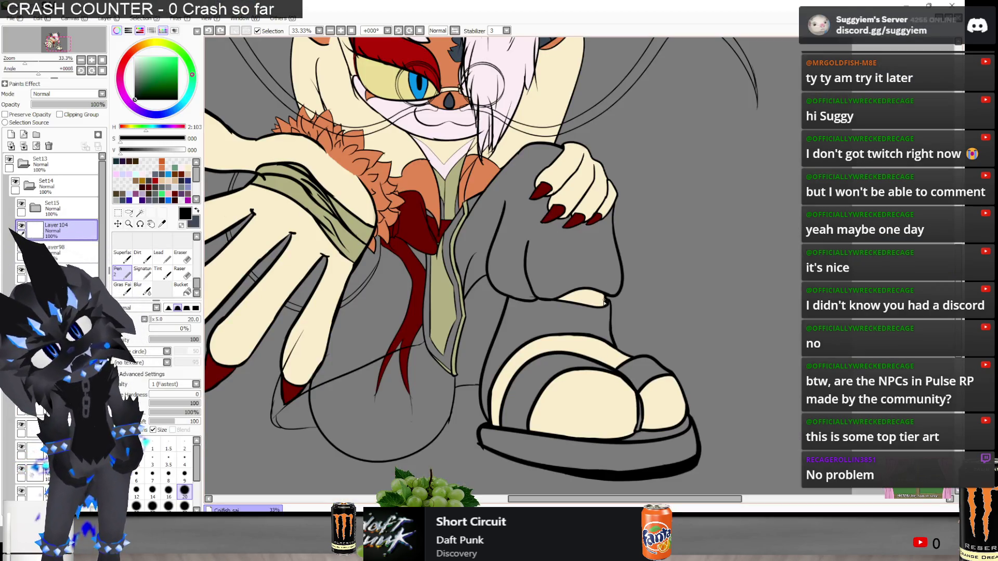
pyautogui.hotkey('ctrl', 'z')
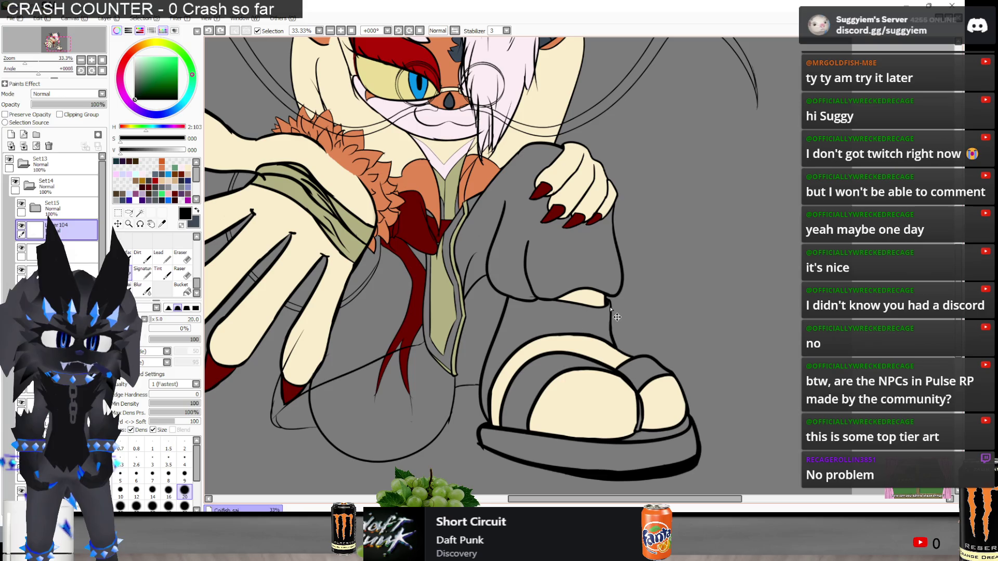
# Retrace the short line beneath the lapel tip and redraw the crossing line with a tapered end
pyautogui.scroll(5, 564, 298)
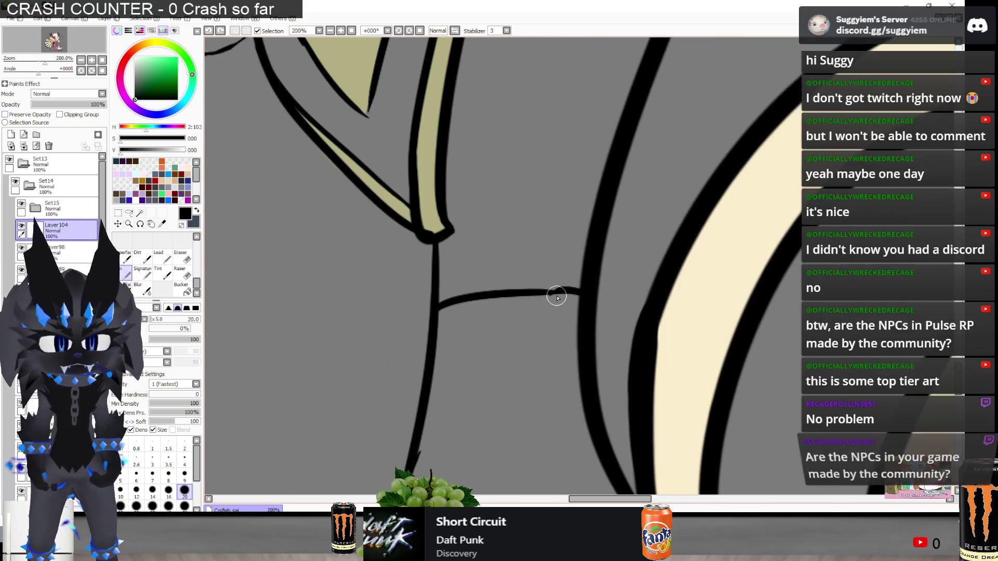
pyautogui.moveTo(523, 294); pyautogui.dragTo(575, 290)
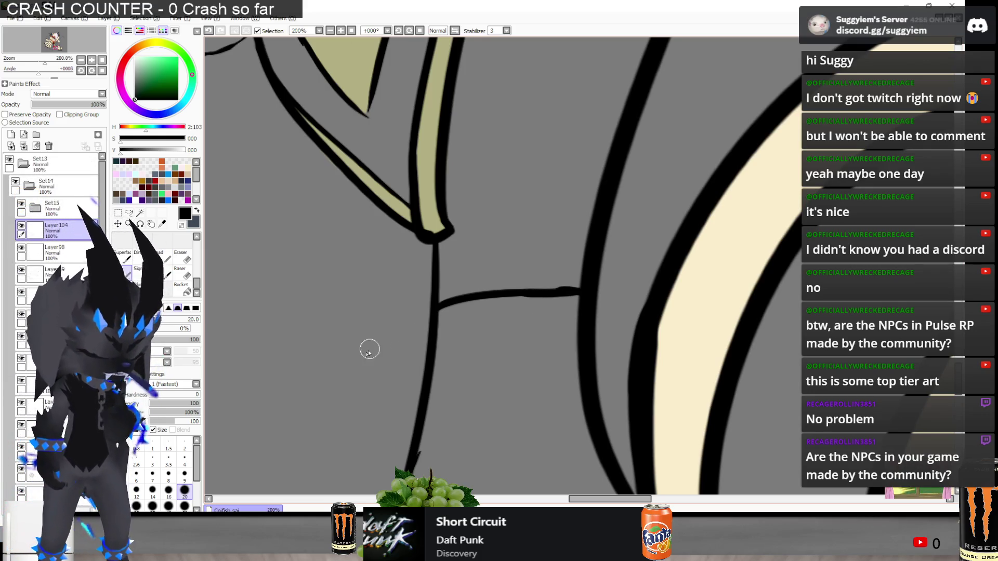
pyautogui.scroll(-5, 475, 314)
pyautogui.scroll(-3, 476, 314)
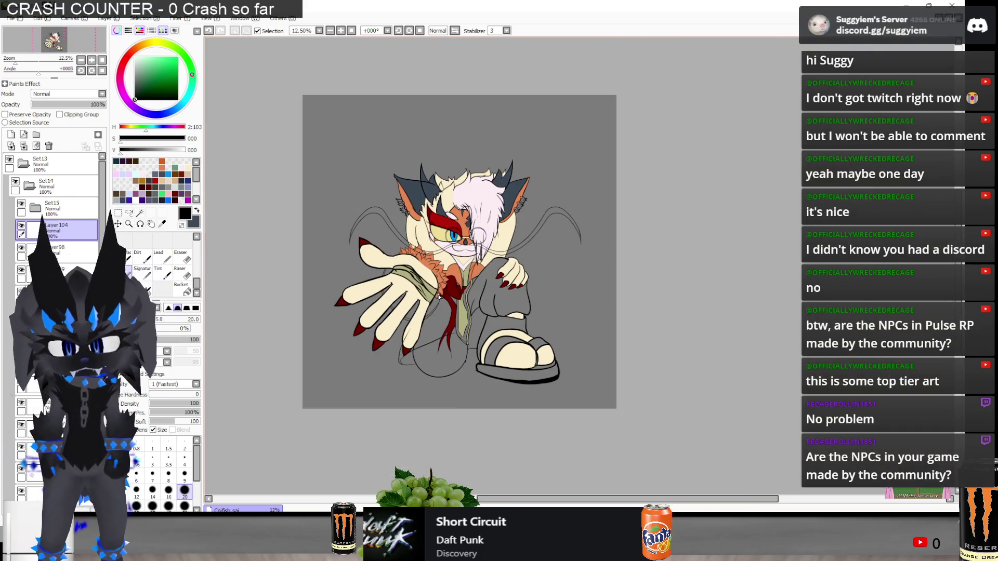
pyautogui.scroll(3, 439, 295)
pyautogui.scroll(-2, 489, 314)
pyautogui.scroll(1, 463, 325)
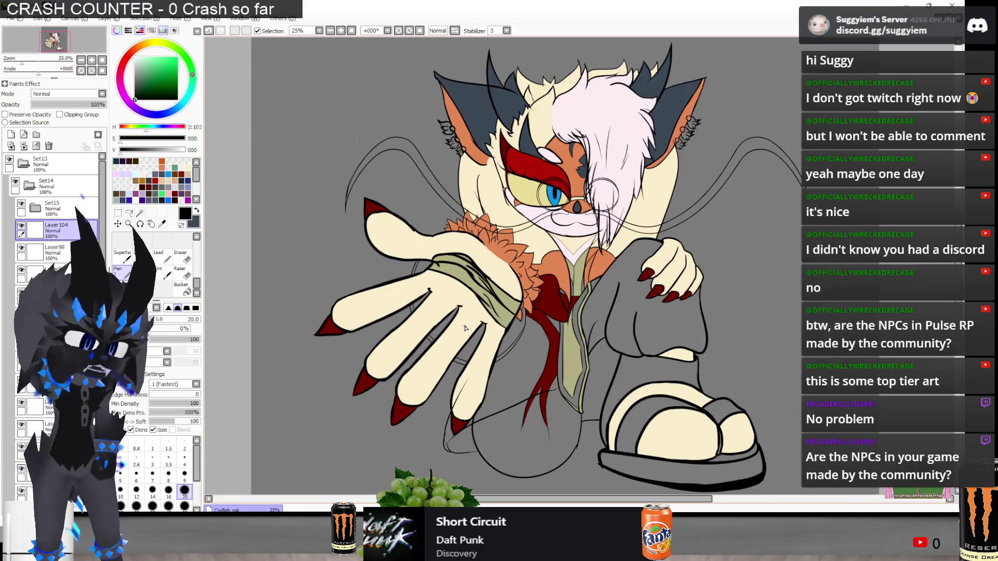
pyautogui.scroll(7, 465, 328)
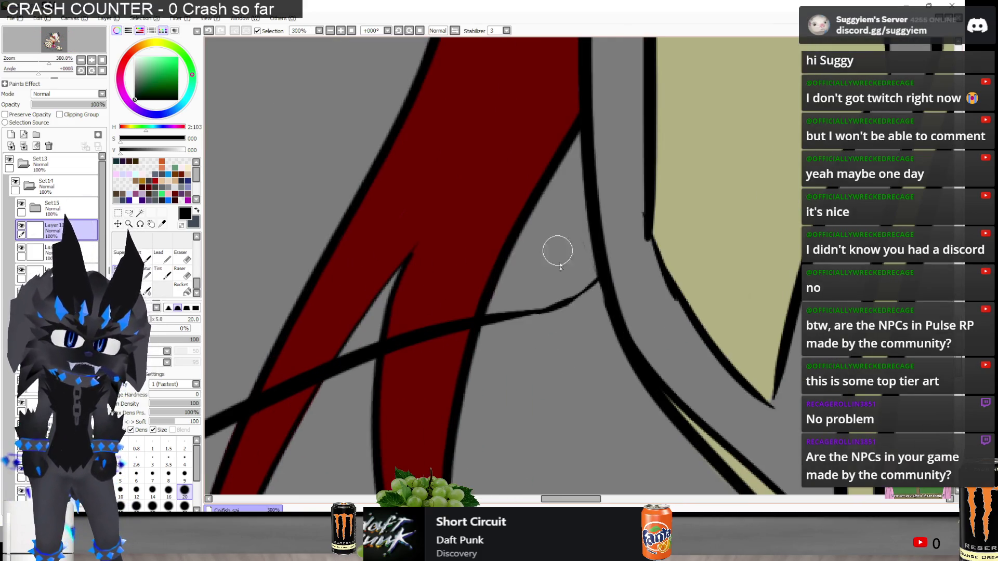
pyautogui.moveTo(483, 318); pyautogui.dragTo(584, 279)
pyautogui.hotkey('ctrl', 'z')
pyautogui.moveTo(457, 323); pyautogui.dragTo(575, 285)
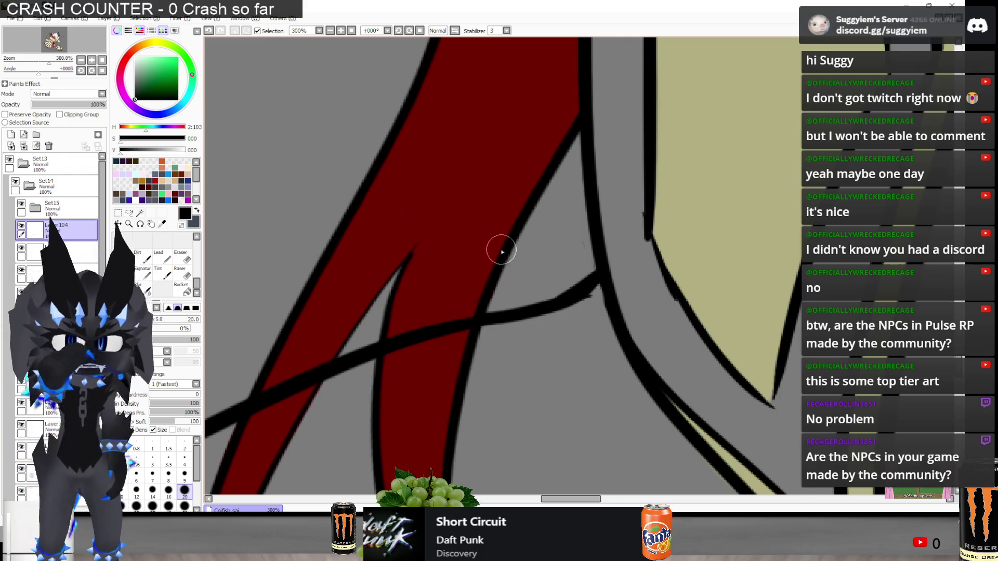
# Erase the black line where it crosses the left and right red scarf tails
pyautogui.scroll(-4, 502, 255)
pyautogui.scroll(-3, 502, 255)
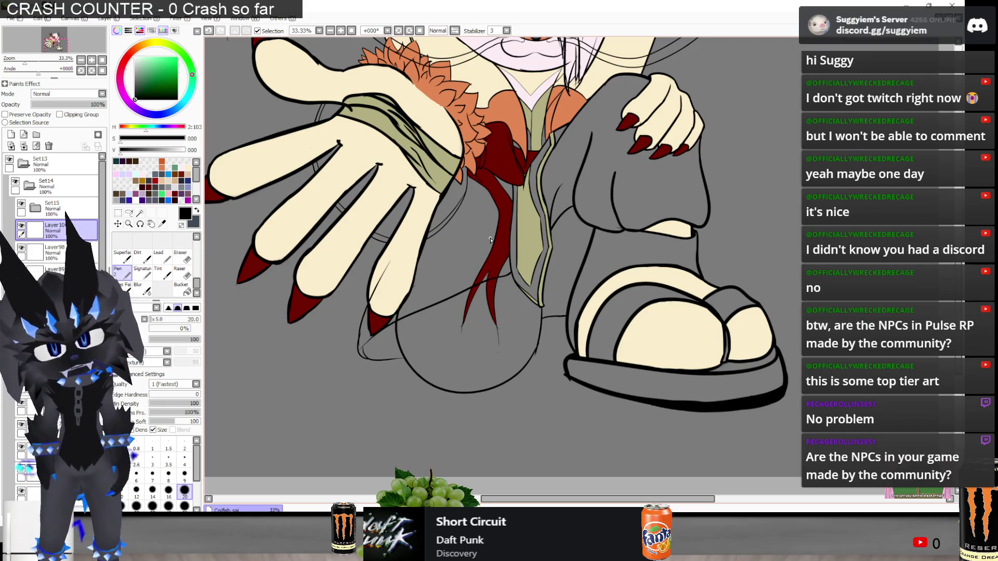
pyautogui.scroll(1, 404, 325)
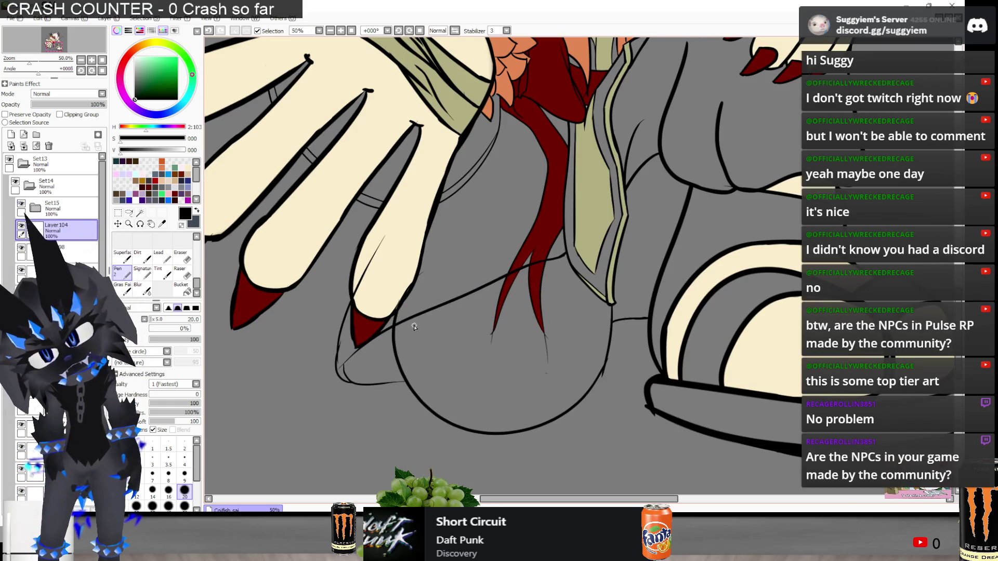
pyautogui.scroll(2, 556, 279)
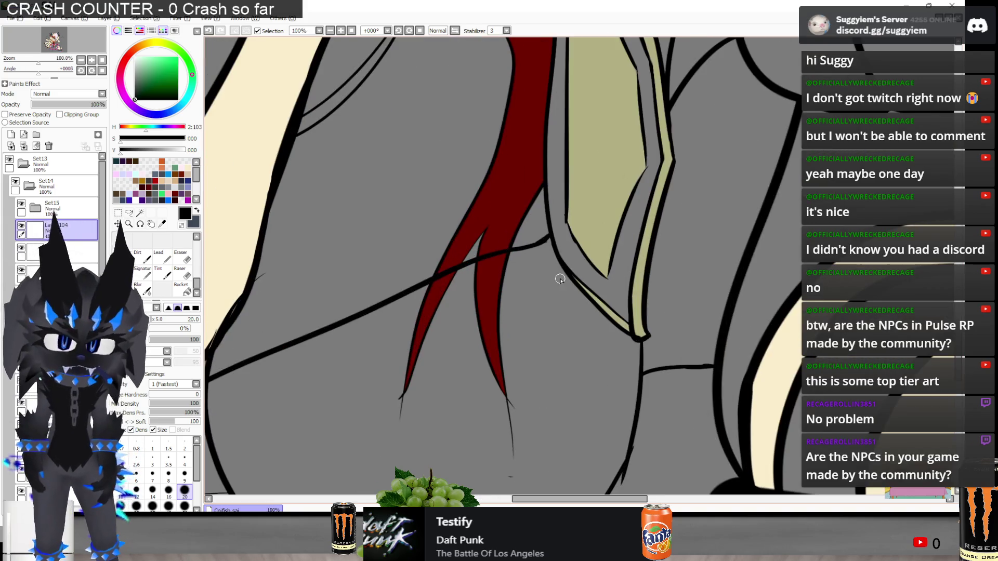
pyautogui.scroll(2, 460, 247)
pyautogui.moveTo(460, 247)
pyautogui.mouseDown()
pyautogui.moveTo(421, 281)
pyautogui.moveTo(397, 328)
pyautogui.mouseUp()
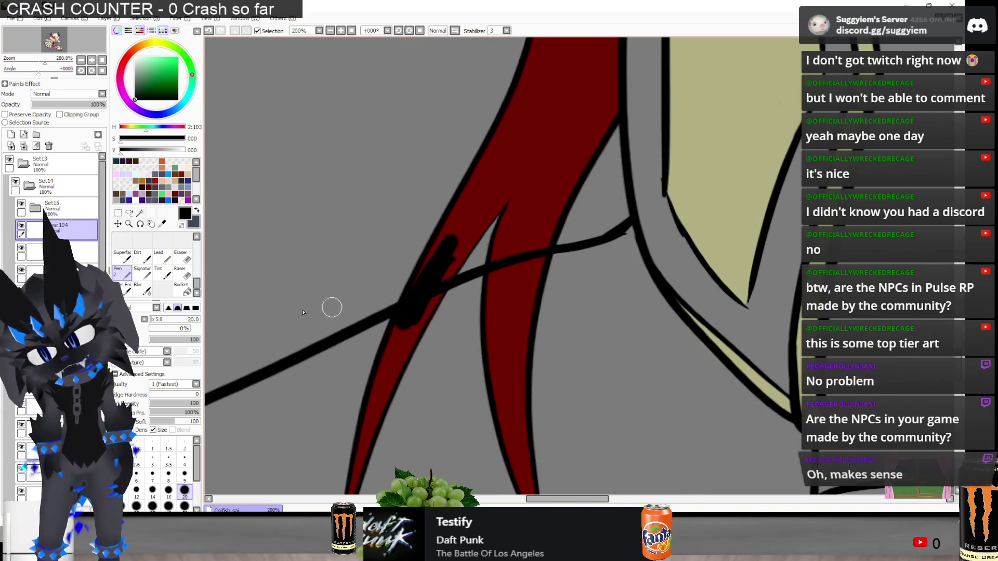
pyautogui.hotkey('ctrl', 'z')
pyautogui.press('e')
pyautogui.moveTo(421, 291)
pyautogui.mouseDown()
pyautogui.moveTo(403, 329)
pyautogui.moveTo(435, 288)
pyautogui.mouseUp()
pyautogui.moveTo(519, 257)
pyautogui.mouseDown()
pyautogui.moveTo(496, 281)
pyautogui.moveTo(522, 259)
pyautogui.moveTo(541, 263)
pyautogui.mouseUp()
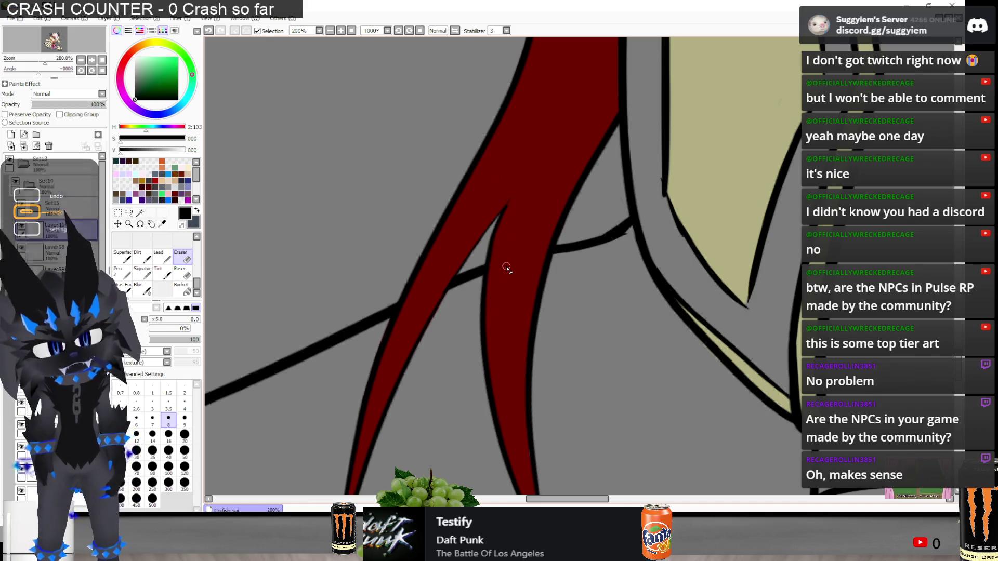
# Erase the stray diagonal line and small mark across the finger
pyautogui.scroll(-5, 503, 267)
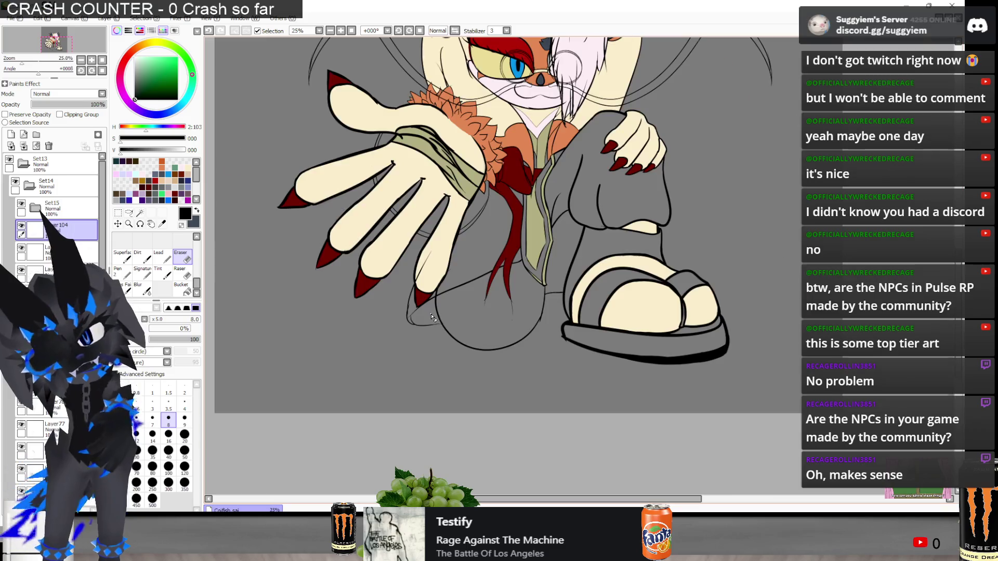
pyautogui.scroll(4, 431, 317)
pyautogui.moveTo(460, 148)
pyautogui.mouseDown()
pyautogui.moveTo(413, 263)
pyautogui.moveTo(401, 265)
pyautogui.mouseUp()
pyautogui.moveTo(431, 207); pyautogui.dragTo(428, 220)
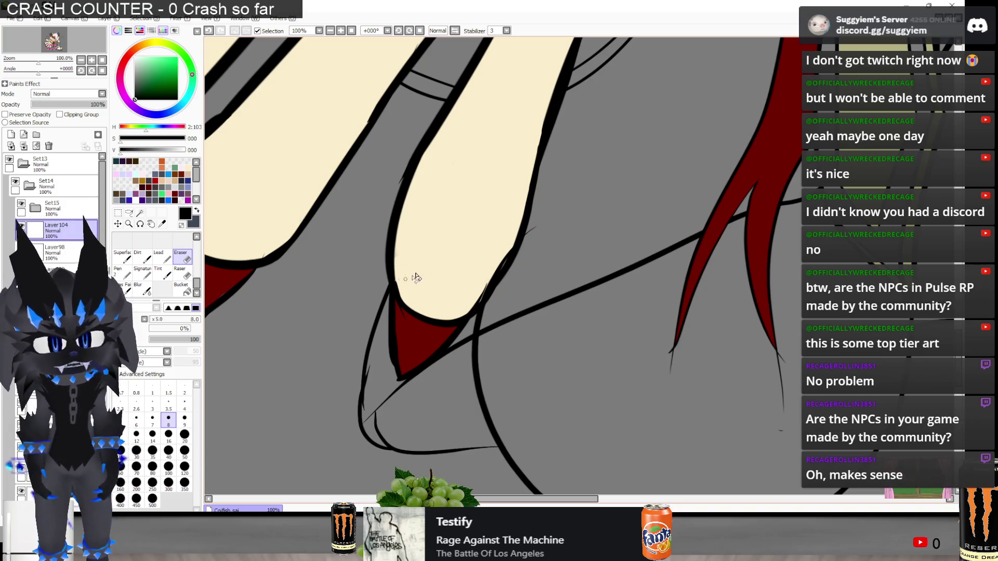
# Zoom the canvas to 50% around the scarf and switch to the Paint.NET reference
pyautogui.scroll(-2, 498, 201)
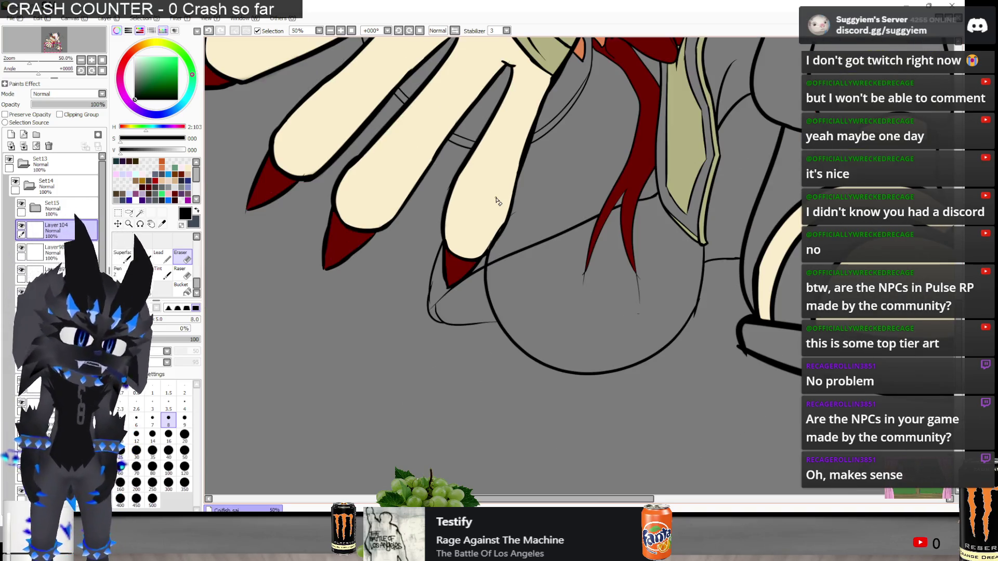
pyautogui.scroll(-3, 490, 212)
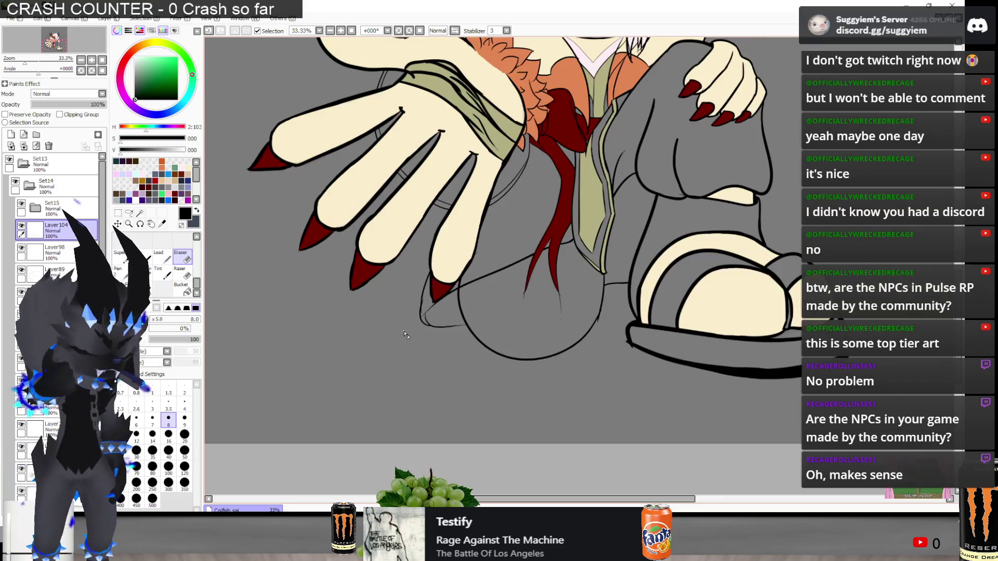
pyautogui.scroll(1, 463, 249)
pyautogui.scroll(1, 461, 251)
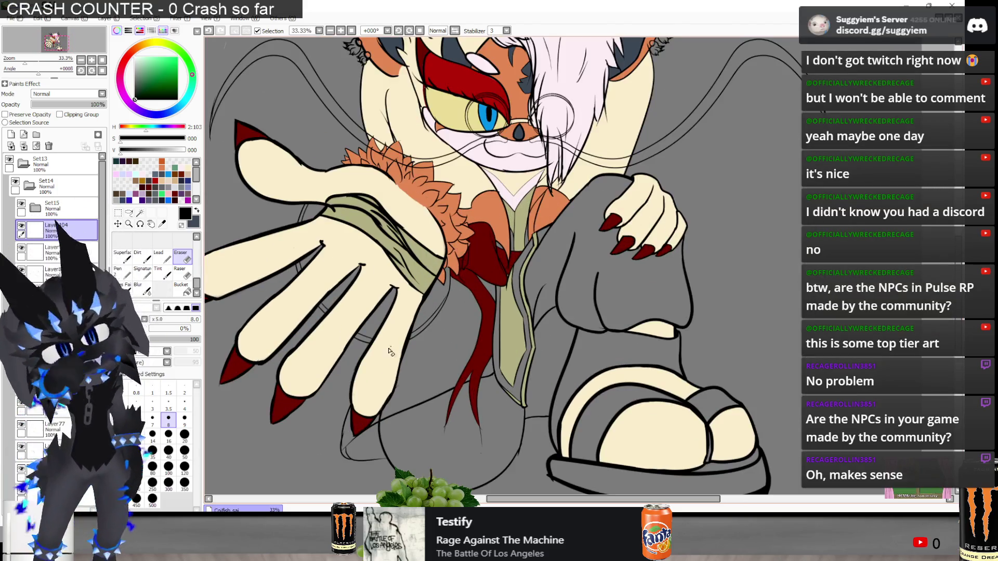
pyautogui.scroll(-1, 492, 331)
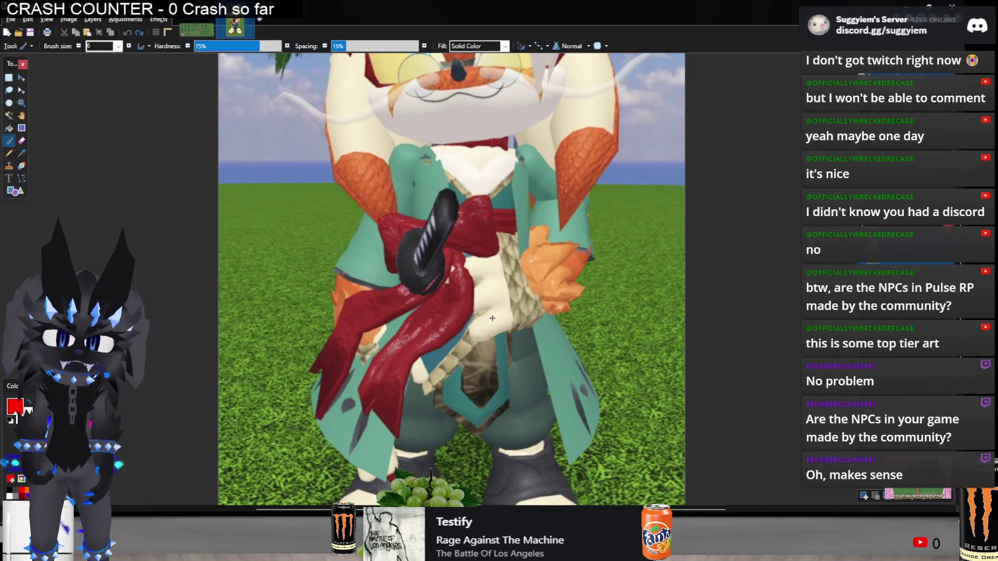
pyautogui.scroll(1, 447, 371)
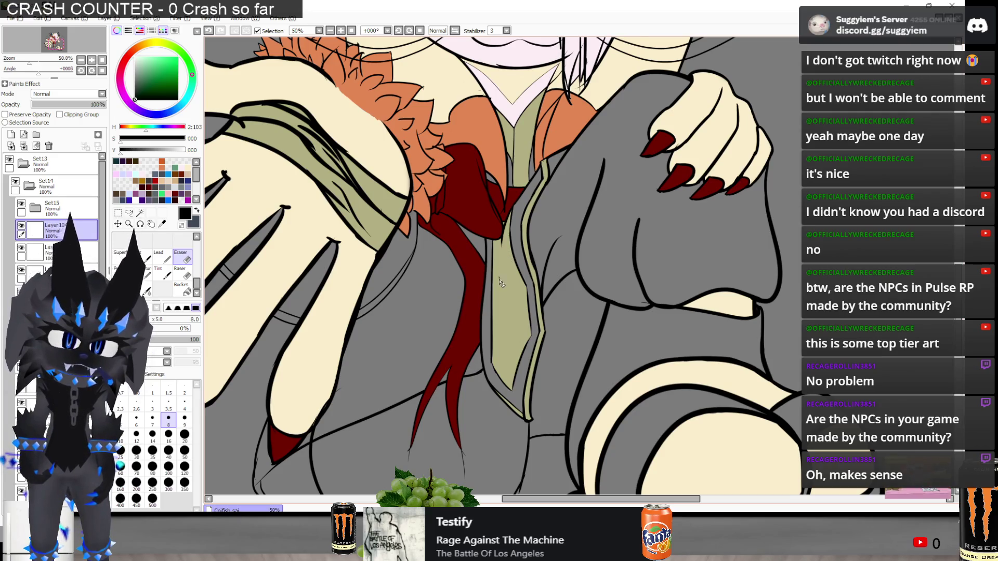
pyautogui.hotkey('alt', 'Tab')
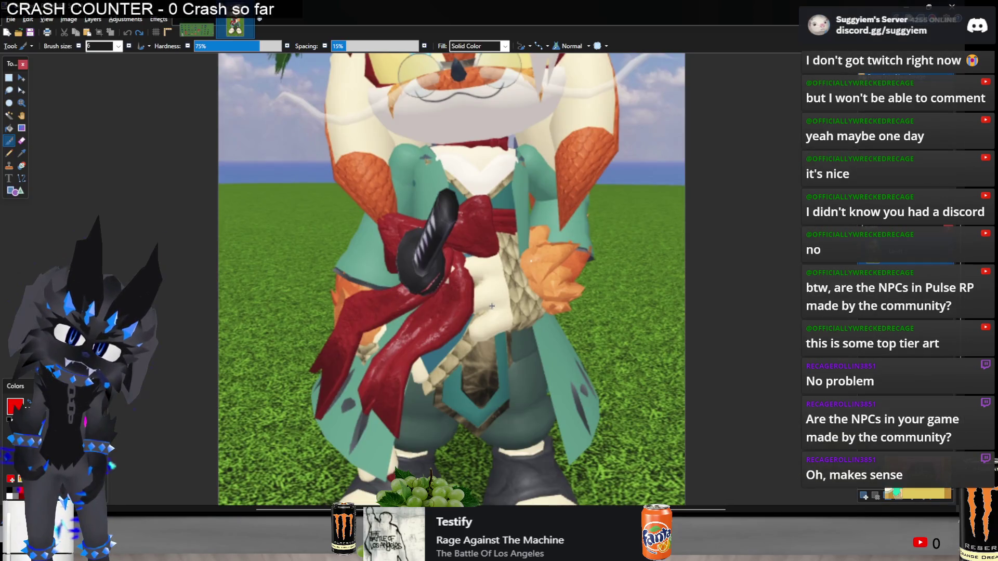
# Compare the drawing with the 3D reference, then switch SAI to the Pen at size 20
pyautogui.hotkey('alt', 'Tab')
pyautogui.hotkey('alt', 'Tab')
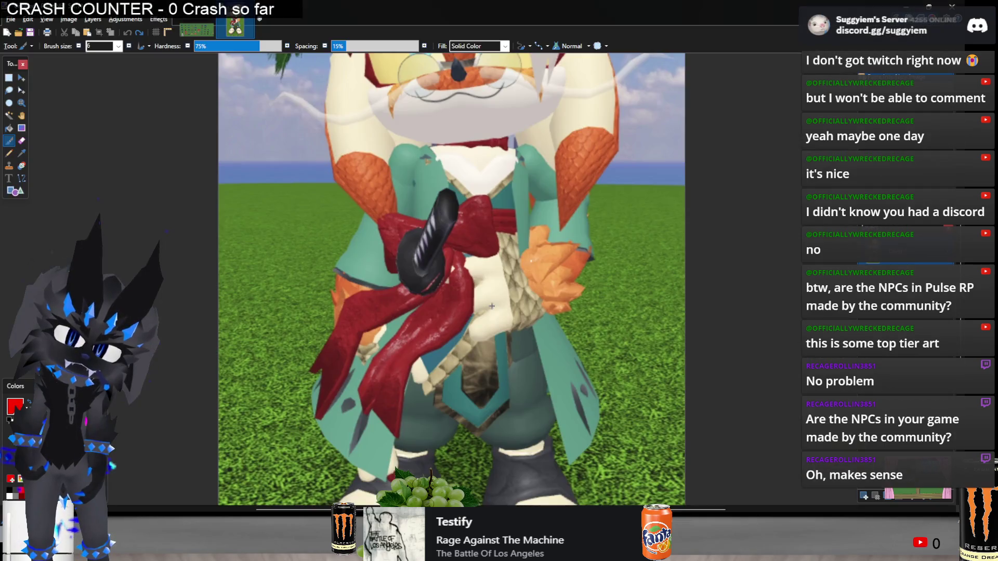
pyautogui.hotkey('alt', 'Tab')
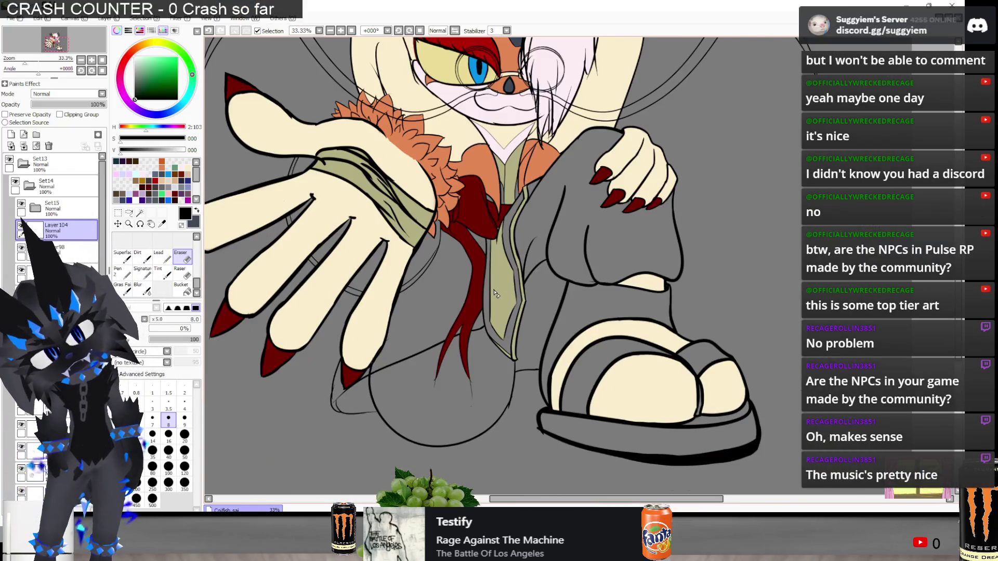
pyautogui.hotkey('alt', 'Tab')
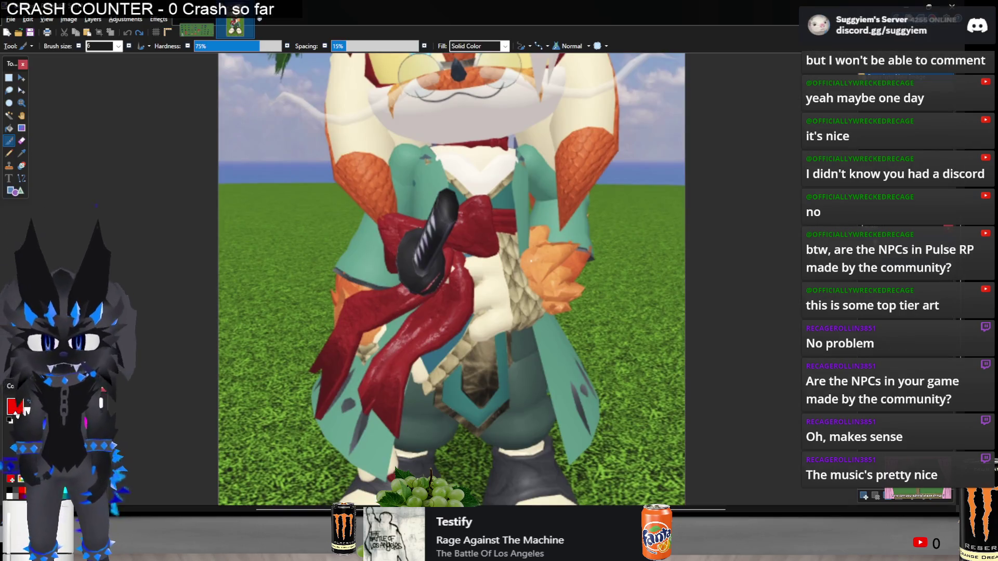
pyautogui.press('n')
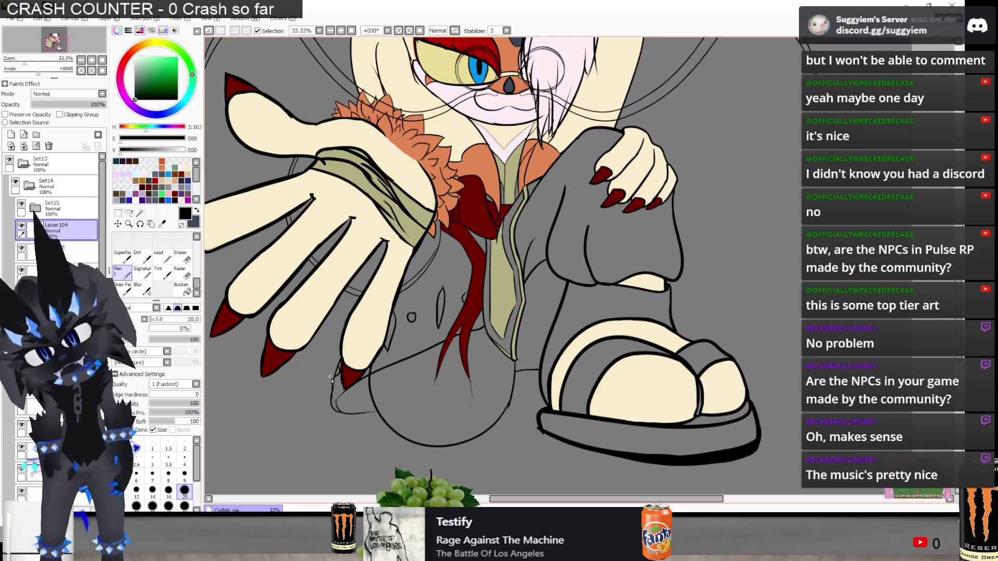
# Zoom into the coat below the red scarf and switch to the Eraser to trim small lines
pyautogui.scroll(-1, 310, 274)
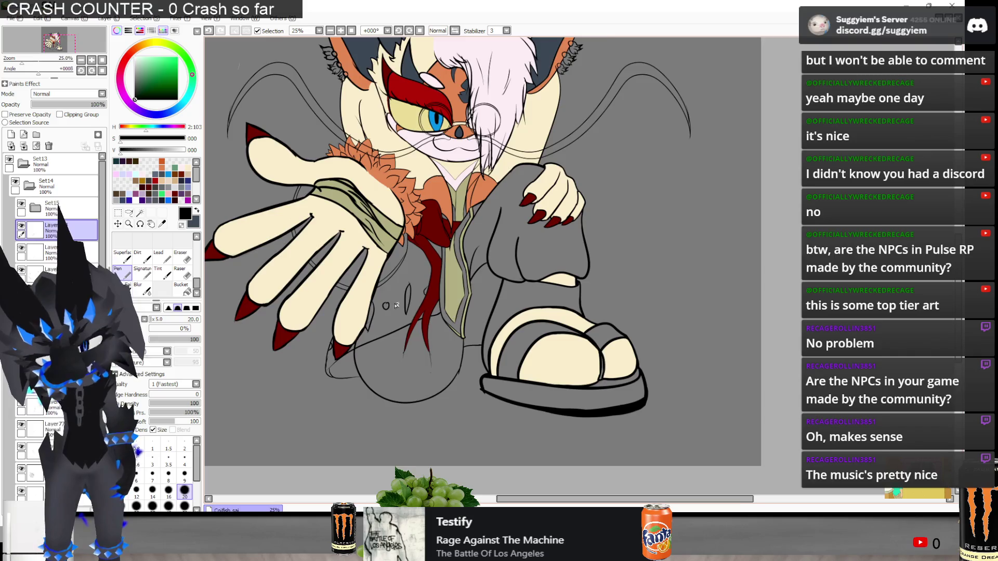
pyautogui.scroll(1, 457, 333)
pyautogui.scroll(-1, 419, 356)
pyautogui.scroll(4, 405, 329)
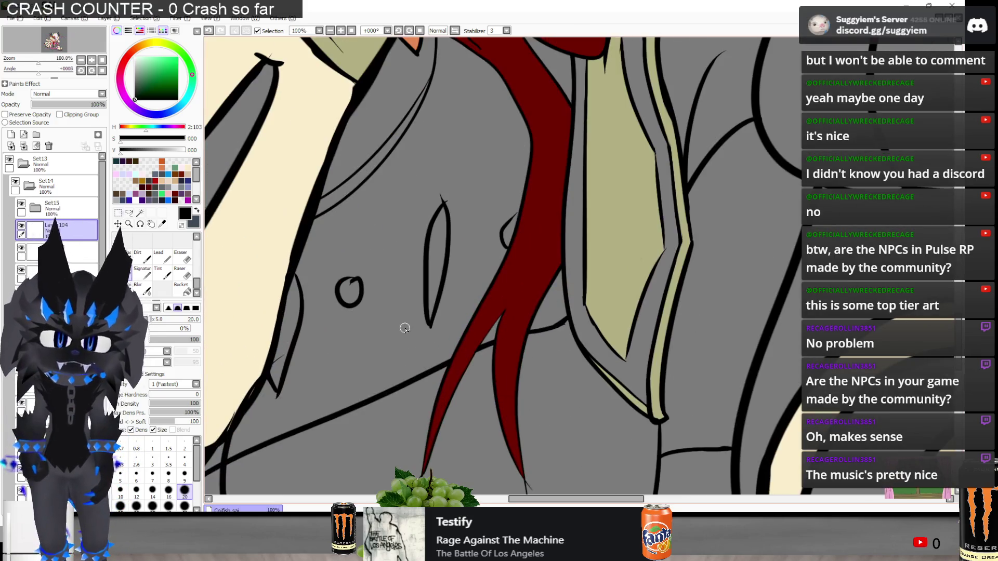
pyautogui.press('e')
pyautogui.scroll(1, 258, 356)
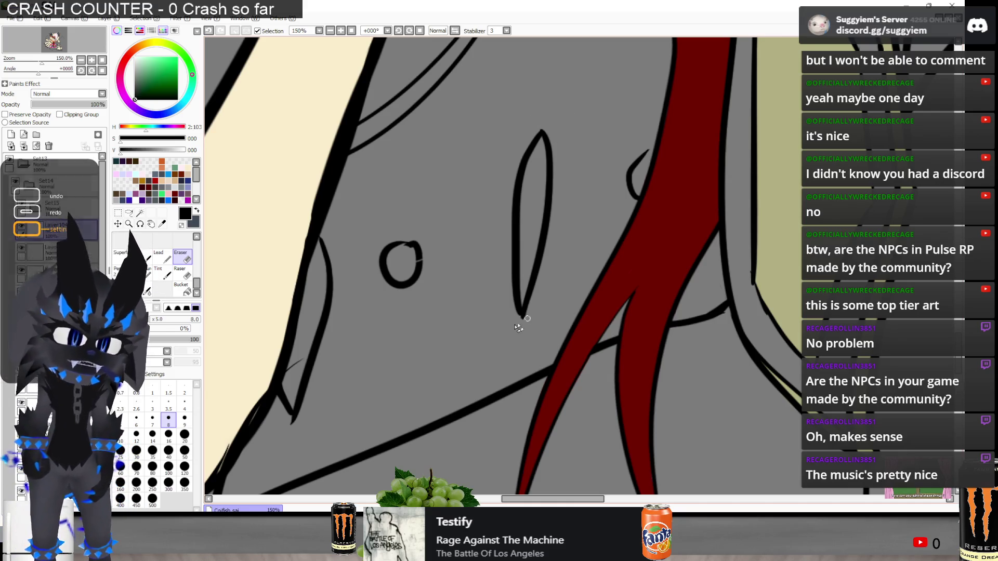
# Alternate Pen and a smaller Eraser to redraw and trim the button and fold lines
pyautogui.press('n')
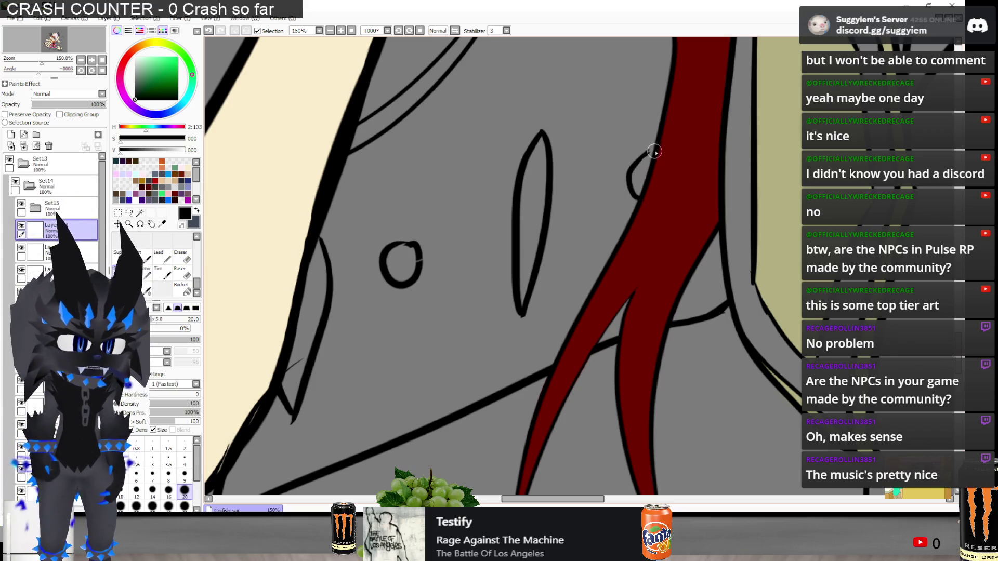
pyautogui.scroll(-2, 535, 275)
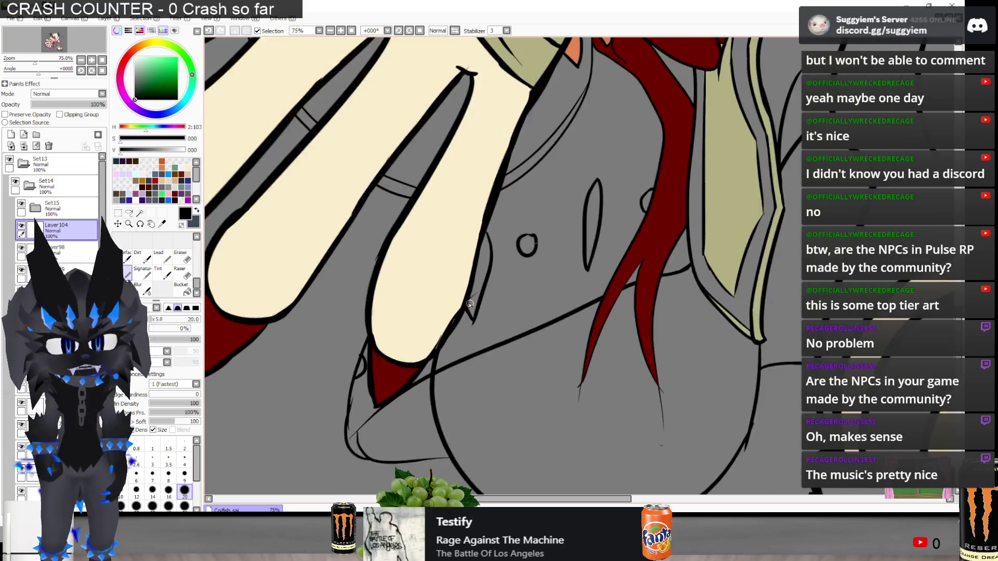
pyautogui.scroll(2, 469, 304)
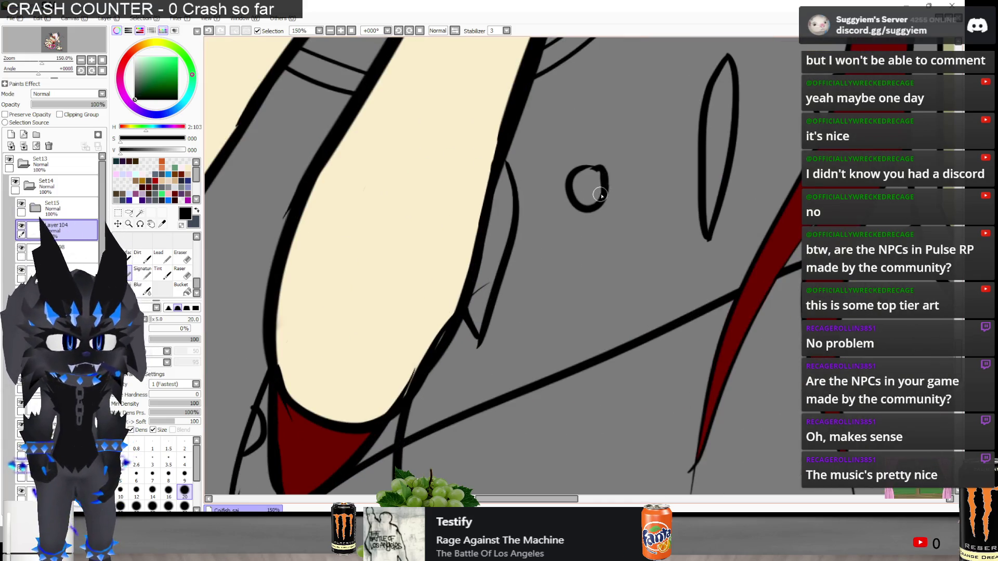
pyautogui.press('e')
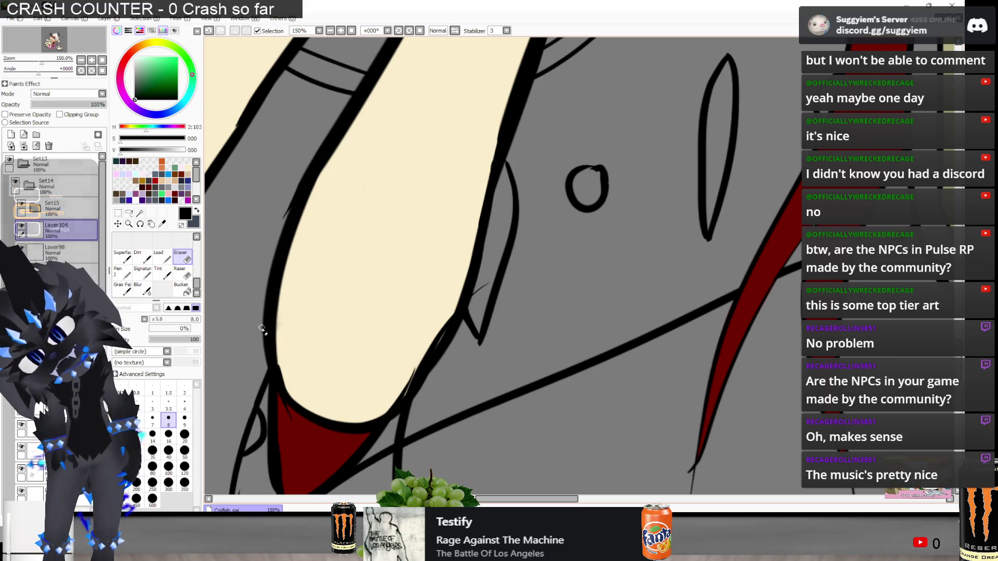
pyautogui.press('e')
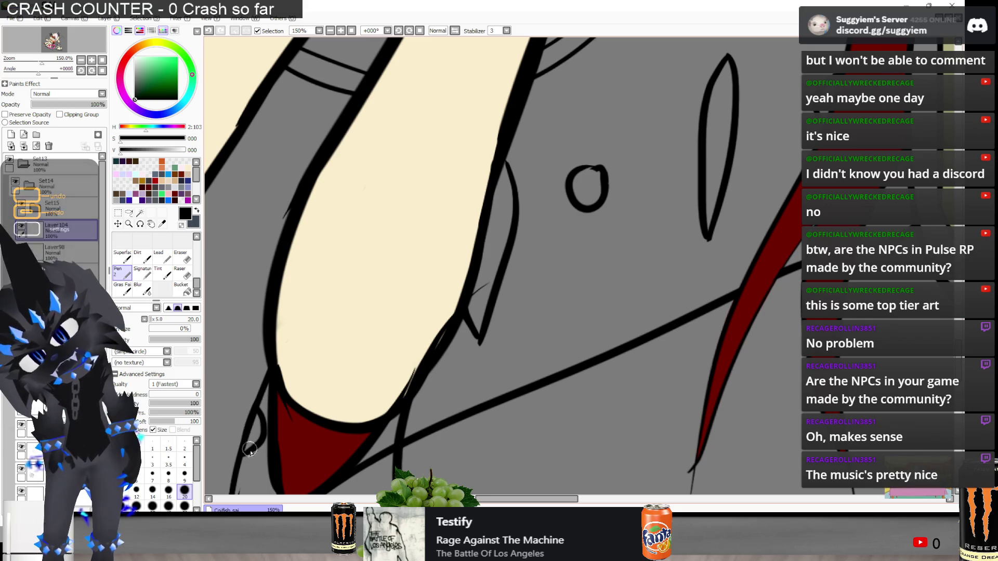
pyautogui.scroll(-3, 396, 203)
pyautogui.scroll(3, 351, 327)
# Undo the trial stroke on the diagonal fold line and zoom out to 25%
pyautogui.hotkey('ctrl', 'z')
pyautogui.moveTo(283, 285); pyautogui.dragTo(363, 209)
pyautogui.hotkey('ctrl', 'z')
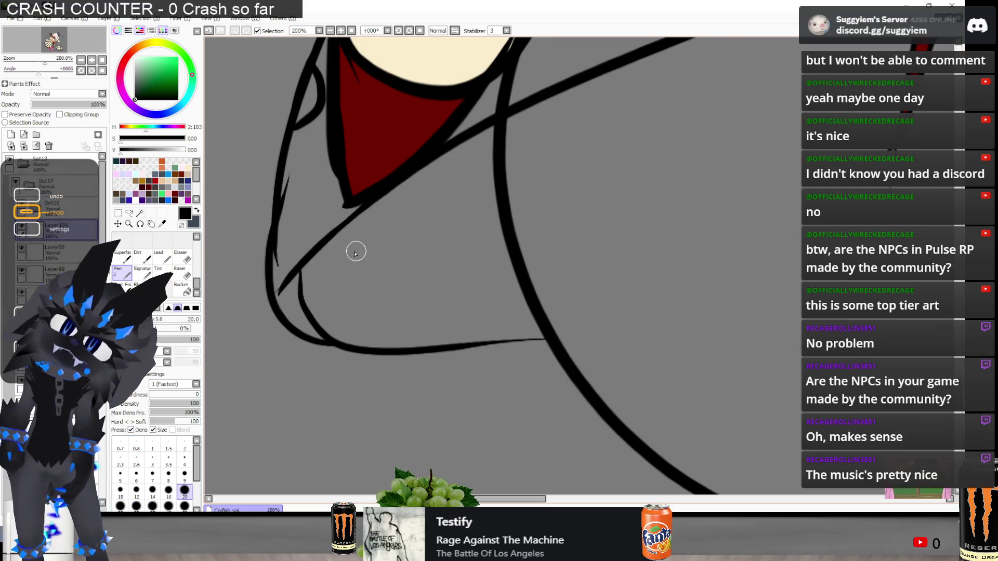
pyautogui.scroll(-3, 326, 292)
pyautogui.scroll(-3, 301, 300)
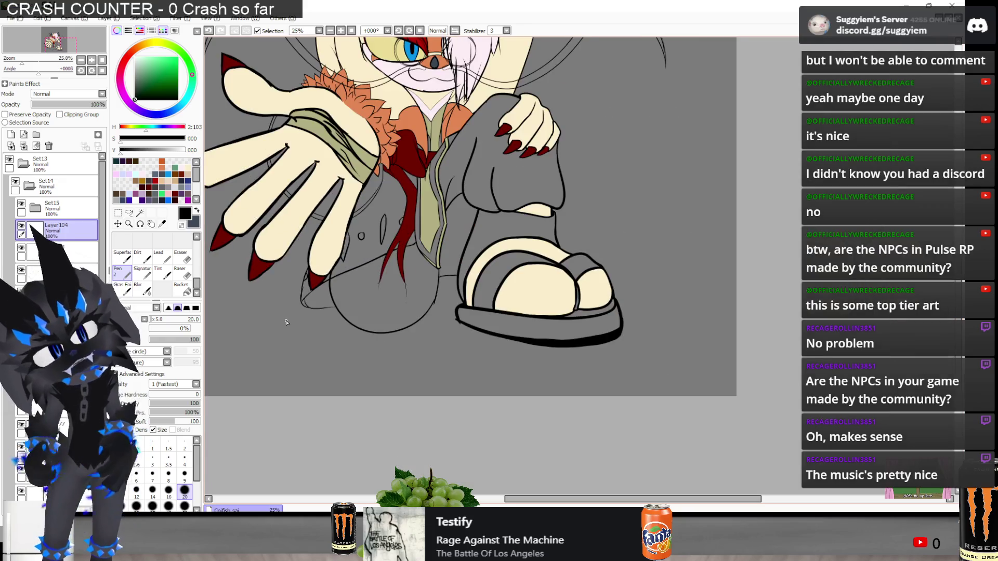
pyautogui.scroll(2, 409, 229)
pyautogui.scroll(-2, 411, 234)
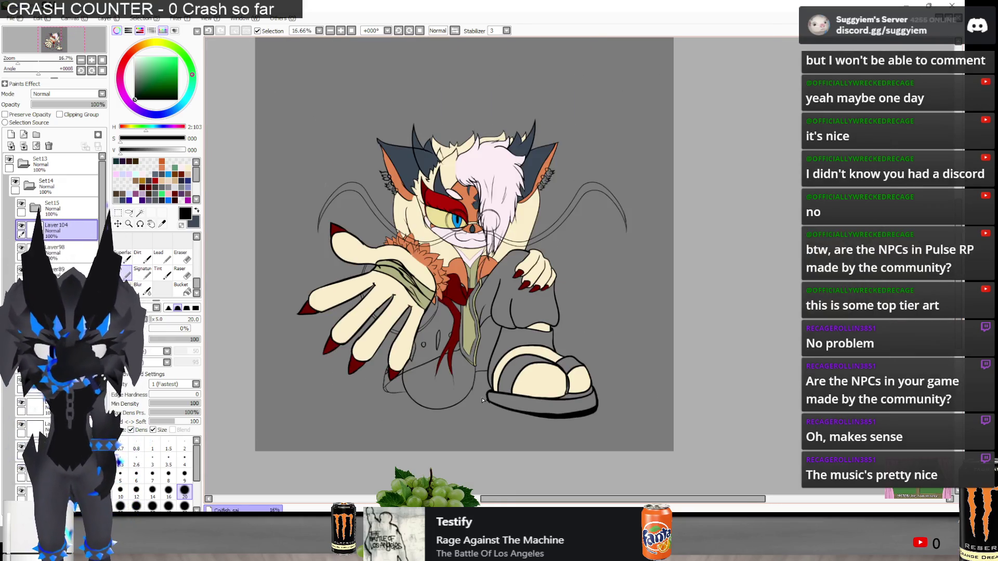
pyautogui.scroll(1, 425, 300)
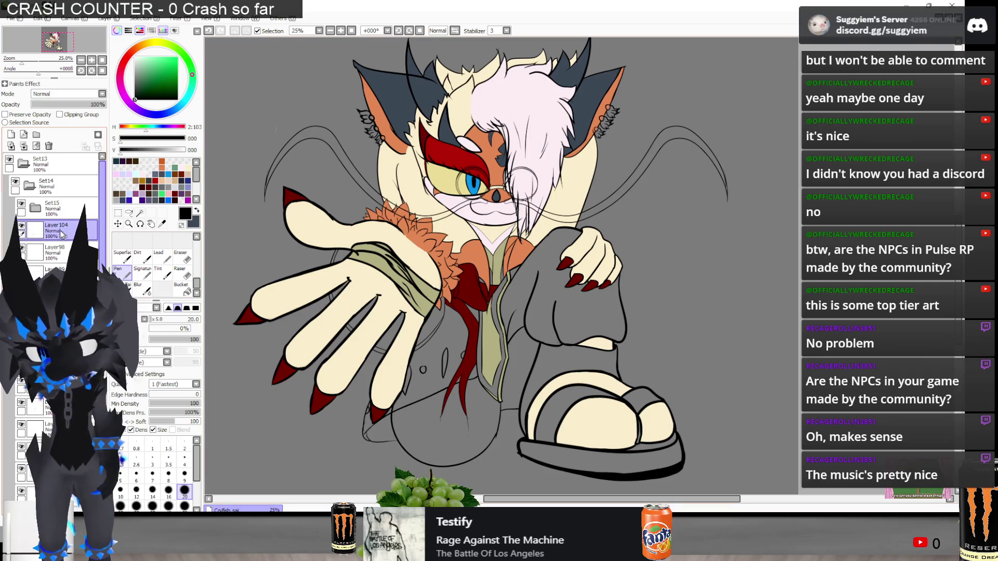
pyautogui.scroll(-10, 61, 233)
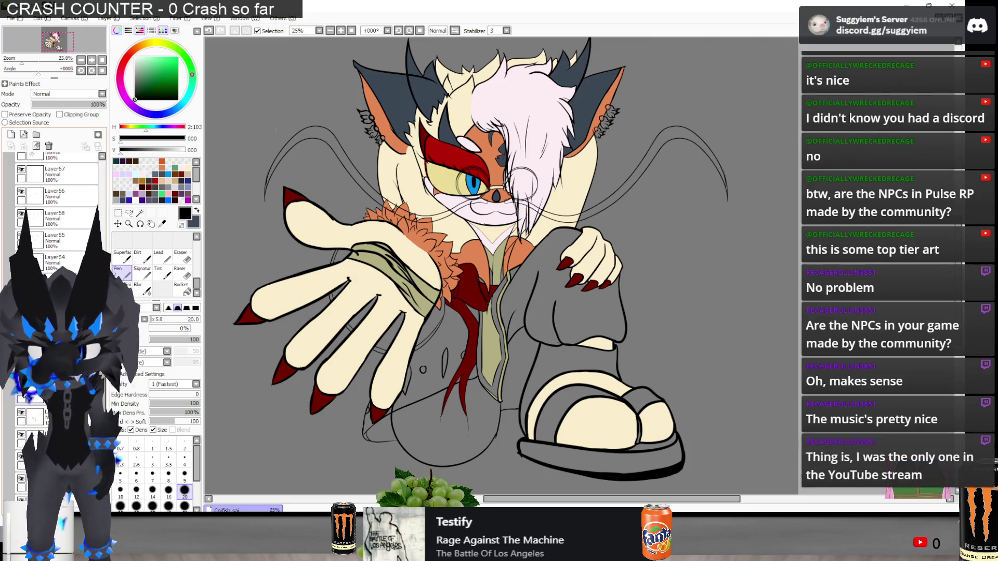
pyautogui.scroll(-1, 58, 234)
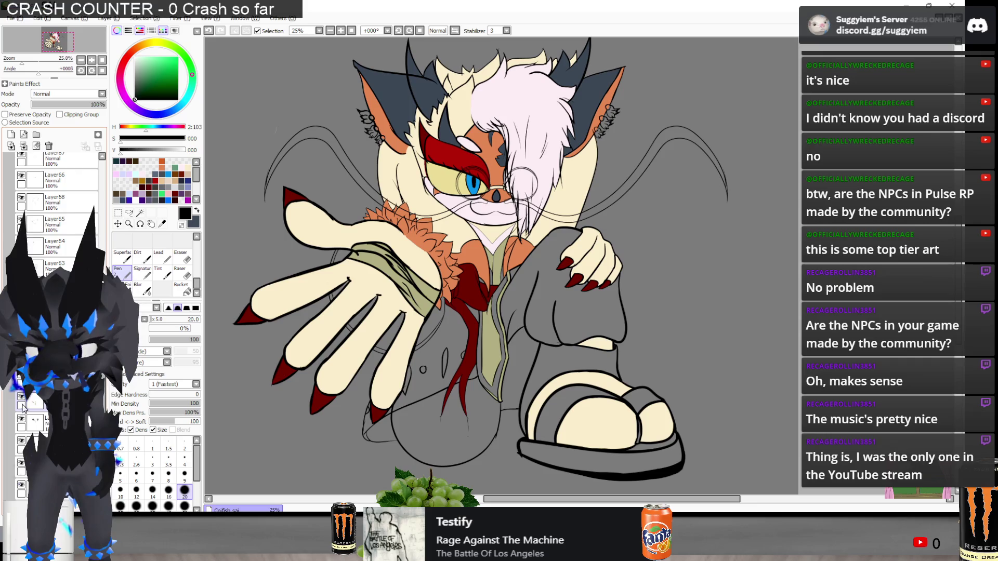
# Pick a muted green and paint it along the red scarf's edge
pyautogui.doubleClick(22, 470)
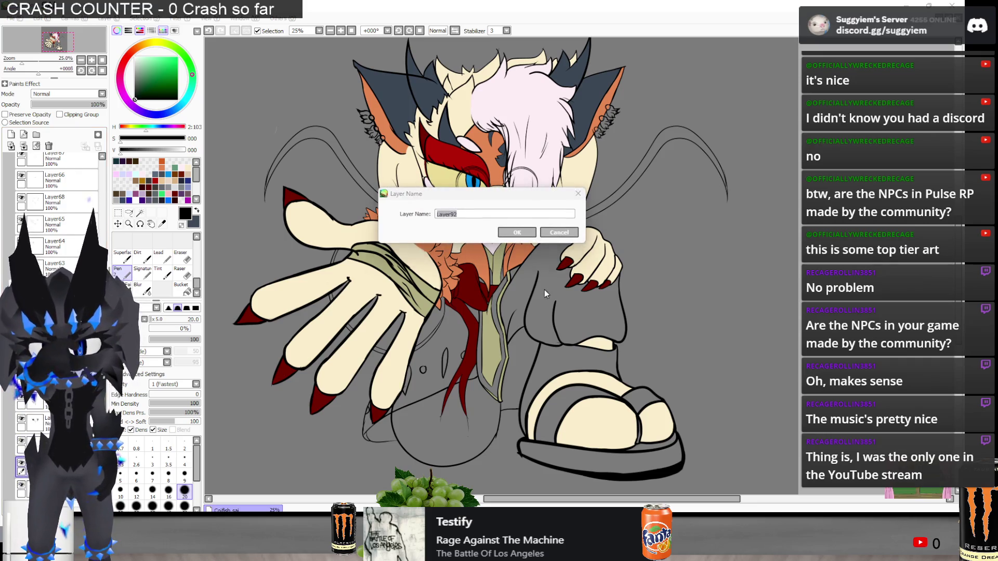
pyautogui.click(565, 233)
pyautogui.scroll(-3, 57, 182)
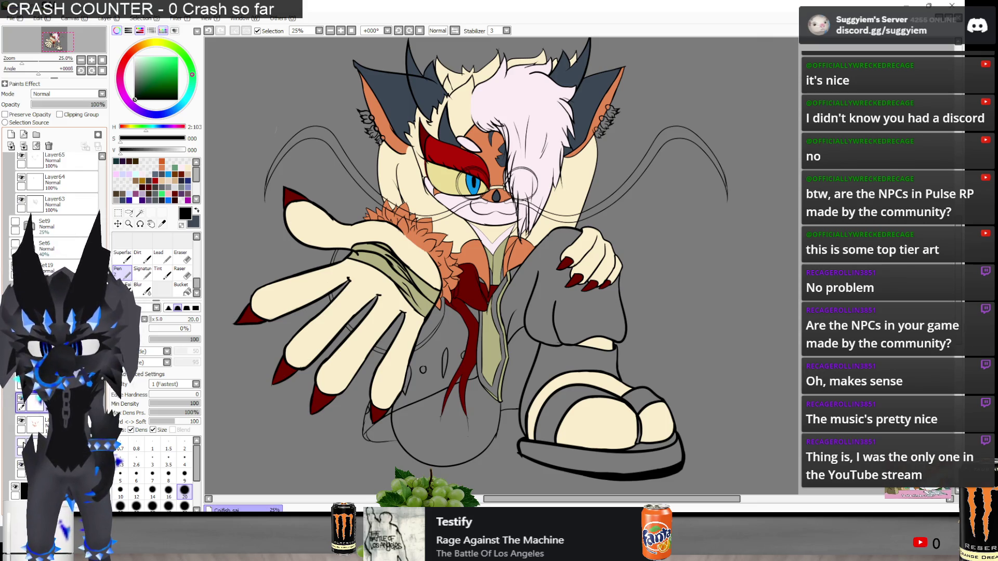
pyautogui.moveTo(393, 300); pyautogui.dragTo(401, 232)
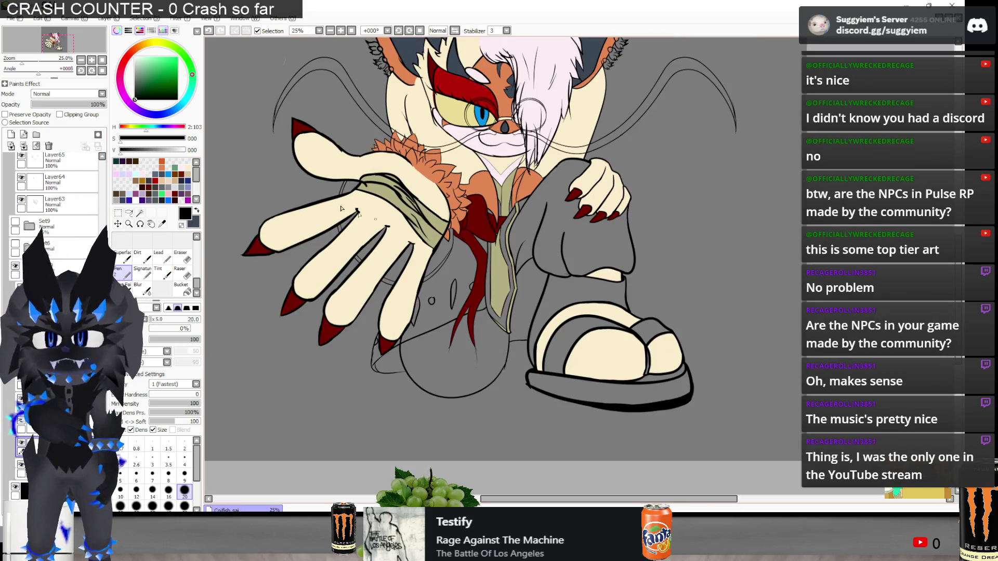
pyautogui.click(176, 168)
pyautogui.scroll(1, 489, 264)
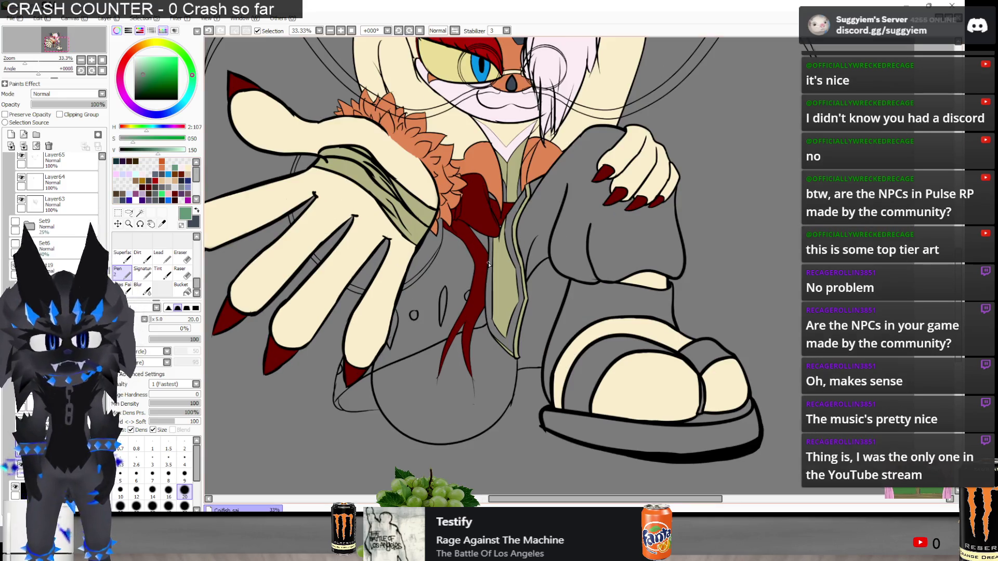
pyautogui.scroll(2, 435, 220)
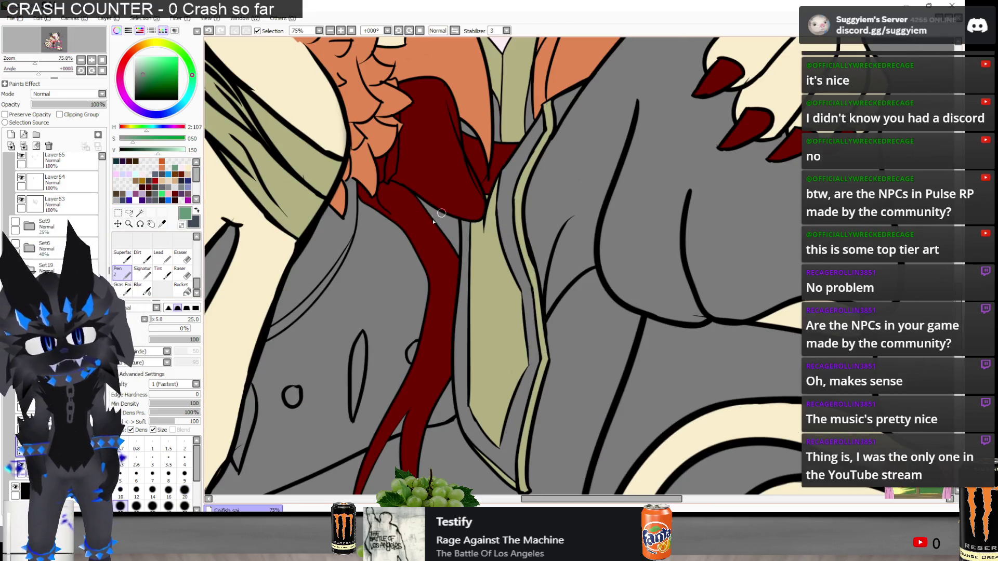
pyautogui.moveTo(437, 207); pyautogui.dragTo(456, 252)
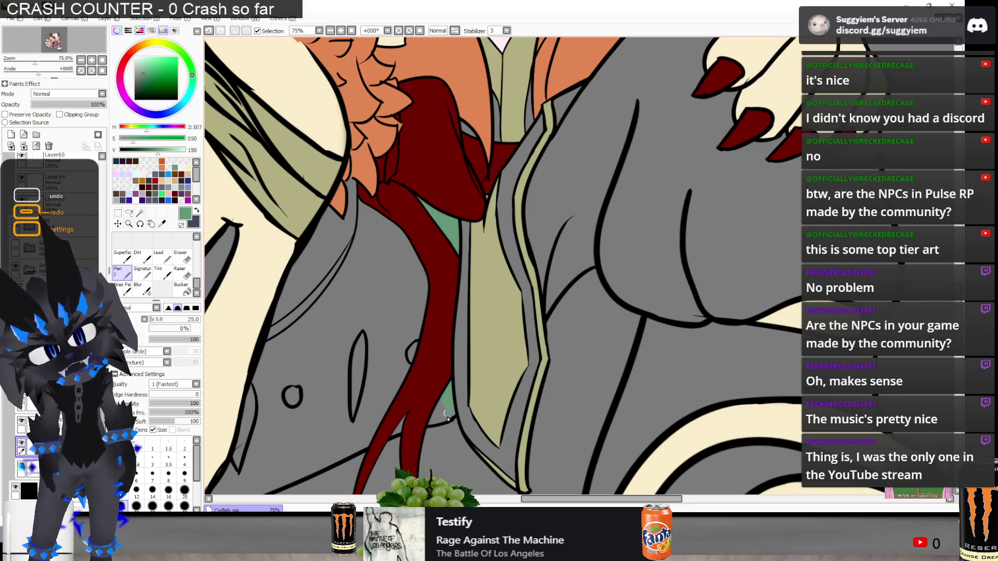
pyautogui.moveTo(446, 414); pyautogui.dragTo(436, 398)
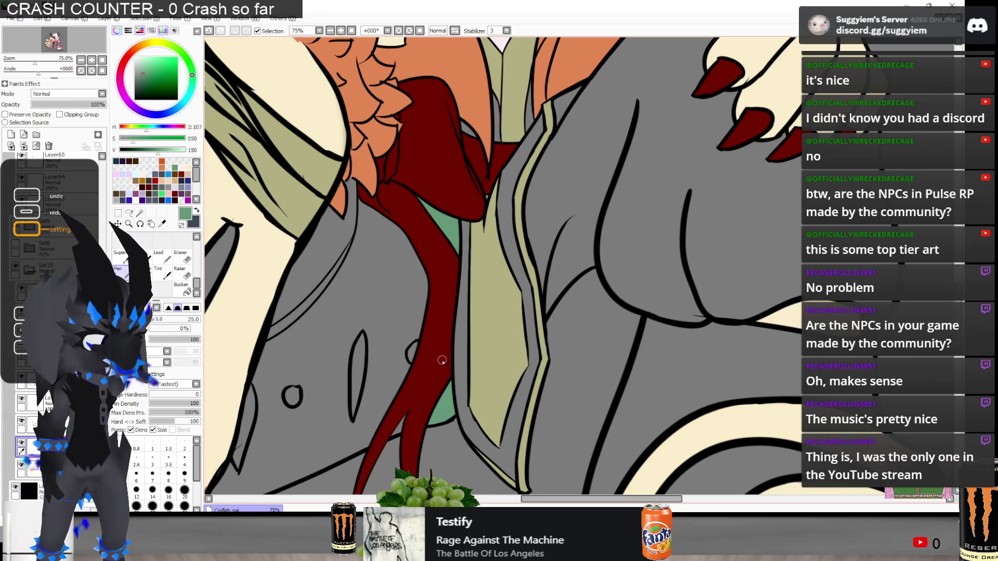
# Shade the grey coat beside the scarf with diagonal green strokes
pyautogui.press('-')
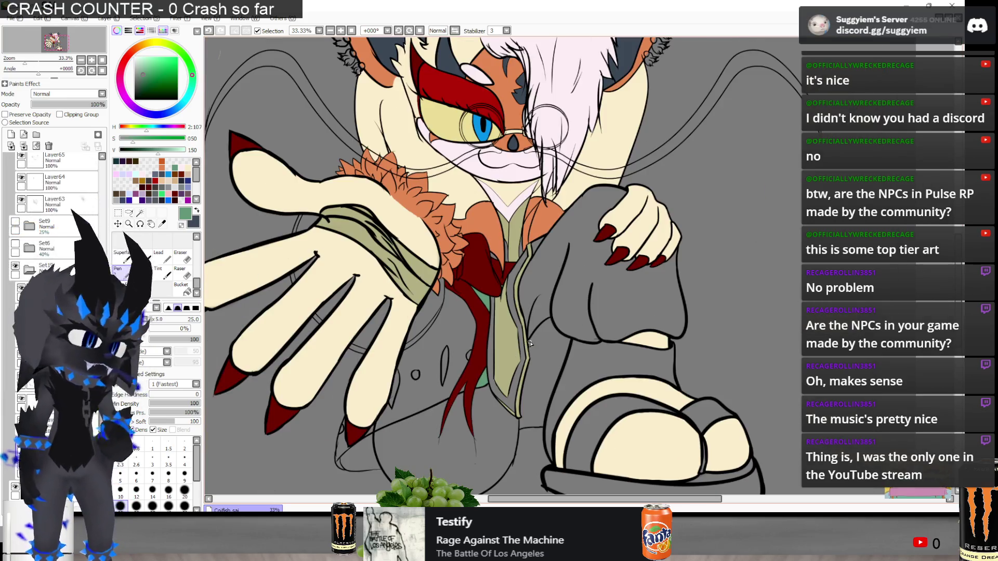
pyautogui.scroll(2, 513, 192)
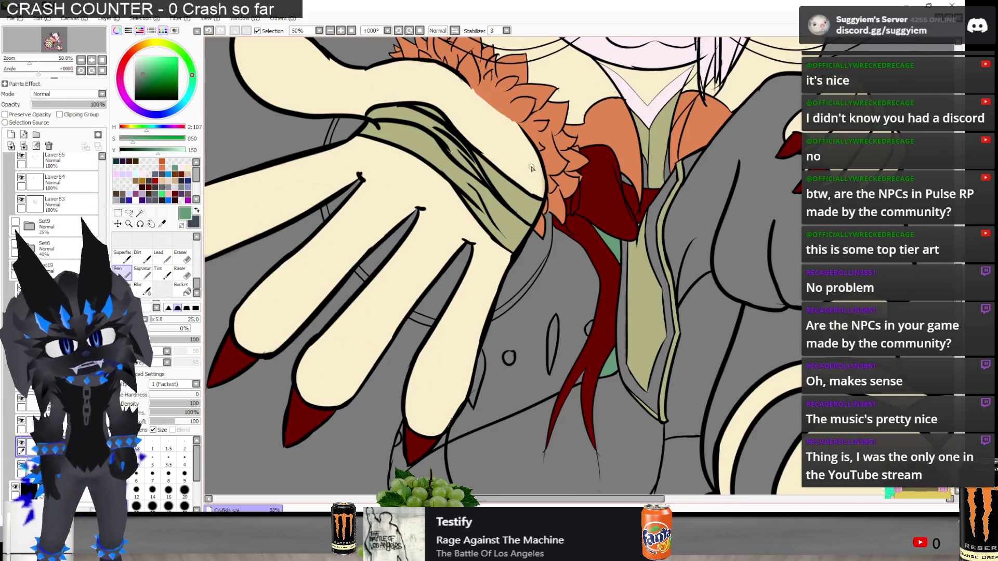
pyautogui.scroll(-2, 619, 339)
pyautogui.scroll(1, 618, 339)
pyautogui.moveTo(522, 153); pyautogui.dragTo(465, 240)
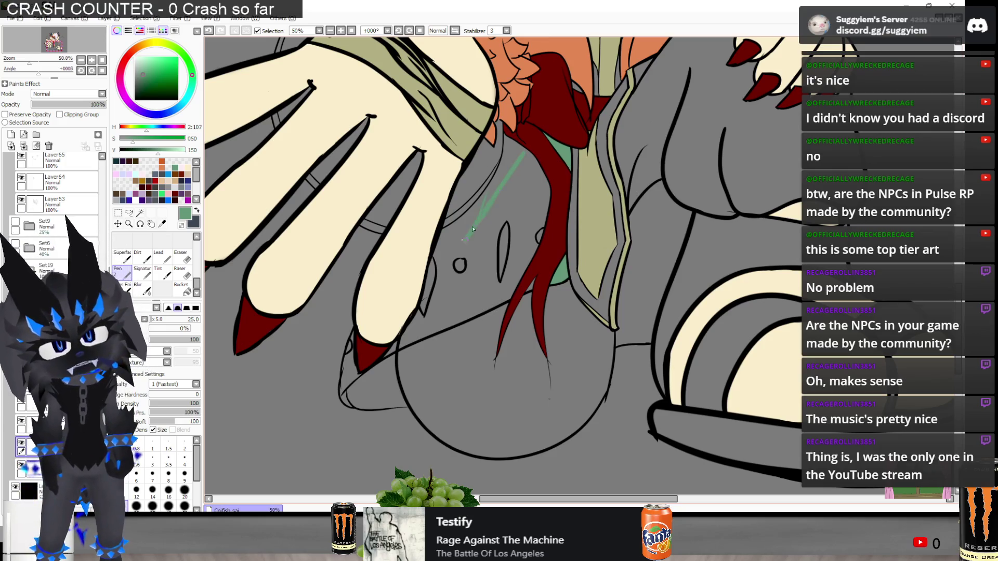
pyautogui.moveTo(506, 173); pyautogui.dragTo(491, 203)
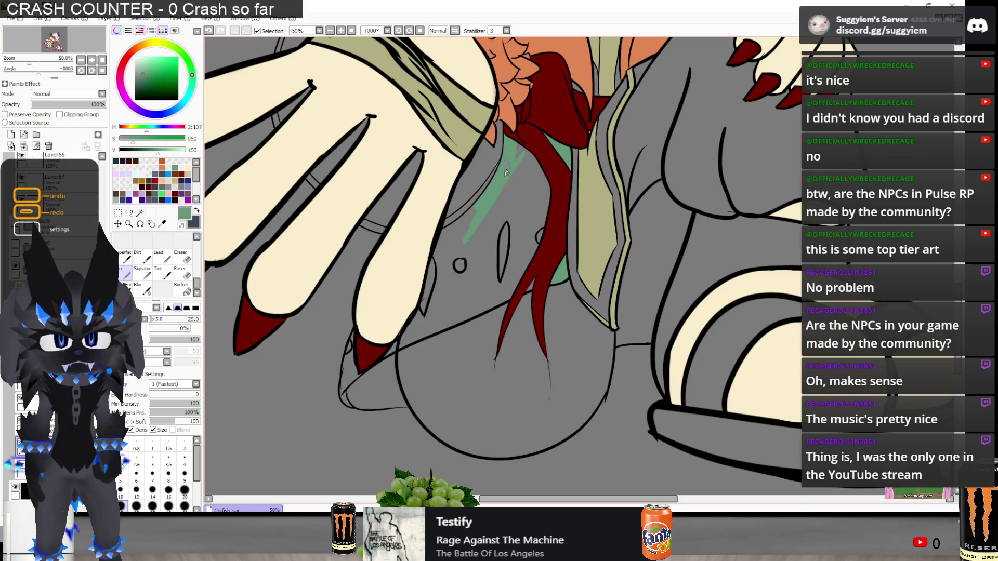
pyautogui.moveTo(537, 165)
pyautogui.mouseDown()
pyautogui.moveTo(520, 223)
pyautogui.moveTo(499, 208)
pyautogui.moveTo(490, 142)
pyautogui.mouseUp()
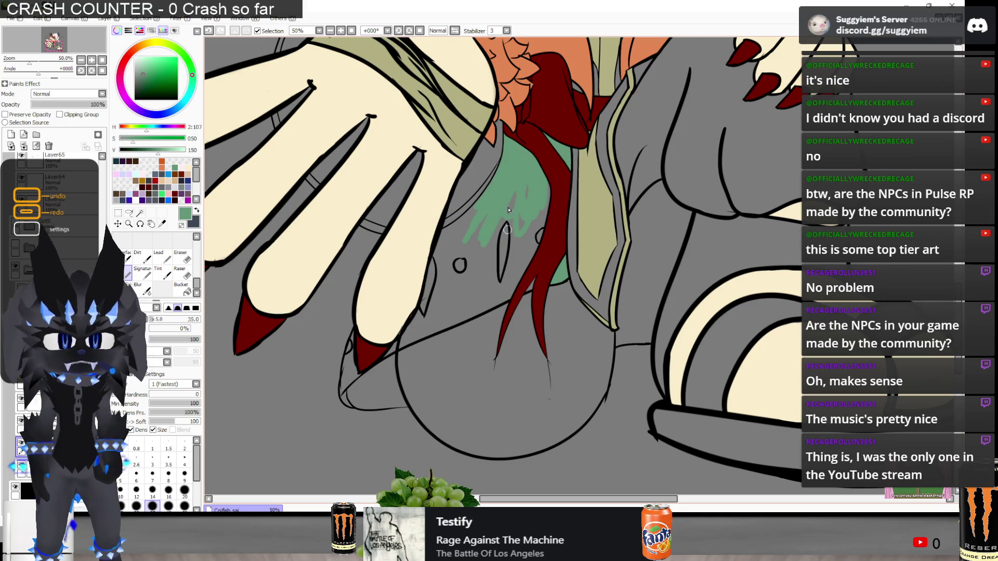
# Paint green left of the scarf, around the small circle and near the collar
pyautogui.scroll(1, 508, 210)
pyautogui.moveTo(543, 192)
pyautogui.mouseDown()
pyautogui.moveTo(489, 249)
pyautogui.moveTo(522, 265)
pyautogui.moveTo(556, 234)
pyautogui.moveTo(550, 260)
pyautogui.moveTo(509, 301)
pyautogui.moveTo(520, 313)
pyautogui.moveTo(506, 331)
pyautogui.mouseUp()
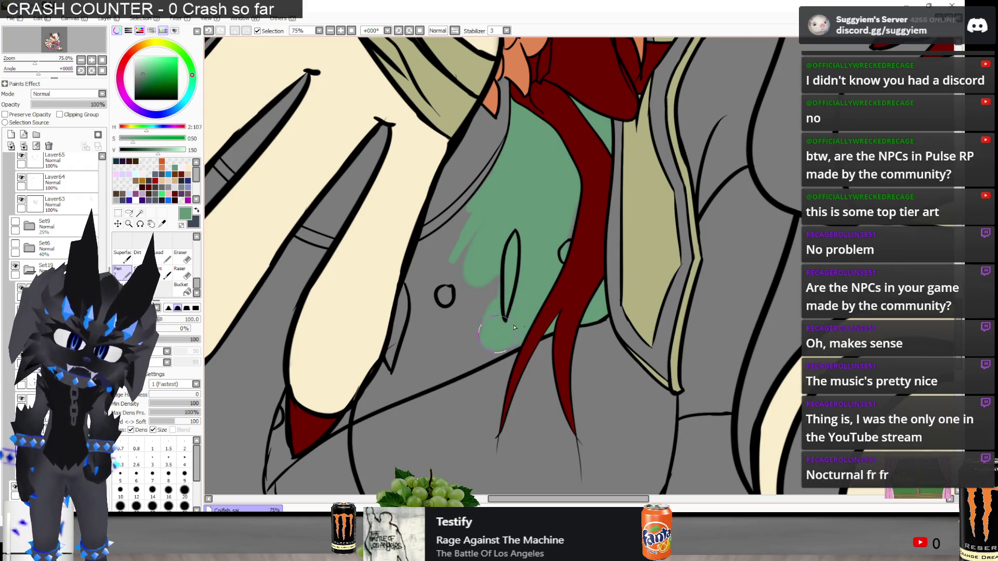
pyautogui.moveTo(493, 283)
pyautogui.mouseDown()
pyautogui.moveTo(452, 291)
pyautogui.moveTo(442, 244)
pyautogui.moveTo(431, 267)
pyautogui.mouseUp()
pyautogui.moveTo(464, 191)
pyautogui.mouseDown()
pyautogui.moveTo(447, 156)
pyautogui.moveTo(488, 125)
pyautogui.moveTo(487, 100)
pyautogui.moveTo(490, 158)
pyautogui.mouseUp()
pyautogui.moveTo(415, 244)
pyautogui.mouseDown()
pyautogui.moveTo(416, 359)
pyautogui.moveTo(468, 374)
pyautogui.mouseUp()
# Fill the coat's lower edge above the claws green and close the remaining grey gaps
pyautogui.scroll(-3, 492, 173)
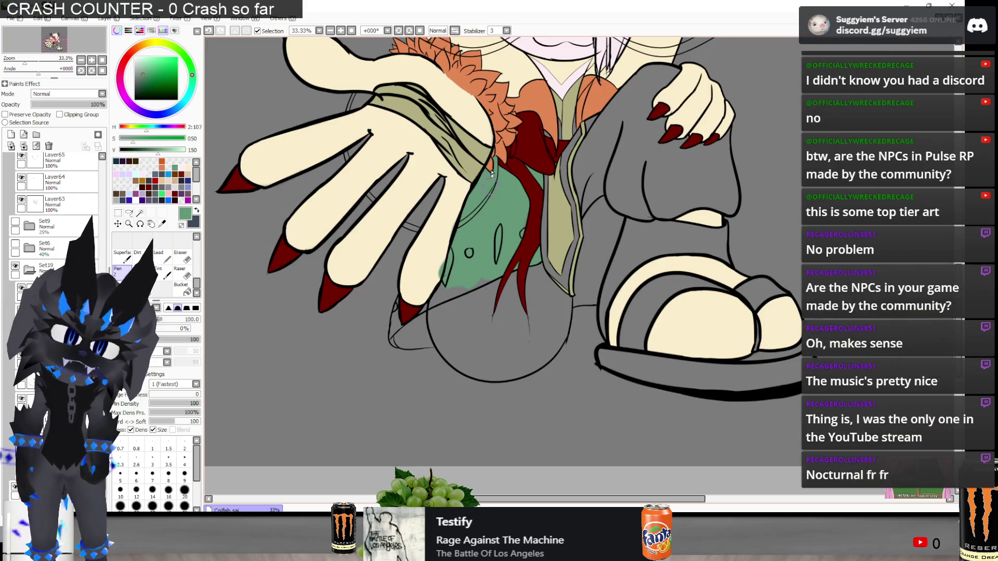
pyautogui.scroll(3, 491, 173)
pyautogui.moveTo(545, 317)
pyautogui.mouseDown()
pyautogui.moveTo(467, 338)
pyautogui.moveTo(442, 374)
pyautogui.mouseUp()
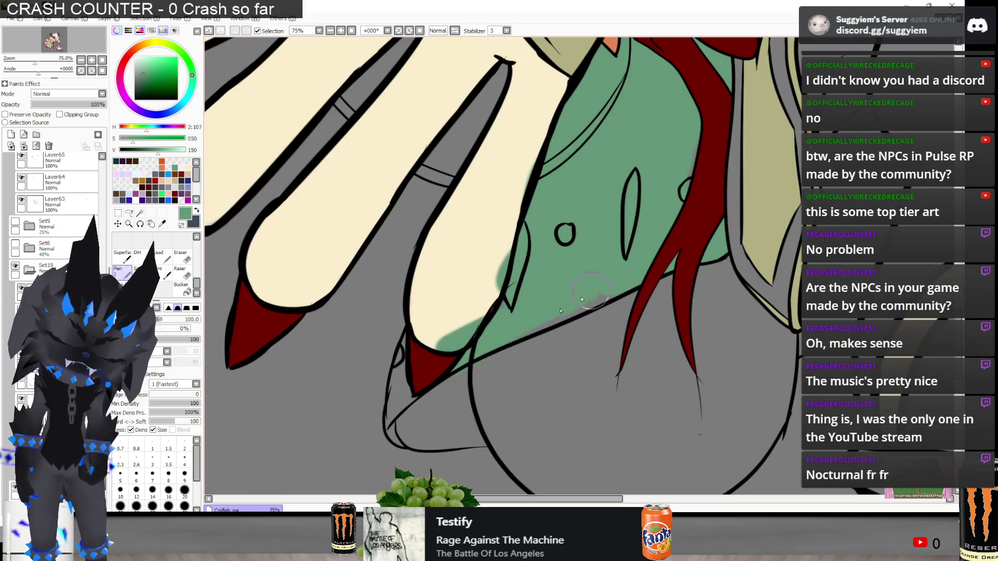
pyautogui.moveTo(499, 289)
pyautogui.mouseDown()
pyautogui.moveTo(458, 327)
pyautogui.moveTo(410, 343)
pyautogui.moveTo(423, 328)
pyautogui.moveTo(390, 423)
pyautogui.moveTo(410, 442)
pyautogui.moveTo(405, 435)
pyautogui.moveTo(478, 439)
pyautogui.moveTo(502, 416)
pyautogui.moveTo(470, 390)
pyautogui.mouseUp()
pyautogui.scroll(-3, 441, 398)
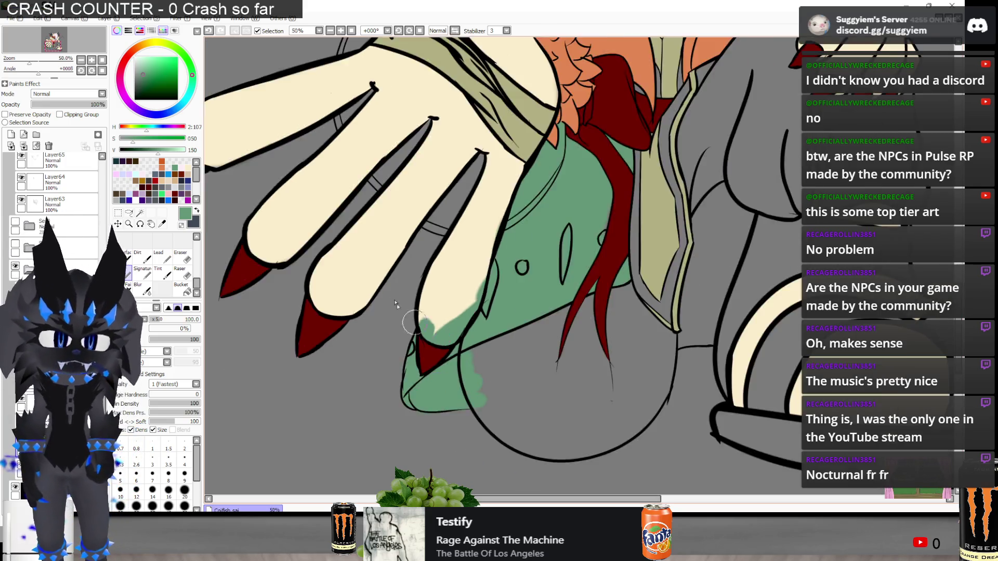
pyautogui.scroll(3, 546, 294)
pyautogui.moveTo(553, 267)
pyautogui.mouseDown()
pyautogui.moveTo(540, 323)
pyautogui.moveTo(527, 270)
pyautogui.moveTo(555, 201)
pyautogui.moveTo(598, 234)
pyautogui.moveTo(544, 375)
pyautogui.moveTo(541, 416)
pyautogui.moveTo(551, 431)
pyautogui.moveTo(499, 431)
pyautogui.moveTo(516, 338)
pyautogui.mouseUp()
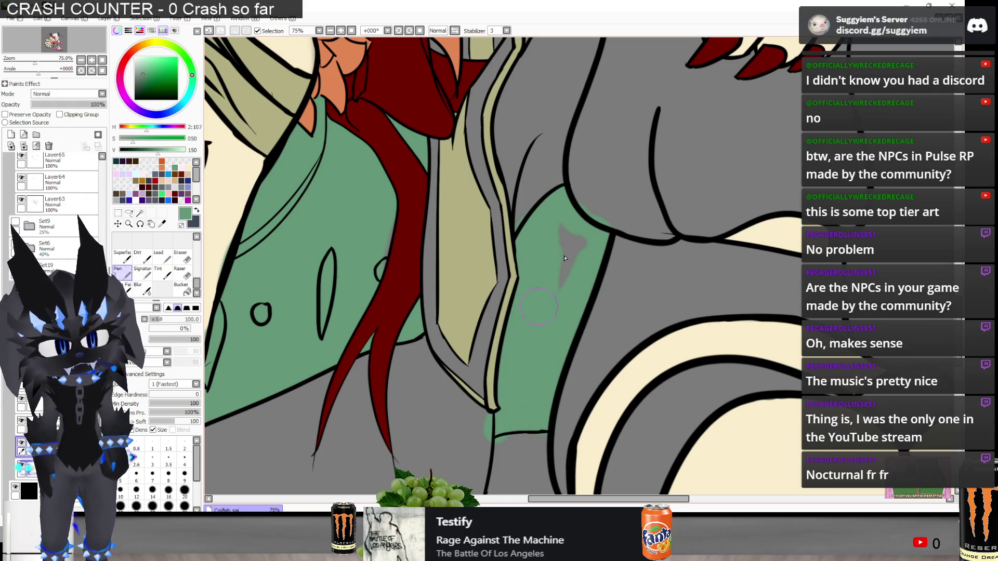
pyautogui.moveTo(565, 259); pyautogui.dragTo(552, 268)
# Shift the colour hue from green to teal and save it to a palette swatch
pyautogui.scroll(-5, 580, 274)
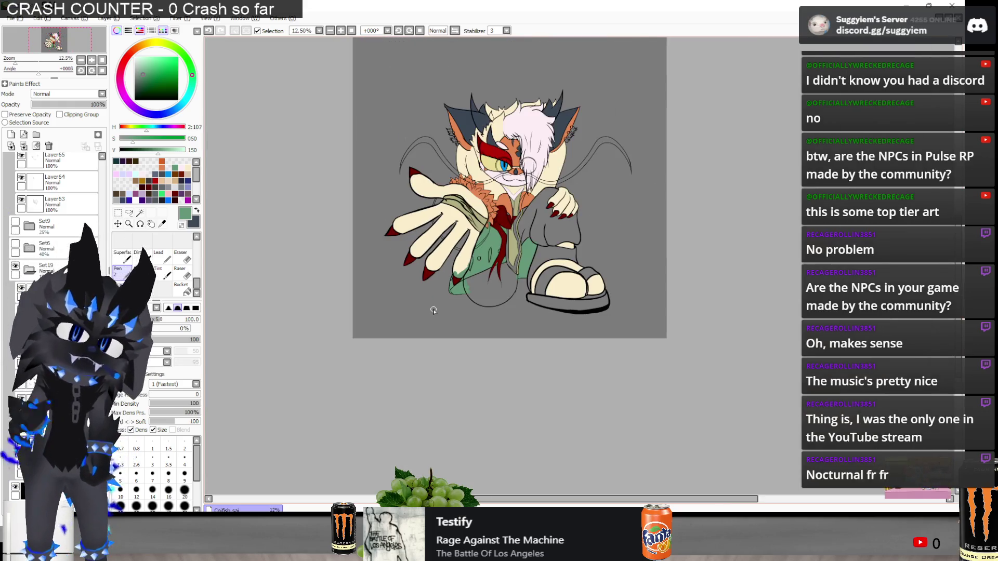
pyautogui.scroll(1, 522, 221)
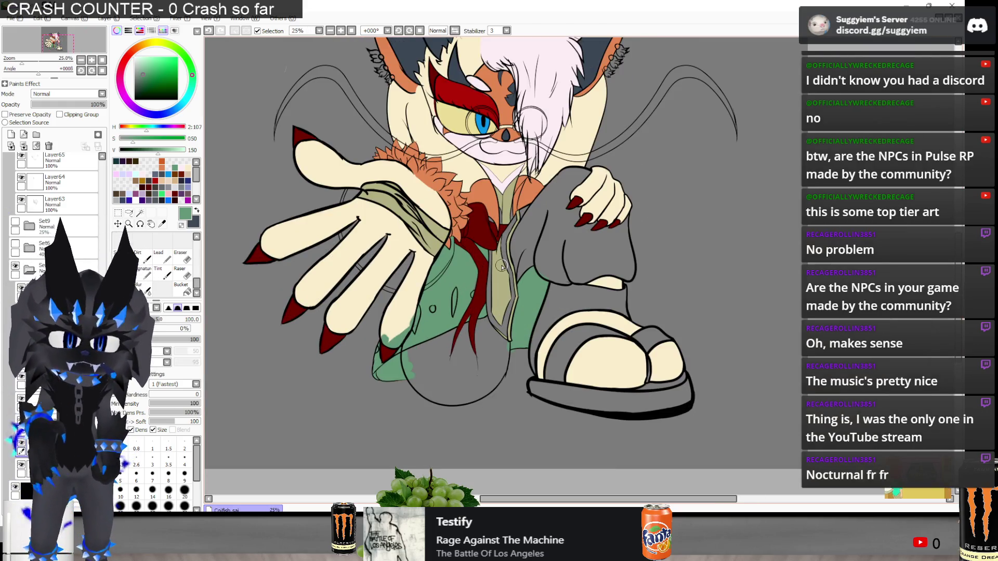
pyautogui.scroll(1, 530, 307)
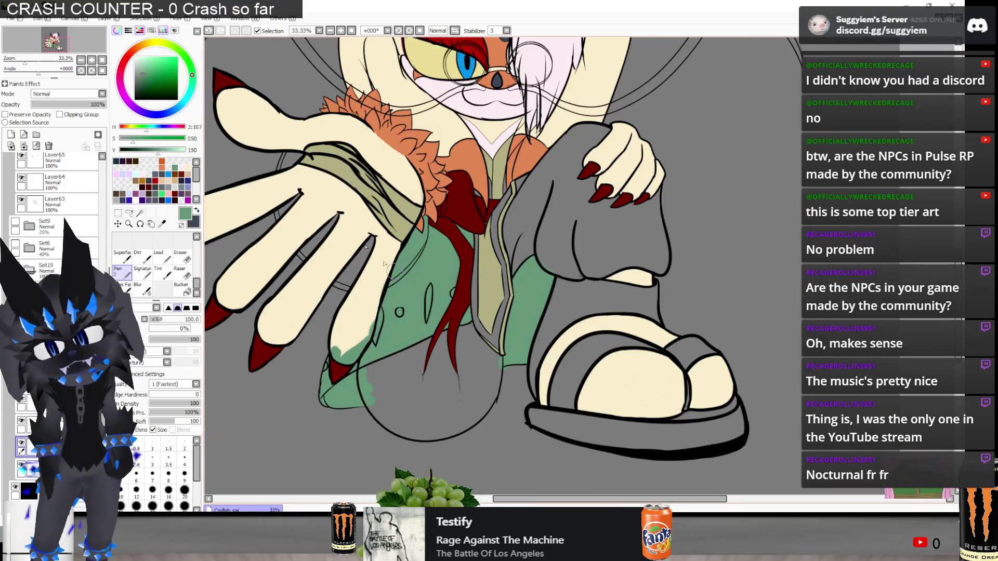
pyautogui.moveTo(192, 87); pyautogui.dragTo(189, 94)
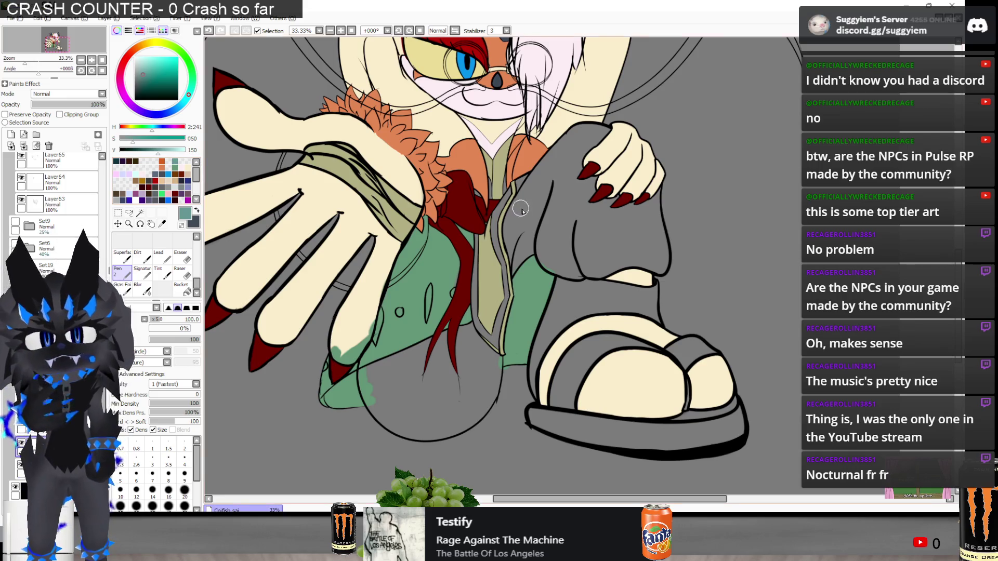
pyautogui.scroll(1, 521, 210)
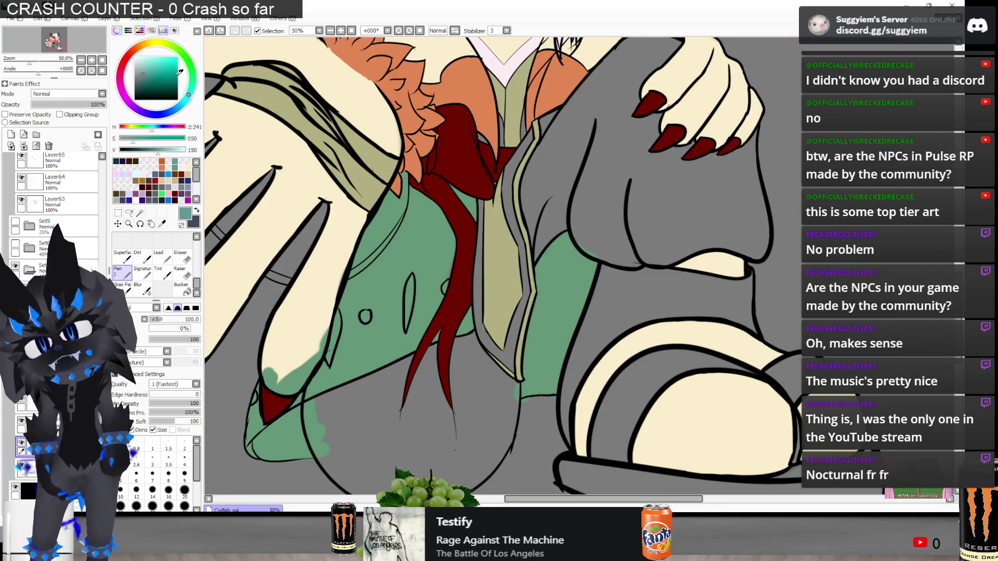
pyautogui.rightClick(176, 160)
pyautogui.click(196, 186)
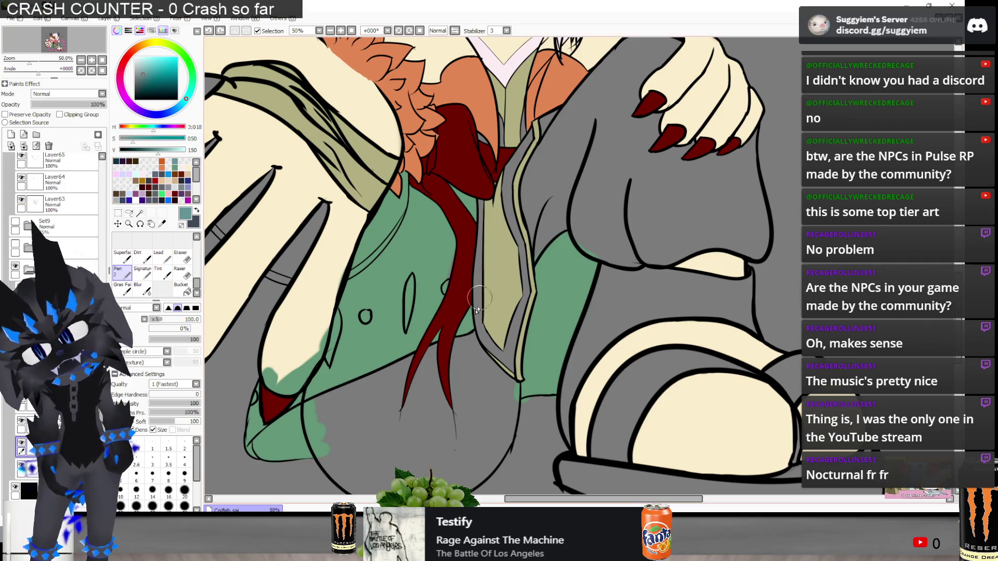
# Paint teal trim along the red scarf's edge and into the gaps beside it
pyautogui.moveTo(477, 281)
pyautogui.mouseDown()
pyautogui.moveTo(486, 254)
pyautogui.moveTo(483, 333)
pyautogui.moveTo(515, 367)
pyautogui.moveTo(522, 281)
pyautogui.moveTo(506, 182)
pyautogui.moveTo(537, 132)
pyautogui.mouseUp()
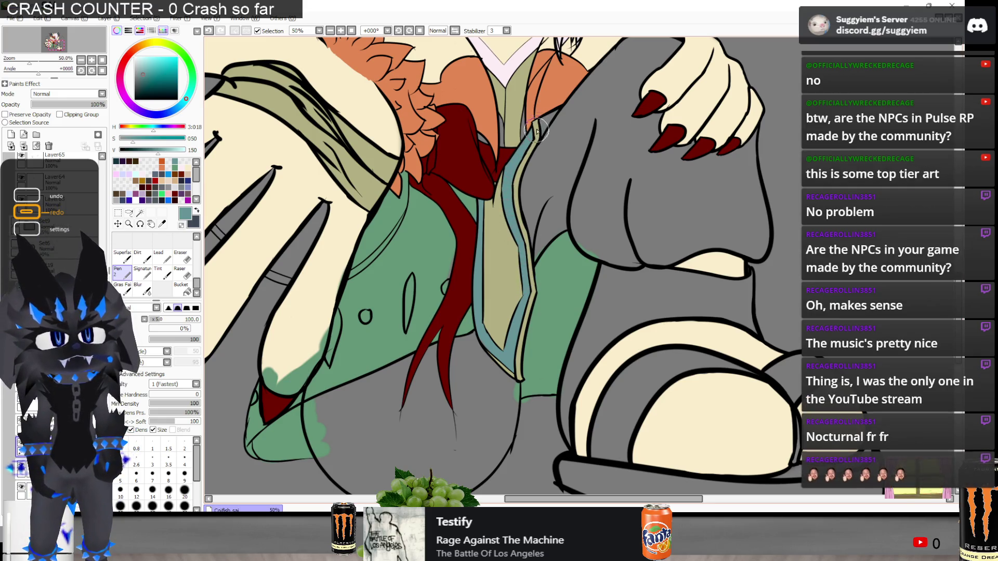
pyautogui.scroll(-3, 521, 136)
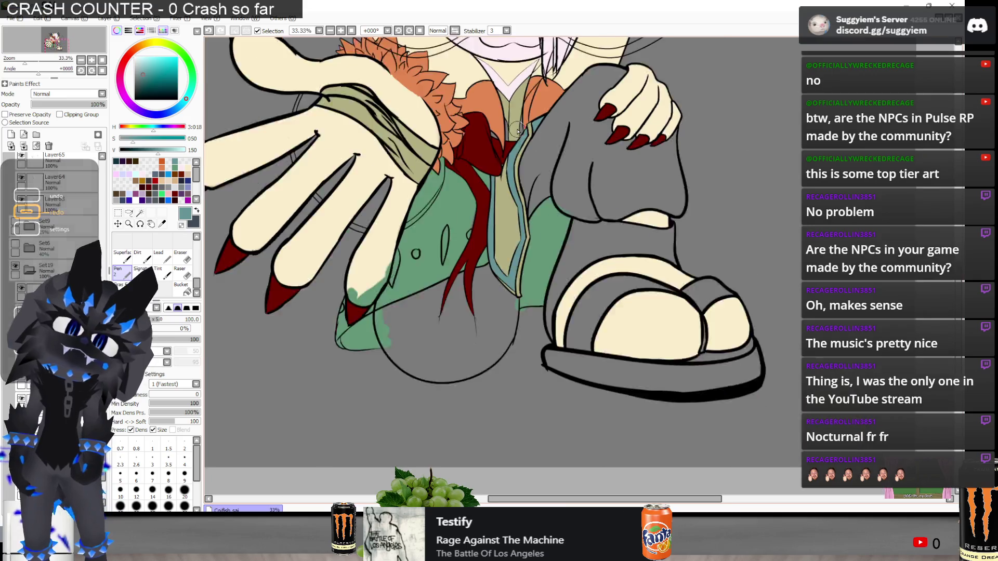
pyautogui.scroll(2, 456, 206)
pyautogui.scroll(2, 456, 206)
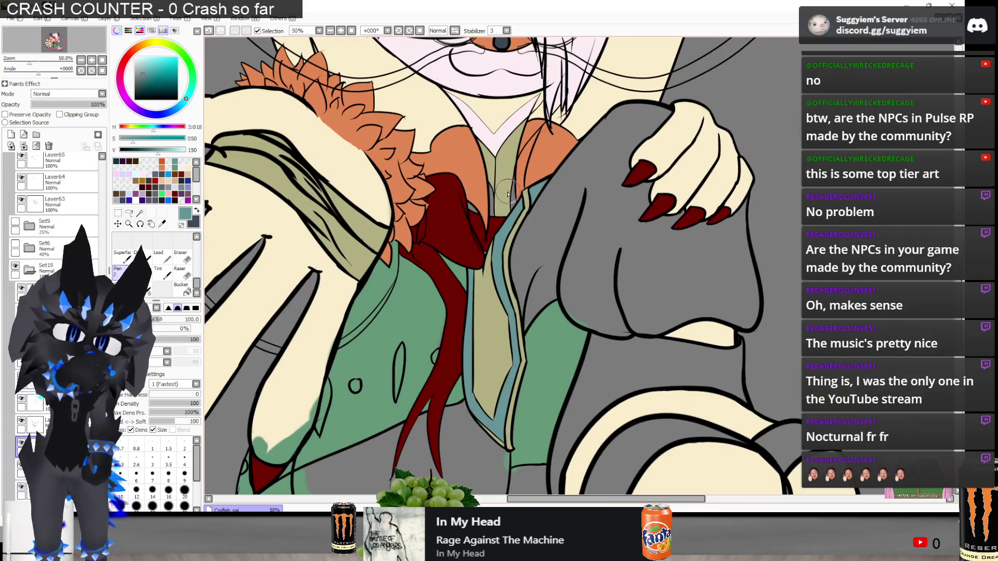
pyautogui.hotkey('alt', 'Tab')
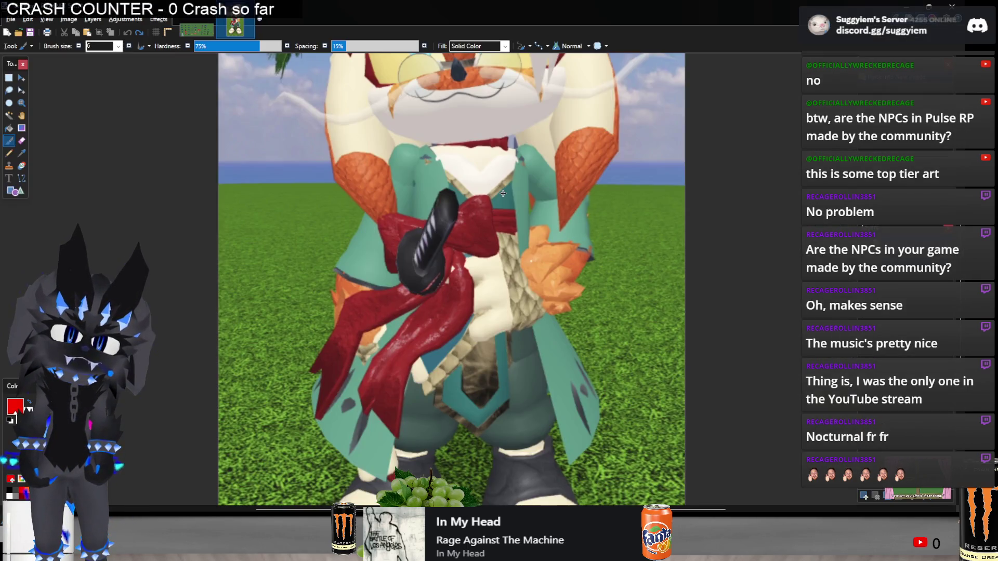
pyautogui.hotkey('alt', 'Tab')
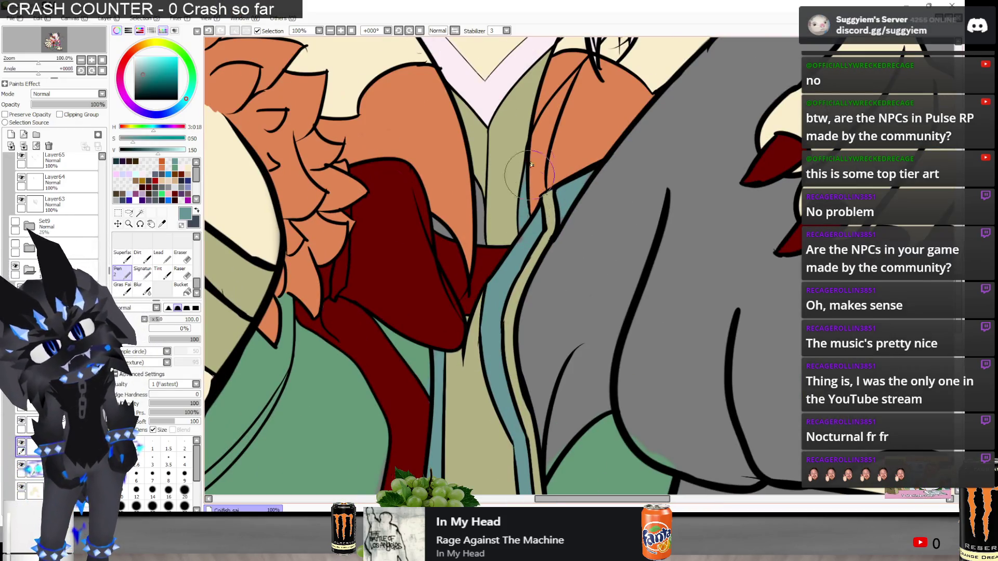
pyautogui.moveTo(479, 229)
pyautogui.mouseDown()
pyautogui.moveTo(447, 239)
pyautogui.moveTo(483, 198)
pyautogui.moveTo(459, 269)
pyautogui.mouseUp()
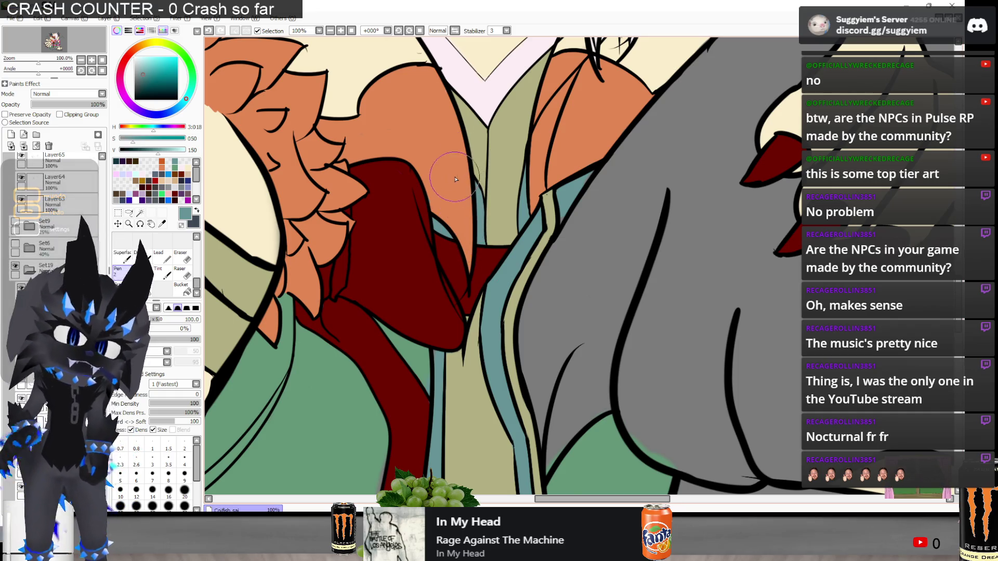
# Fill the strip beside the khaki lapel with teal
pyautogui.scroll(2, 540, 182)
pyautogui.moveTo(538, 175)
pyautogui.mouseDown()
pyautogui.moveTo(551, 244)
pyautogui.moveTo(507, 242)
pyautogui.mouseUp()
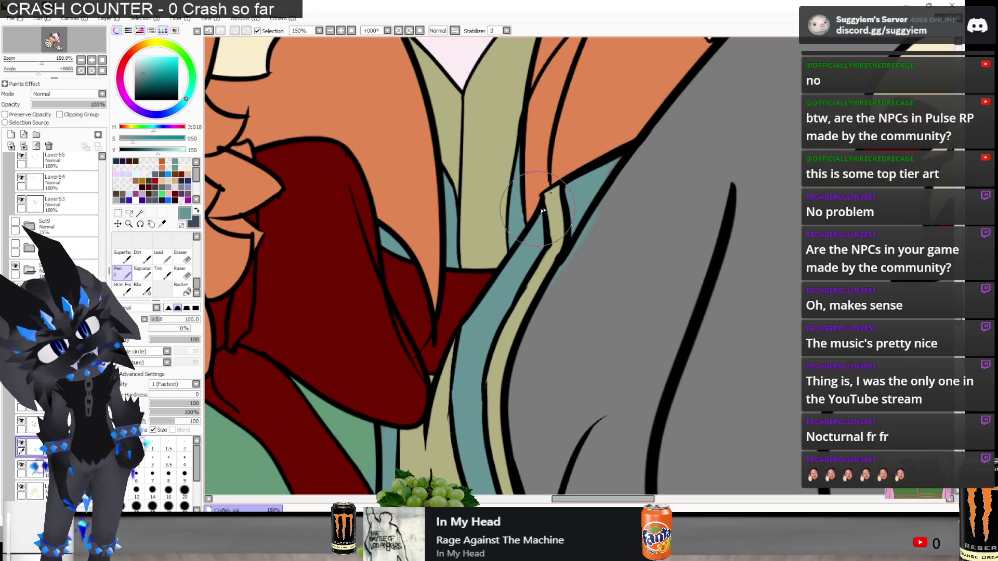
pyautogui.moveTo(546, 213); pyautogui.dragTo(509, 272)
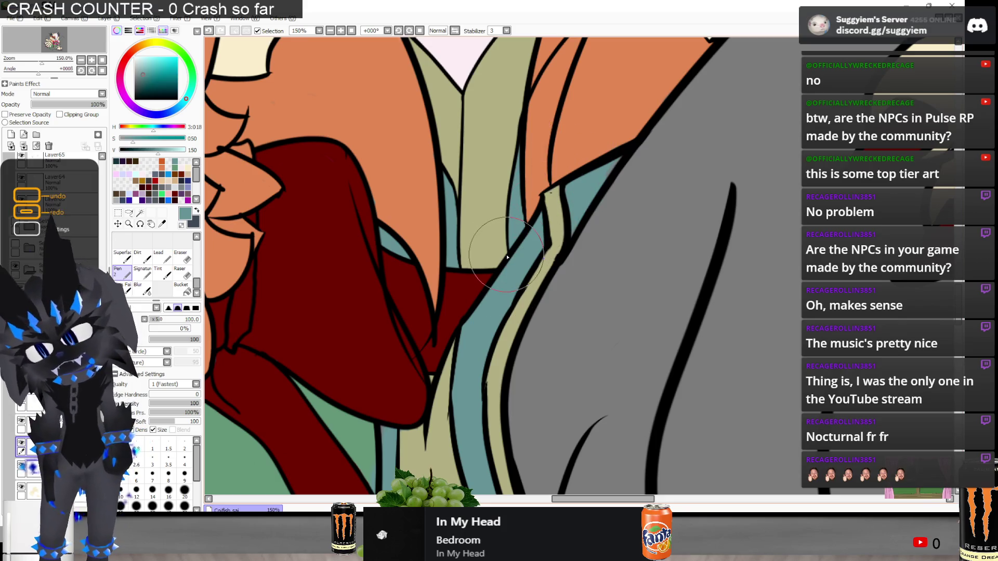
pyautogui.scroll(-3, 474, 213)
pyautogui.scroll(6, 474, 213)
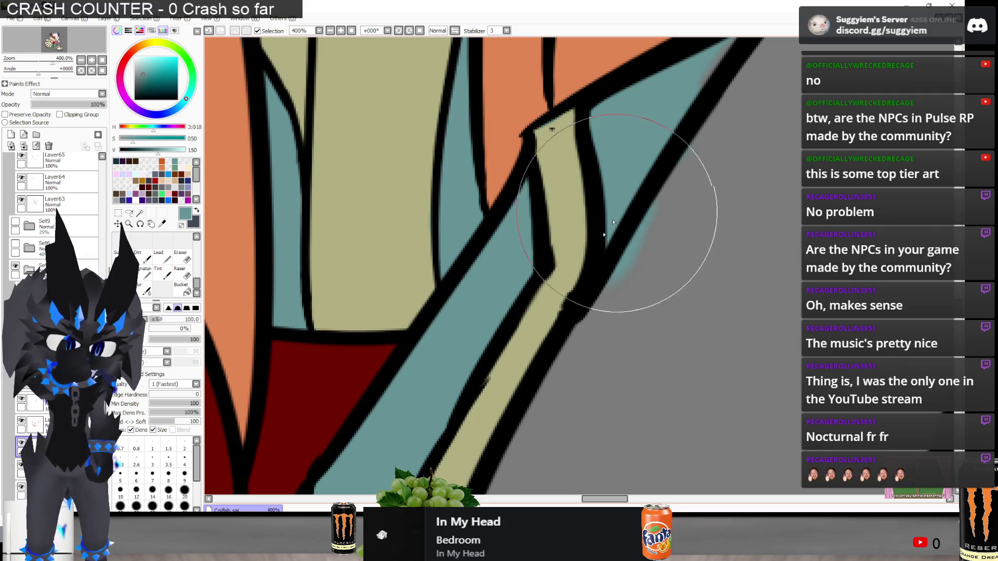
pyautogui.scroll(-1, 534, 240)
pyautogui.scroll(-6, 534, 240)
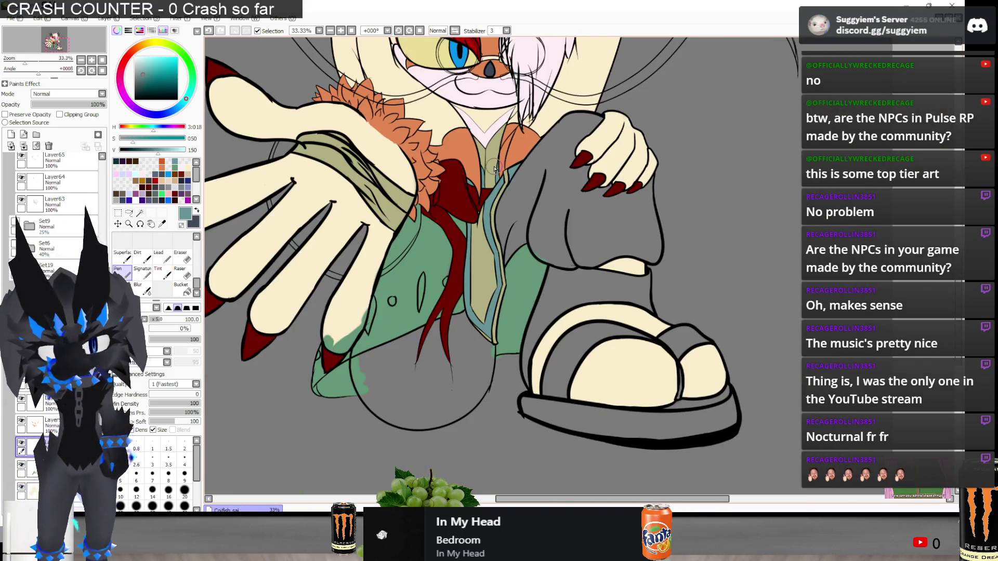
# Check the Paint.NET 3D reference render of the coat twice, returning to the cat drawing
pyautogui.hotkey('alt', 'Tab')
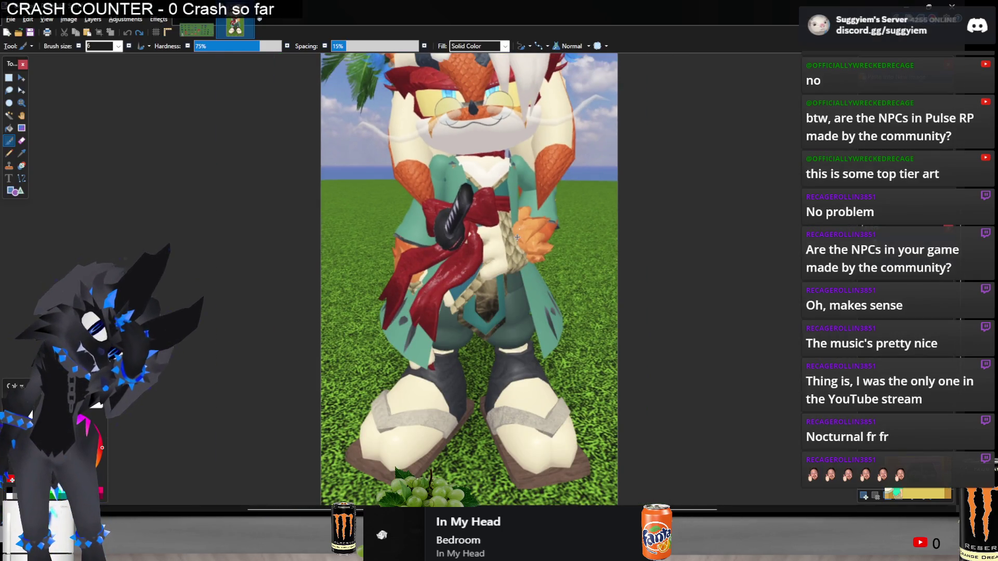
pyautogui.hotkey('alt', 'Tab')
pyautogui.scroll(1, 561, 295)
pyautogui.scroll(-2, 561, 296)
pyautogui.hotkey('alt', 'Tab')
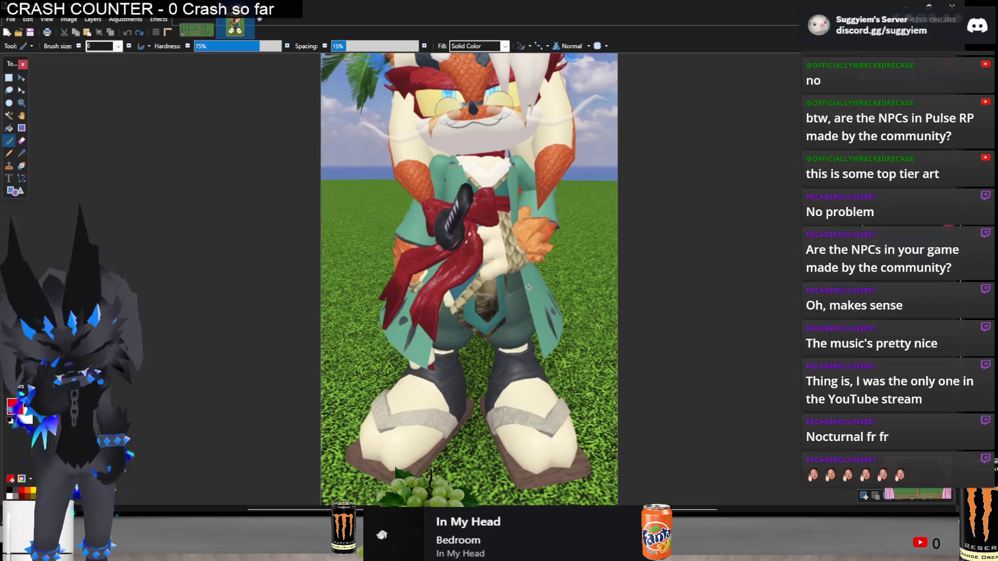
pyautogui.hotkey('alt', 'Tab')
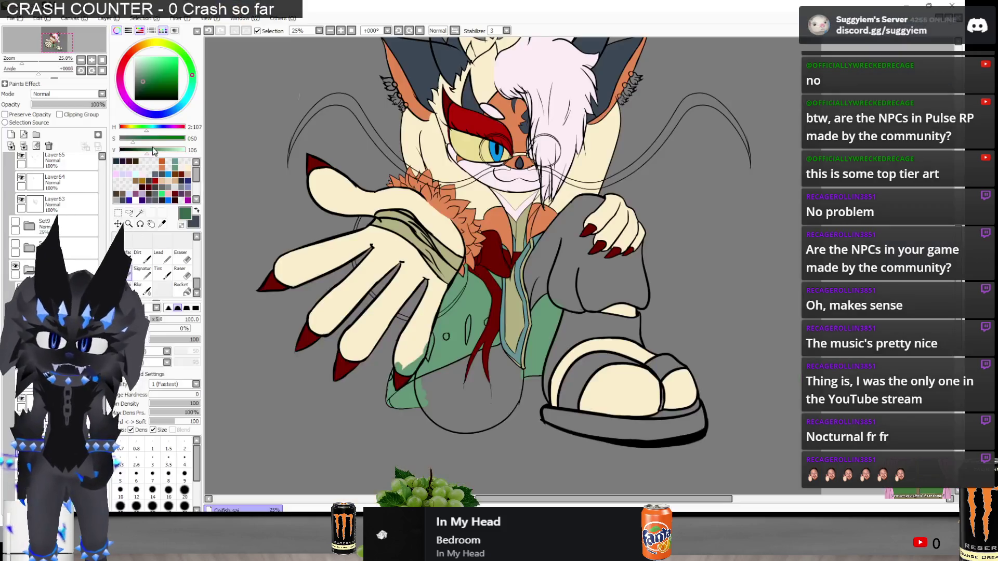
# Darken the green and shade the sleeve, its left edge and the area below the red claws
pyautogui.moveTo(133, 144); pyautogui.dragTo(146, 152)
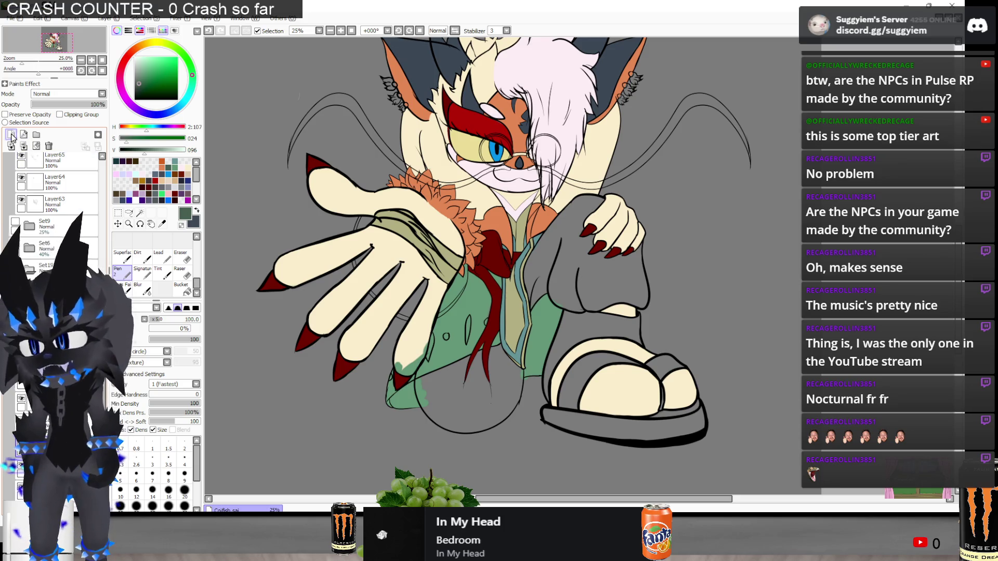
pyautogui.scroll(2, 590, 224)
pyautogui.moveTo(541, 229); pyautogui.dragTo(468, 333)
pyautogui.moveTo(484, 291); pyautogui.dragTo(575, 176)
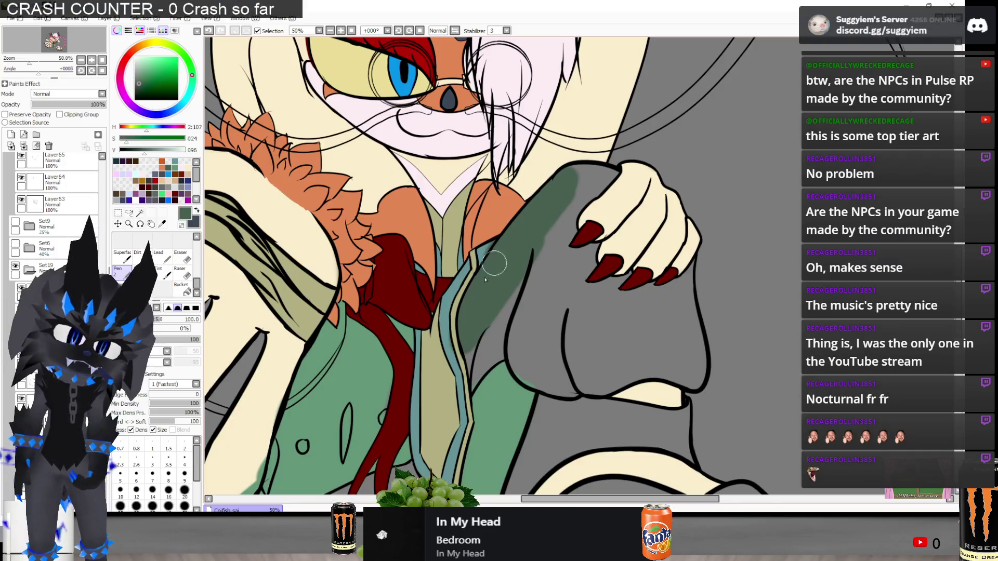
pyautogui.moveTo(495, 263)
pyautogui.mouseDown()
pyautogui.moveTo(502, 298)
pyautogui.moveTo(473, 372)
pyautogui.moveTo(478, 385)
pyautogui.moveTo(520, 363)
pyautogui.moveTo(548, 382)
pyautogui.moveTo(563, 378)
pyautogui.moveTo(553, 227)
pyautogui.moveTo(574, 193)
pyautogui.moveTo(608, 171)
pyautogui.moveTo(582, 167)
pyautogui.moveTo(577, 263)
pyautogui.moveTo(536, 267)
pyautogui.mouseUp()
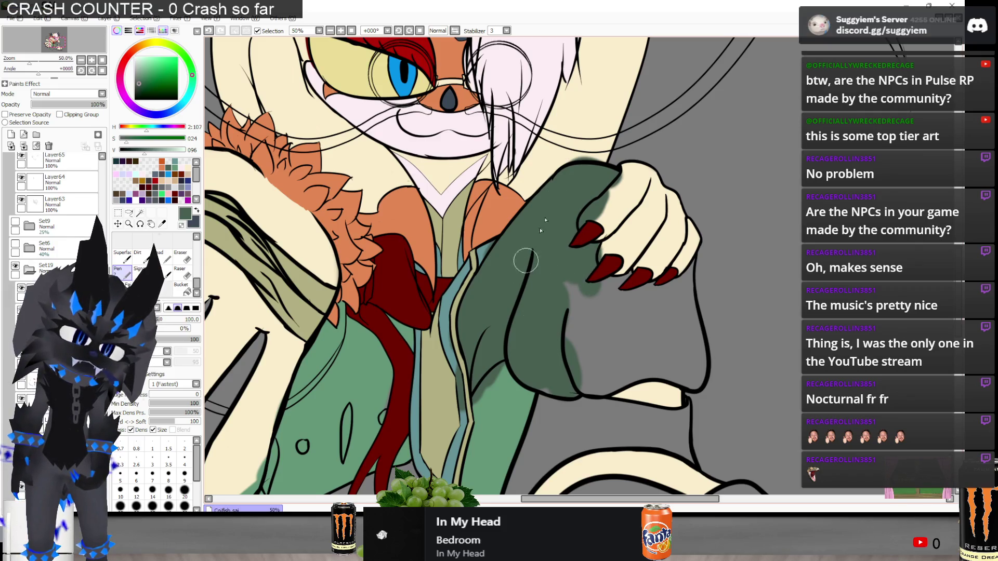
pyautogui.moveTo(520, 301)
pyautogui.mouseDown()
pyautogui.moveTo(592, 319)
pyautogui.moveTo(624, 291)
pyautogui.moveTo(669, 282)
pyautogui.moveTo(686, 254)
pyautogui.moveTo(678, 291)
pyautogui.moveTo(692, 333)
pyautogui.moveTo(691, 384)
pyautogui.moveTo(647, 359)
pyautogui.mouseUp()
pyautogui.scroll(-1, 555, 230)
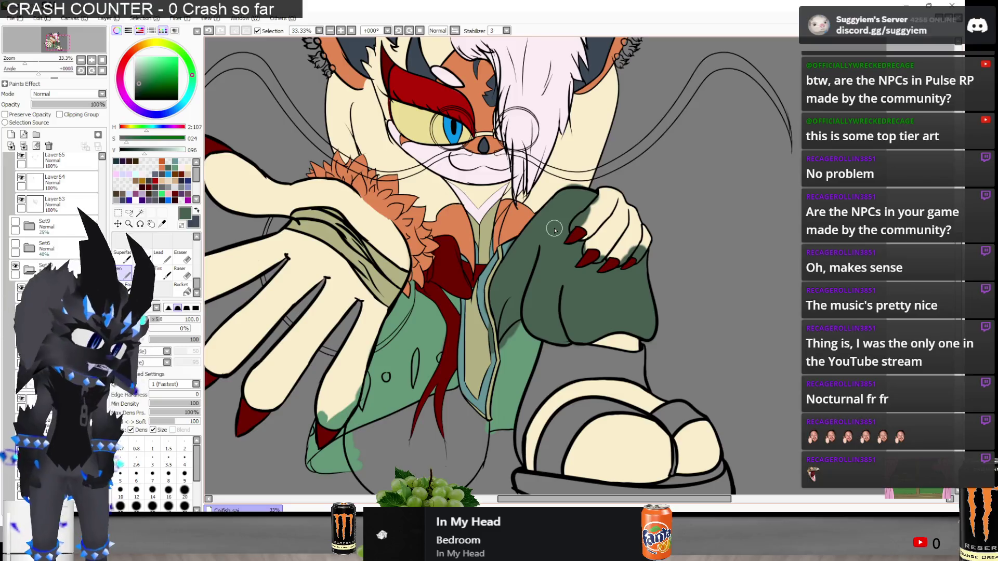
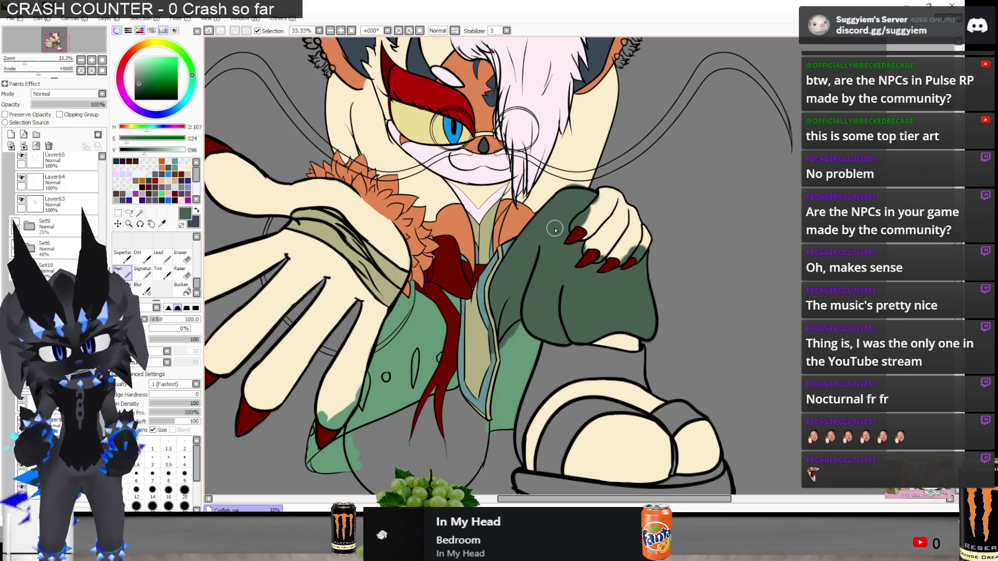
# Brush darker green shading along the bottom edge of the cat's rounded green leg
pyautogui.scroll(-1, 395, 134)
pyautogui.scroll(1, 361, 391)
pyautogui.moveTo(375, 374)
pyautogui.mouseDown()
pyautogui.moveTo(359, 369)
pyautogui.moveTo(392, 404)
pyautogui.moveTo(380, 390)
pyautogui.moveTo(390, 338)
pyautogui.moveTo(437, 358)
pyautogui.moveTo(439, 324)
pyautogui.moveTo(442, 332)
pyautogui.moveTo(476, 309)
pyautogui.moveTo(486, 374)
pyautogui.moveTo(452, 411)
pyautogui.moveTo(483, 391)
pyautogui.moveTo(444, 403)
pyautogui.moveTo(446, 369)
pyautogui.moveTo(468, 353)
pyautogui.moveTo(430, 370)
pyautogui.moveTo(418, 410)
pyautogui.moveTo(441, 405)
pyautogui.mouseUp()
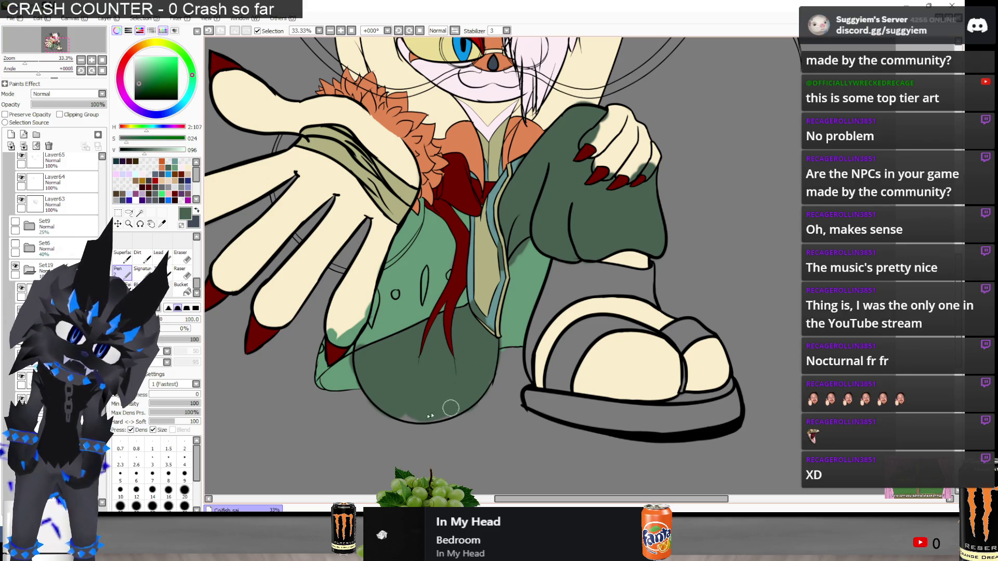
pyautogui.moveTo(441, 413); pyautogui.dragTo(425, 399)
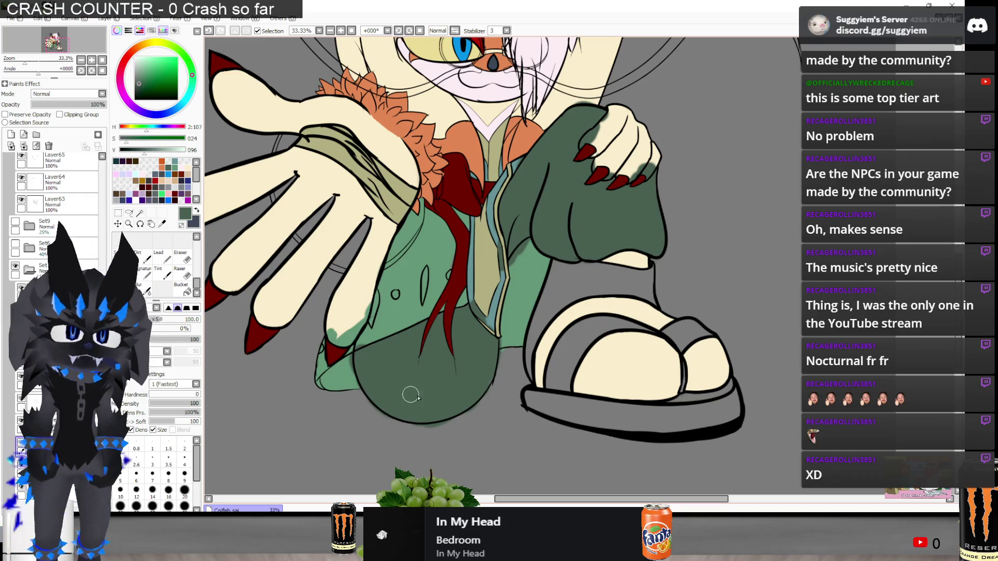
pyautogui.scroll(-2, 406, 388)
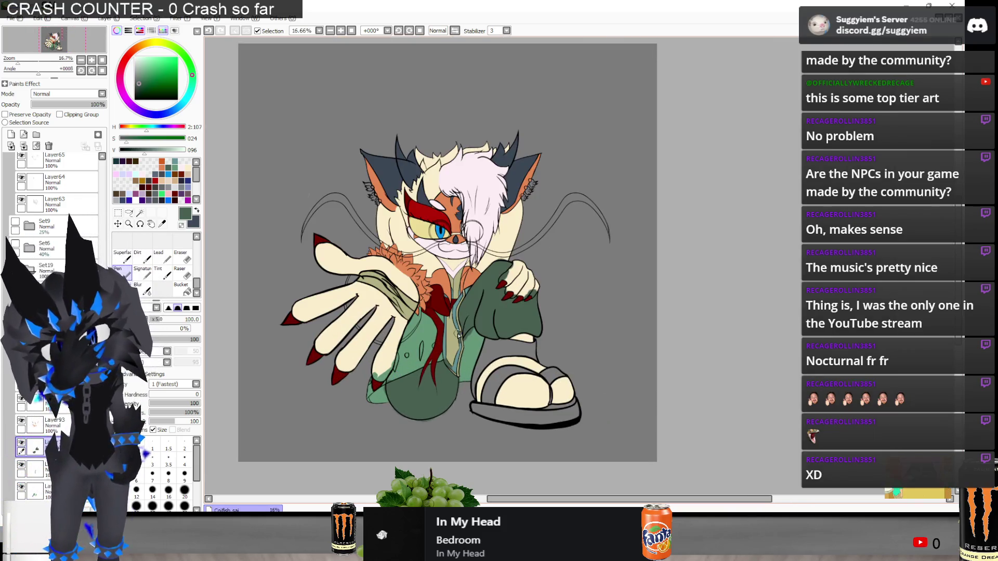
pyautogui.scroll(1, 435, 345)
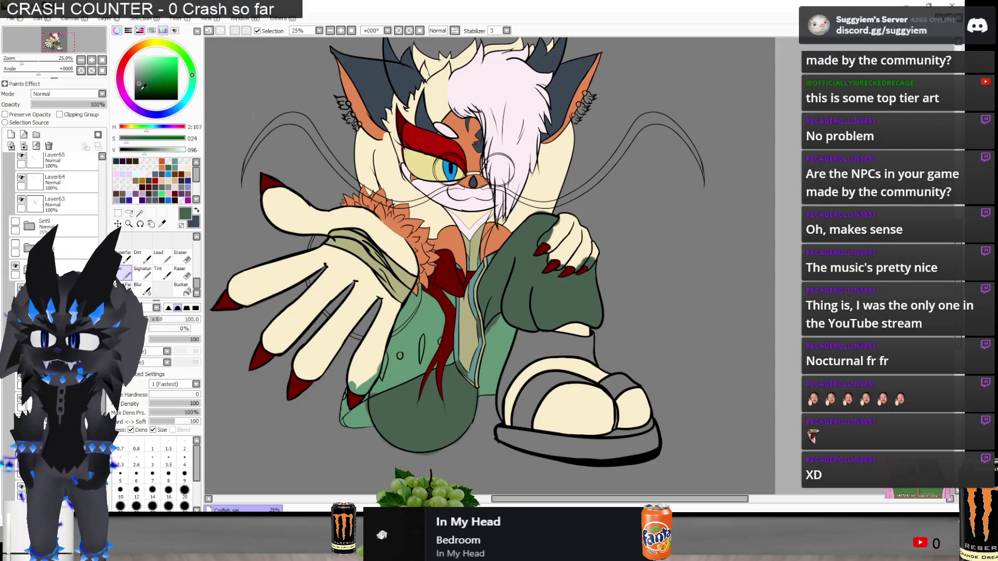
# Pick a dark grey and paint the leg just above the sandal
pyautogui.click(136, 92)
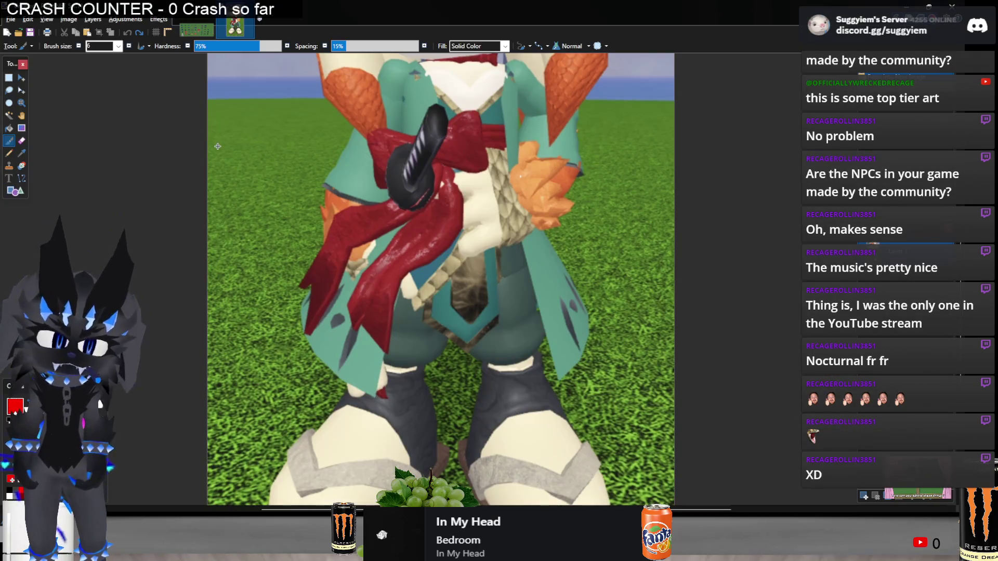
pyautogui.scroll(1, 632, 450)
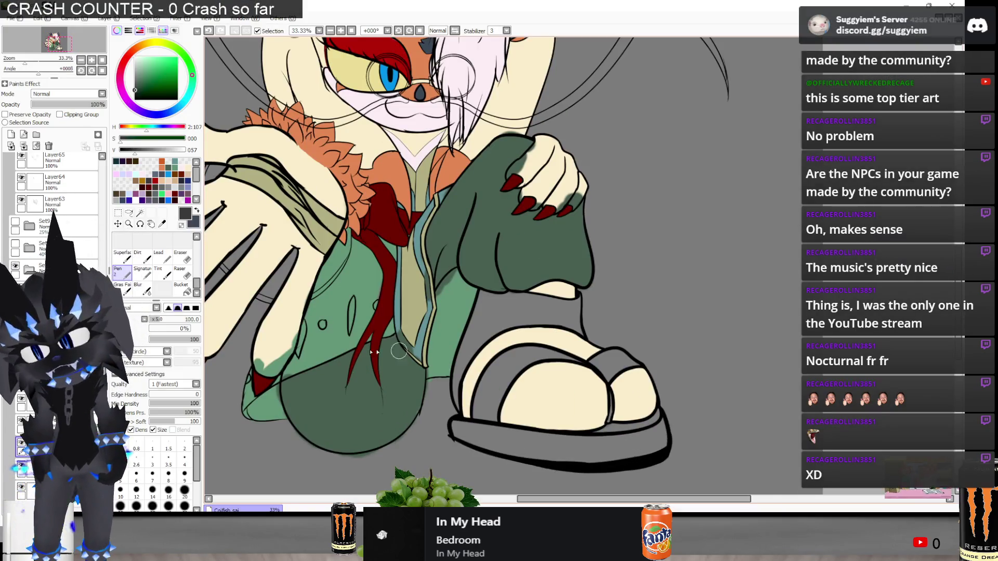
pyautogui.moveTo(481, 340)
pyautogui.mouseDown()
pyautogui.moveTo(473, 359)
pyautogui.moveTo(491, 291)
pyautogui.moveTo(507, 314)
pyautogui.moveTo(576, 301)
pyautogui.moveTo(540, 328)
pyautogui.moveTo(484, 344)
pyautogui.moveTo(460, 373)
pyautogui.mouseUp()
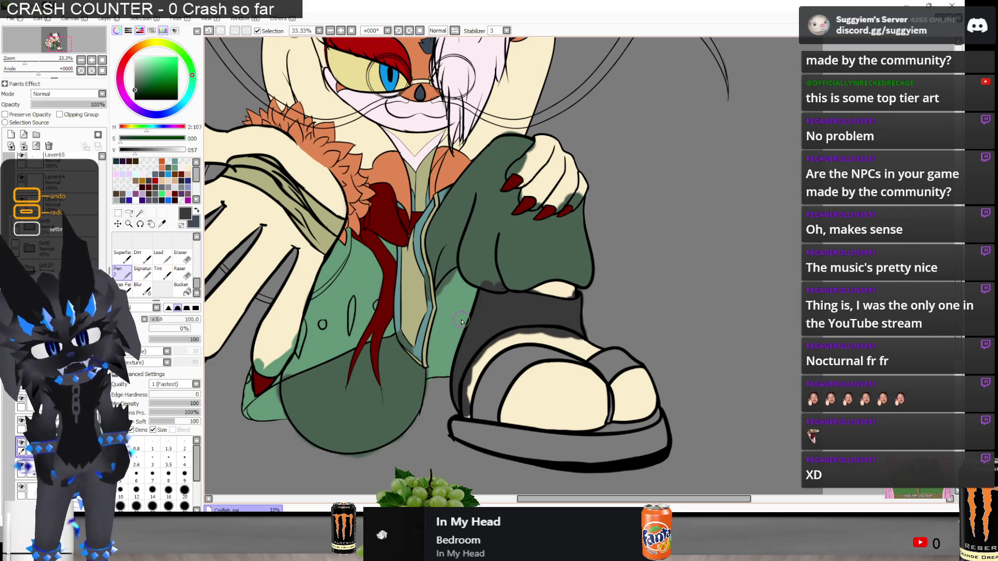
# Check the 3D reference image, then start choosing a brown for the sandal sole
pyautogui.hotkey('alt', 'Tab')
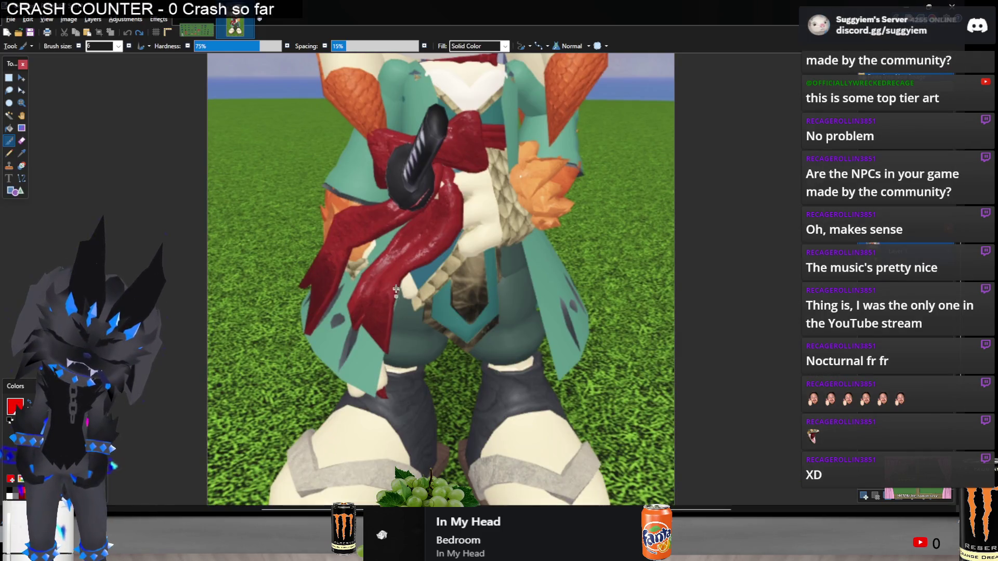
pyautogui.scroll(-3, 396, 296)
pyautogui.hotkey('alt', 'Tab')
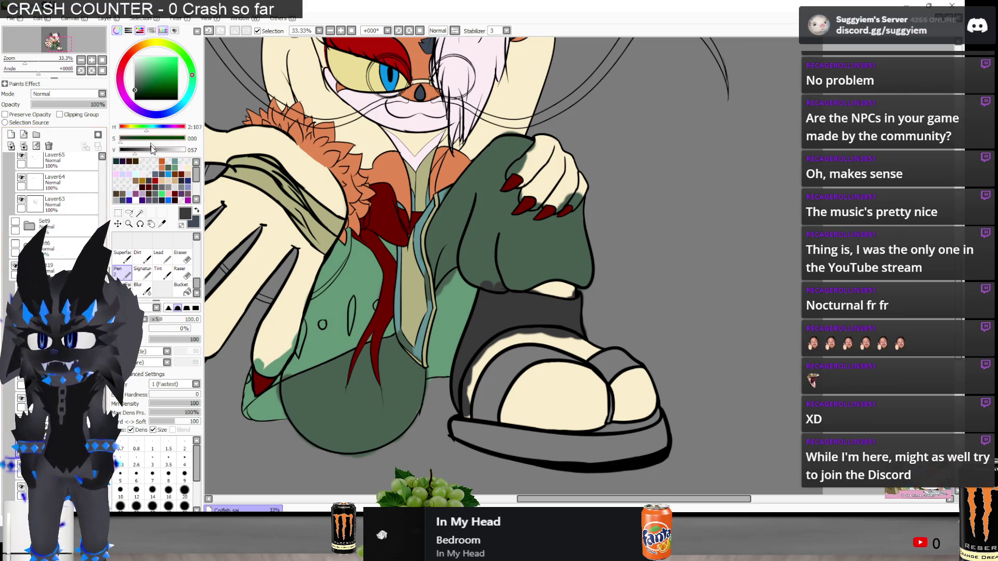
pyautogui.click(120, 70)
pyautogui.click(138, 47)
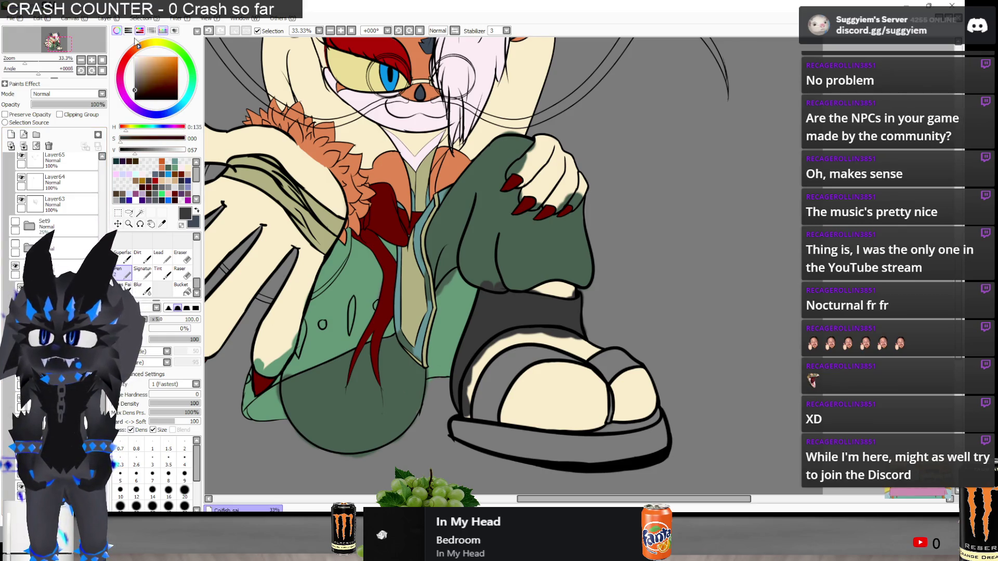
# Settle on a brown and fill the sandal sole with it
pyautogui.click(146, 79)
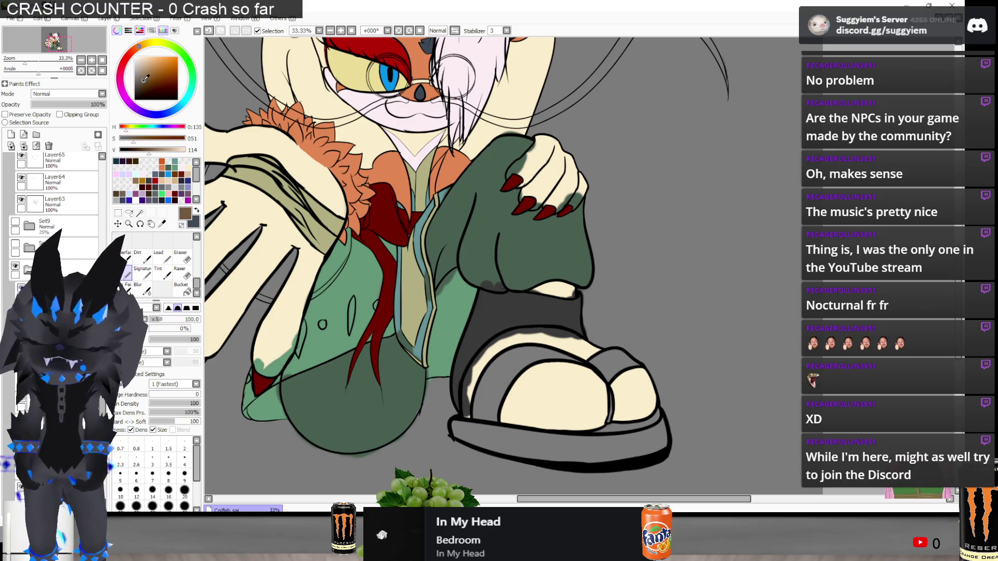
pyautogui.hotkey('alt', 'Tab')
pyautogui.hotkey('alt', 'Tab')
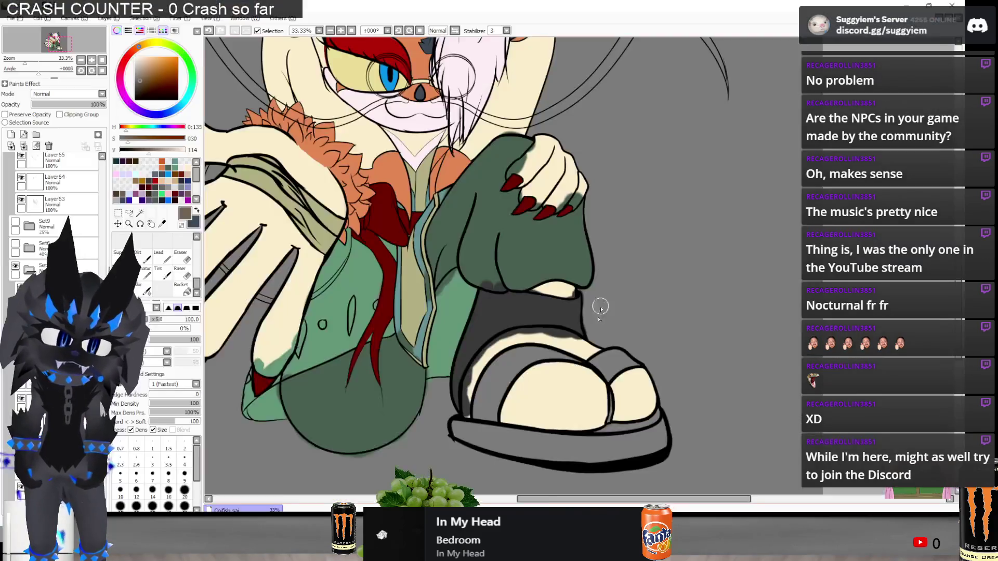
pyautogui.scroll(-2, 597, 305)
pyautogui.scroll(2, 416, 302)
pyautogui.moveTo(390, 362)
pyautogui.mouseDown()
pyautogui.moveTo(350, 350)
pyautogui.moveTo(603, 372)
pyautogui.moveTo(557, 356)
pyautogui.moveTo(641, 343)
pyautogui.moveTo(647, 364)
pyautogui.moveTo(645, 377)
pyautogui.moveTo(510, 387)
pyautogui.moveTo(554, 383)
pyautogui.moveTo(362, 367)
pyautogui.moveTo(364, 398)
pyautogui.moveTo(498, 387)
pyautogui.mouseUp()
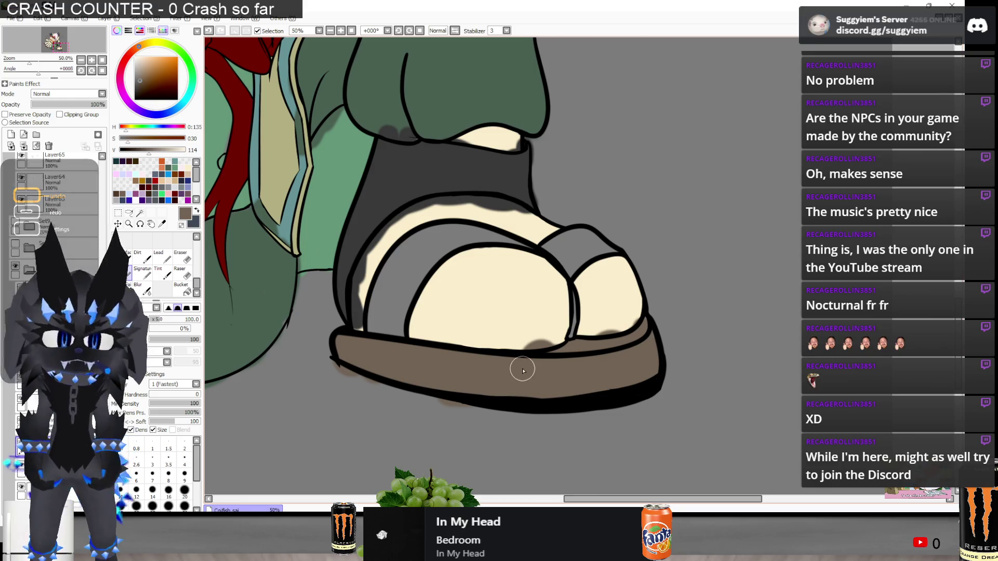
pyautogui.scroll(-3, 534, 350)
pyautogui.scroll(2, 546, 356)
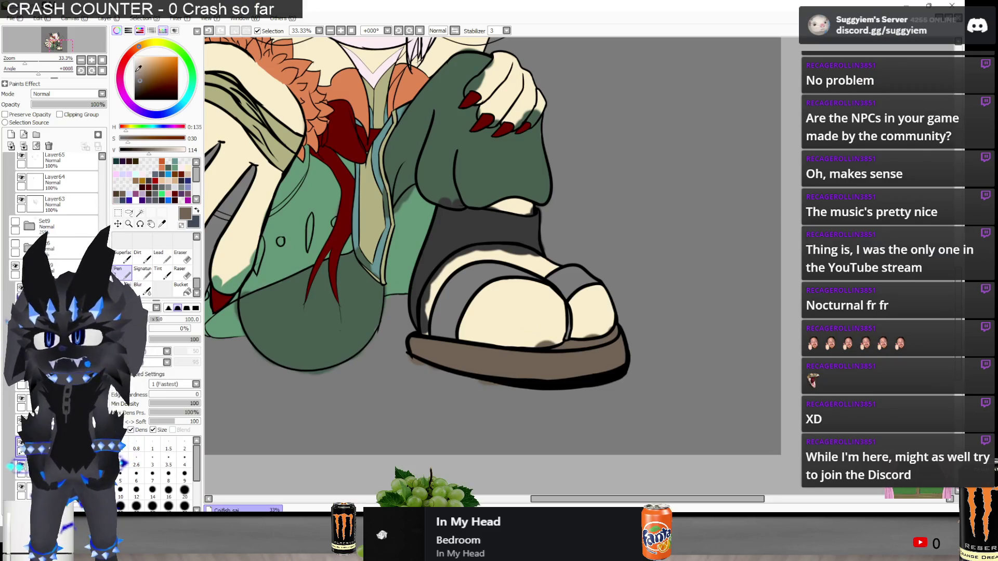
# Pick a pale grey and shade the sandal straps and foot with it
pyautogui.click(137, 69)
pyautogui.click(144, 44)
pyautogui.scroll(1, 381, 234)
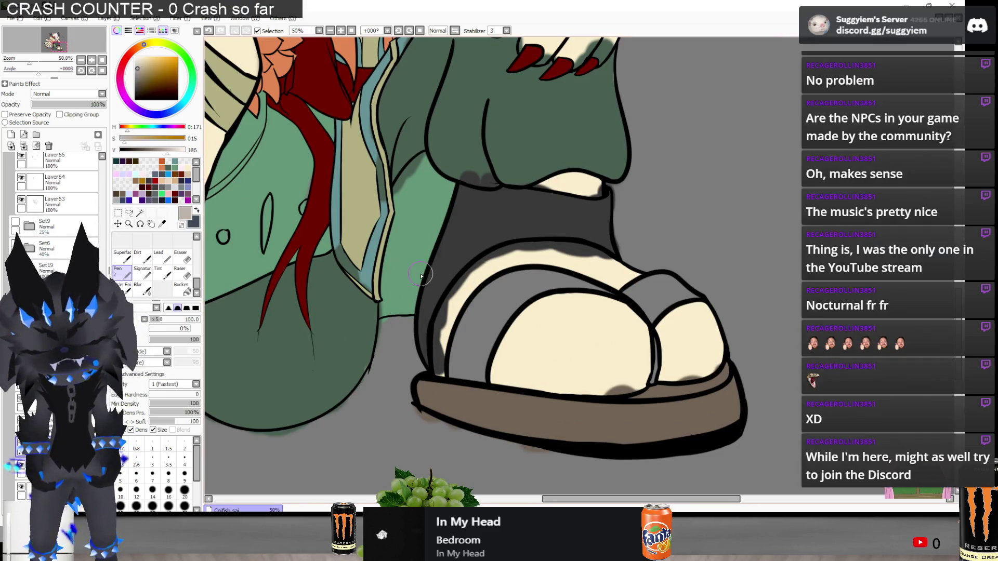
pyautogui.moveTo(488, 358)
pyautogui.mouseDown()
pyautogui.moveTo(460, 364)
pyautogui.moveTo(470, 385)
pyautogui.moveTo(478, 338)
pyautogui.moveTo(541, 283)
pyautogui.moveTo(616, 291)
pyautogui.moveTo(658, 317)
pyautogui.moveTo(652, 358)
pyautogui.moveTo(647, 287)
pyautogui.moveTo(691, 296)
pyautogui.moveTo(659, 277)
pyautogui.mouseUp()
pyautogui.scroll(-2, 616, 266)
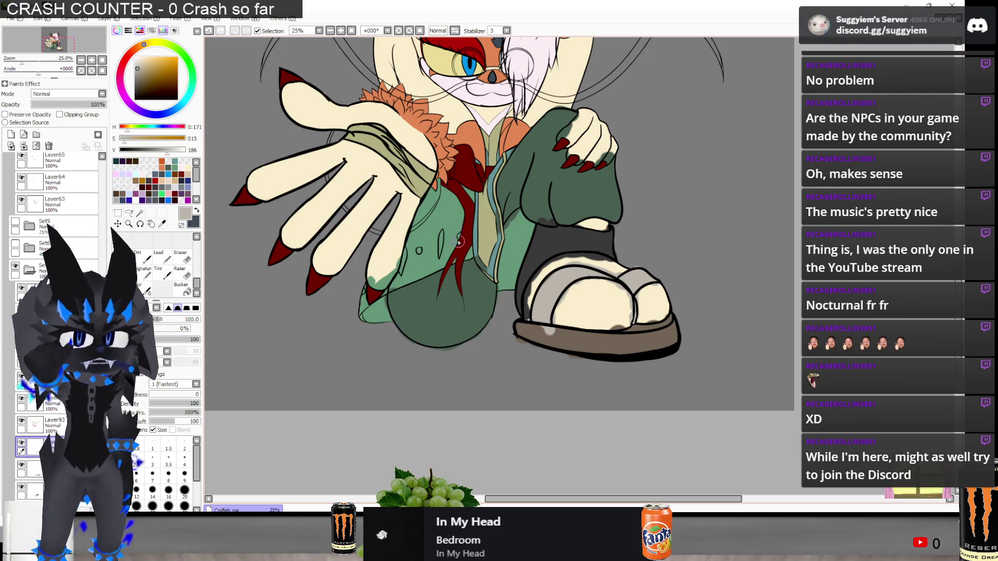
pyautogui.scroll(1, 616, 266)
pyautogui.scroll(-1, 311, 295)
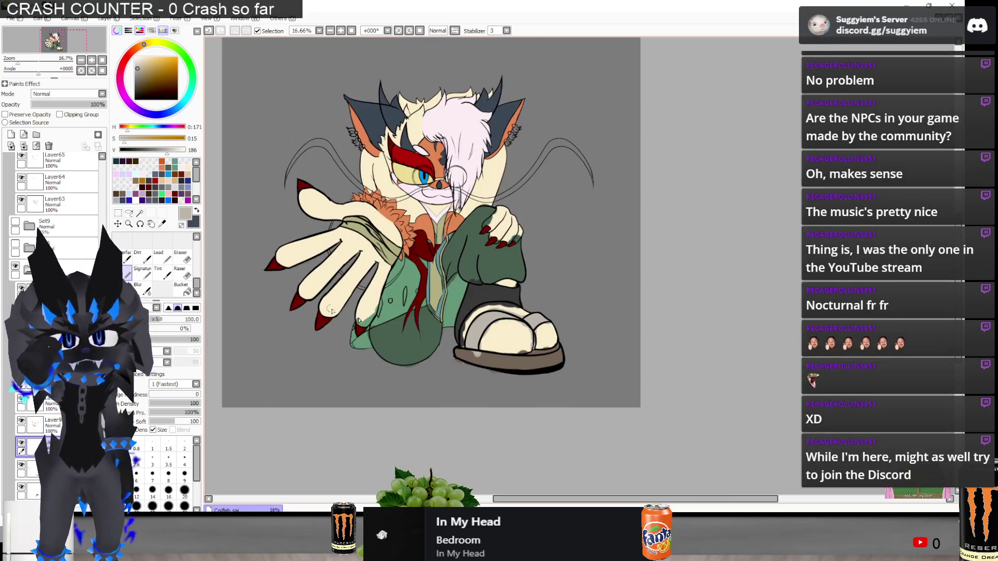
pyautogui.scroll(1, 541, 347)
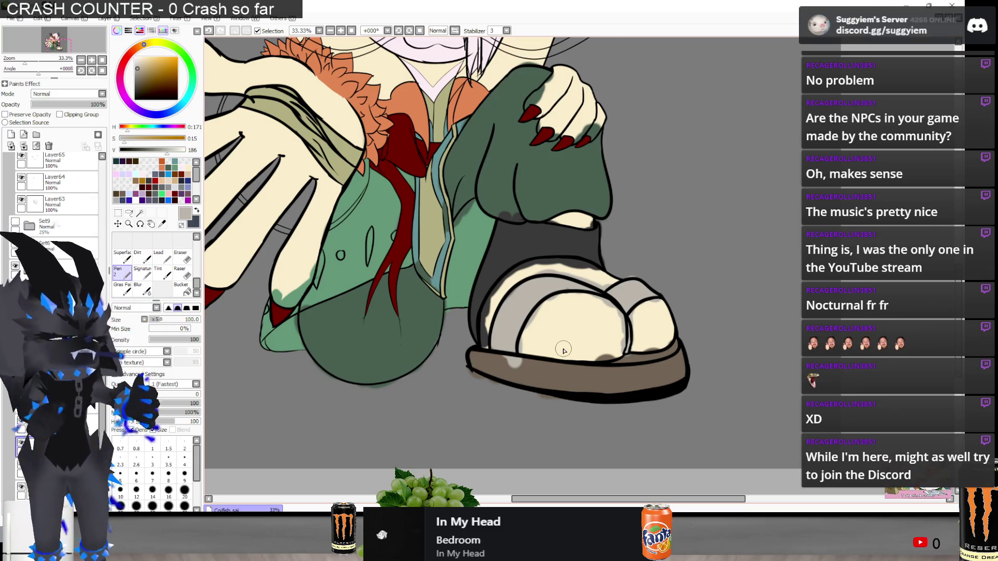
pyautogui.scroll(-2, 564, 350)
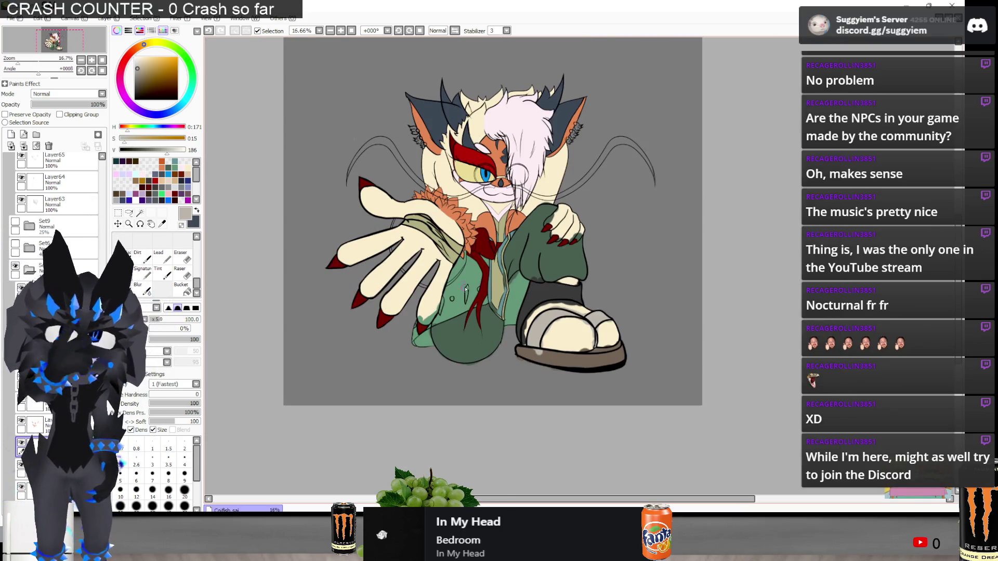
pyautogui.scroll(1, 515, 255)
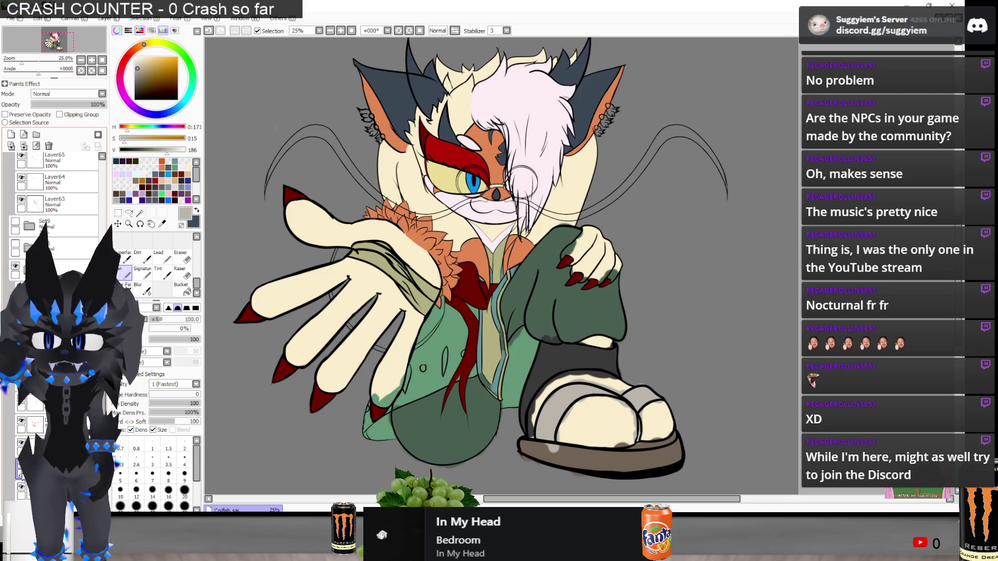
pyautogui.scroll(-3, 20, 466)
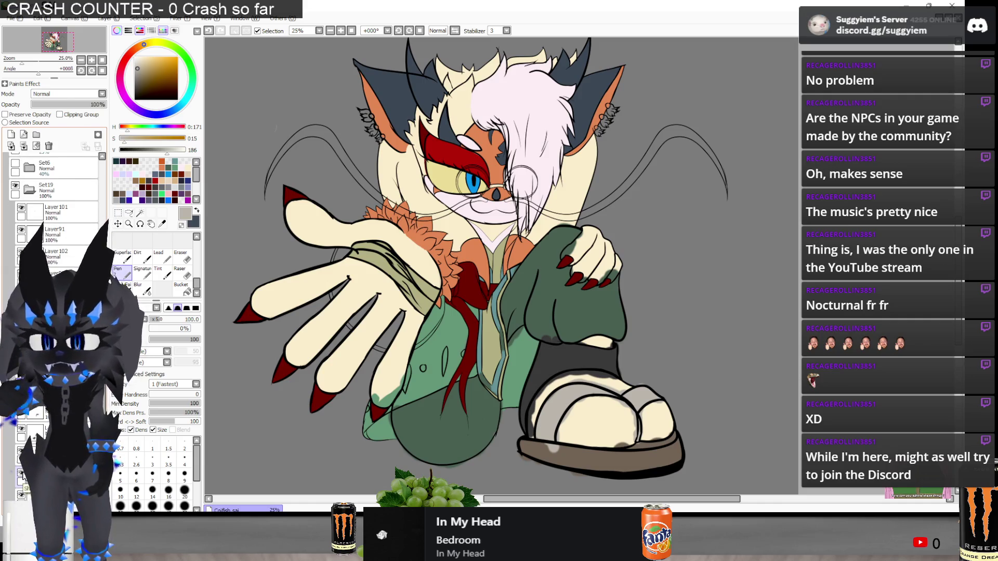
pyautogui.scroll(-3, 437, 378)
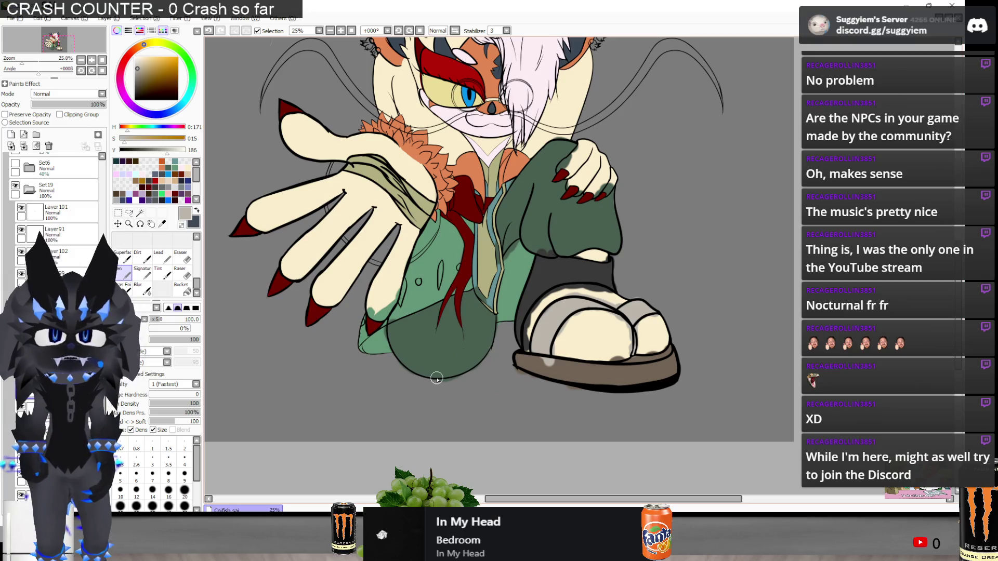
pyautogui.scroll(1, 434, 311)
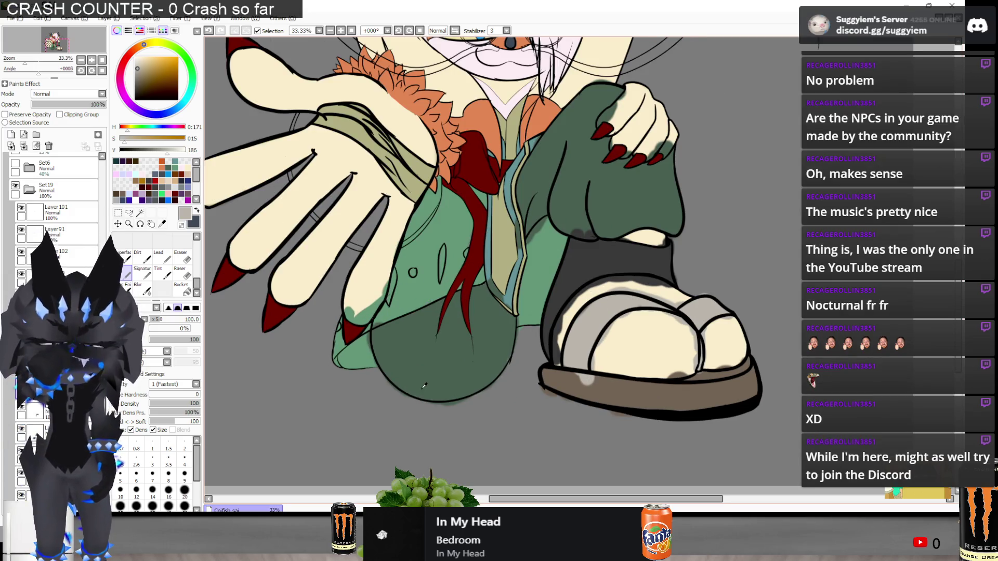
# Toggle the shoe shading layer off and on to compare it with the reference
pyautogui.hotkey('alt', 'Tab')
pyautogui.hotkey('alt', 'Tab')
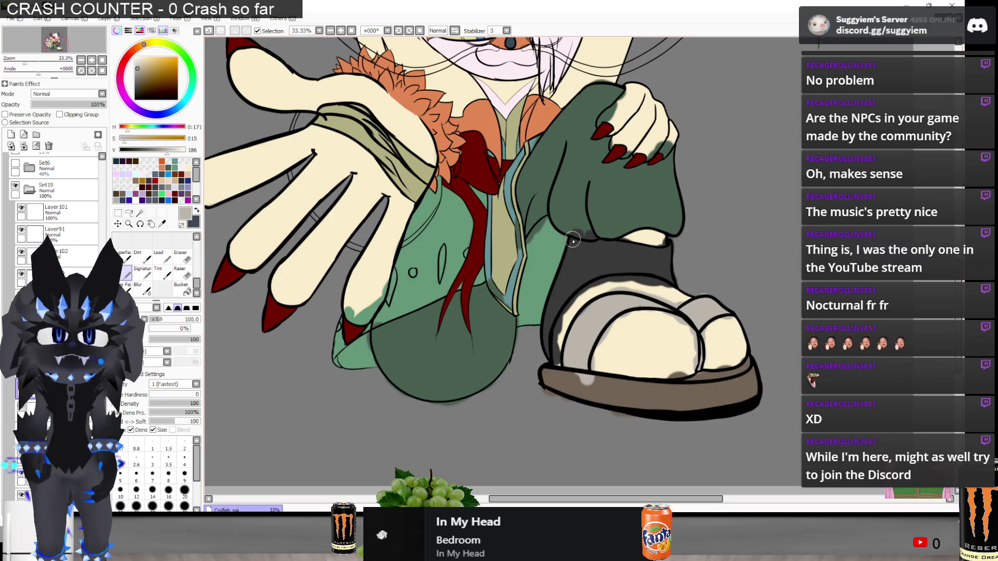
pyautogui.scroll(1, 580, 255)
pyautogui.click(21, 384)
pyautogui.click(20, 384)
pyautogui.click(22, 408)
pyautogui.click(22, 408)
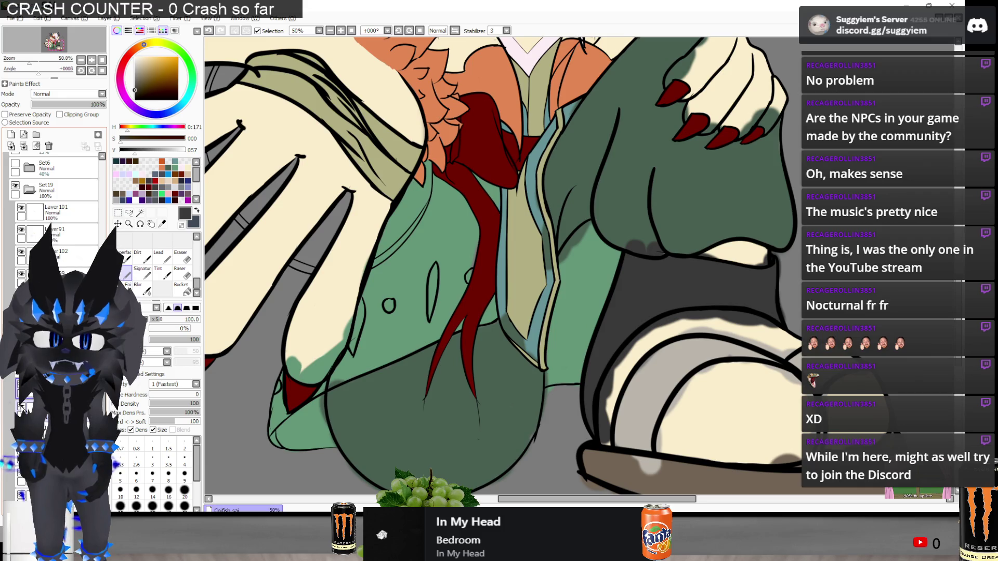
# Fill the narrow oval on the coat and the small loop beside the scarf dark grey
pyautogui.scroll(1, 412, 315)
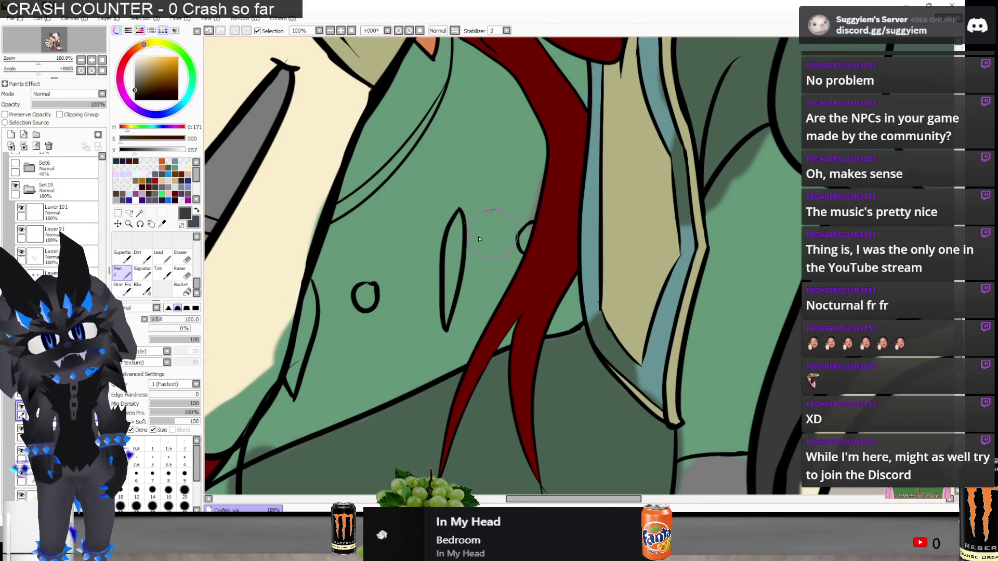
pyautogui.moveTo(455, 271); pyautogui.dragTo(453, 242)
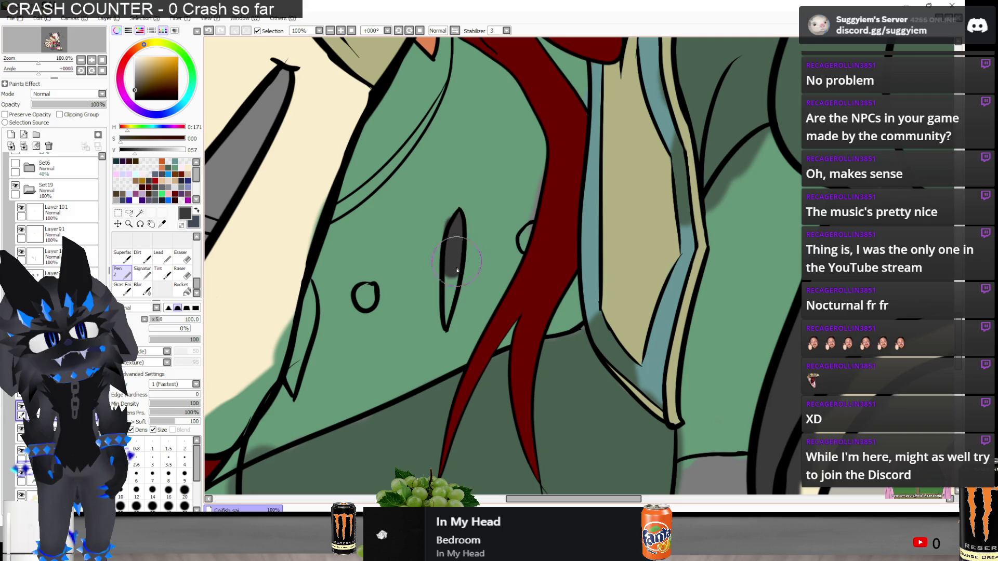
pyautogui.moveTo(452, 296)
pyautogui.mouseDown()
pyautogui.moveTo(448, 322)
pyautogui.moveTo(464, 227)
pyautogui.mouseUp()
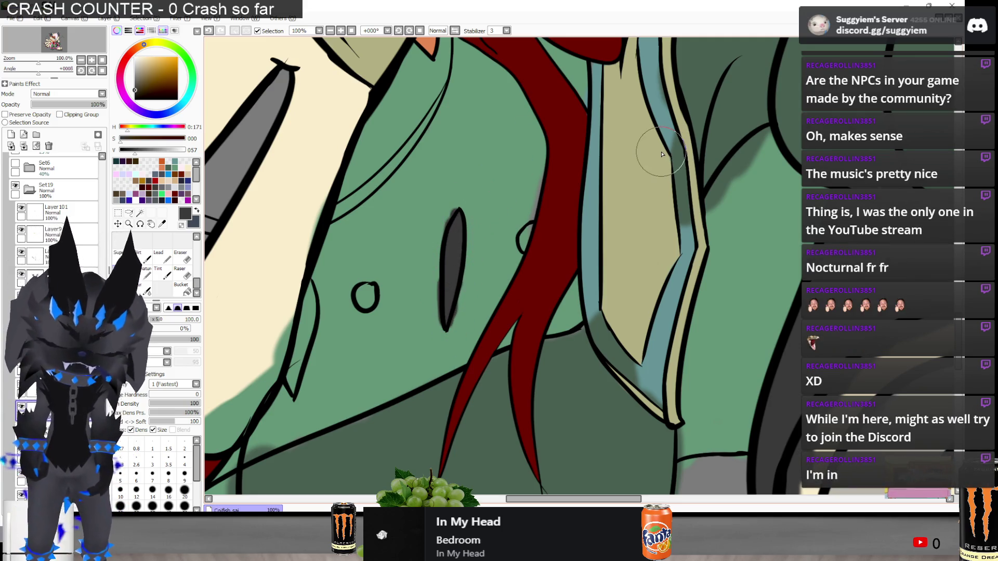
pyautogui.scroll(2, 527, 215)
pyautogui.moveTo(528, 325); pyautogui.dragTo(522, 281)
# Sample the coat's green and paint over the grey smudge with it
pyautogui.keyDown('alt'); pyautogui.click(517, 182); pyautogui.keyUp('alt')
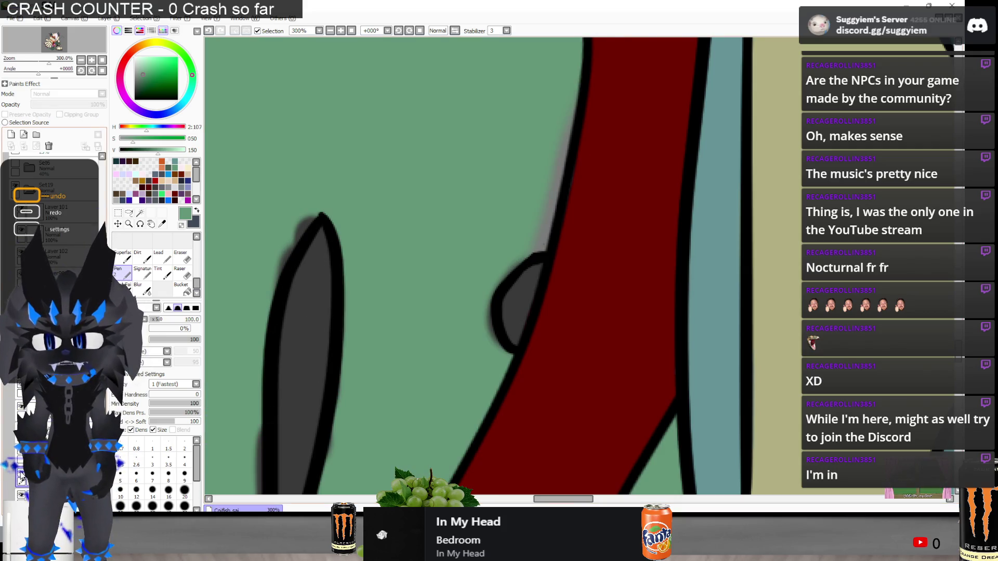
pyautogui.moveTo(536, 160)
pyautogui.mouseDown()
pyautogui.moveTo(523, 223)
pyautogui.moveTo(486, 187)
pyautogui.mouseUp()
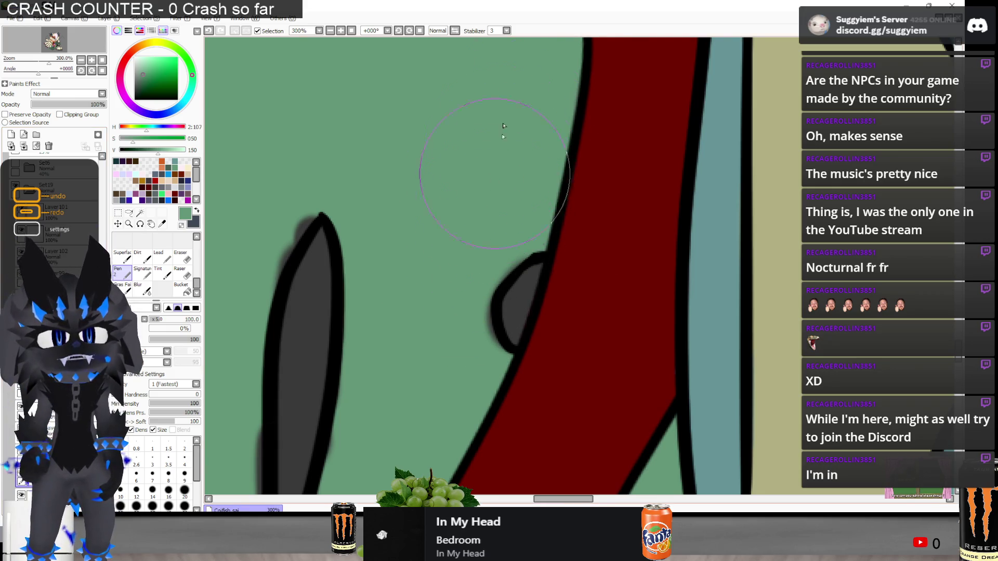
pyautogui.scroll(-3, 477, 144)
# Eyedrop the dark grey from the drawing, then bring the Discord window forward
pyautogui.keyDown('alt'); pyautogui.click(424, 206); pyautogui.keyUp('alt')
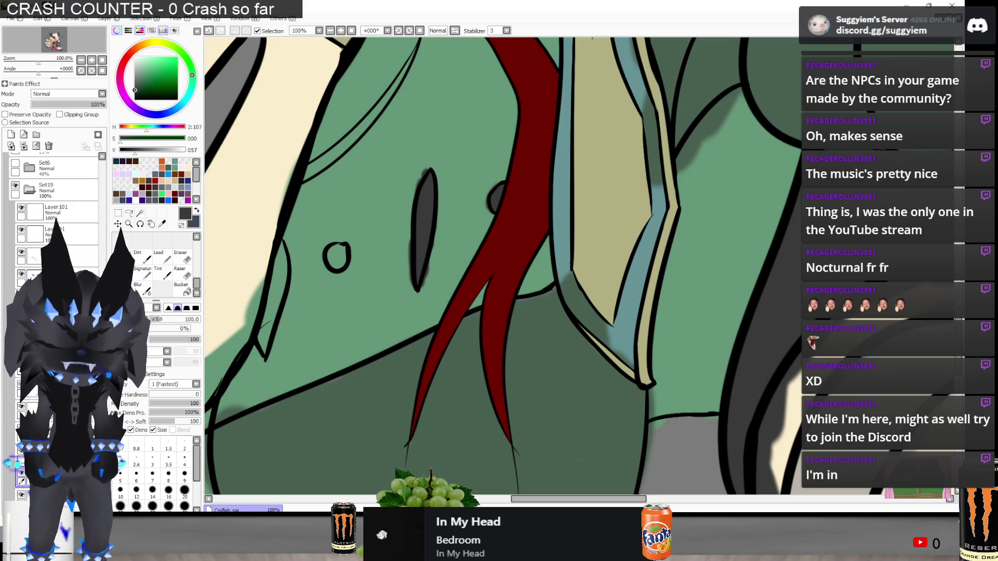
pyautogui.hotkey('alt', 'Tab')
pyautogui.scroll(2, 167, 252)
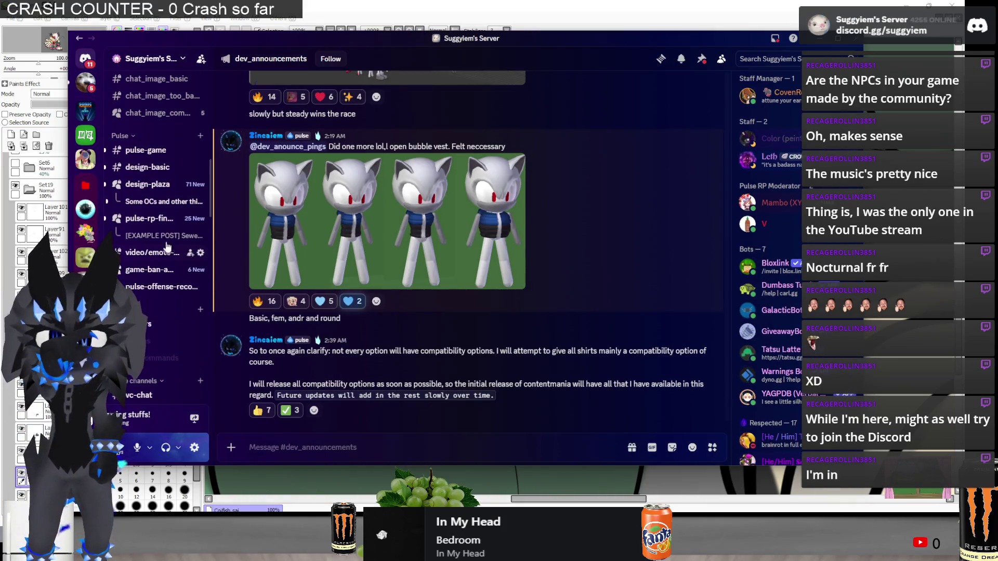
# Open the #pulse-game channel from the server sidebar
pyautogui.click(147, 155)
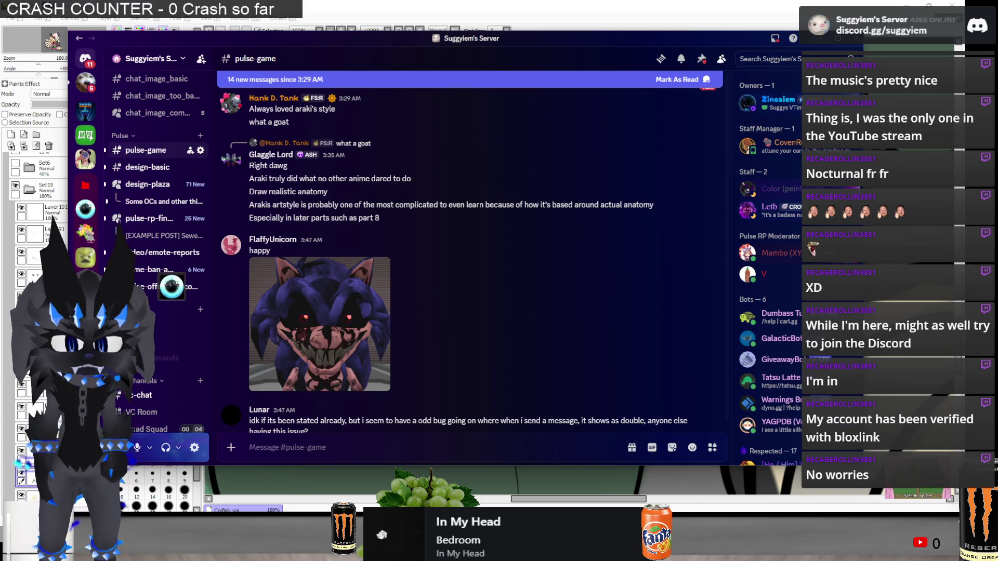
# Reply to the 'happy' image post with the raccoon GIF from saved favourites
pyautogui.rightClick(422, 251)
pyautogui.click(454, 231)
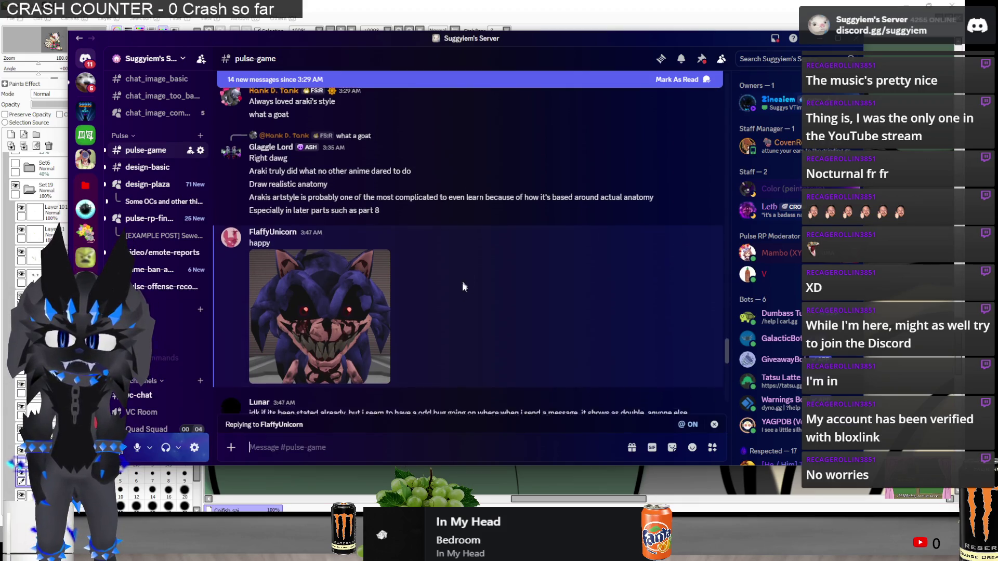
pyautogui.scroll(-10, 463, 298)
pyautogui.click(651, 447)
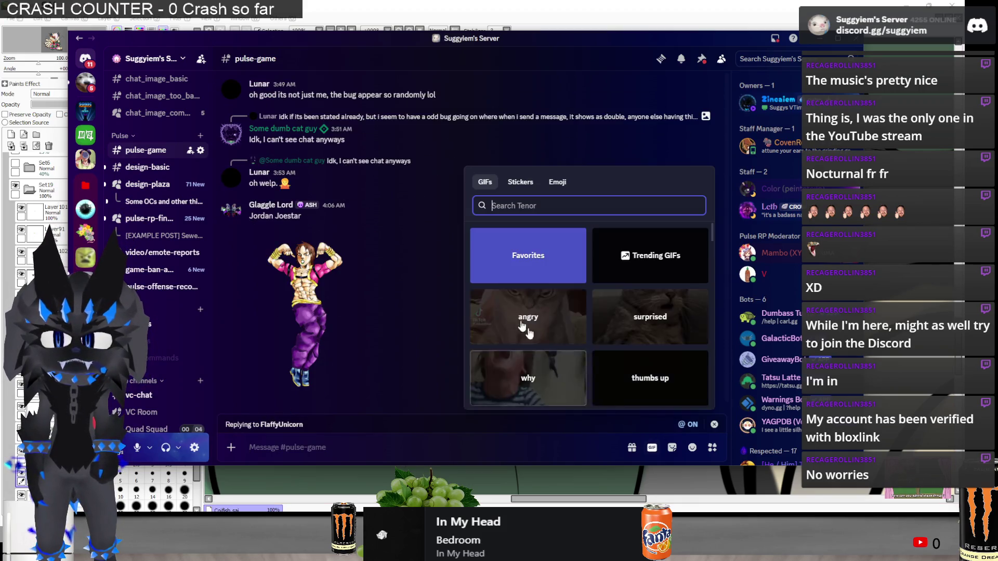
pyautogui.click(535, 270)
pyautogui.scroll(-2, 538, 293)
pyautogui.scroll(-5, 538, 294)
pyautogui.scroll(-6, 535, 300)
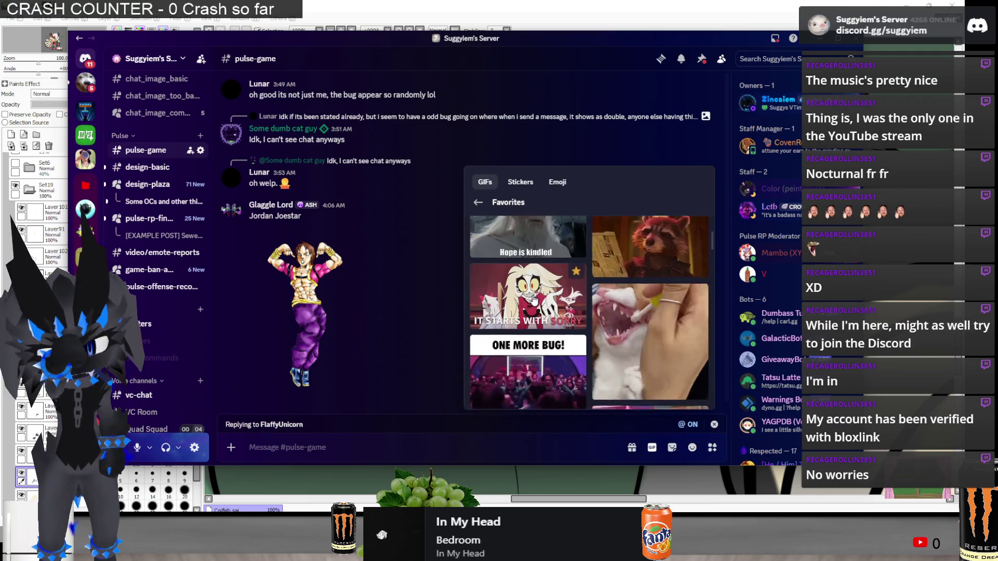
pyautogui.scroll(1, 615, 261)
pyautogui.scroll(2, 615, 261)
pyautogui.click(624, 327)
# Search GIFs for 'OH FUCK scared' and send the shocked-face result
pyautogui.click(651, 449)
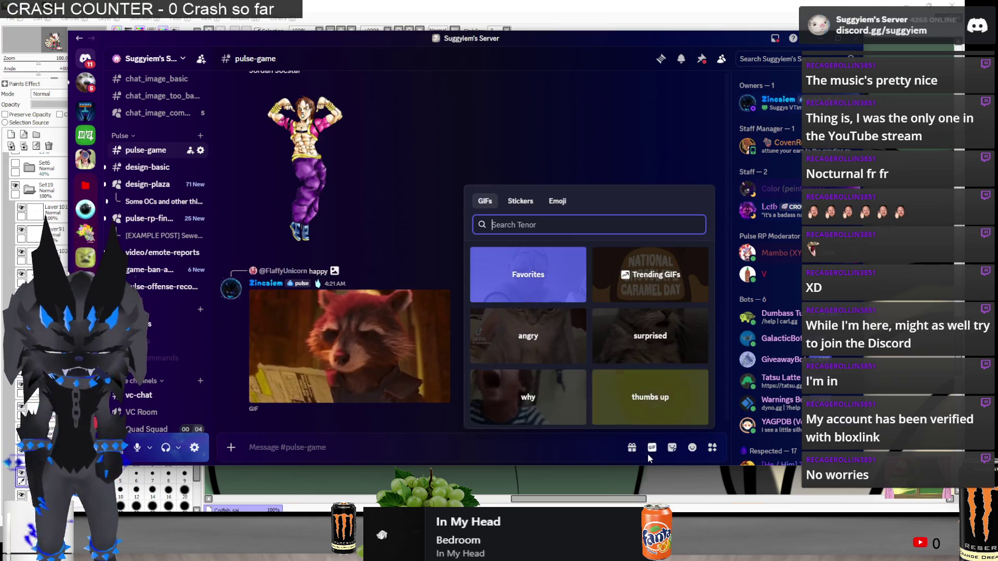
pyautogui.write('OH FUCK')
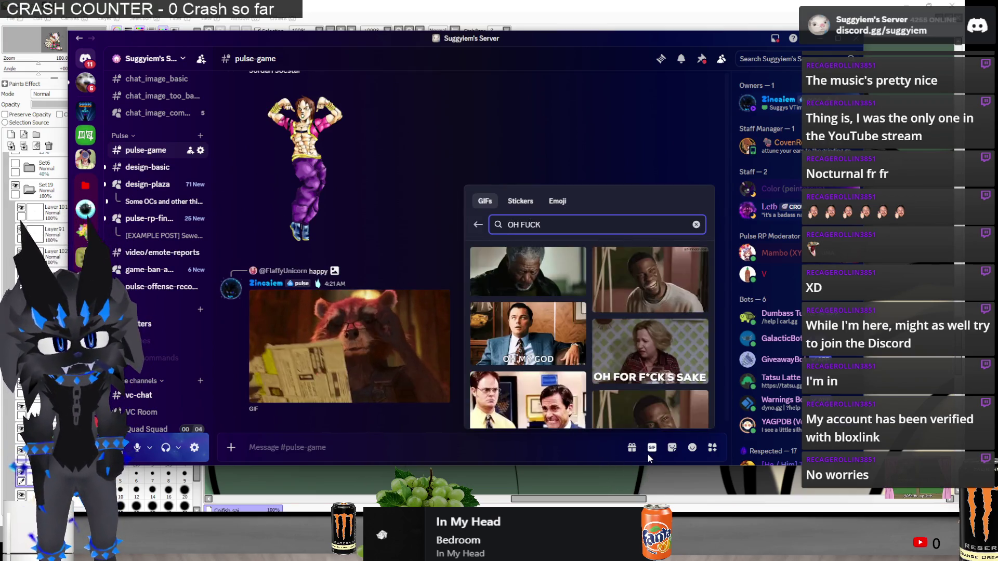
pyautogui.write(' scared')
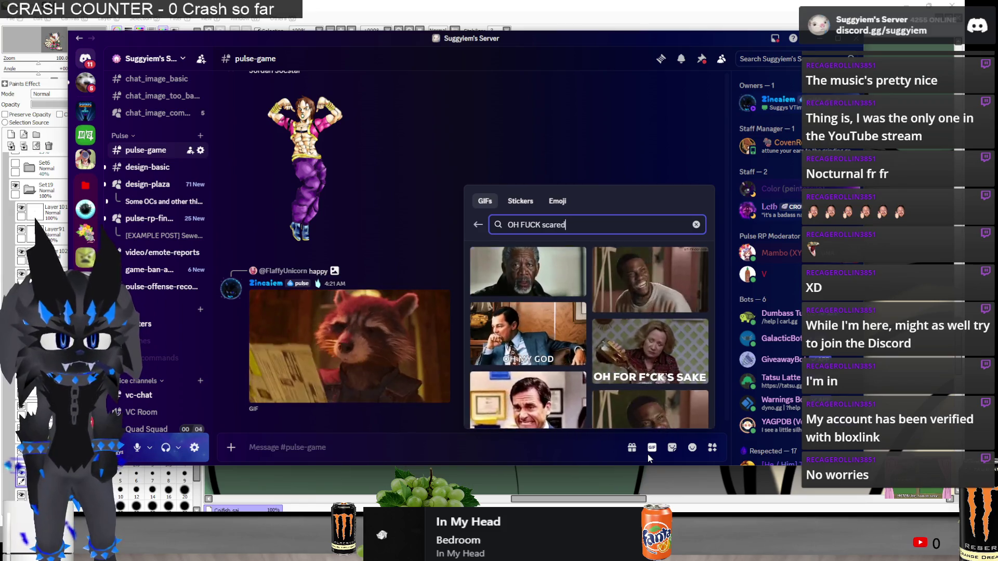
pyautogui.scroll(-1, 582, 373)
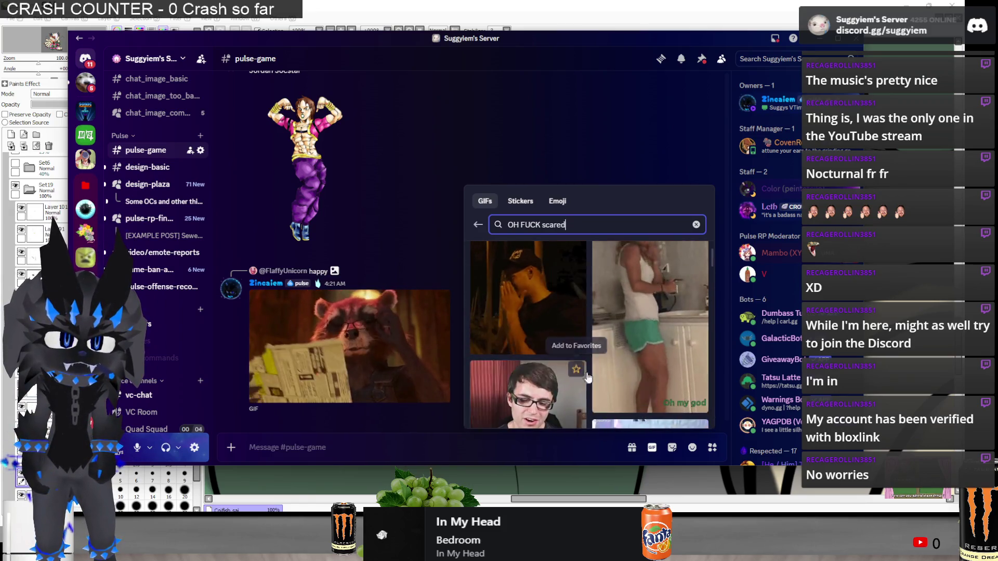
pyautogui.scroll(-5, 582, 373)
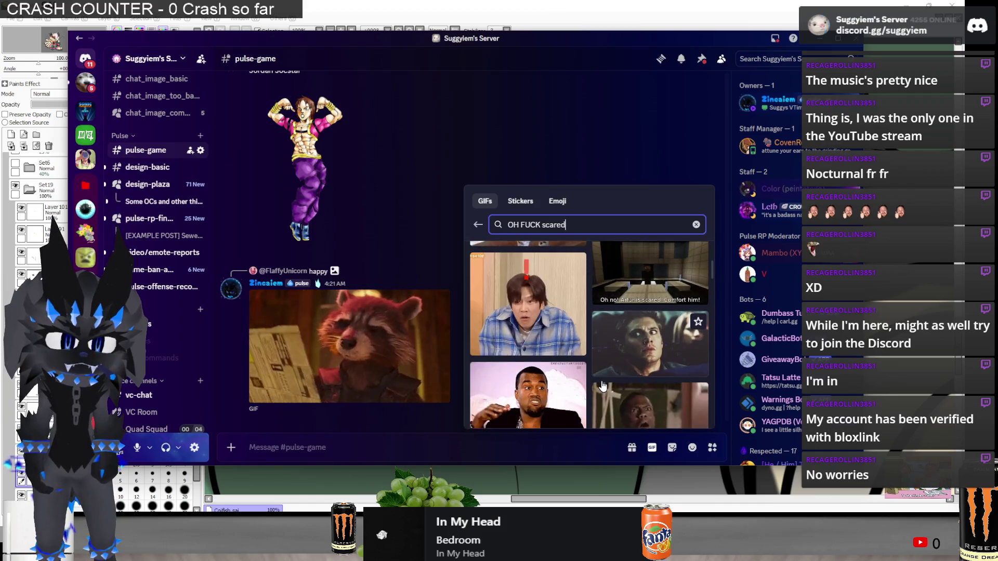
pyautogui.scroll(-2, 603, 385)
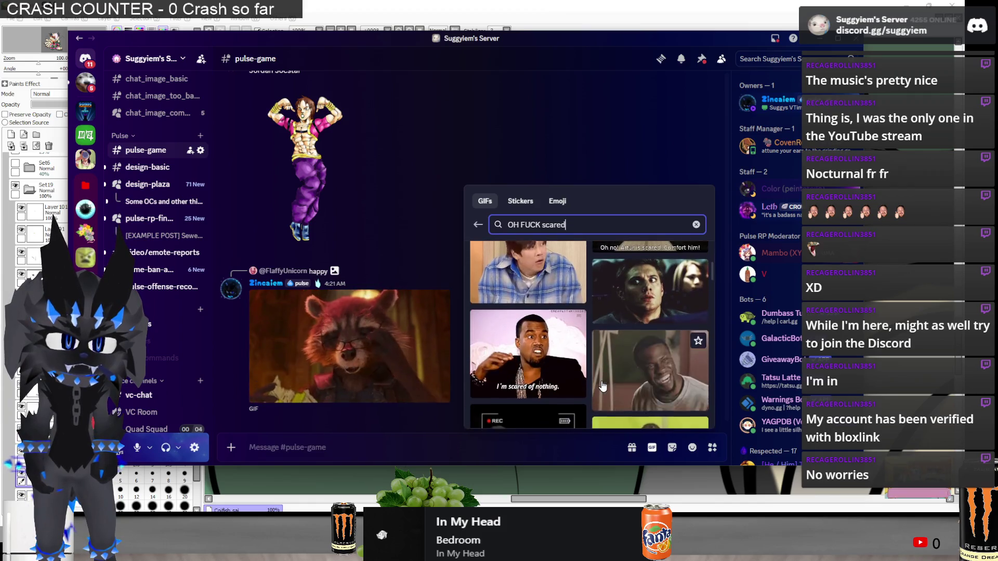
pyautogui.click(635, 348)
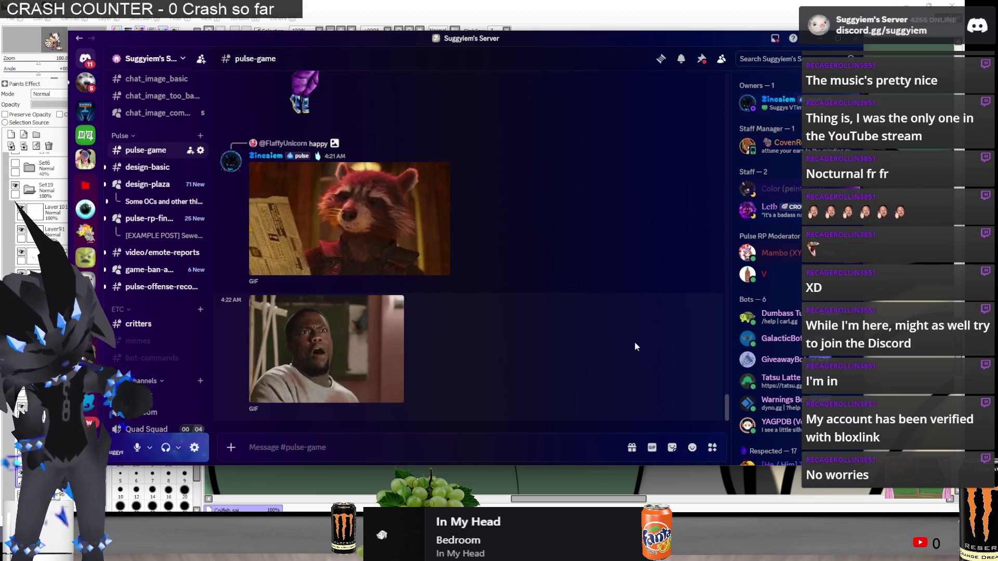
# View the 'happy' image enlarged, close it, and move to the newbs-system channel
pyautogui.scroll(1, 497, 258)
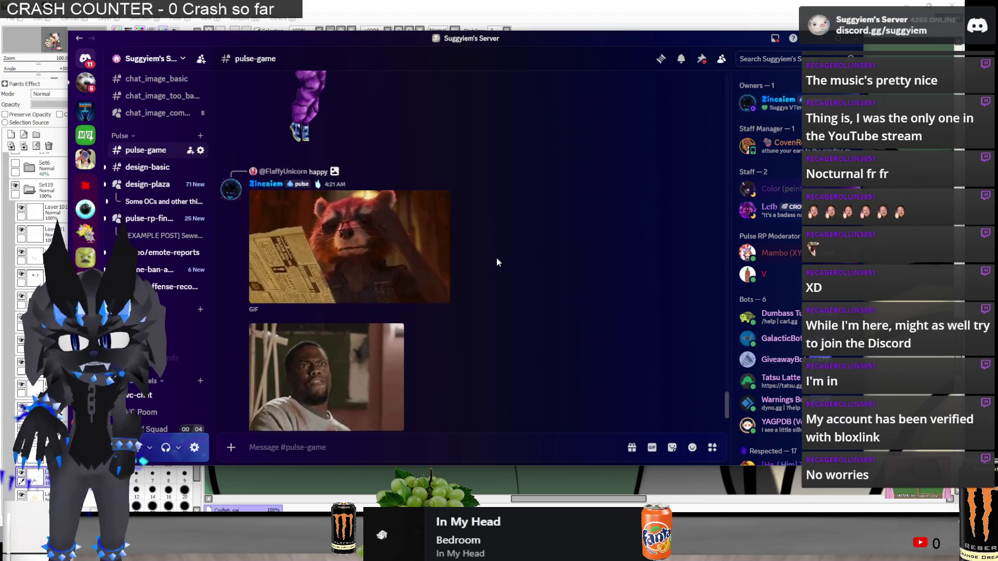
pyautogui.scroll(15, 497, 258)
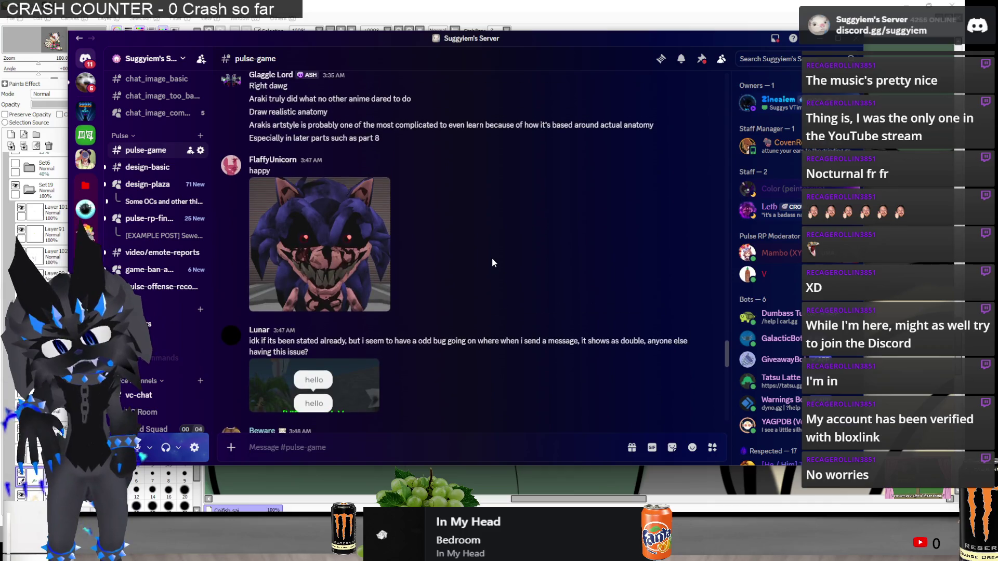
pyautogui.click(312, 241)
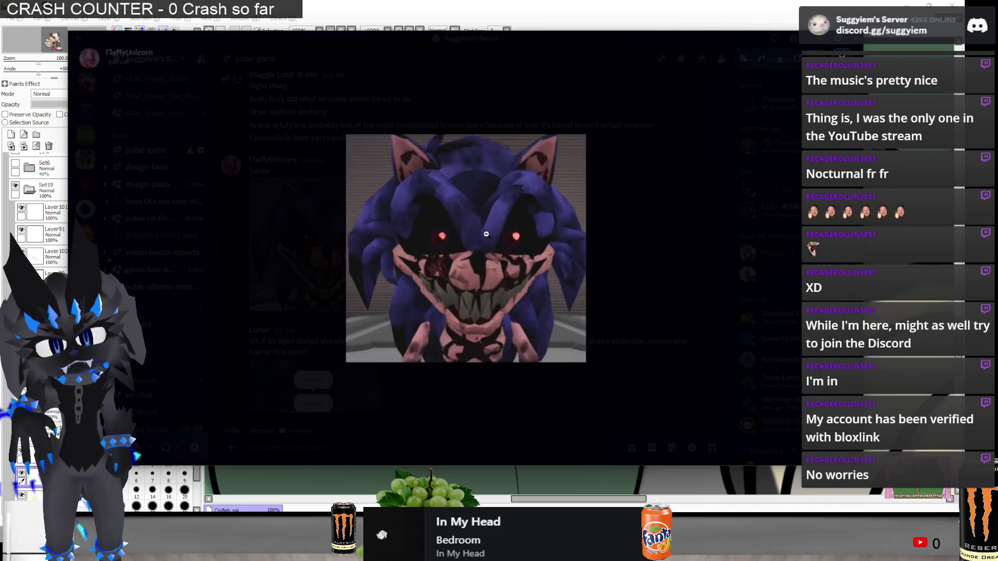
pyautogui.click(653, 233)
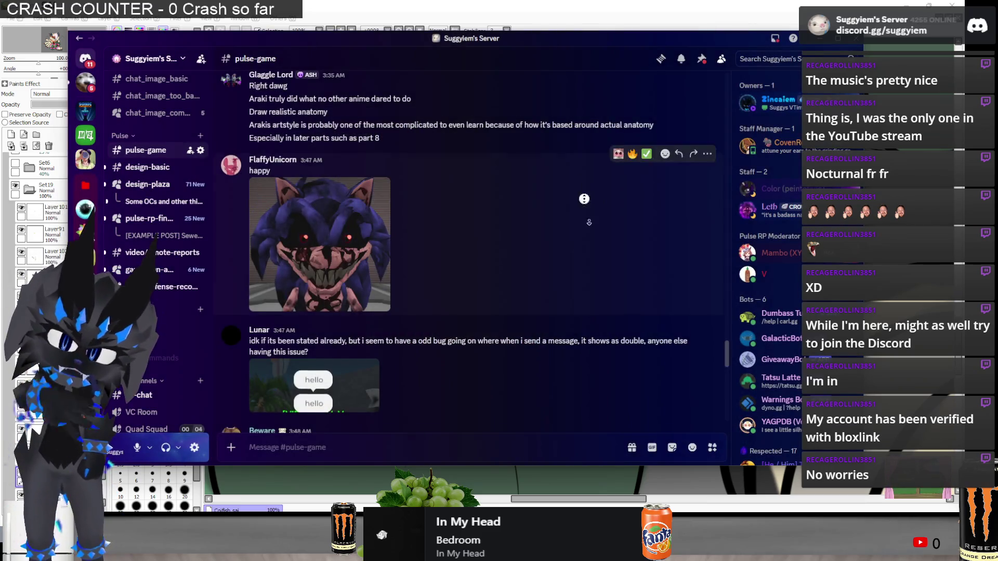
pyautogui.scroll(-15, 174, 356)
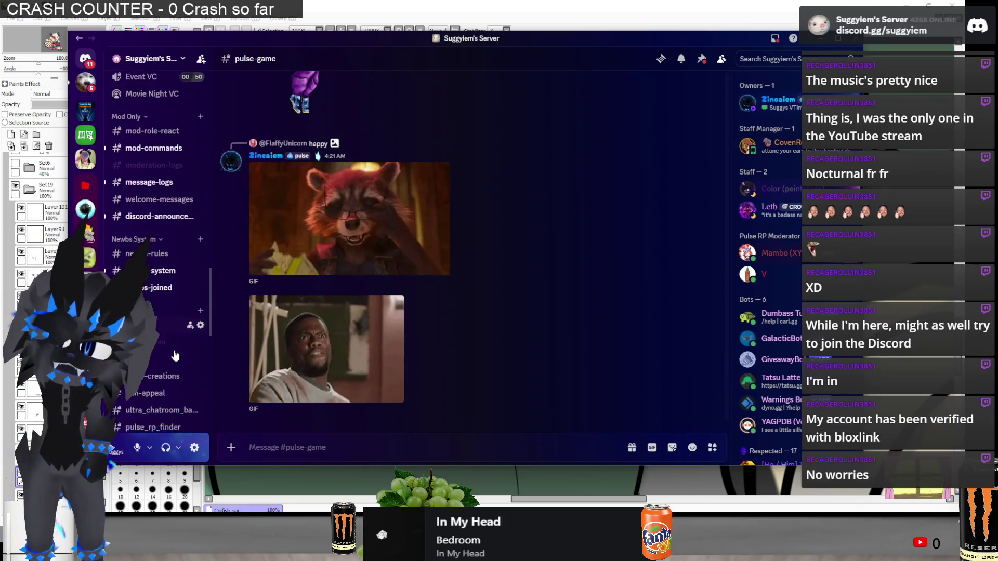
pyautogui.scroll(6, 174, 356)
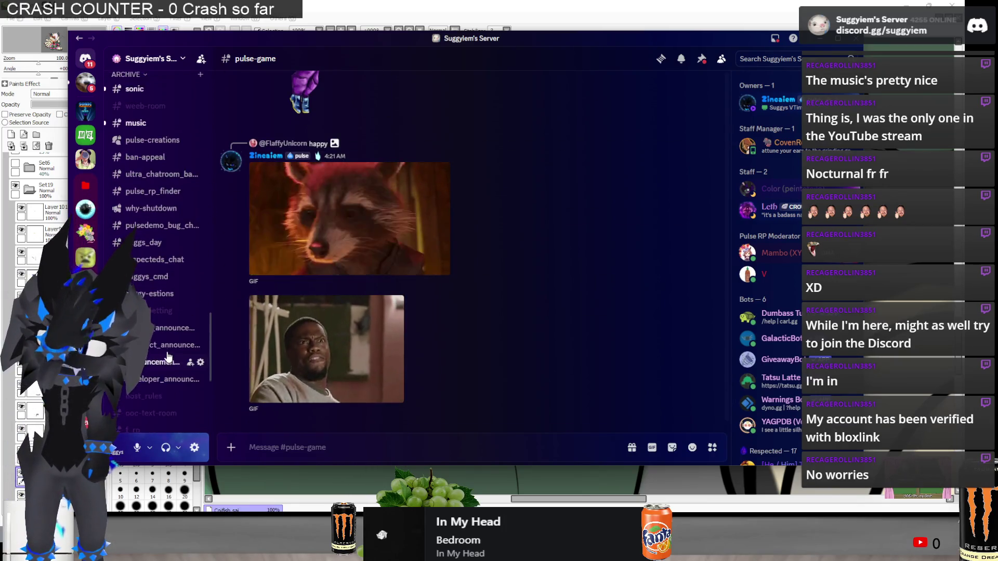
pyautogui.click(152, 283)
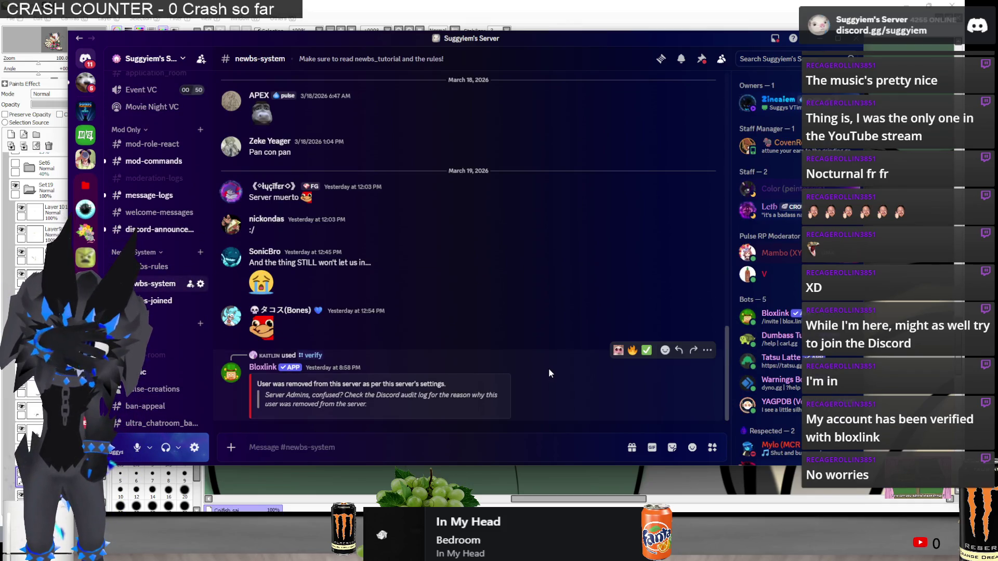
# View and close the profile cards of the reply-header member and the message author
pyautogui.click(263, 357)
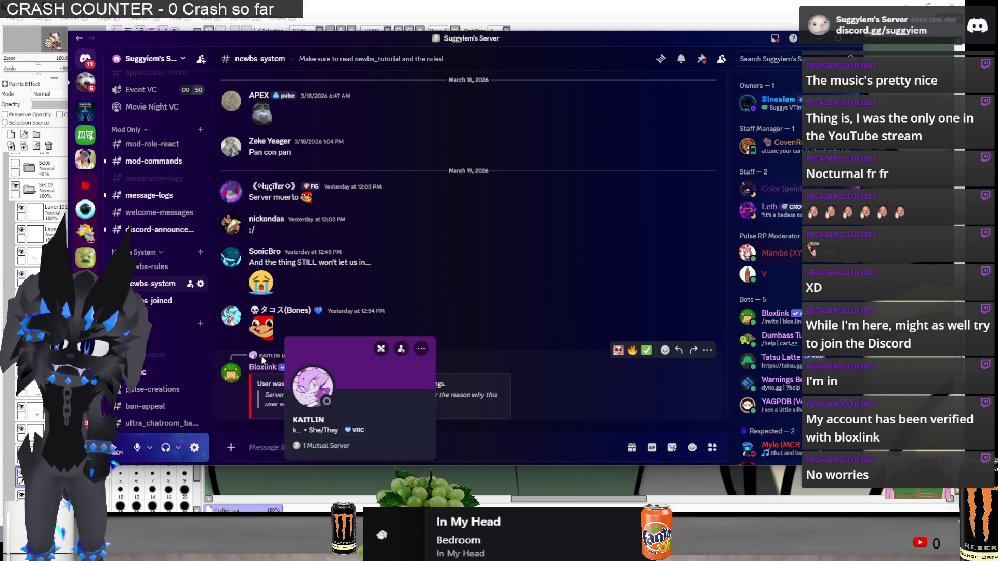
pyautogui.click(434, 283)
pyautogui.click(272, 308)
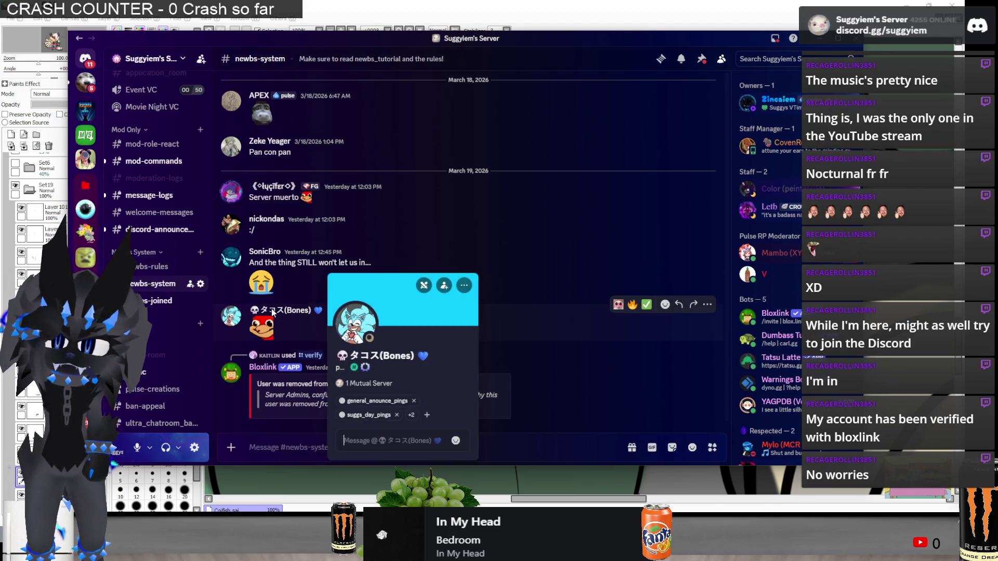
pyautogui.press('Escape')
# In #newbs-joined, inspect the newest member's profile card and full profile, then close them
pyautogui.click(152, 303)
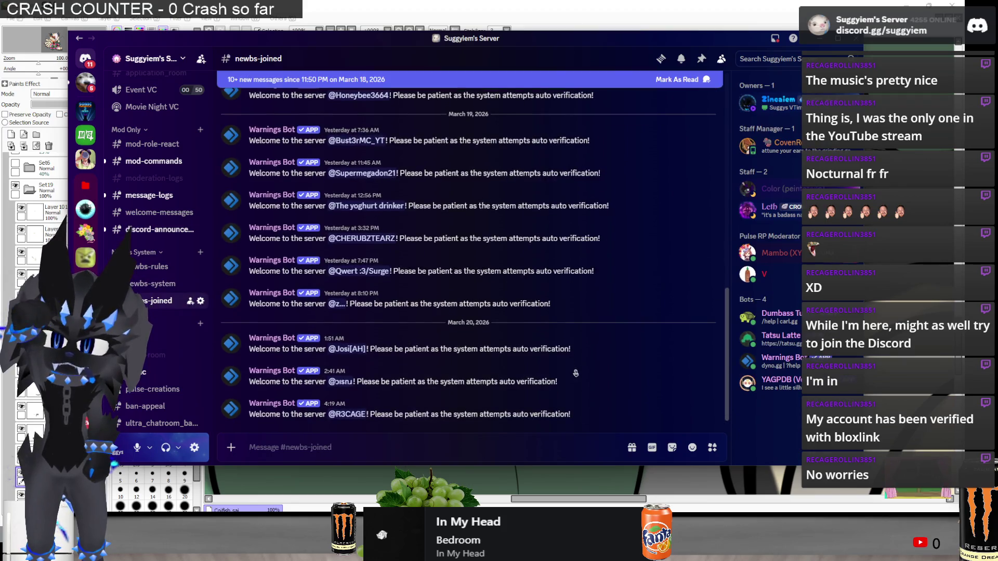
pyautogui.click(355, 415)
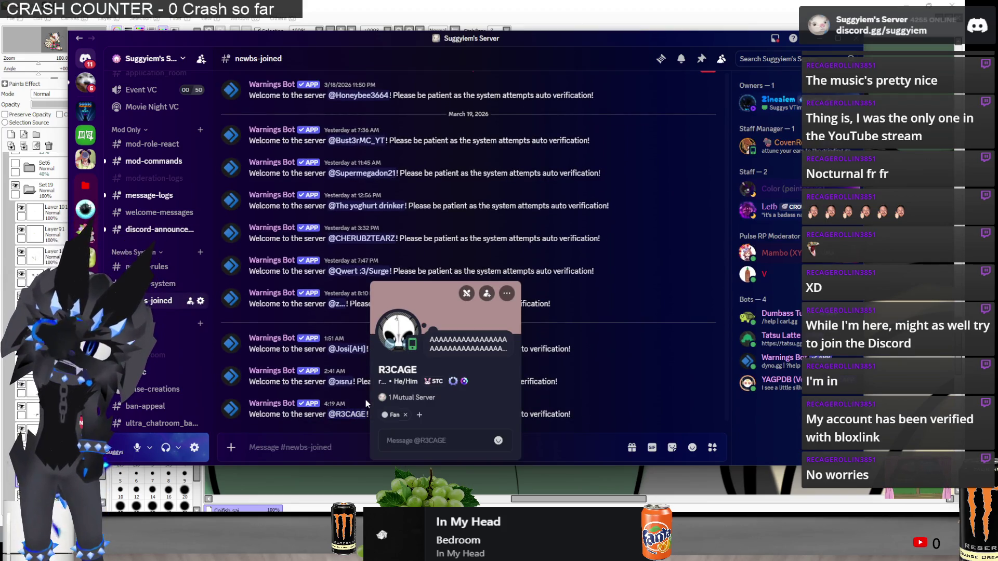
pyautogui.click(404, 320)
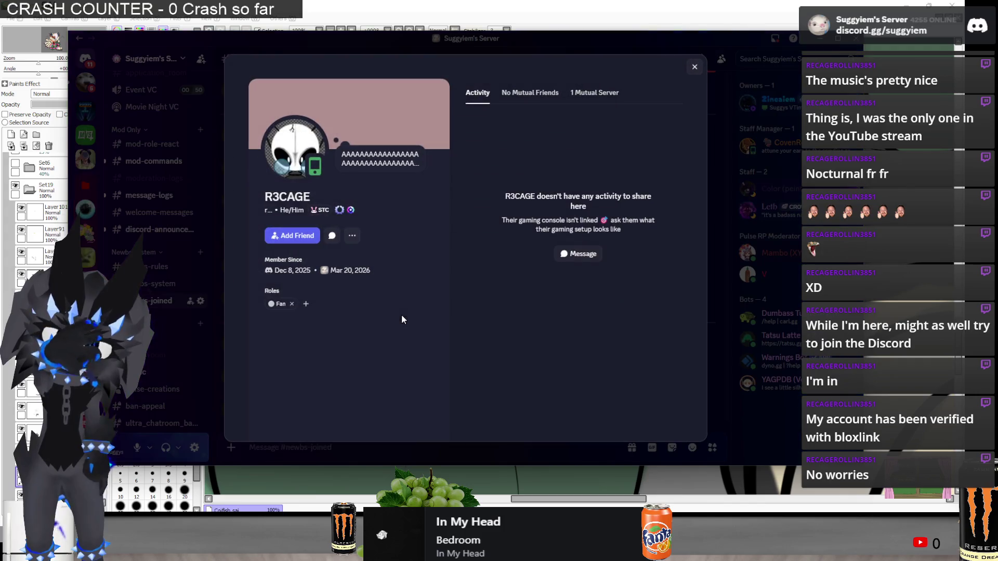
pyautogui.click(738, 301)
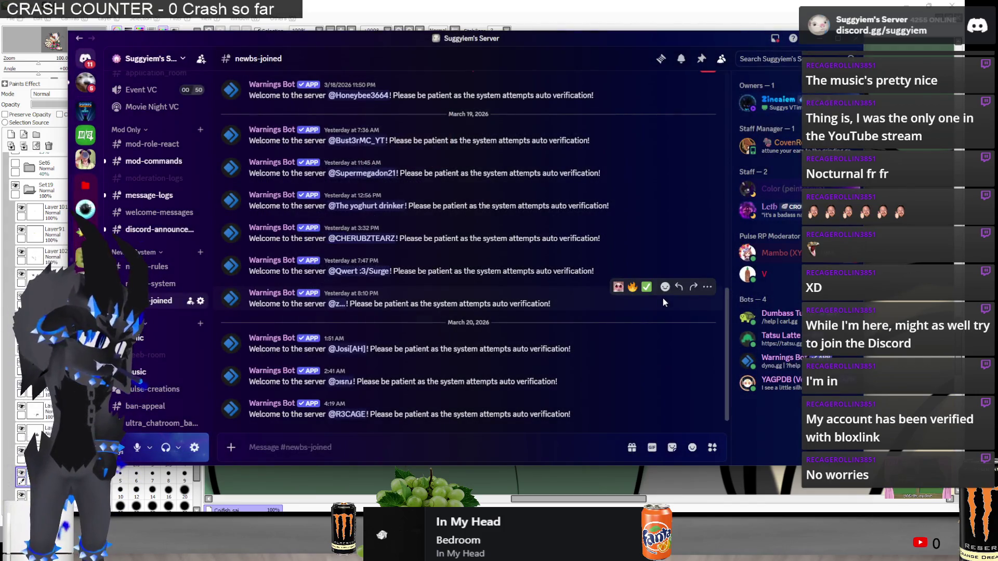
pyautogui.click(341, 414)
pyautogui.click(597, 371)
pyautogui.scroll(-10, 162, 213)
pyautogui.scroll(3, 161, 213)
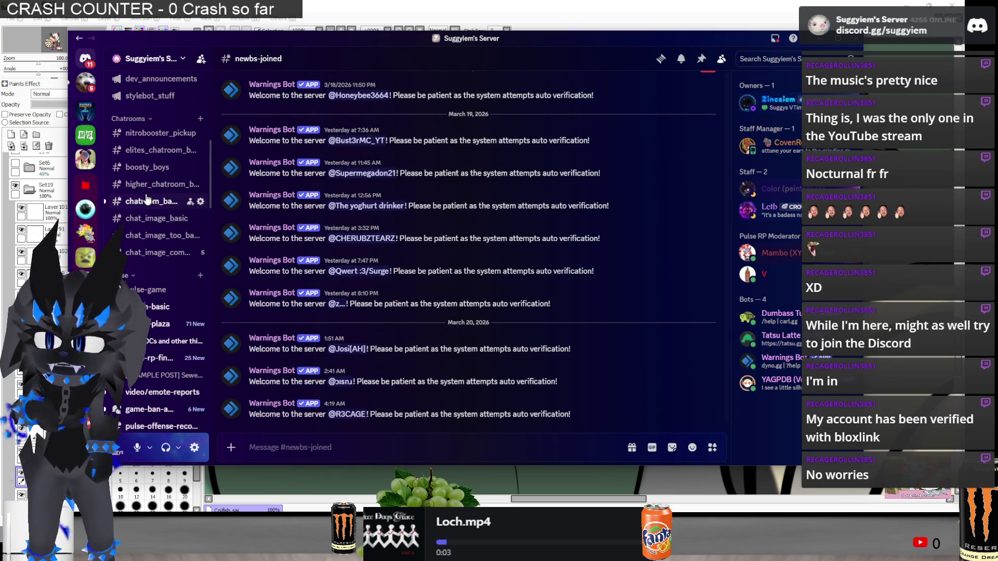
# Visit #chatroom_basic and #dev_announcements, then bring the drawing back to the front
pyautogui.click(152, 203)
pyautogui.scroll(3, 148, 208)
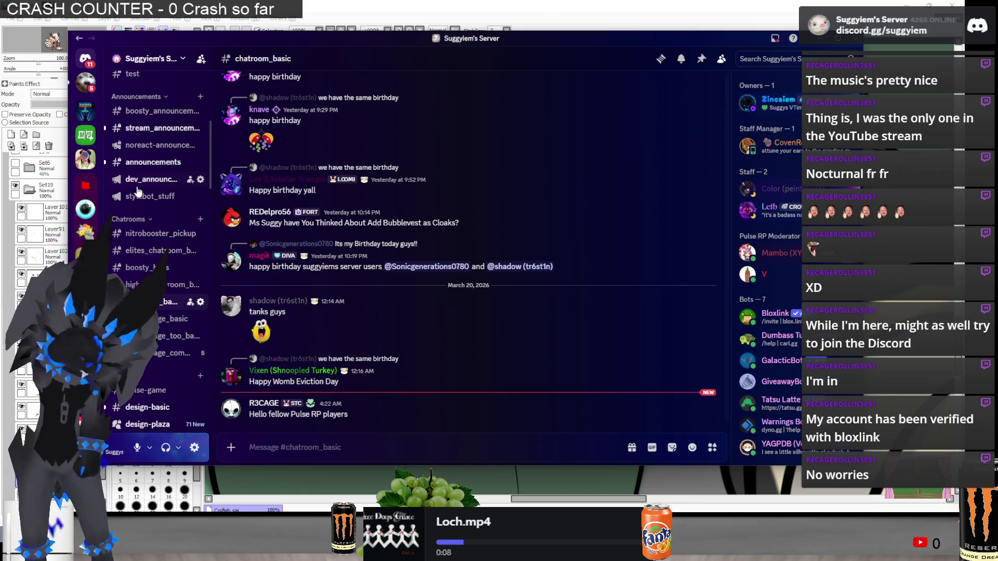
pyautogui.click(138, 188)
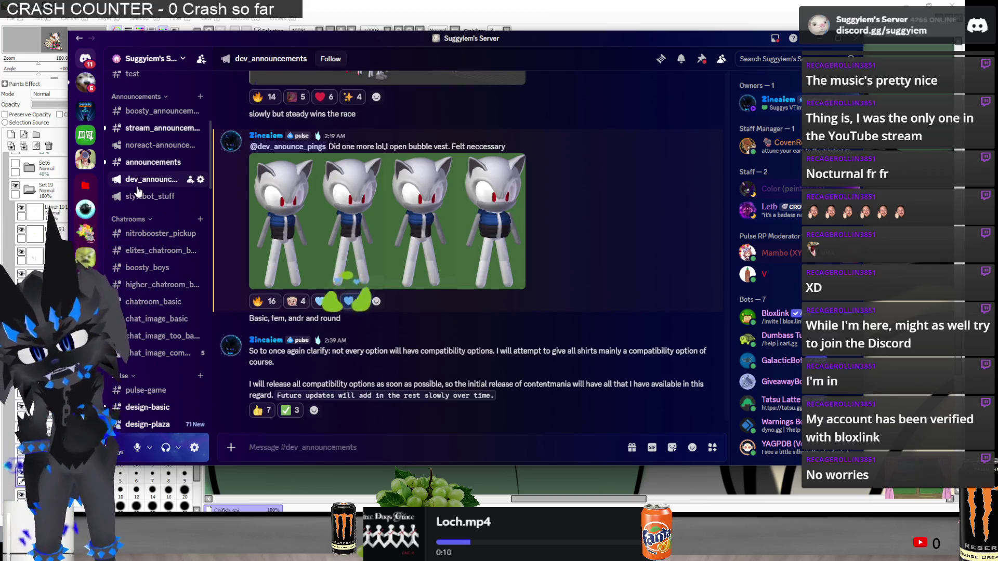
pyautogui.hotkey('alt', 'Tab')
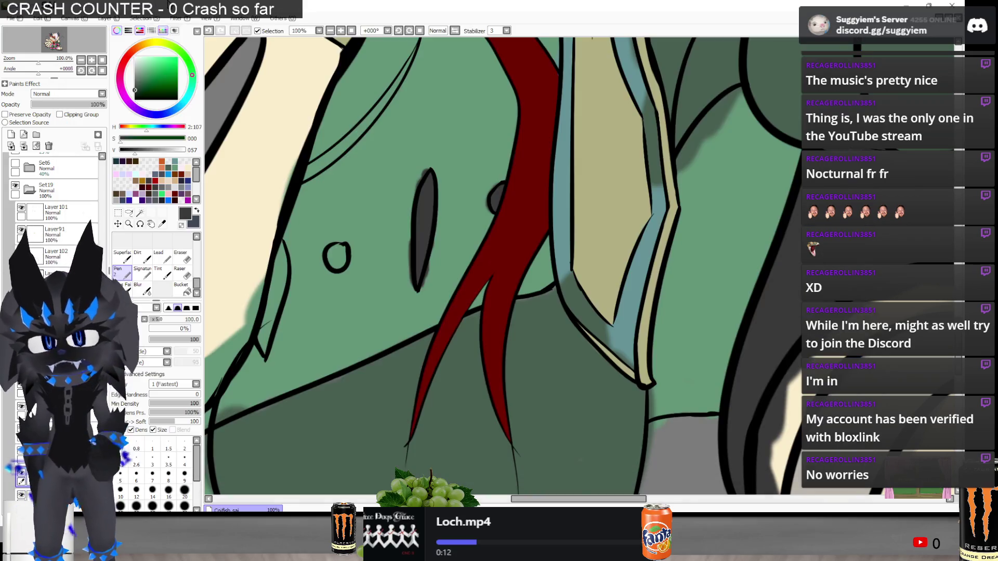
# Erase the stray green along the cream hand's edge with a size-40 eraser
pyautogui.scroll(-4, 459, 243)
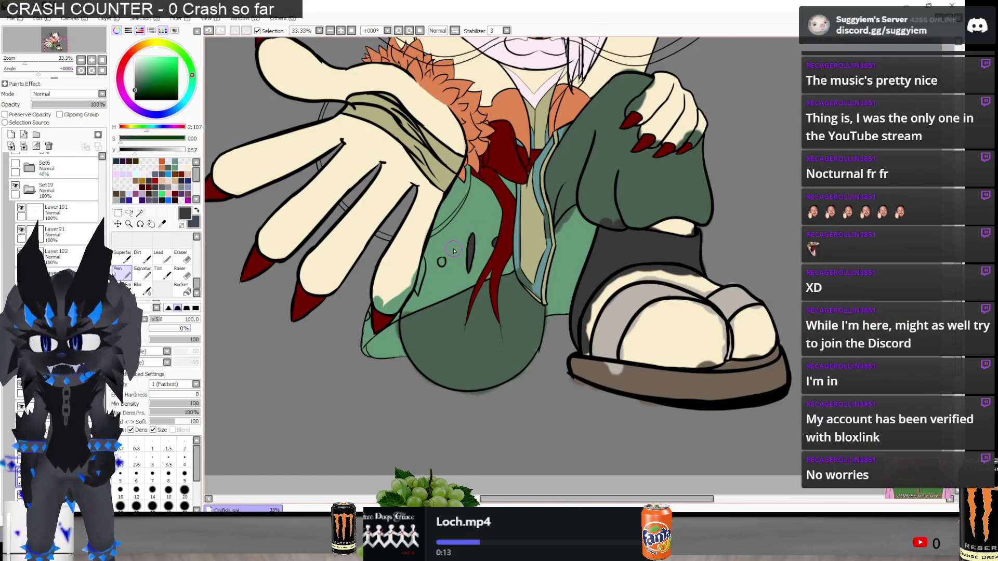
pyautogui.press('e')
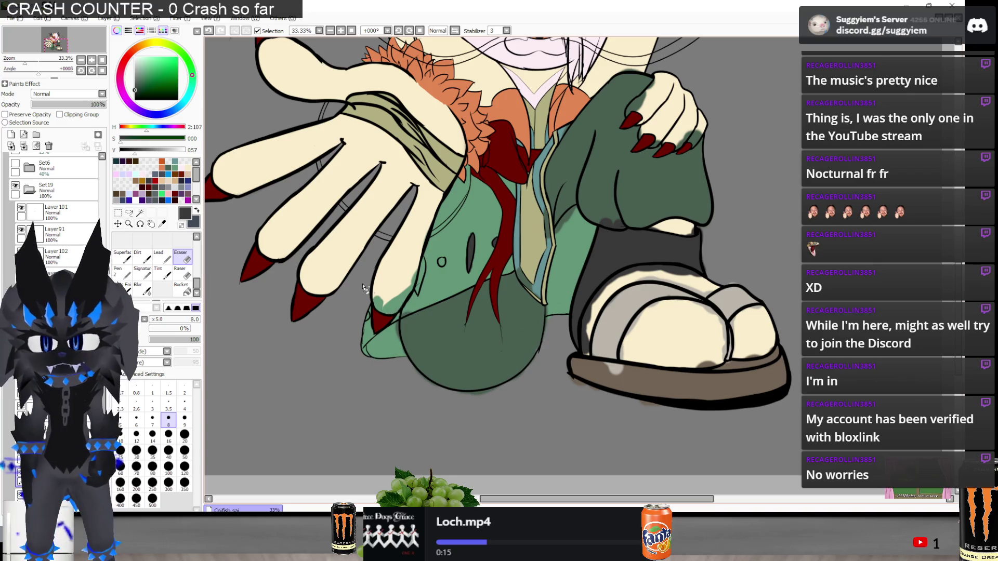
pyautogui.scroll(3, 366, 289)
pyautogui.press(']')
pyautogui.press(']')
pyautogui.press(']')
pyautogui.moveTo(503, 295)
pyautogui.mouseDown()
pyautogui.moveTo(508, 285)
pyautogui.moveTo(496, 314)
pyautogui.moveTo(468, 338)
pyautogui.moveTo(417, 338)
pyautogui.moveTo(412, 350)
pyautogui.mouseUp()
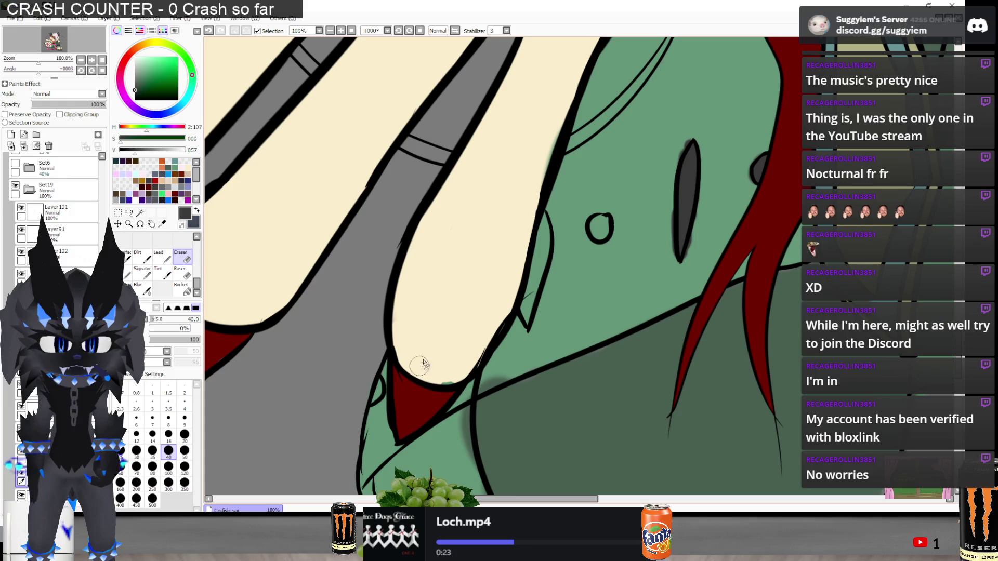
# Inspect the cleaned hand edge, then eyedrop the jacket's green as the paint colour
pyautogui.scroll(-3, 451, 244)
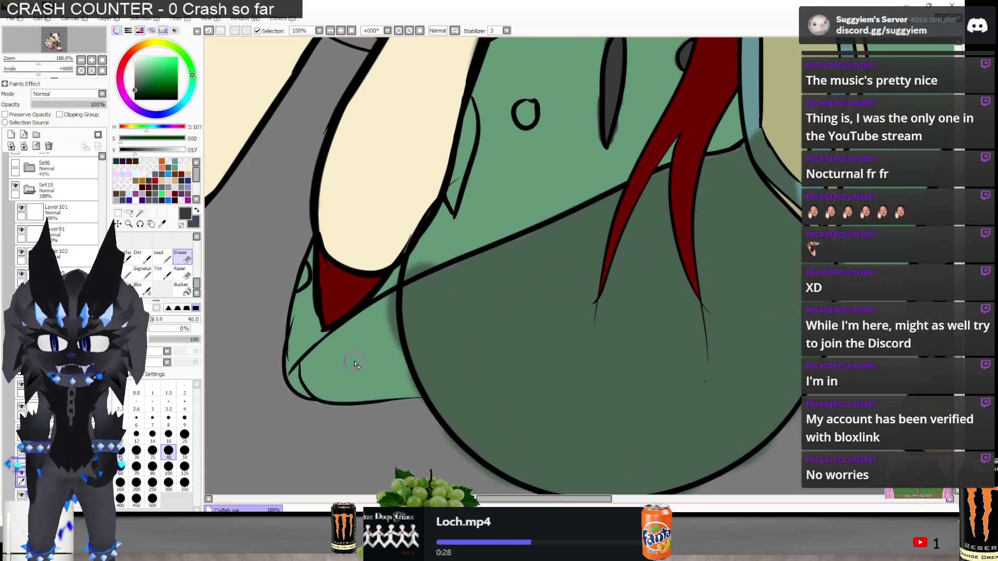
pyautogui.scroll(-3, 340, 334)
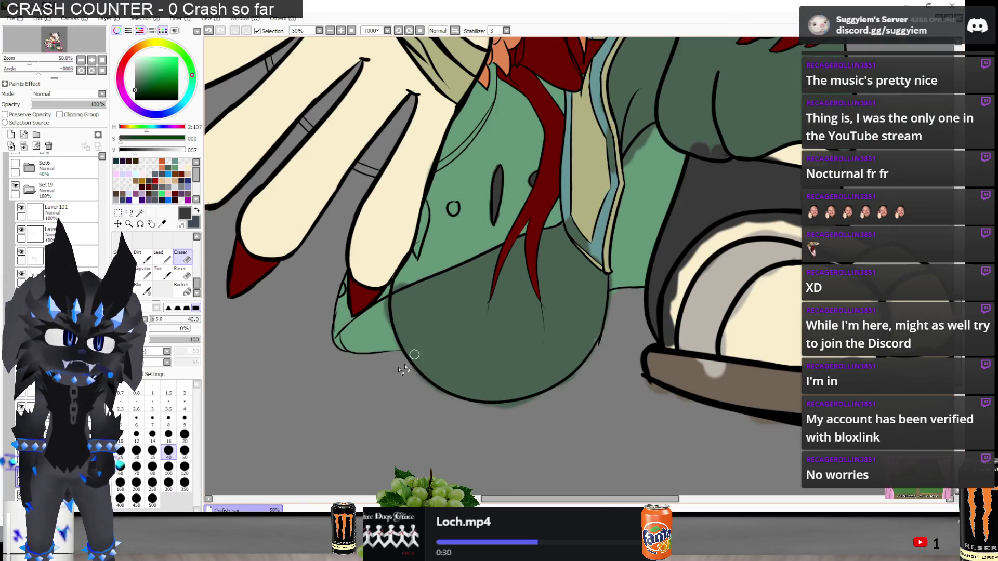
pyautogui.scroll(5, 468, 229)
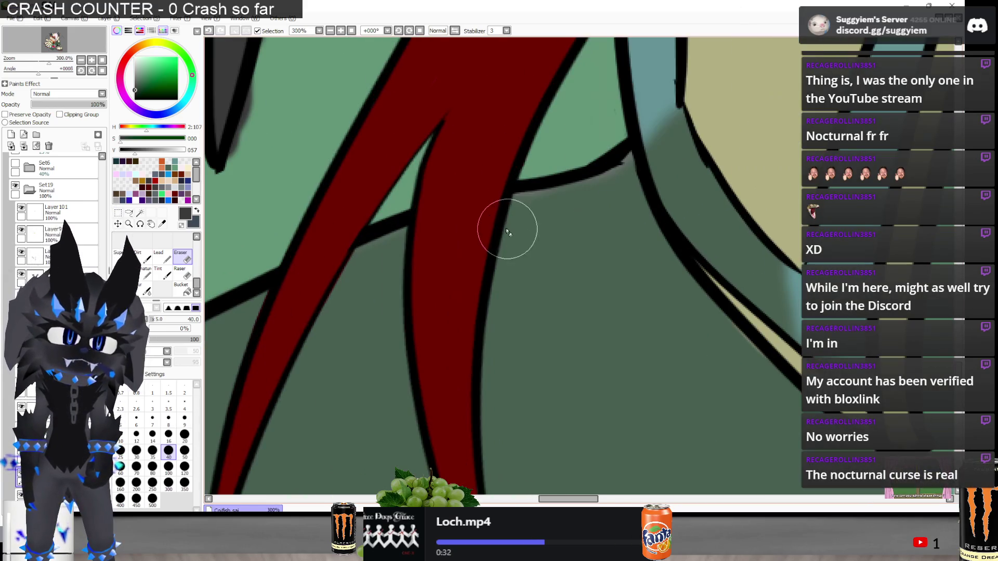
pyautogui.scroll(-2, 561, 258)
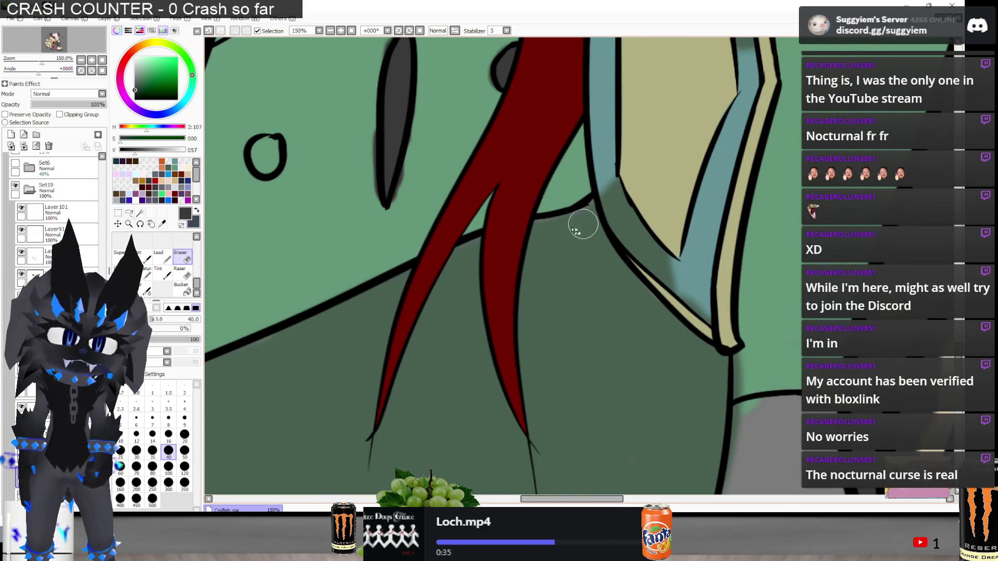
pyautogui.scroll(-2, 562, 223)
pyautogui.scroll(8, 565, 292)
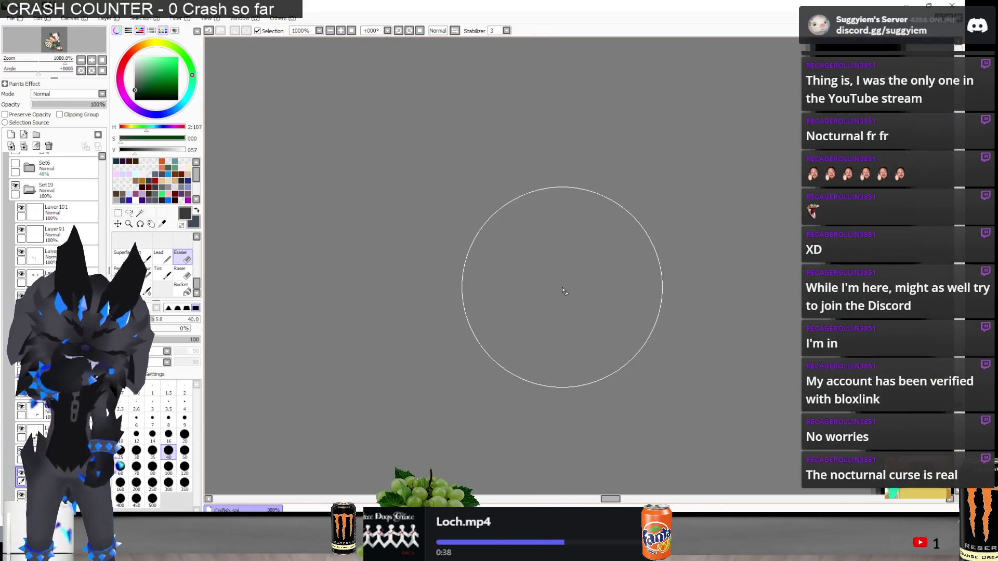
pyautogui.scroll(-2, 565, 292)
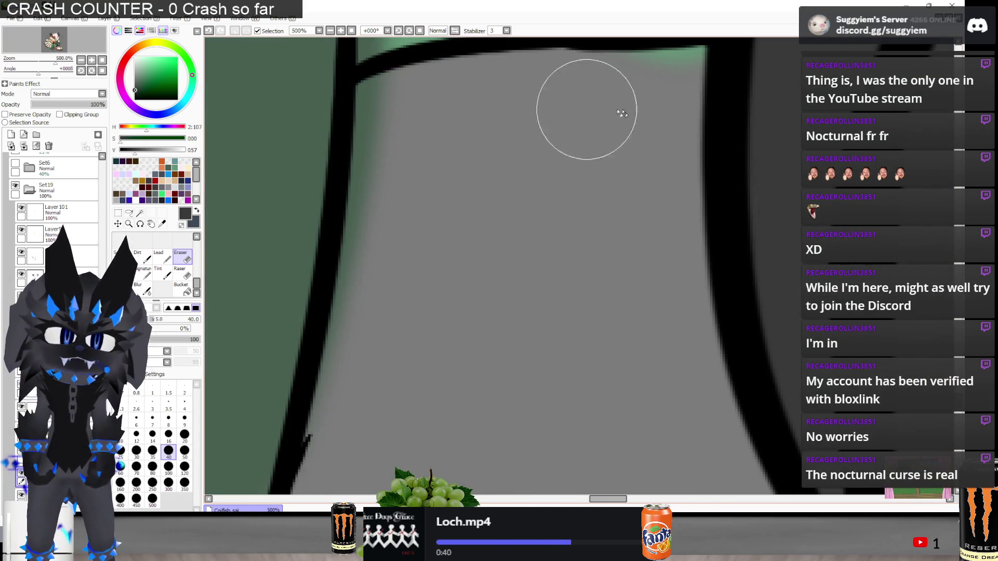
pyautogui.scroll(-2, 554, 201)
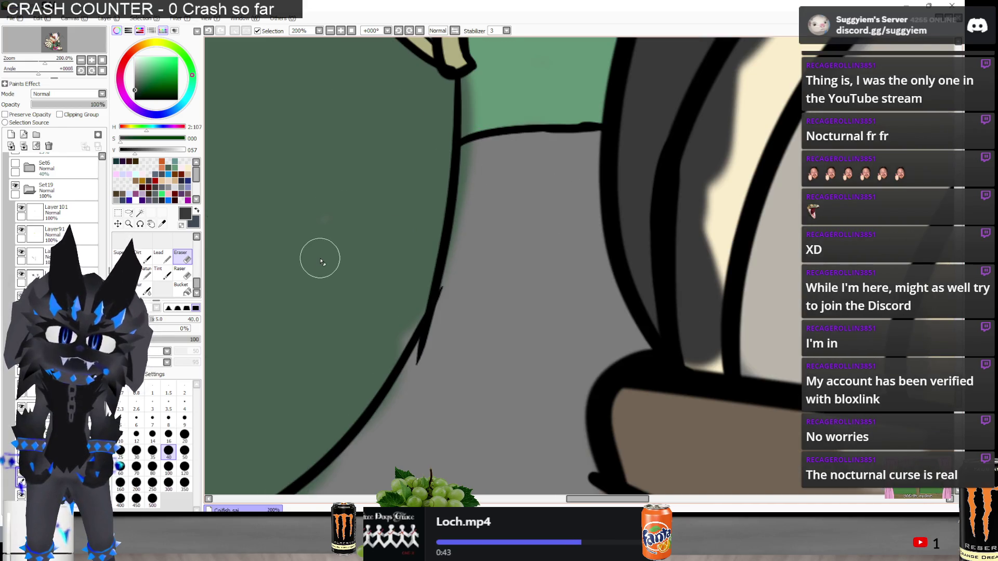
pyautogui.scroll(-3, 338, 286)
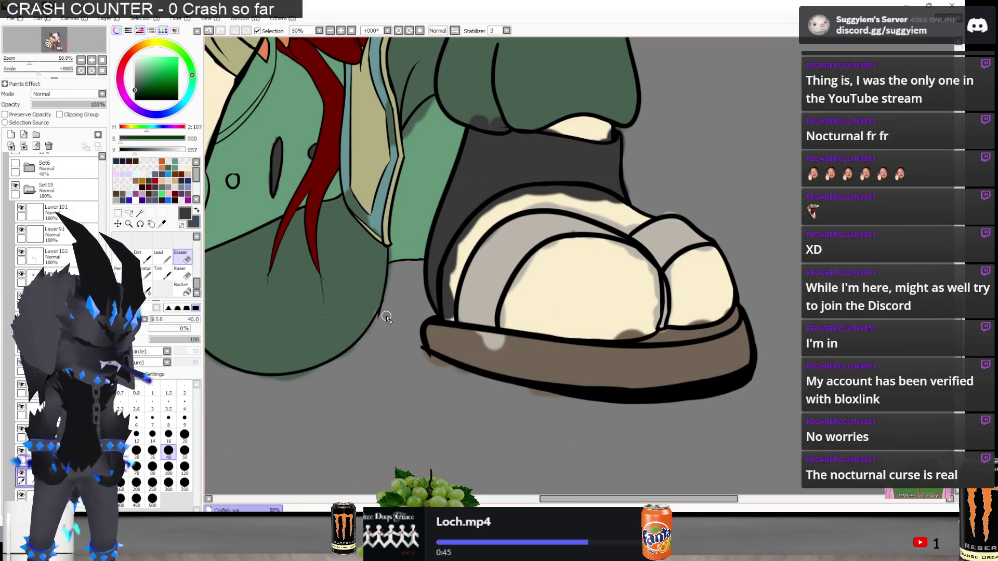
pyautogui.scroll(3, 630, 106)
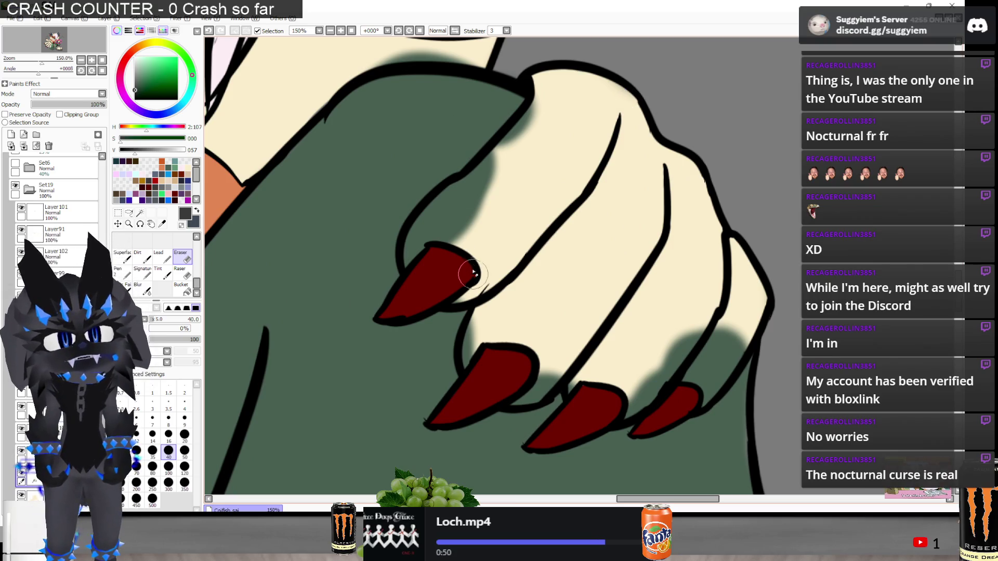
pyautogui.scroll(-4, 516, 267)
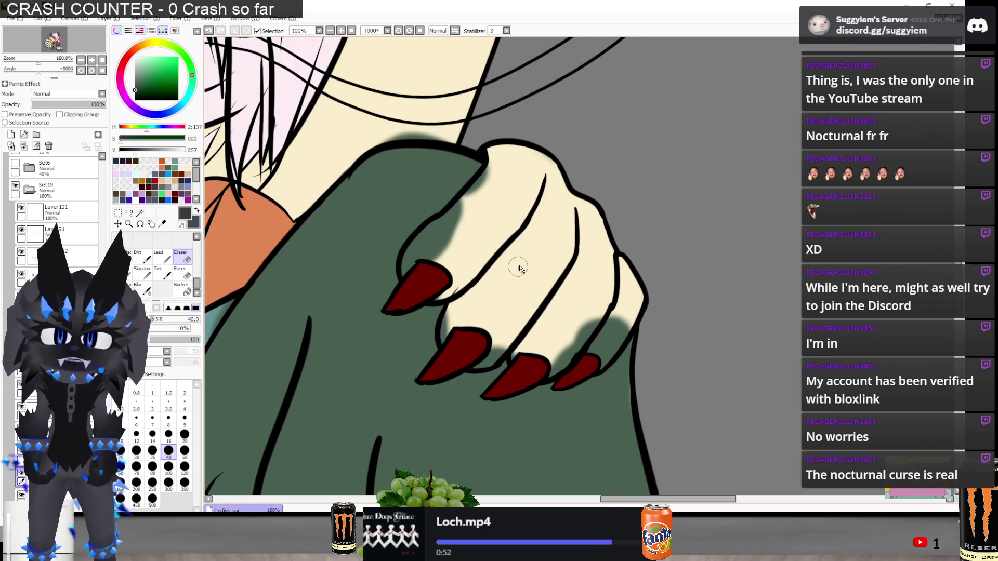
pyautogui.scroll(1, 455, 330)
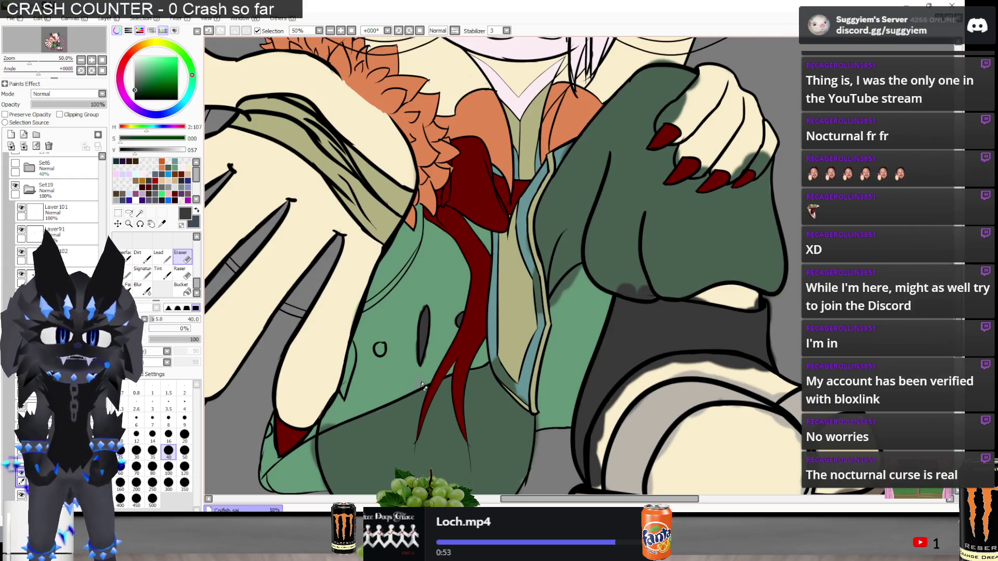
pyautogui.scroll(-2, 581, 224)
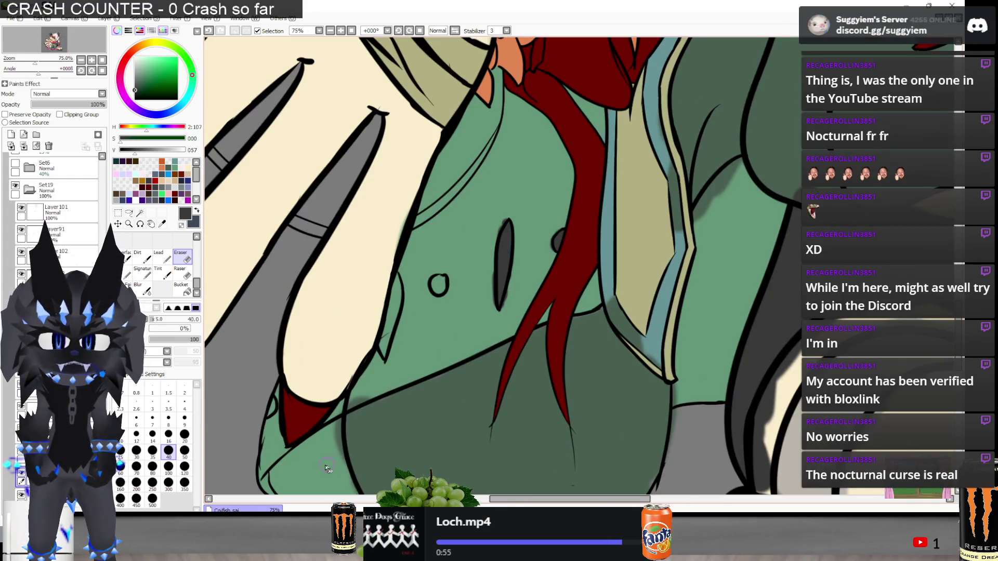
pyautogui.scroll(3, 581, 225)
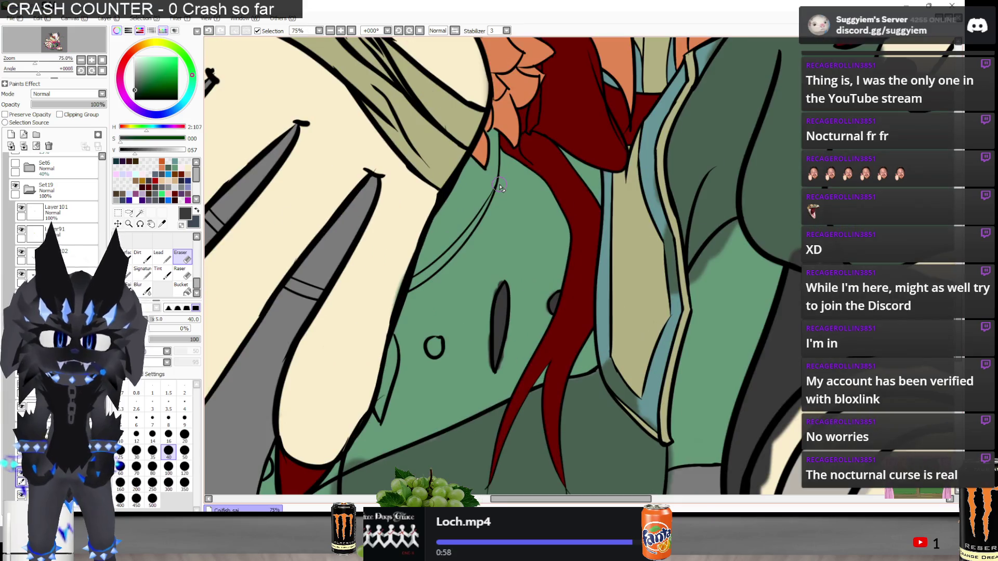
pyautogui.scroll(-2, 499, 187)
pyautogui.scroll(1, 358, 217)
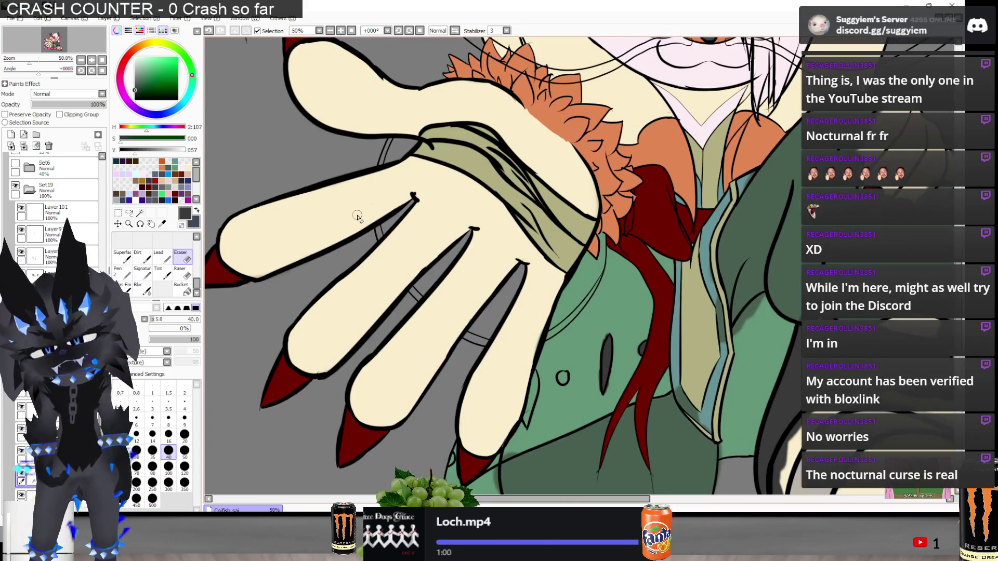
pyautogui.keyDown('alt'); pyautogui.click(612, 299); pyautogui.keyUp('alt')
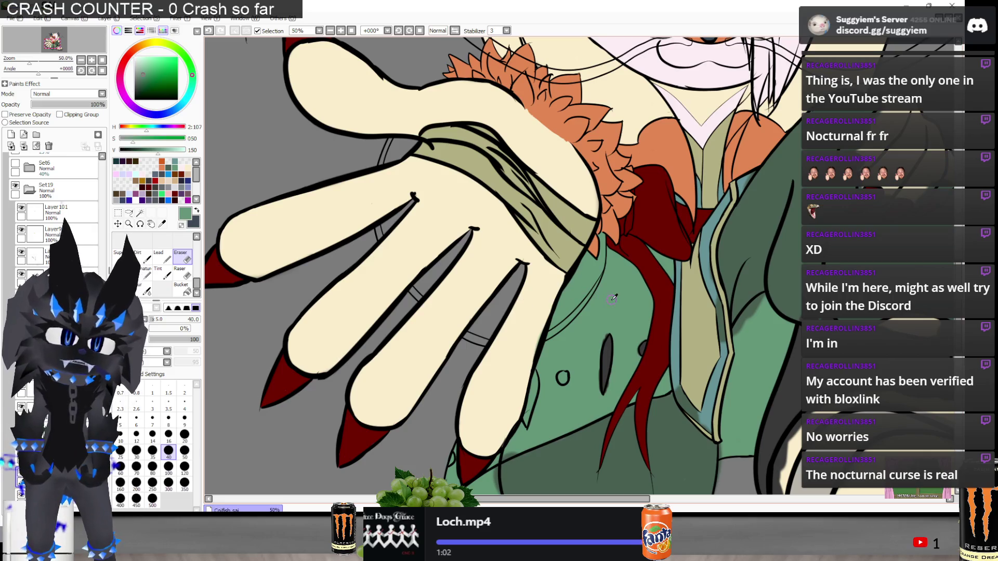
# Paint green onto the sleeve edge and fill the grey gaps between the fingers
pyautogui.press('n')
pyautogui.scroll(1, 395, 187)
pyautogui.moveTo(405, 166)
pyautogui.mouseDown()
pyautogui.moveTo(378, 234)
pyautogui.moveTo(405, 222)
pyautogui.mouseUp()
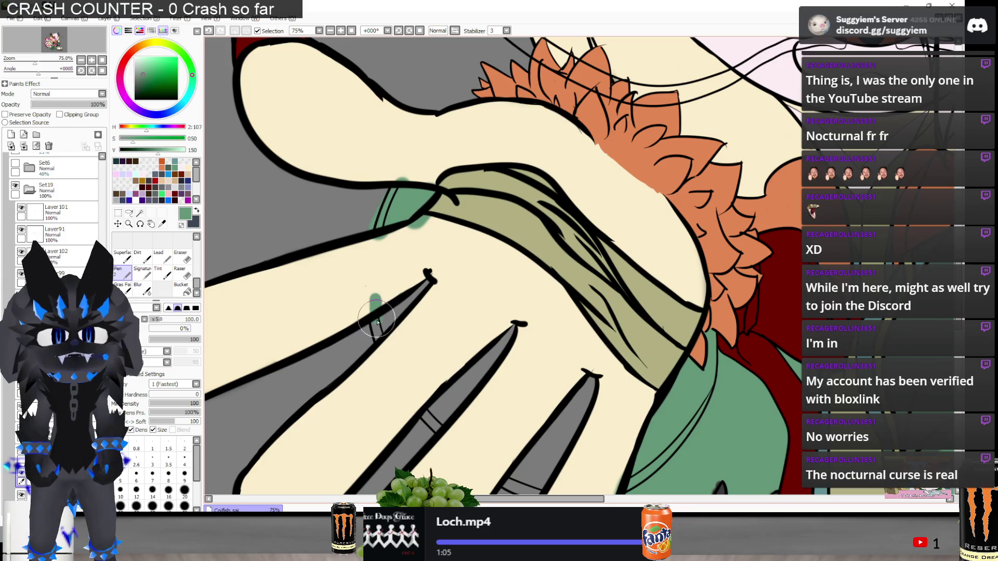
pyautogui.moveTo(377, 322); pyautogui.dragTo(428, 281)
pyautogui.moveTo(438, 417)
pyautogui.mouseDown()
pyautogui.moveTo(428, 423)
pyautogui.moveTo(499, 359)
pyautogui.moveTo(490, 363)
pyautogui.mouseUp()
pyautogui.moveTo(579, 402)
pyautogui.mouseDown()
pyautogui.moveTo(553, 439)
pyautogui.moveTo(573, 412)
pyautogui.mouseUp()
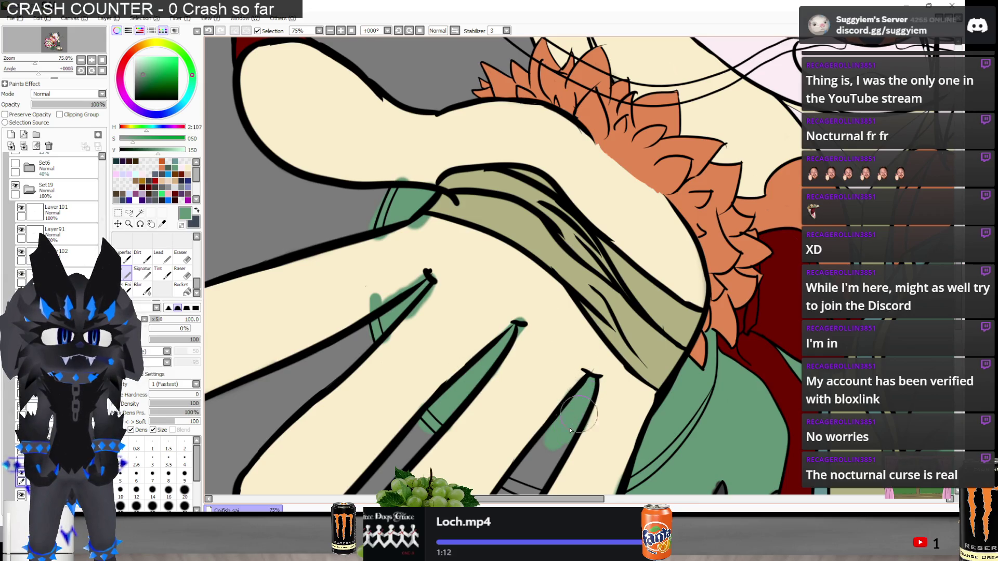
pyautogui.scroll(-3, 589, 383)
pyautogui.scroll(4, 448, 340)
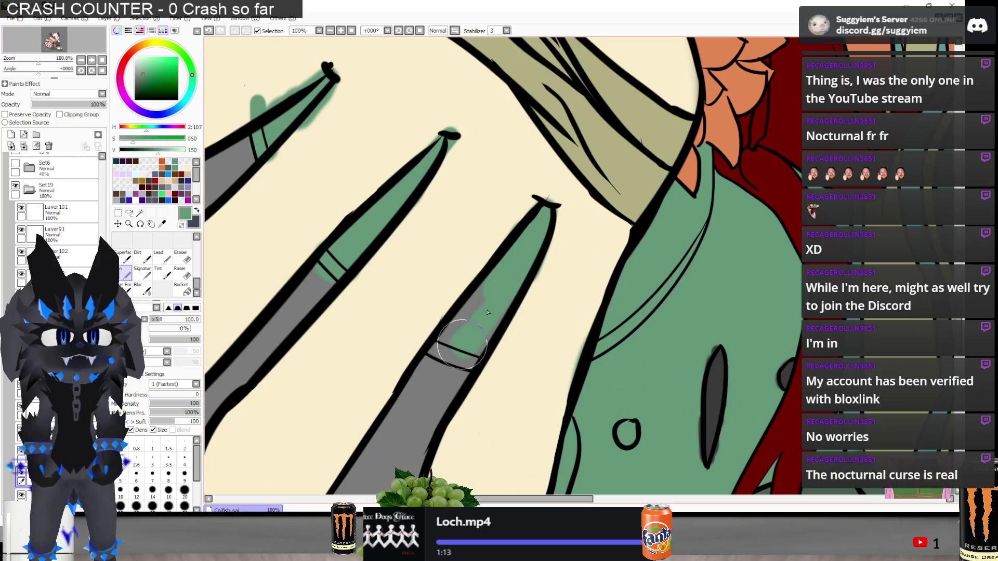
pyautogui.moveTo(448, 340); pyautogui.dragTo(475, 359)
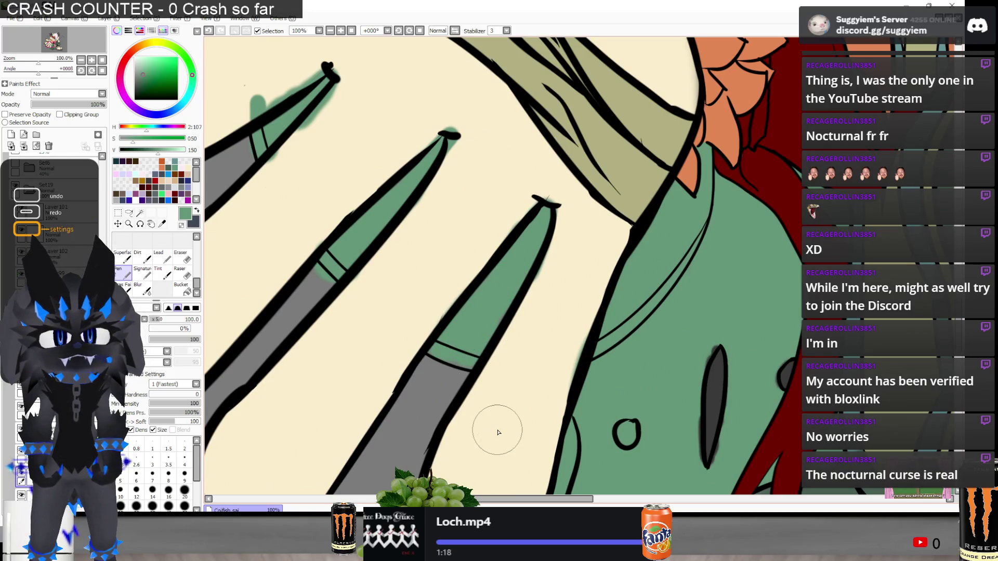
# Erase the green spilling past the finger's outline
pyautogui.press('e')
pyautogui.scroll(2, 501, 196)
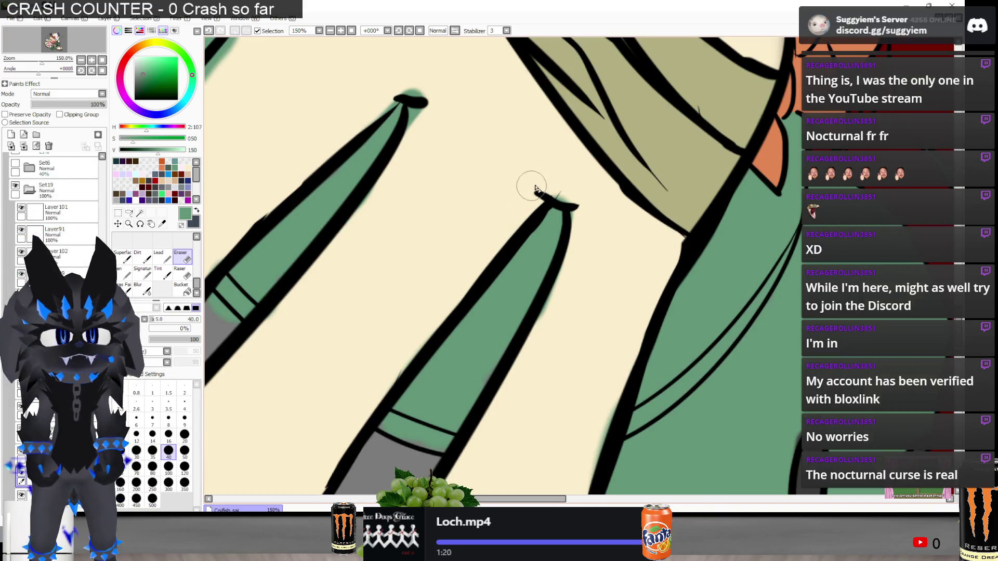
pyautogui.moveTo(575, 250)
pyautogui.mouseDown()
pyautogui.moveTo(526, 383)
pyautogui.moveTo(497, 416)
pyautogui.mouseUp()
# Lower the grey shading layer's opacity to about 68%, then fade it out completely
pyautogui.press('n')
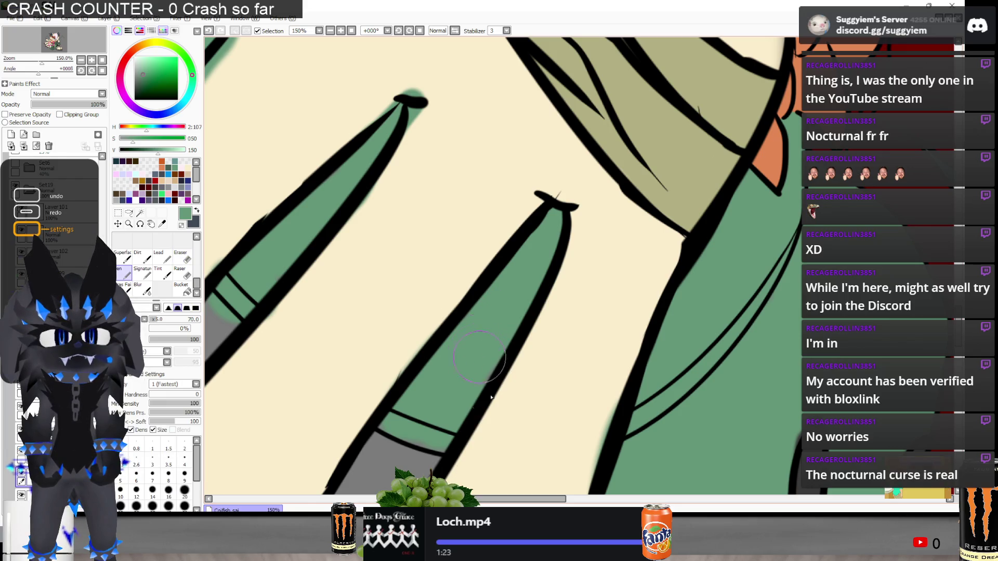
pyautogui.moveTo(104, 103); pyautogui.dragTo(82, 101)
pyautogui.click(82, 103)
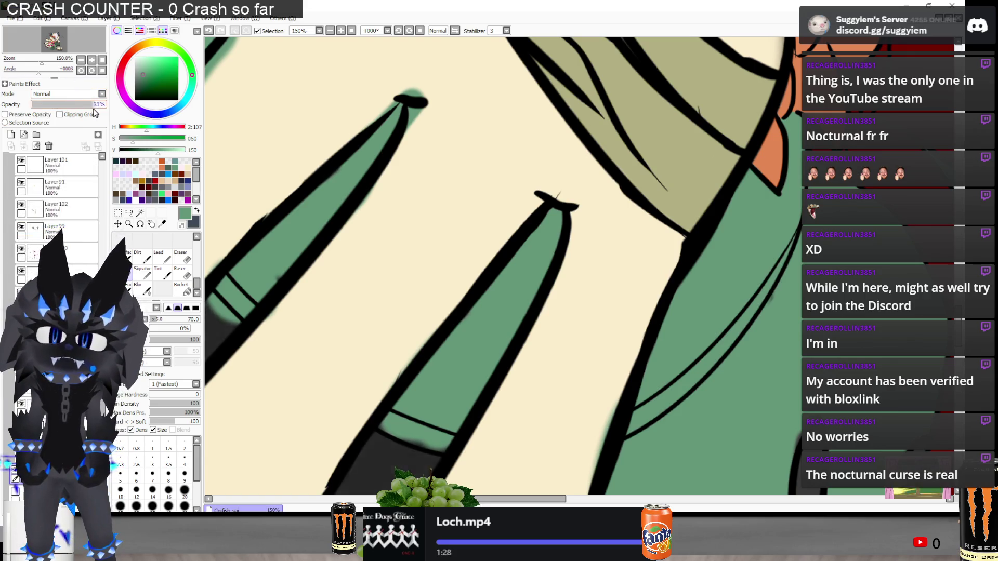
pyautogui.scroll(-3, 324, 174)
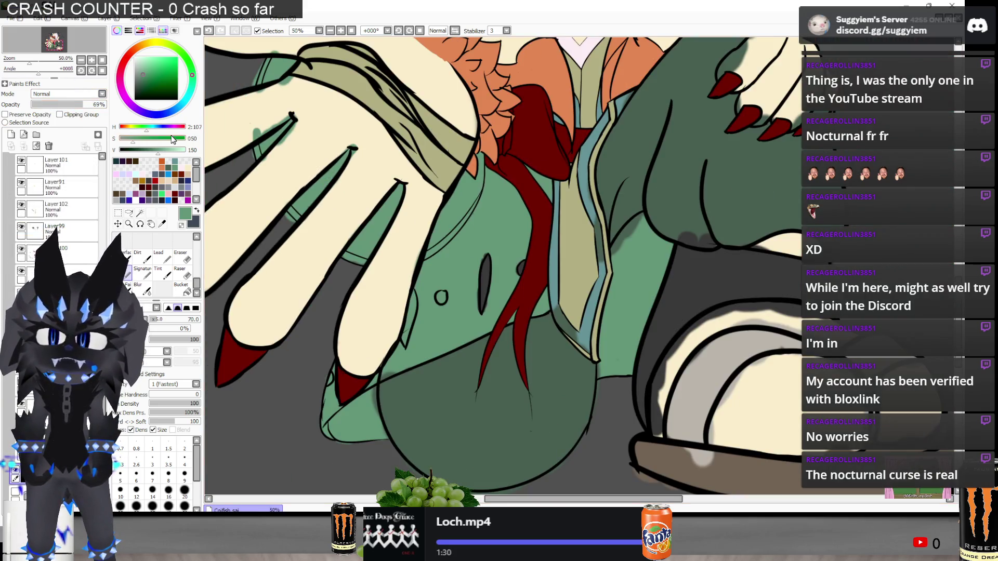
pyautogui.moveTo(61, 108); pyautogui.dragTo(2, 107)
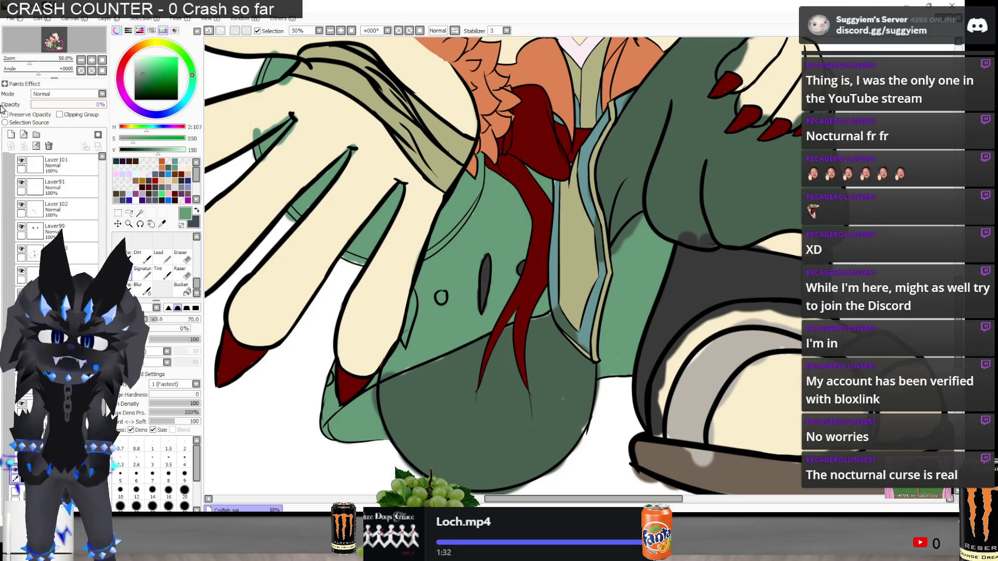
pyautogui.scroll(-3, 569, 261)
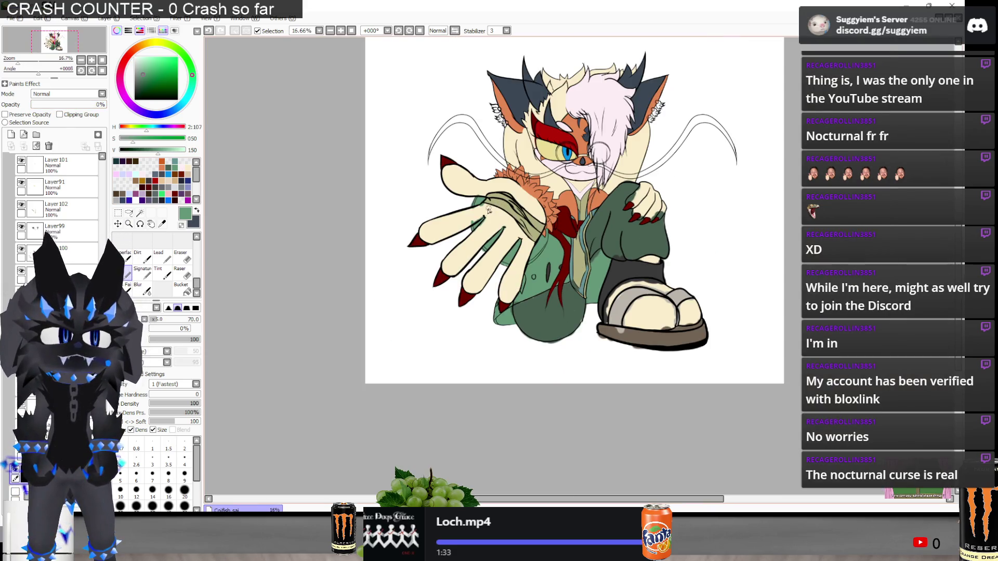
pyautogui.scroll(1, 489, 210)
pyautogui.scroll(3, 429, 253)
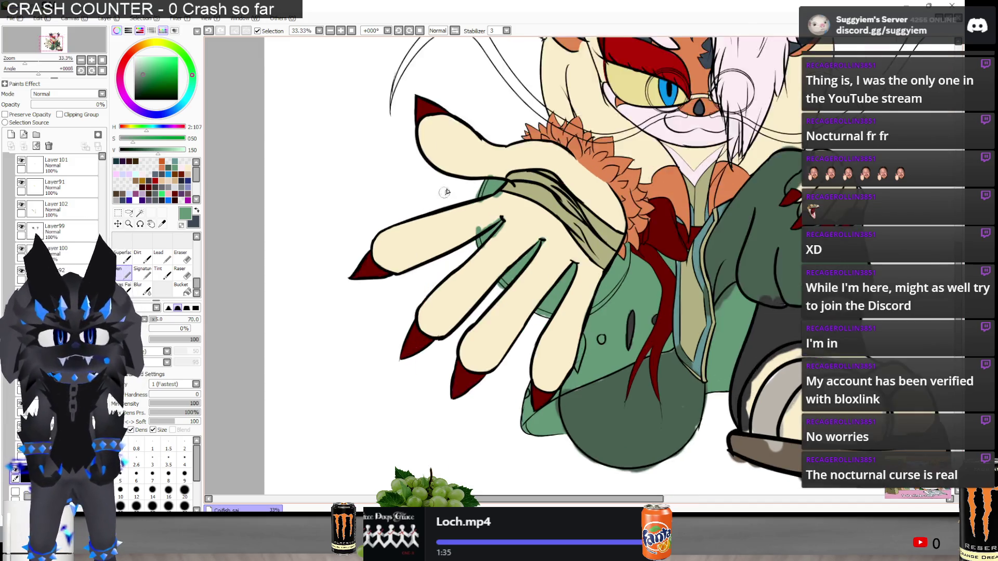
# Undo and redo the last stroke, then switch to the VLC music player
pyautogui.press('e')
pyautogui.scroll(1, 484, 286)
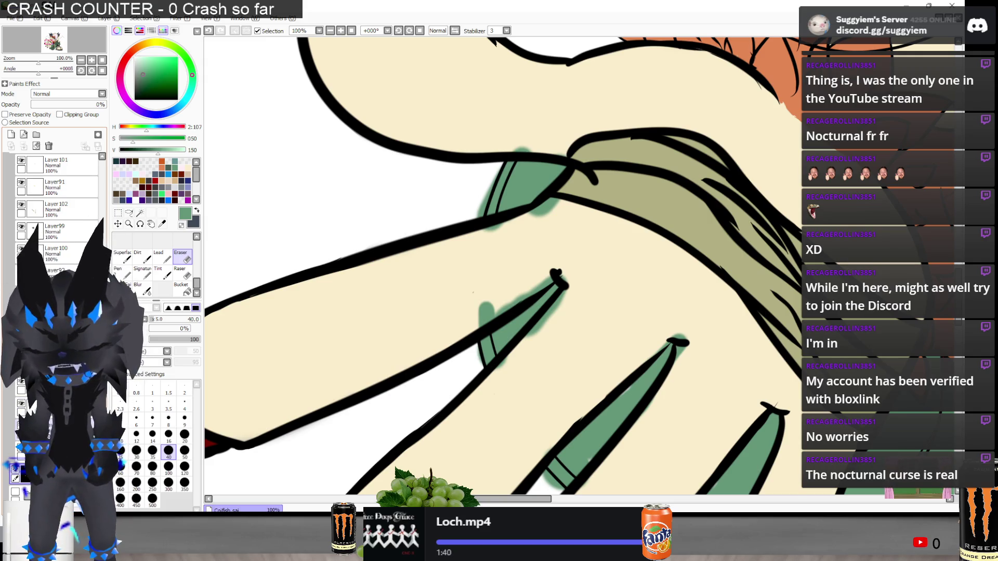
pyautogui.hotkey('ctrl', 'z')
pyautogui.scroll(1, 560, 280)
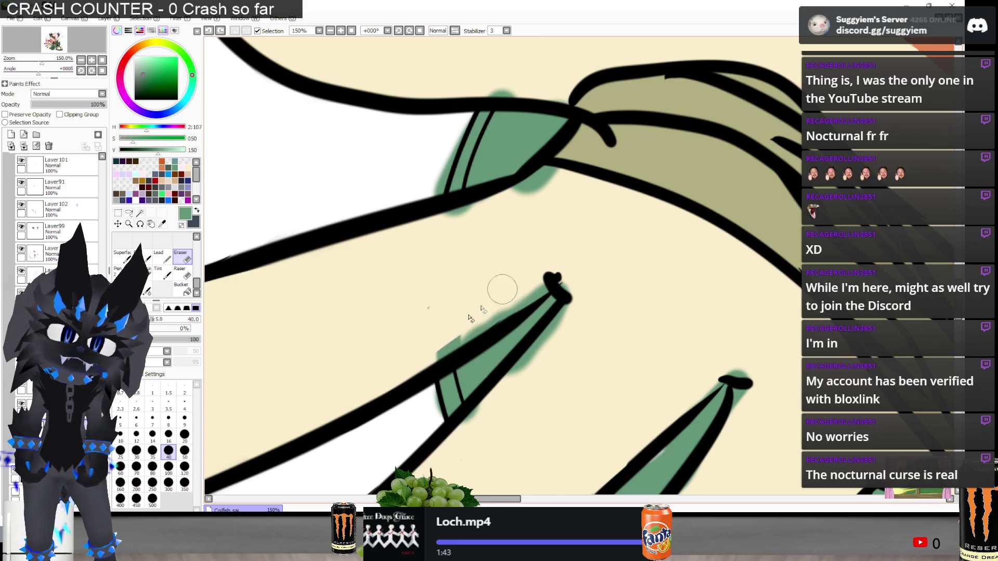
pyautogui.hotkey('ctrl', 'y')
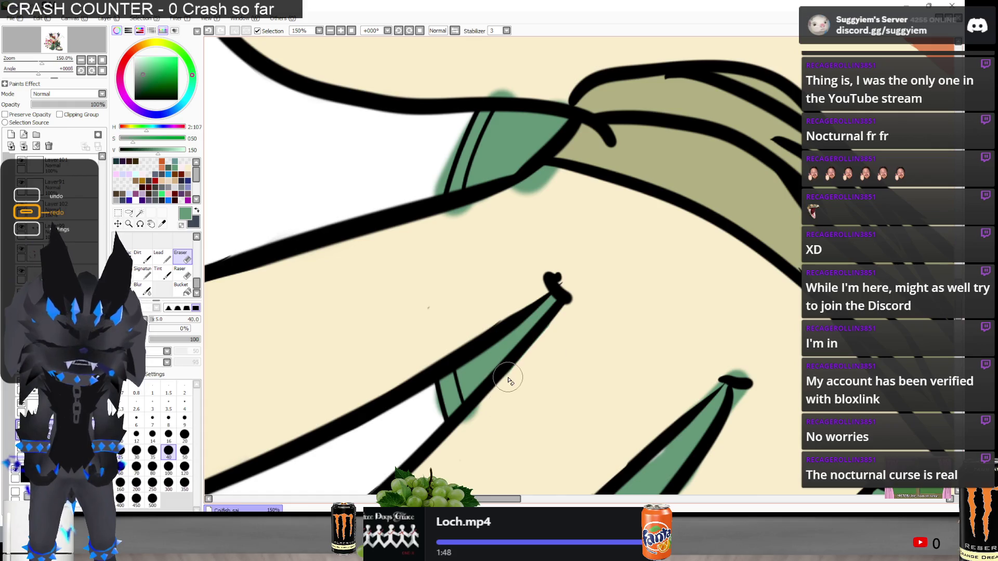
pyautogui.hotkey('alt', 'Tab')
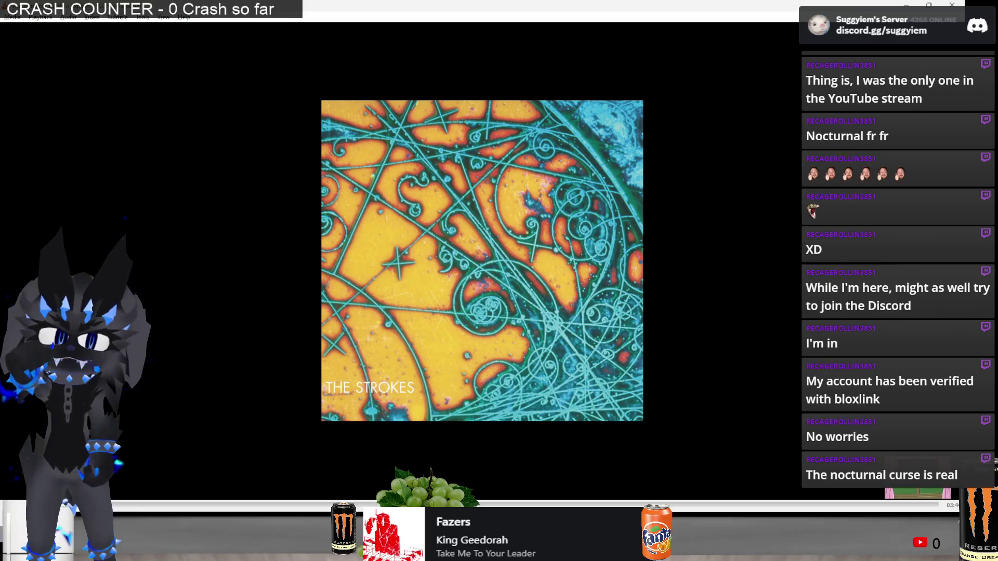
# Skip through VLC tracks back to Kendrick Lamar's Falsehood and lower the volume toward 40%
pyautogui.press('n')
pyautogui.press('n')
pyautogui.press('n')
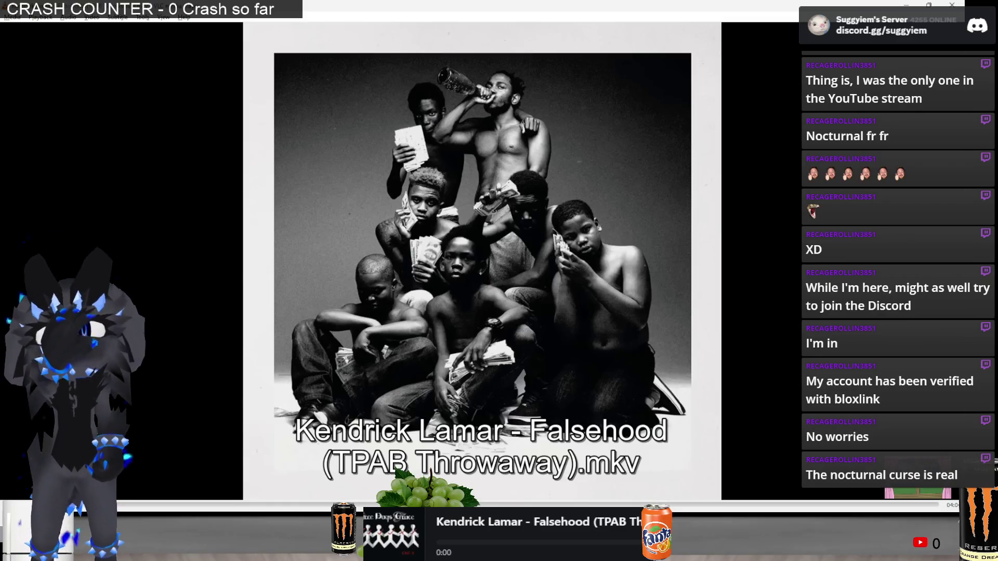
pyautogui.press('n')
pyautogui.press('p')
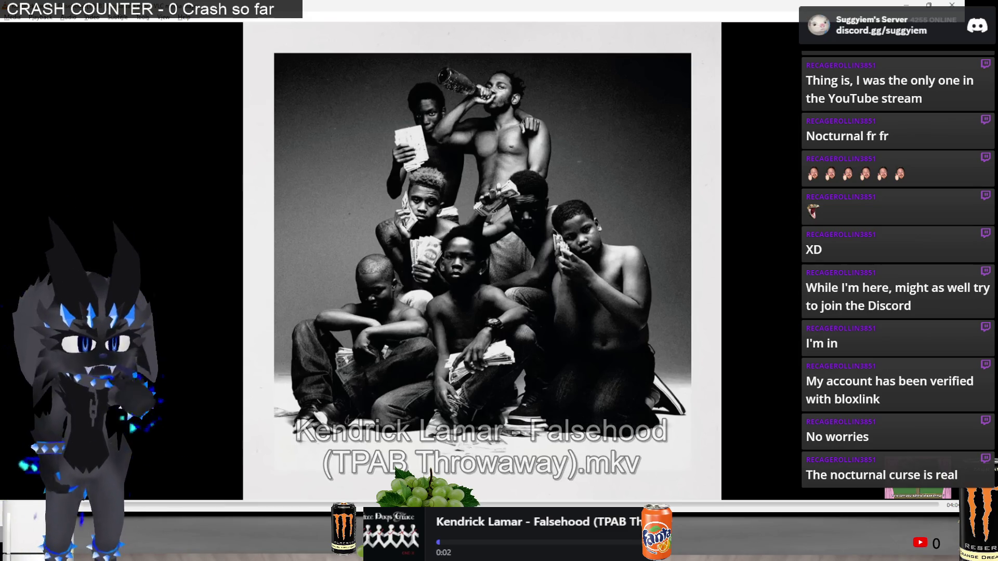
pyautogui.hotkey('ctrl', 'Down')
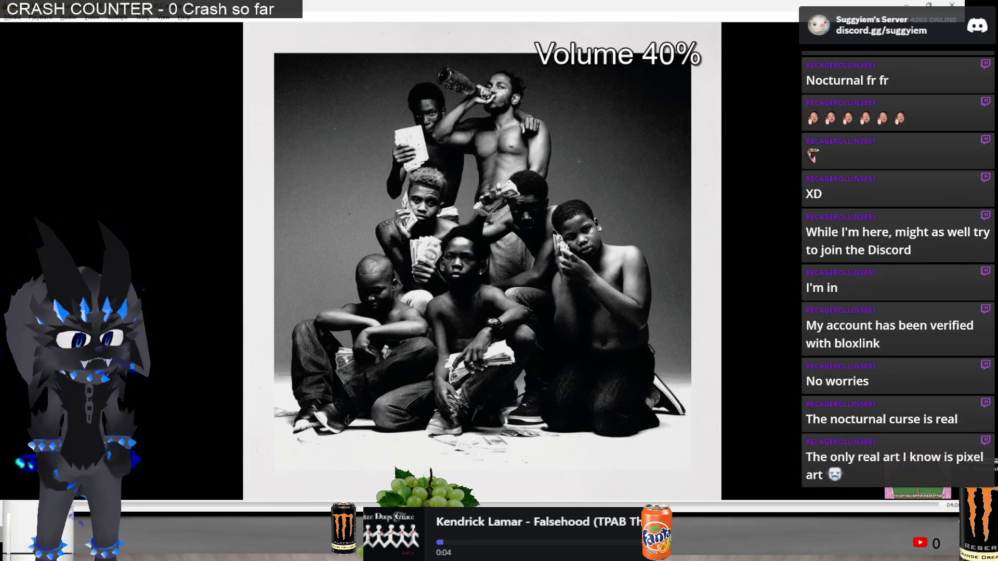
# Return to the SAI drawing and erase the green spill below the outline near the tip
pyautogui.hotkey('alt', 'Tab')
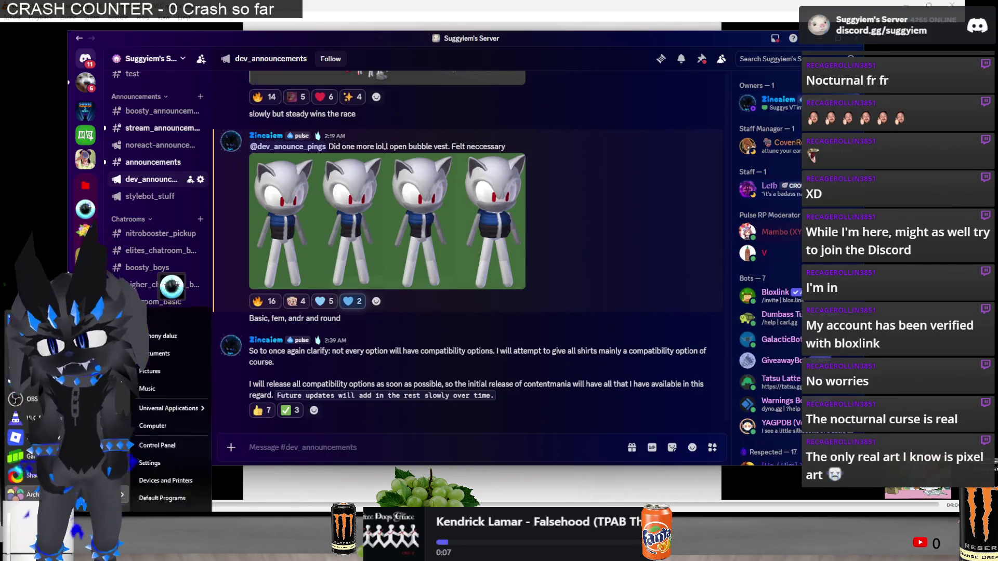
pyautogui.hotkey('alt', 'Tab')
pyautogui.hotkey('alt', 'Tab')
pyautogui.hotkey('alt', 'Tab')
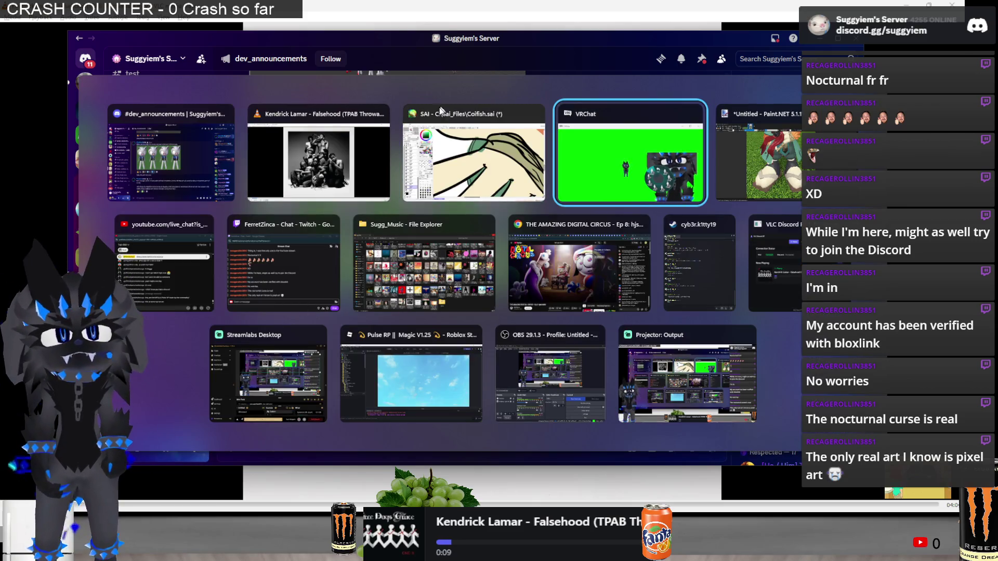
pyautogui.click(433, 178)
pyautogui.moveTo(472, 227)
pyautogui.mouseDown()
pyautogui.moveTo(438, 218)
pyautogui.moveTo(508, 207)
pyautogui.moveTo(546, 145)
pyautogui.moveTo(497, 82)
pyautogui.mouseUp()
# Erase green spill above the upper outline and beside the finger outline, undoing the lower-tip erase
pyautogui.moveTo(443, 173); pyautogui.dragTo(428, 164)
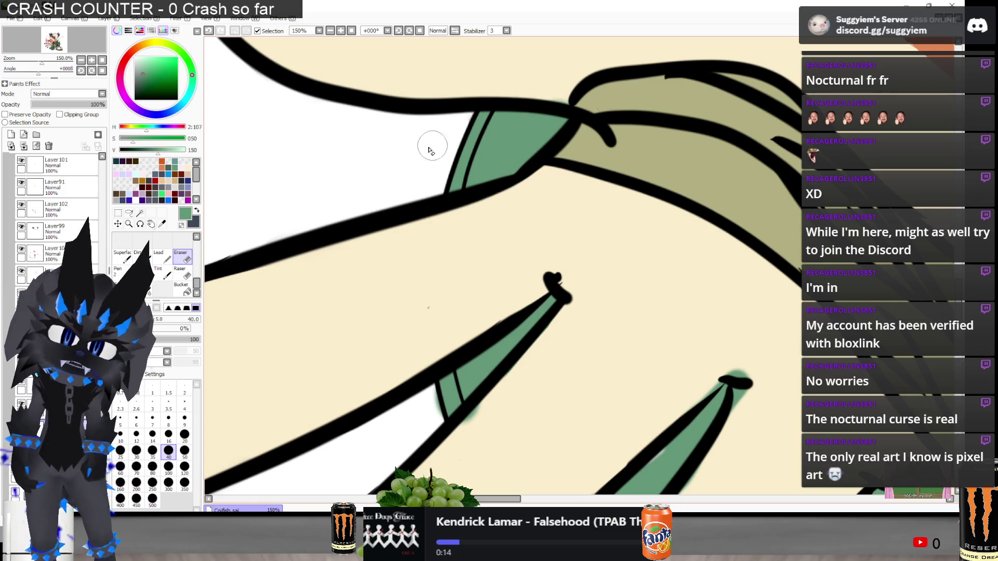
pyautogui.moveTo(409, 419)
pyautogui.mouseDown()
pyautogui.moveTo(422, 410)
pyautogui.moveTo(476, 429)
pyautogui.mouseUp()
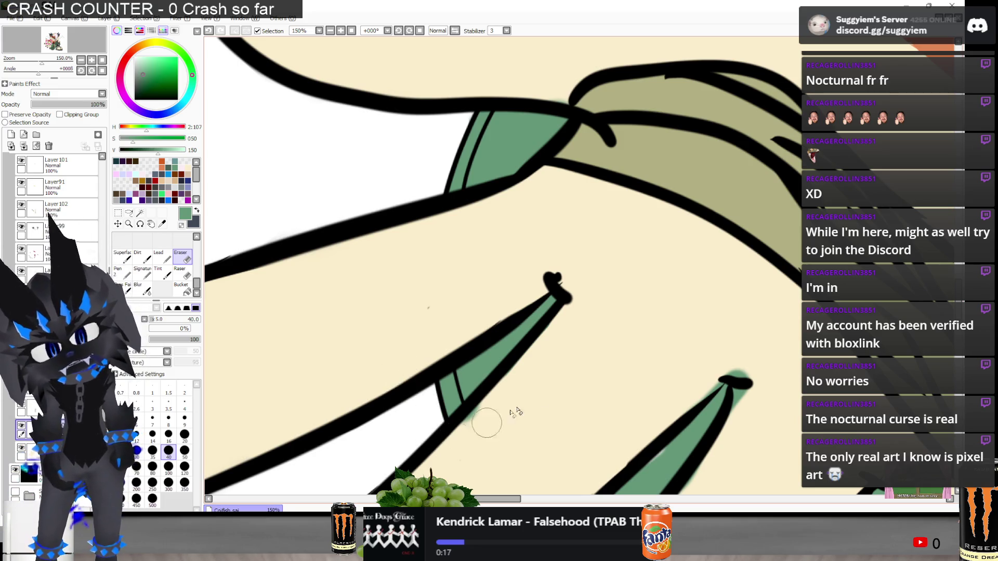
pyautogui.scroll(-1, 630, 279)
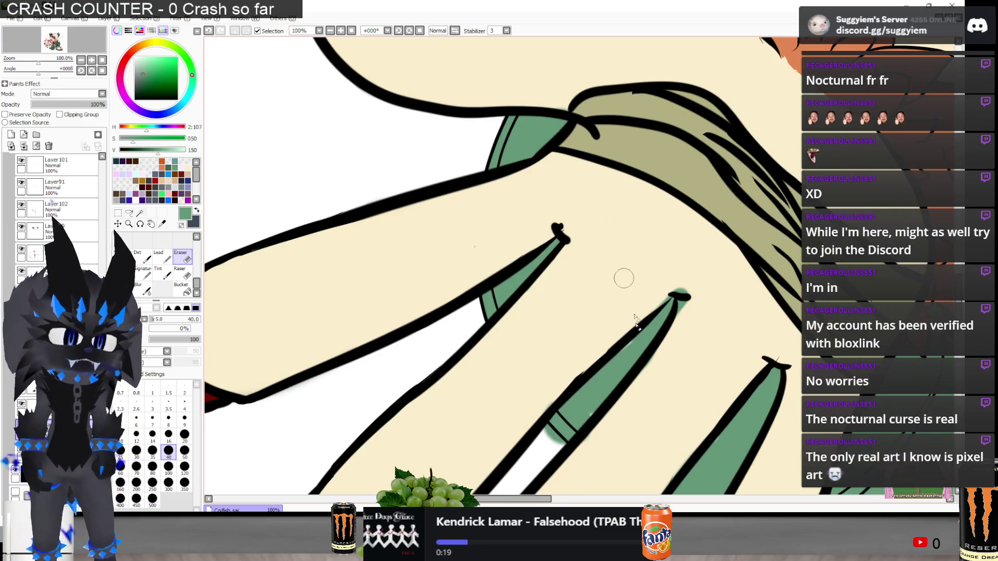
pyautogui.scroll(2, 518, 350)
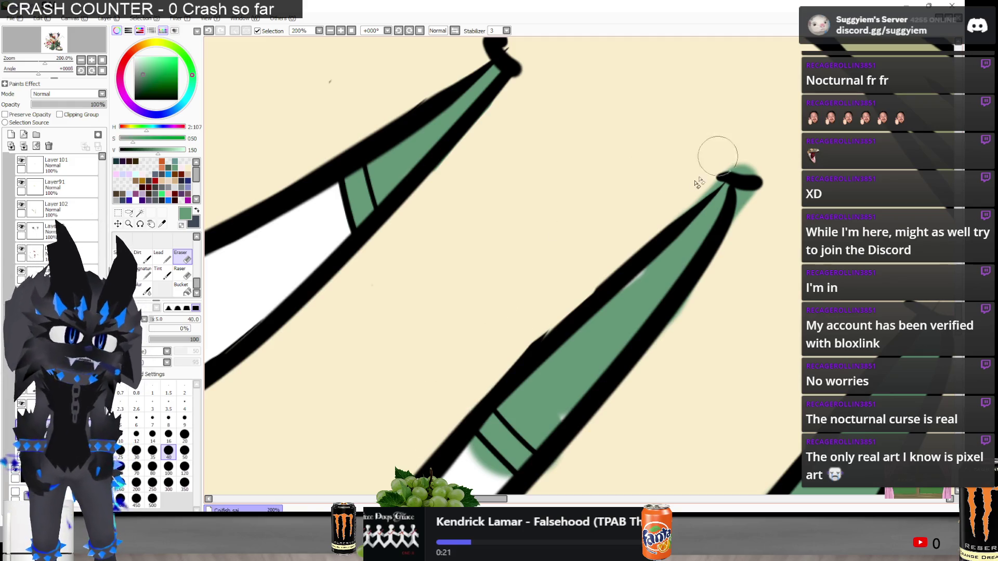
pyautogui.moveTo(709, 151); pyautogui.dragTo(735, 167)
pyautogui.hotkey('ctrl', 'z')
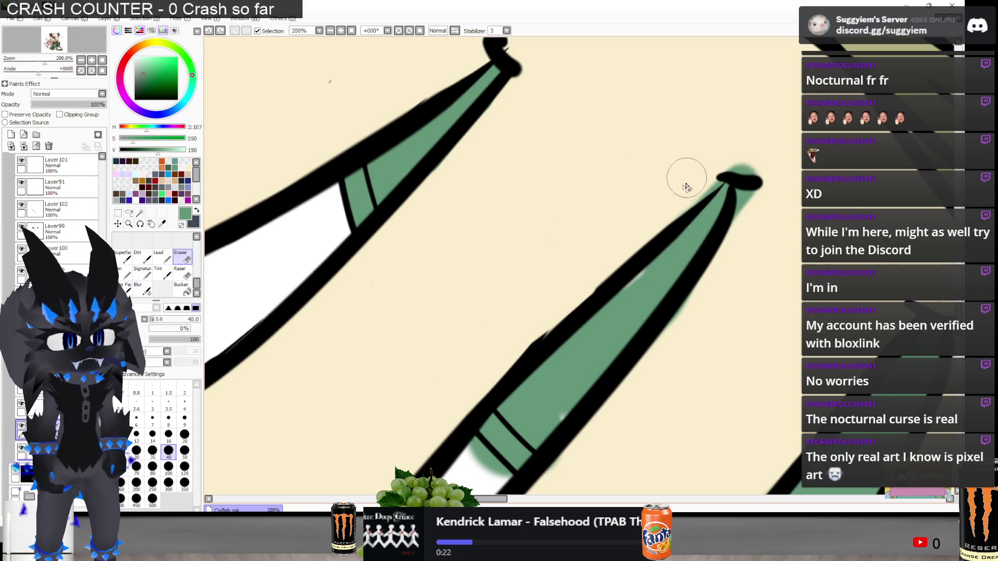
# Redo the erase, then rub out the green spill beside the stripe
pyautogui.hotkey('ctrl', 'y')
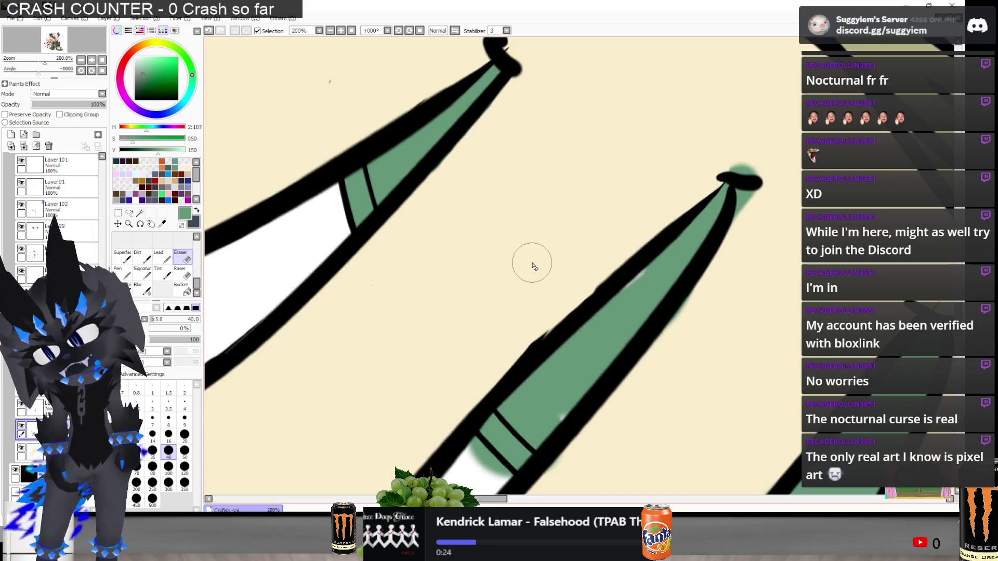
pyautogui.press('n')
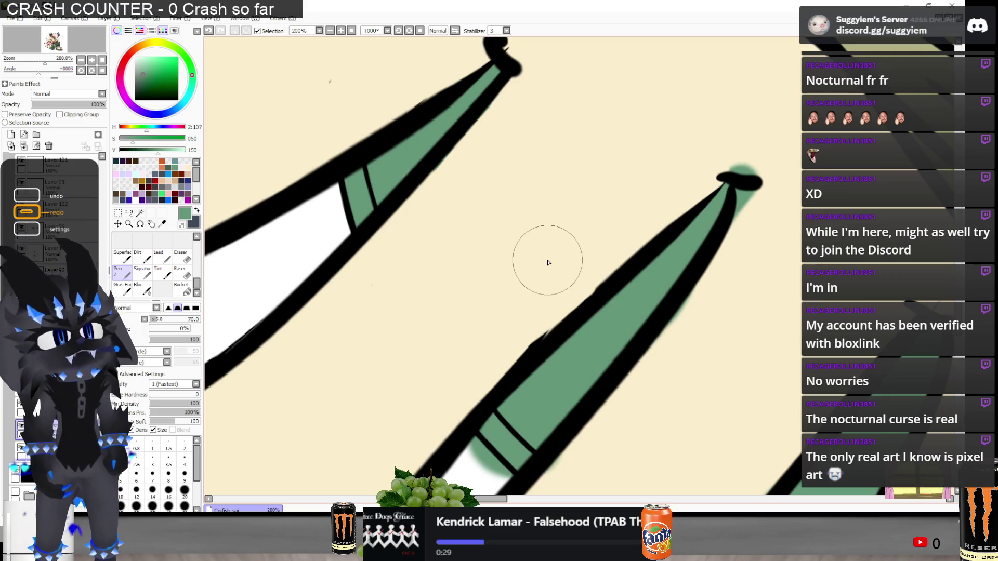
pyautogui.press('e')
pyautogui.scroll(-1, 547, 263)
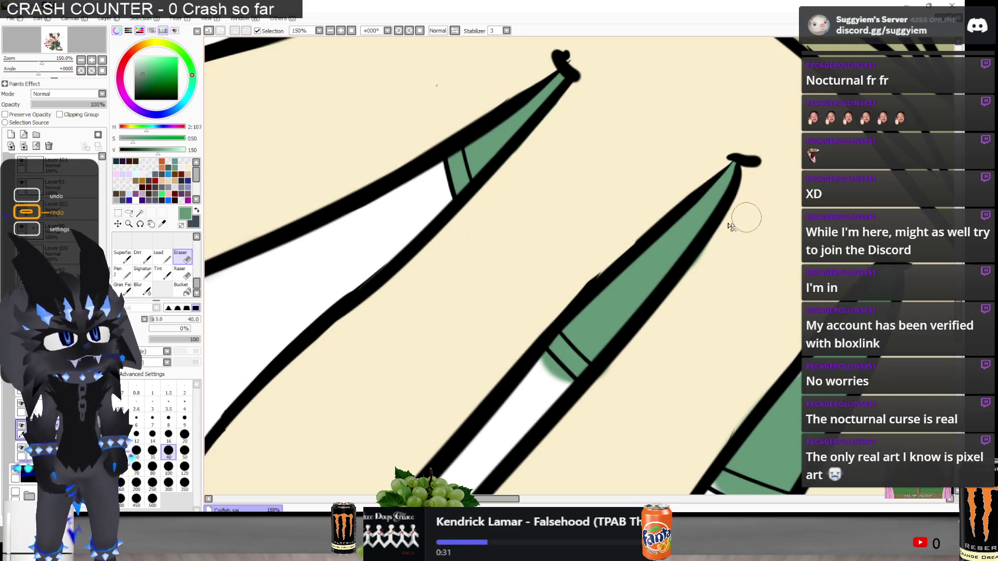
pyautogui.moveTo(552, 401)
pyautogui.mouseDown()
pyautogui.moveTo(543, 374)
pyautogui.moveTo(556, 395)
pyautogui.mouseUp()
pyautogui.scroll(-1, 483, 335)
pyautogui.scroll(1, 631, 455)
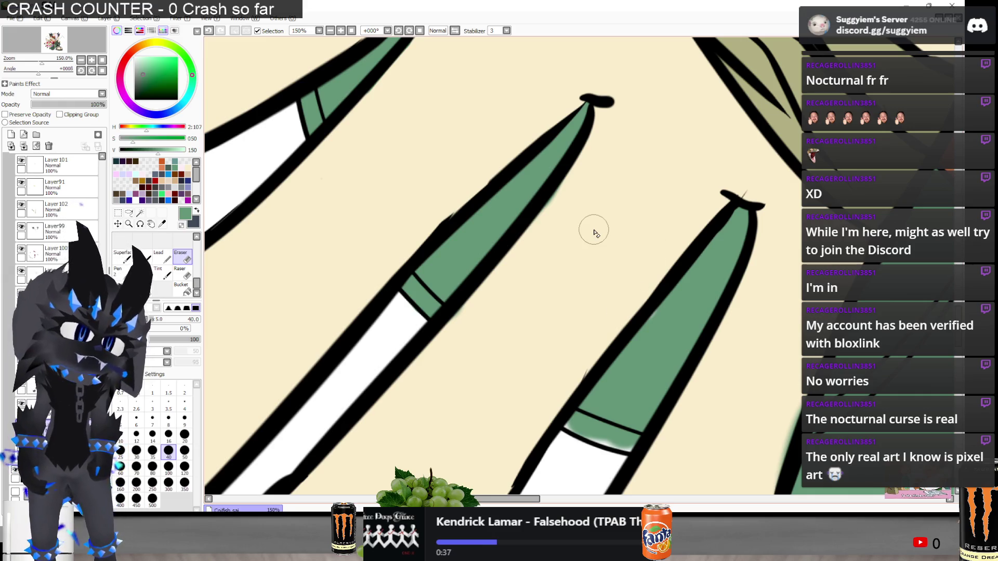
# Paint green into the gap below the stripe and erase the remaining overspill nearby
pyautogui.press('n')
pyautogui.moveTo(584, 418)
pyautogui.mouseDown()
pyautogui.moveTo(569, 437)
pyautogui.moveTo(650, 441)
pyautogui.moveTo(629, 447)
pyautogui.mouseUp()
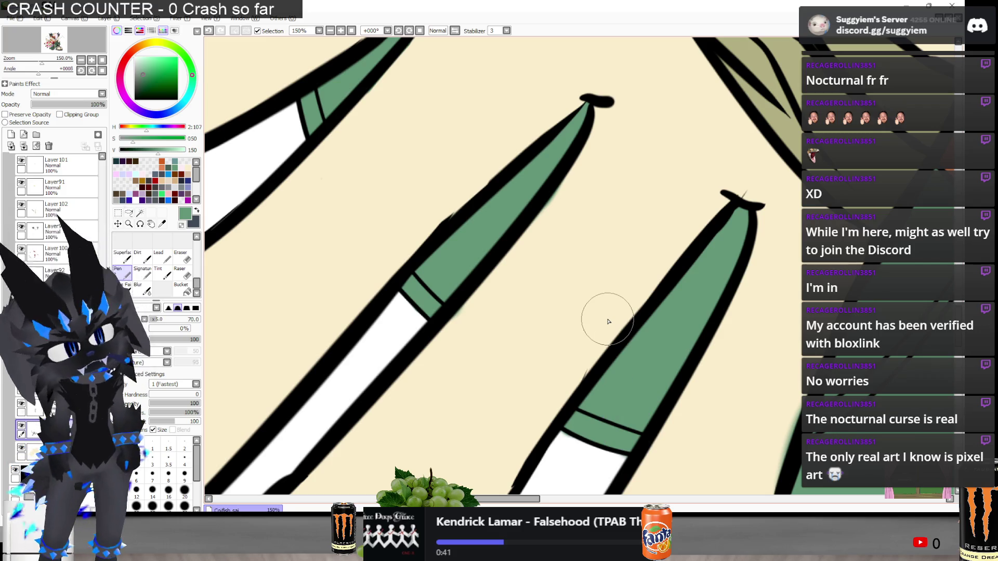
pyautogui.press('e')
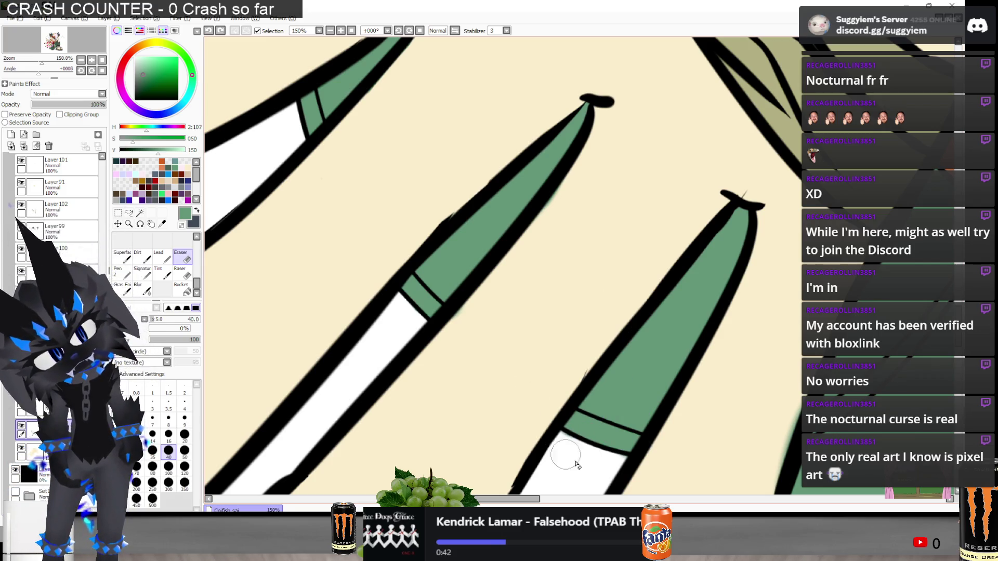
pyautogui.scroll(-2, 516, 289)
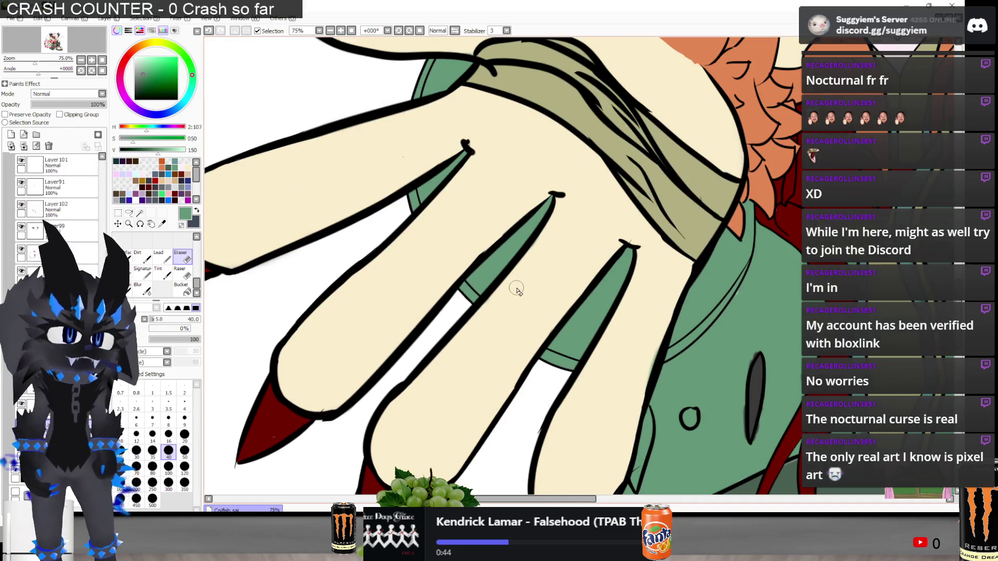
pyautogui.moveTo(759, 326); pyautogui.dragTo(674, 301)
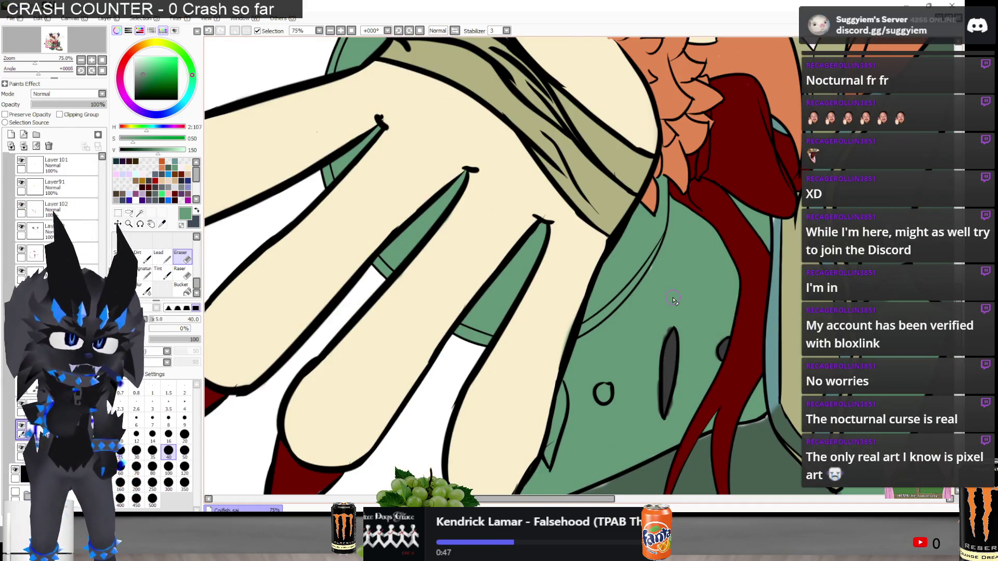
pyautogui.press('n')
pyautogui.scroll(-1, 616, 296)
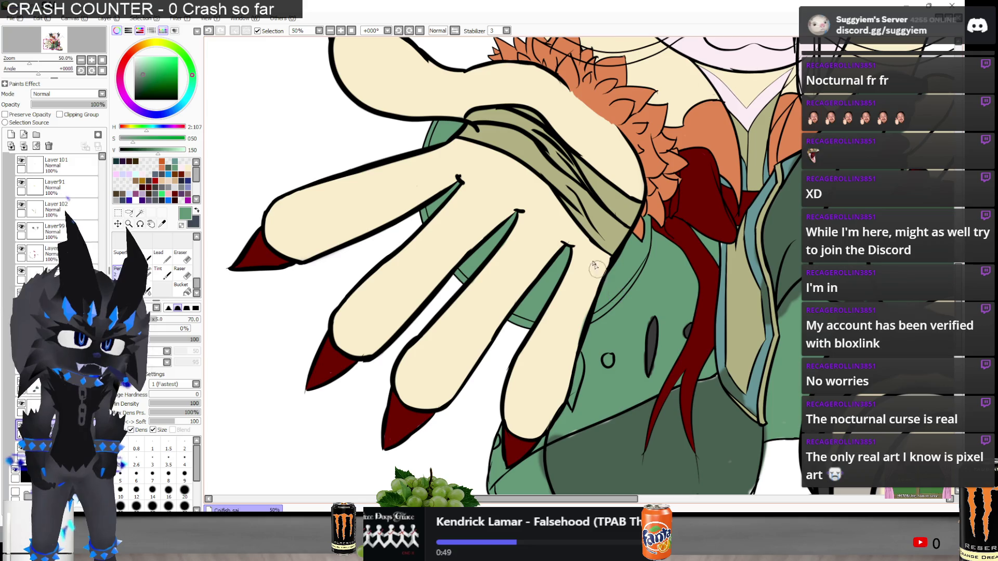
pyautogui.scroll(5, 703, 254)
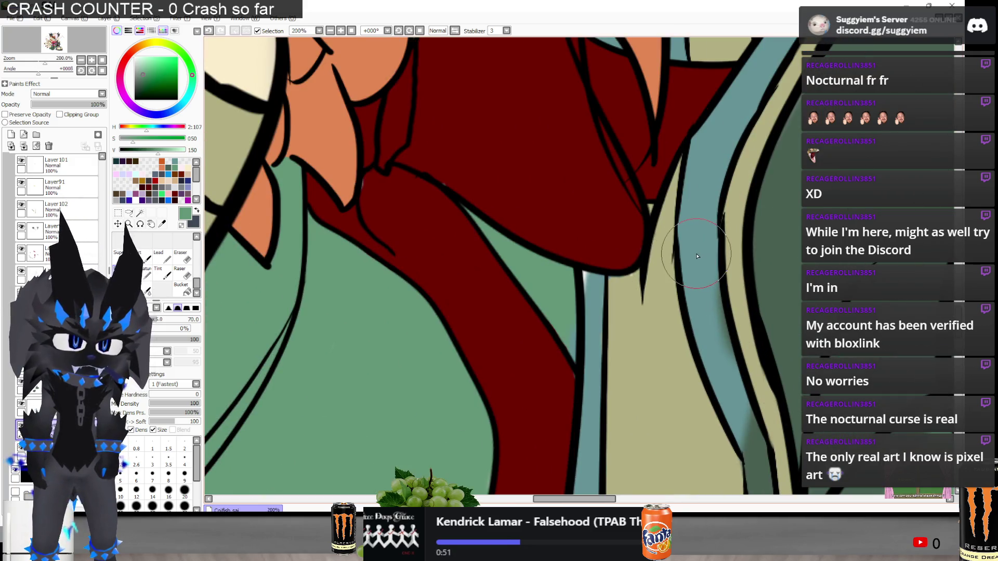
# Undo the dark-green fill in the lower circle and shrink the brush to size 16
pyautogui.scroll(-4, 501, 325)
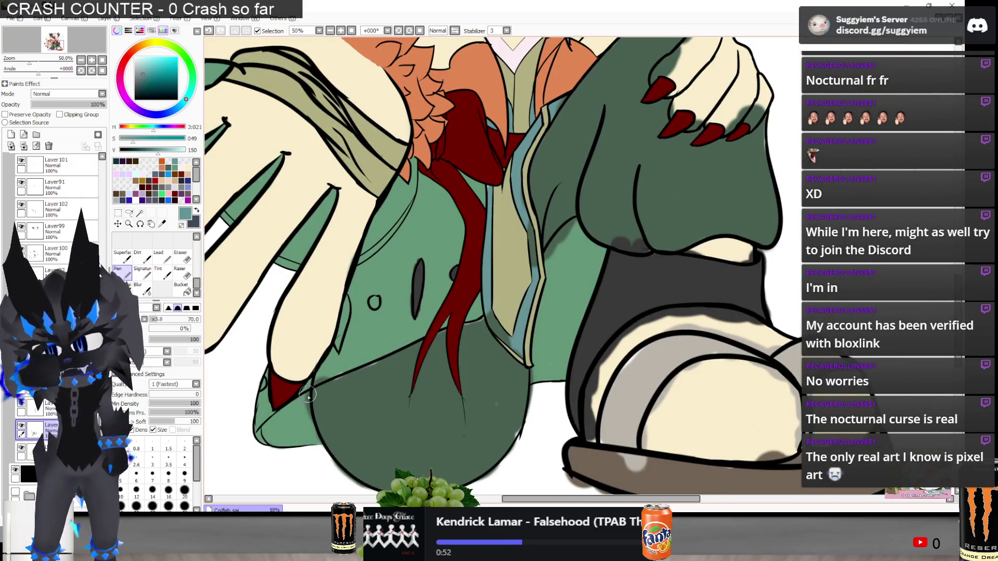
pyautogui.scroll(4, 308, 387)
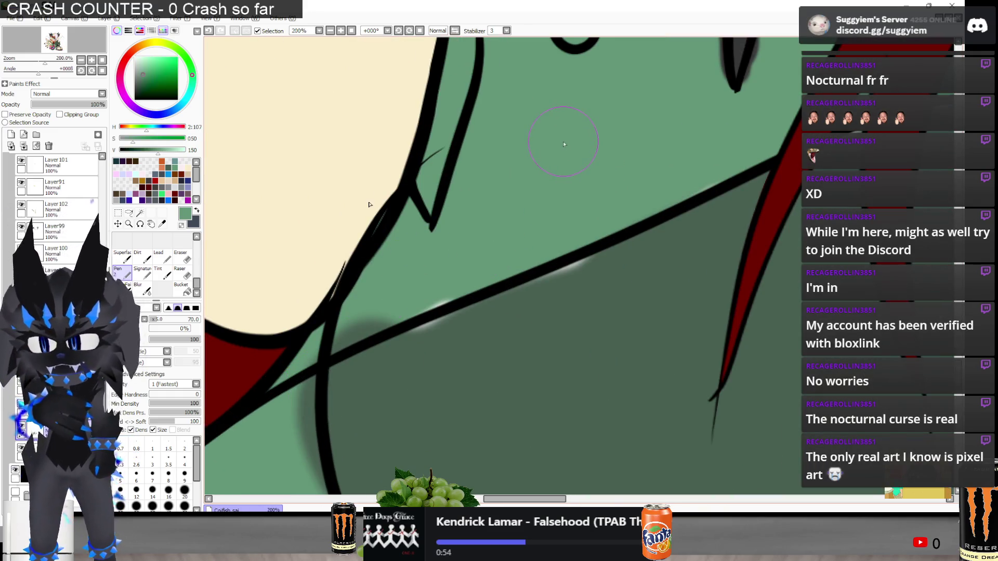
pyautogui.scroll(-2, 286, 326)
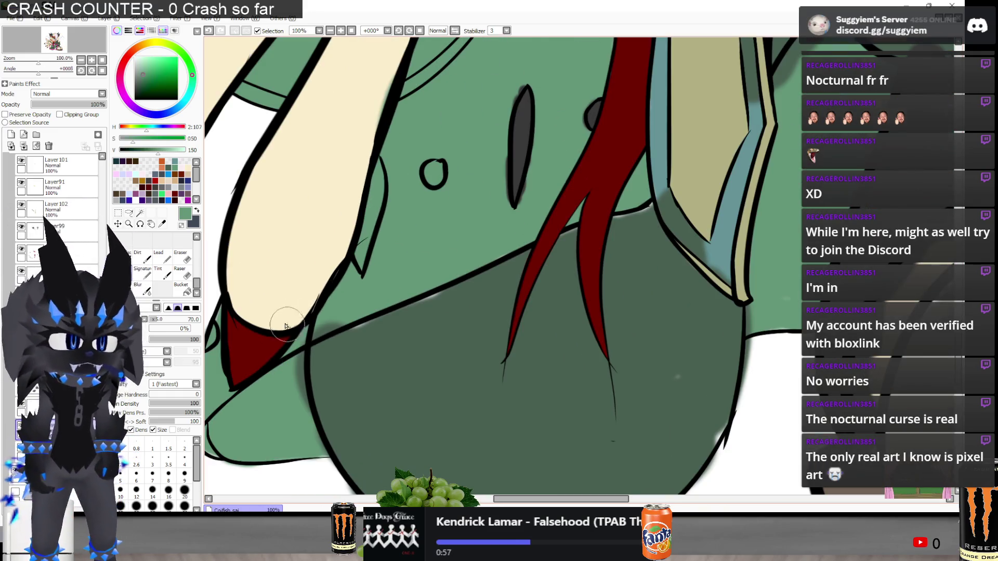
pyautogui.scroll(-1, 726, 186)
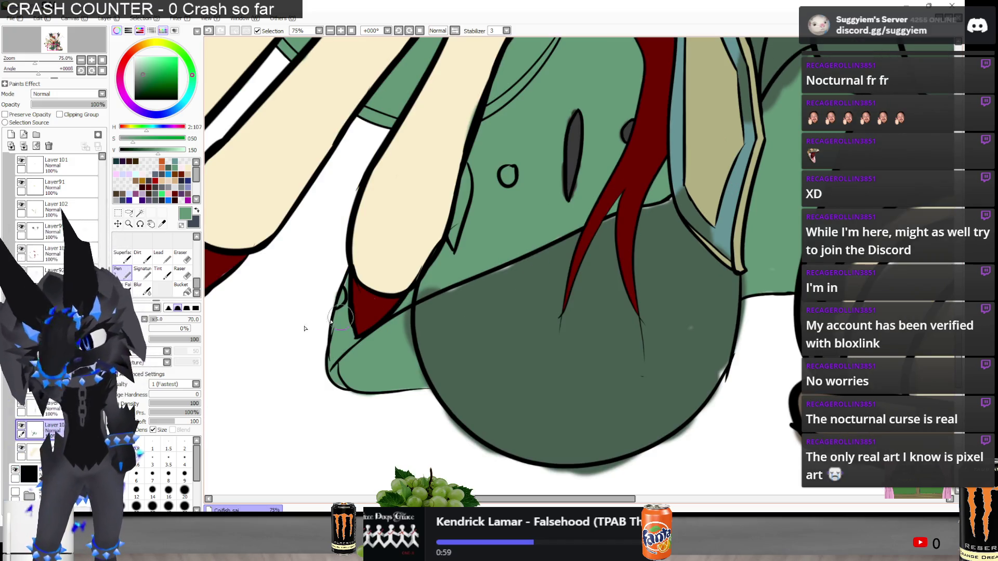
pyautogui.hotkey('ctrl', 'z')
pyautogui.scroll(1, 341, 402)
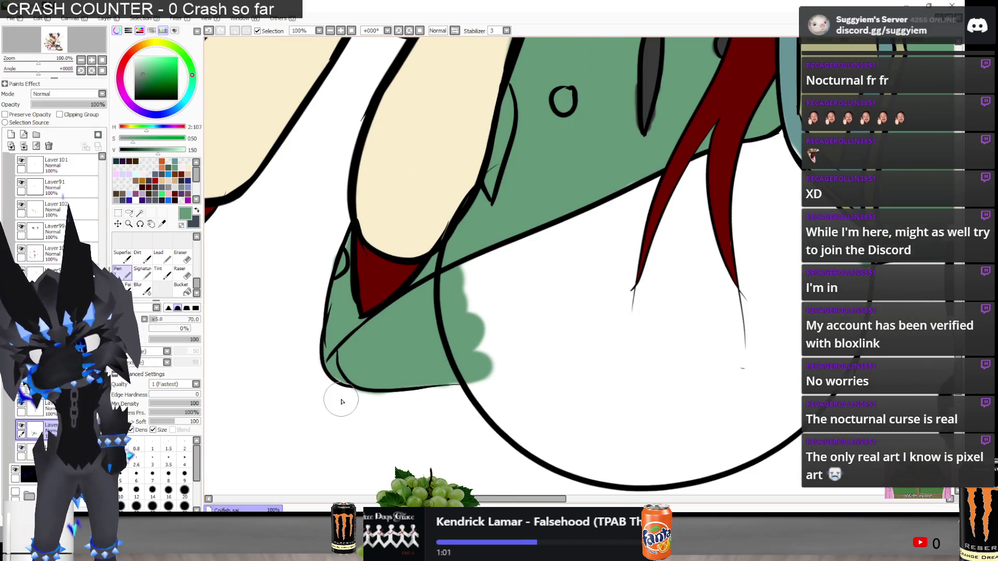
pyautogui.scroll(4, 341, 401)
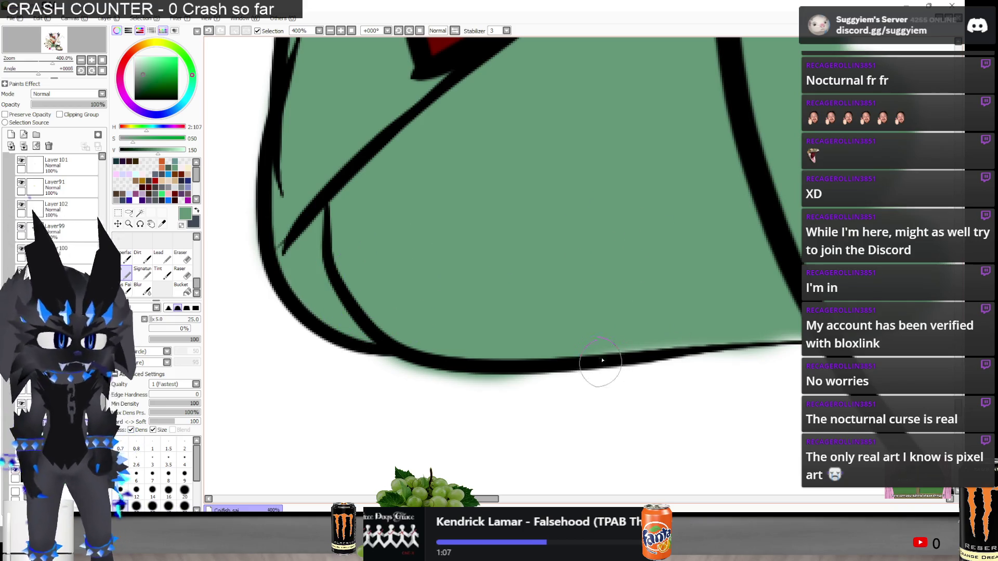
pyautogui.press('[')
pyautogui.press('[')
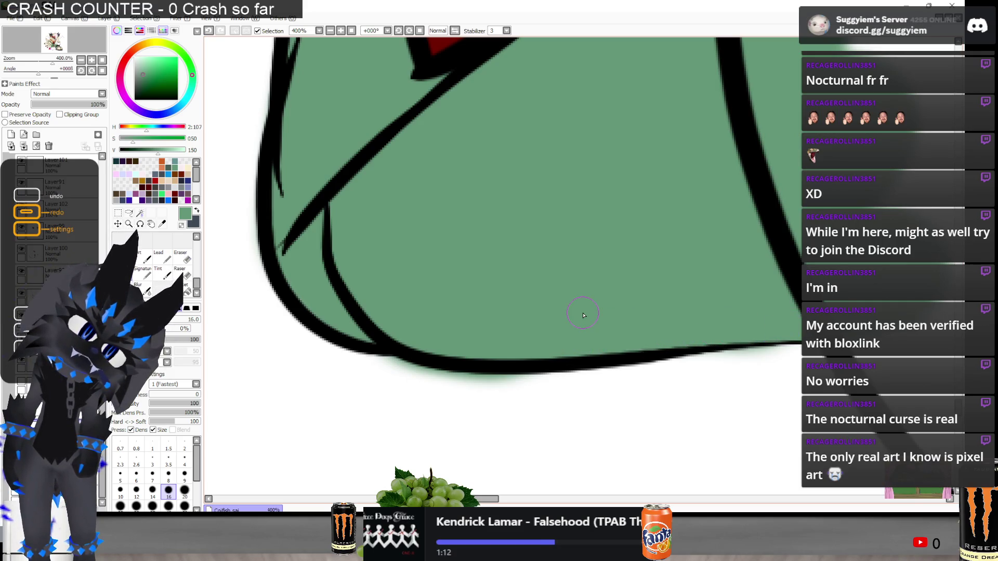
pyautogui.press('e')
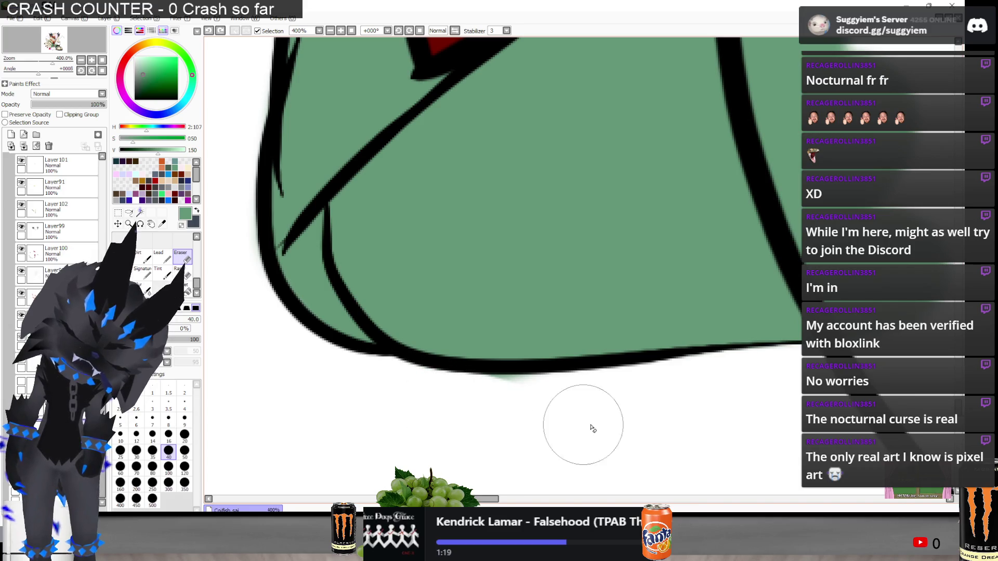
# Zoom in on the coat's lower edge beside the white trouser leg to inspect the outline
pyautogui.scroll(-2, 626, 383)
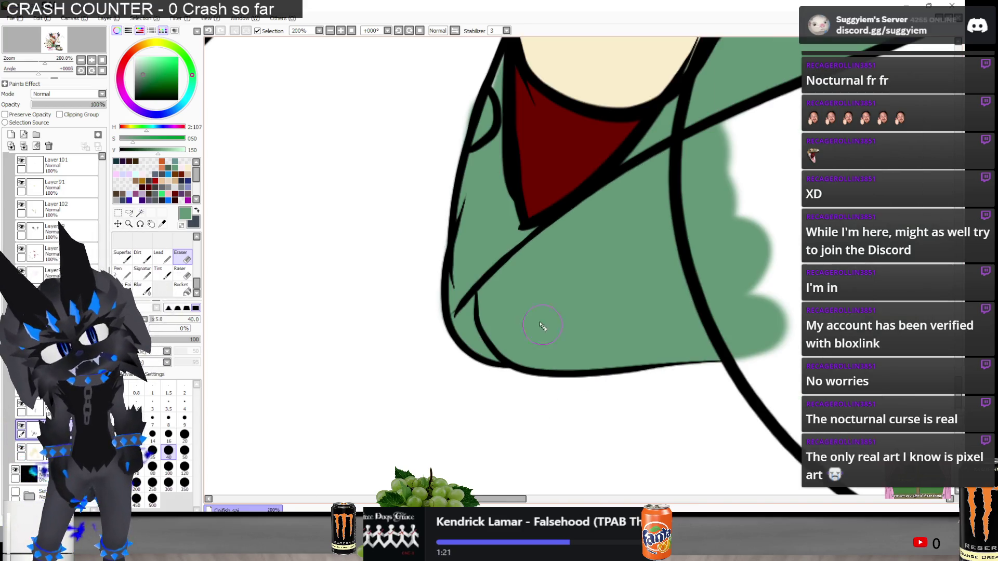
pyautogui.scroll(3, 494, 77)
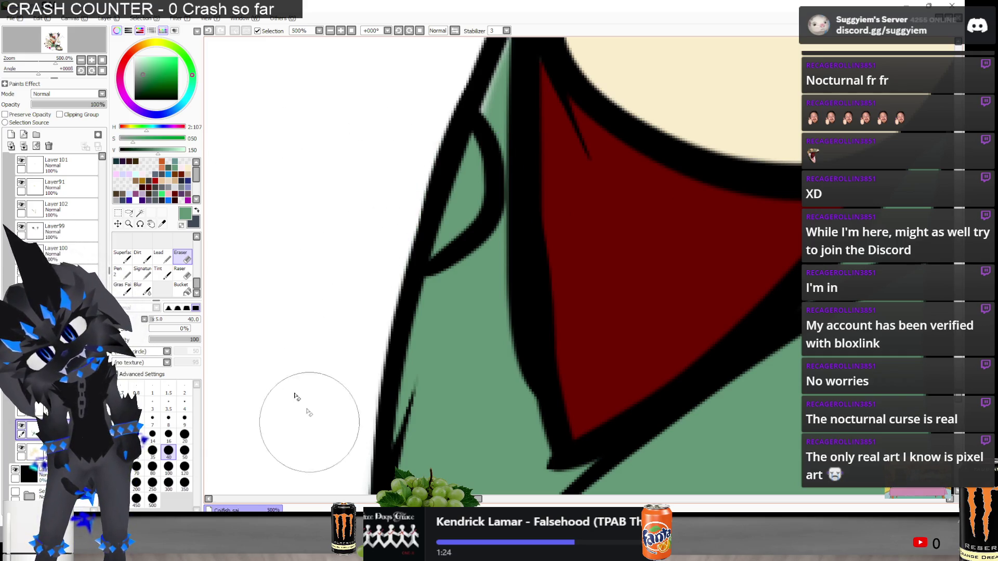
pyautogui.scroll(-1, 255, 355)
pyautogui.press('n')
pyautogui.scroll(1, 390, 85)
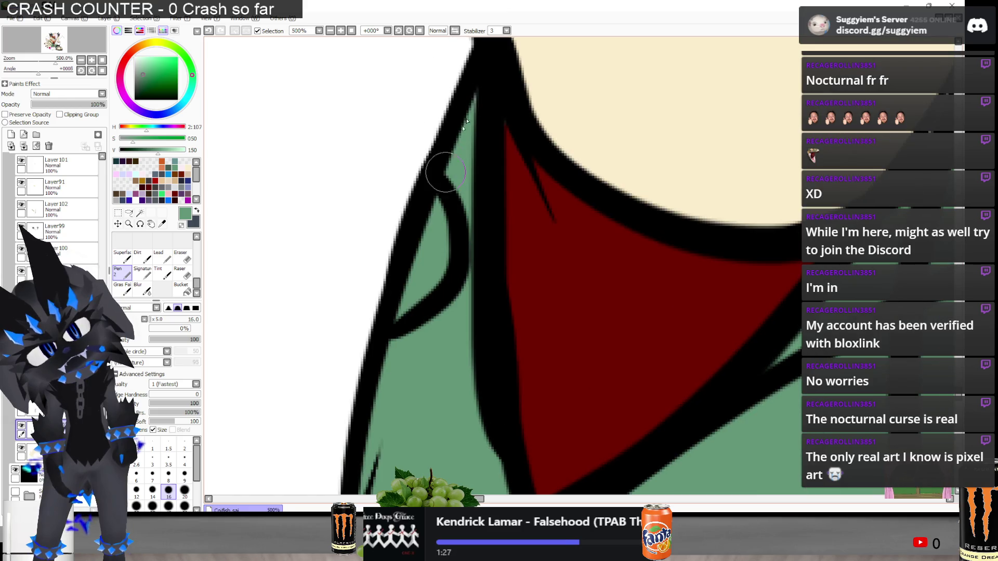
pyautogui.scroll(-5, 447, 182)
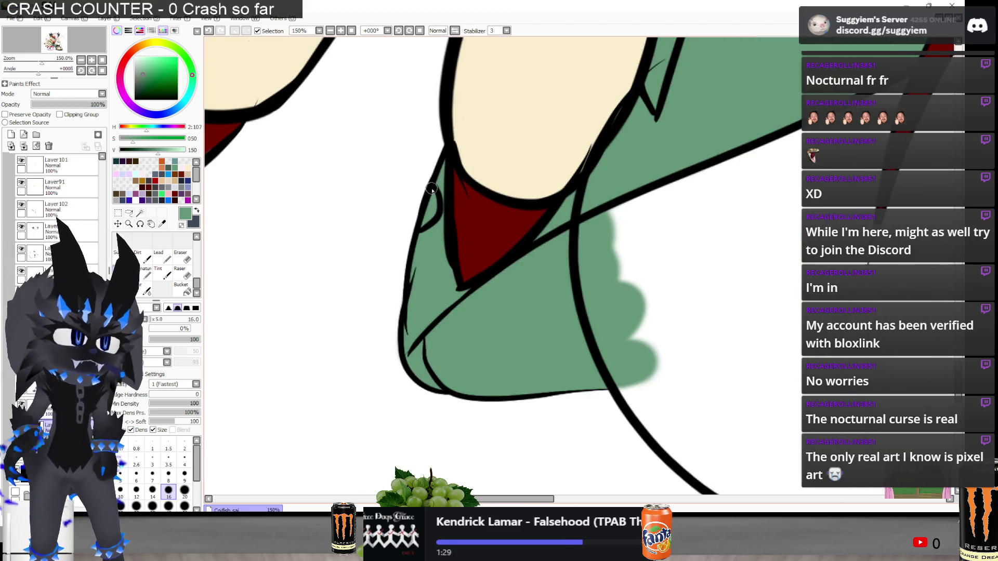
pyautogui.scroll(-1, 336, 329)
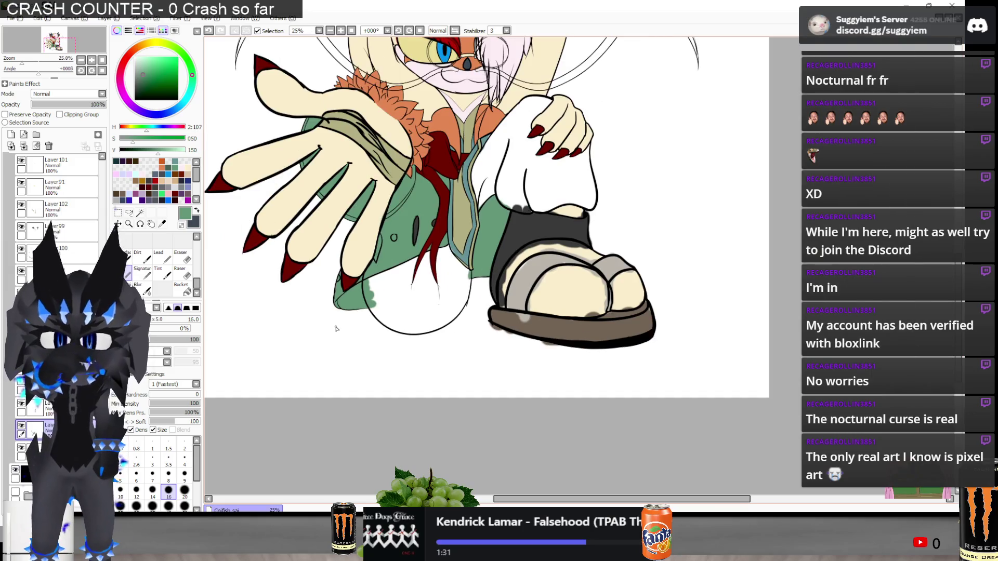
pyautogui.scroll(3, 482, 379)
pyautogui.scroll(2, 481, 380)
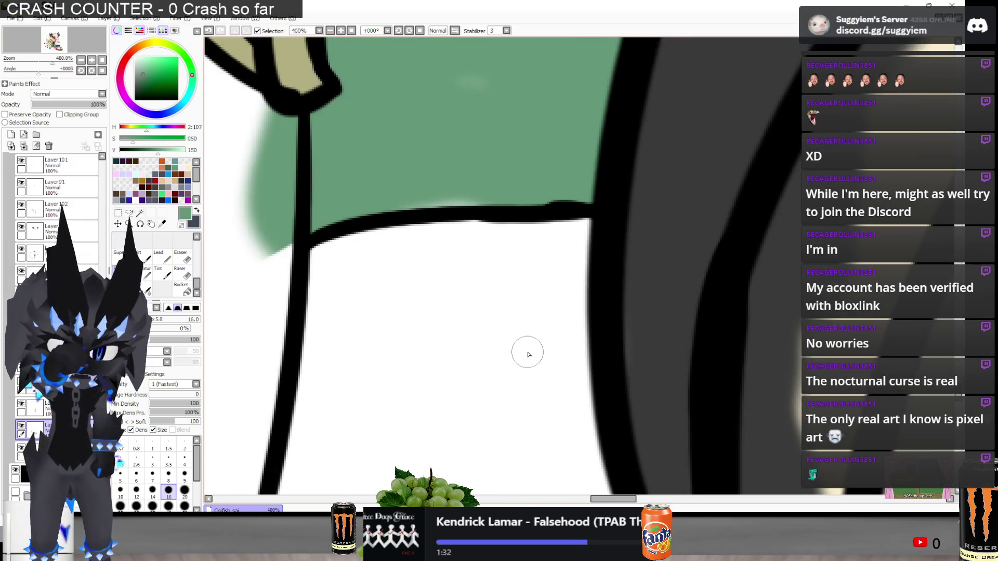
pyautogui.scroll(2, 337, 188)
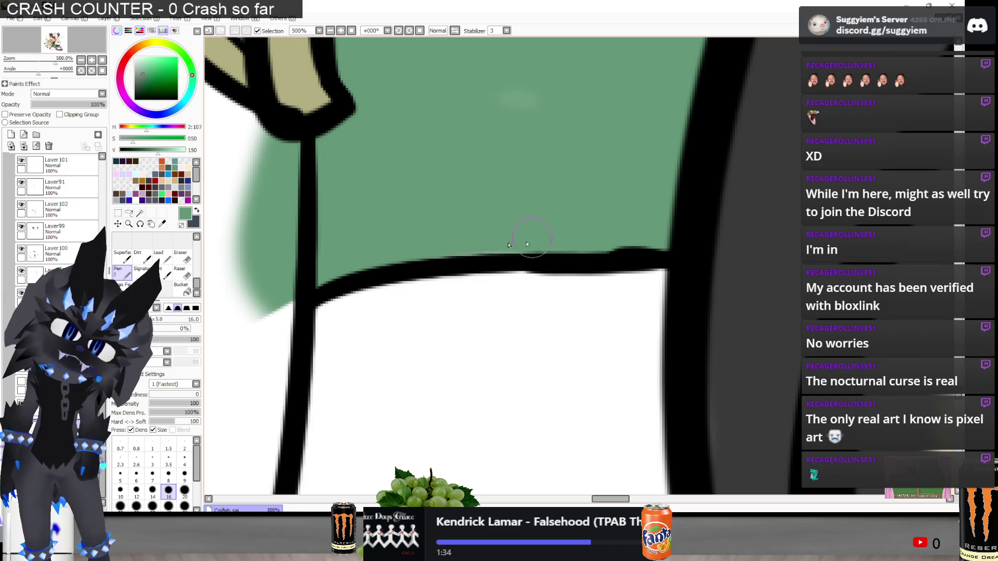
# Erase the green paint spilling outside the coat outline with the large eraser
pyautogui.scroll(-2, 490, 290)
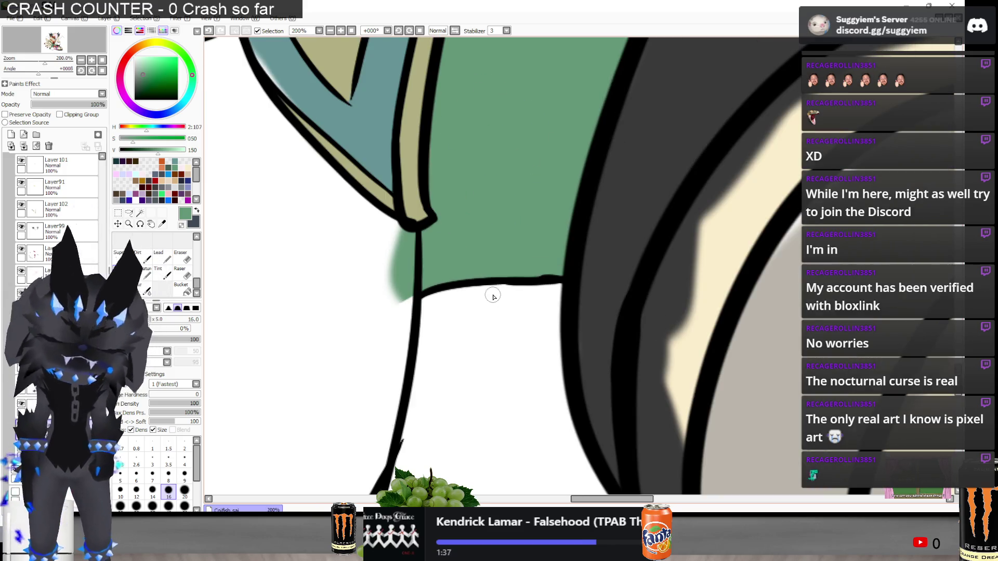
pyautogui.scroll(-3, 547, 352)
pyautogui.scroll(1, 526, 170)
pyautogui.scroll(2, 525, 170)
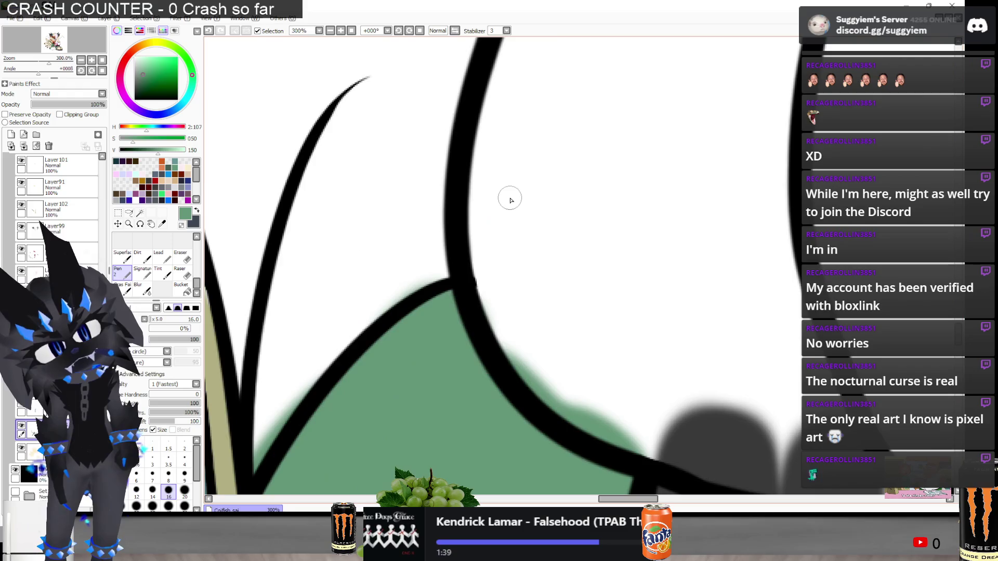
pyautogui.scroll(-2, 508, 198)
pyautogui.scroll(1, 457, 171)
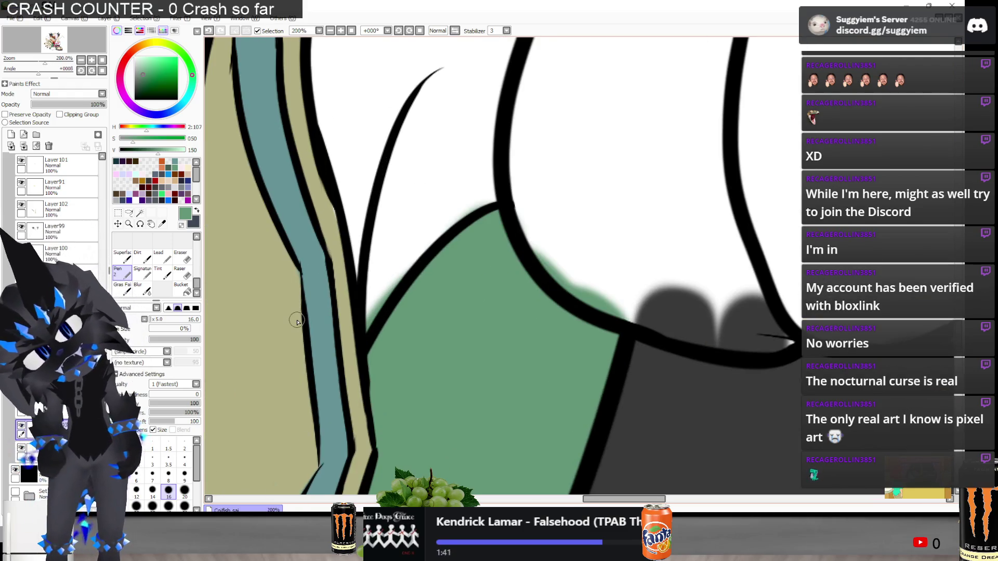
pyautogui.press('e')
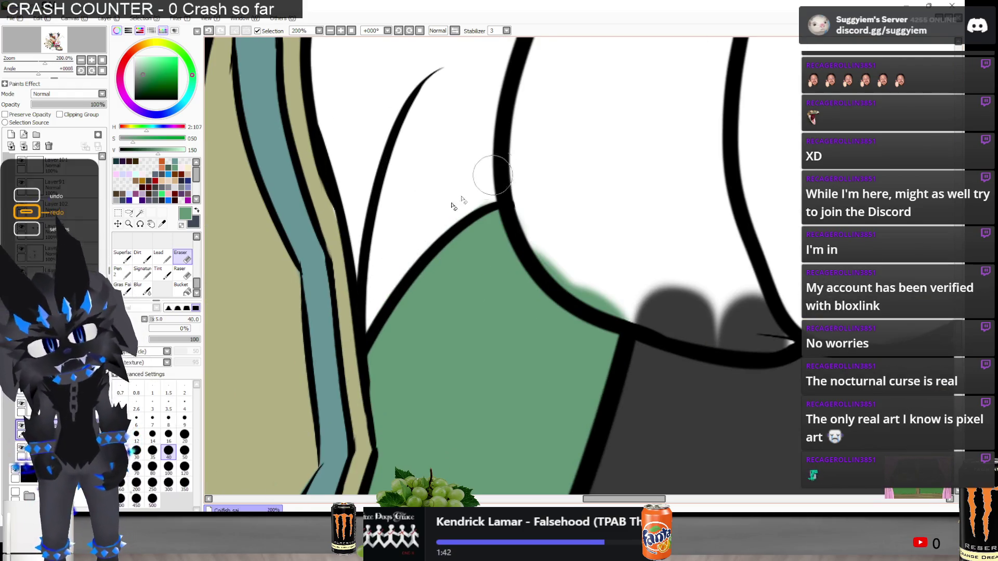
pyautogui.moveTo(559, 213)
pyautogui.mouseDown()
pyautogui.moveTo(572, 276)
pyautogui.moveTo(607, 295)
pyautogui.moveTo(601, 266)
pyautogui.mouseUp()
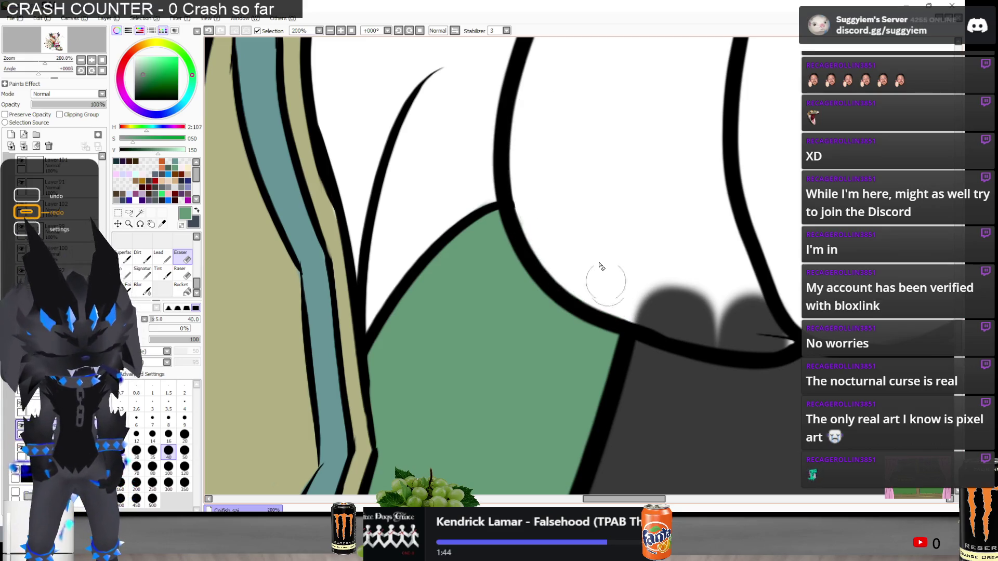
pyautogui.scroll(-6, 601, 264)
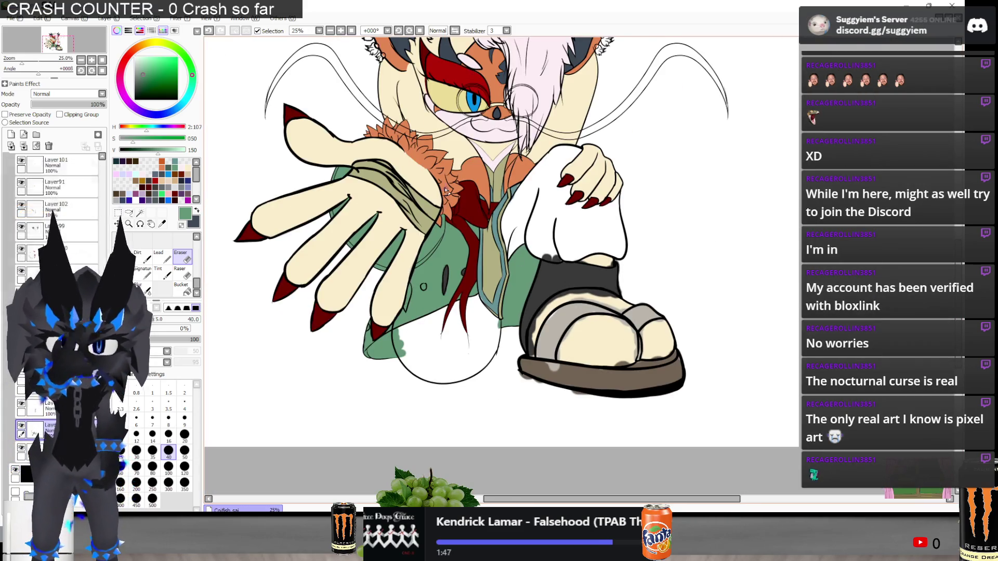
# Hide the green coat colour layer and choose another layer to paint the teal edges on
pyautogui.scroll(3, 476, 286)
pyautogui.scroll(-2, 476, 286)
pyautogui.scroll(1, 476, 286)
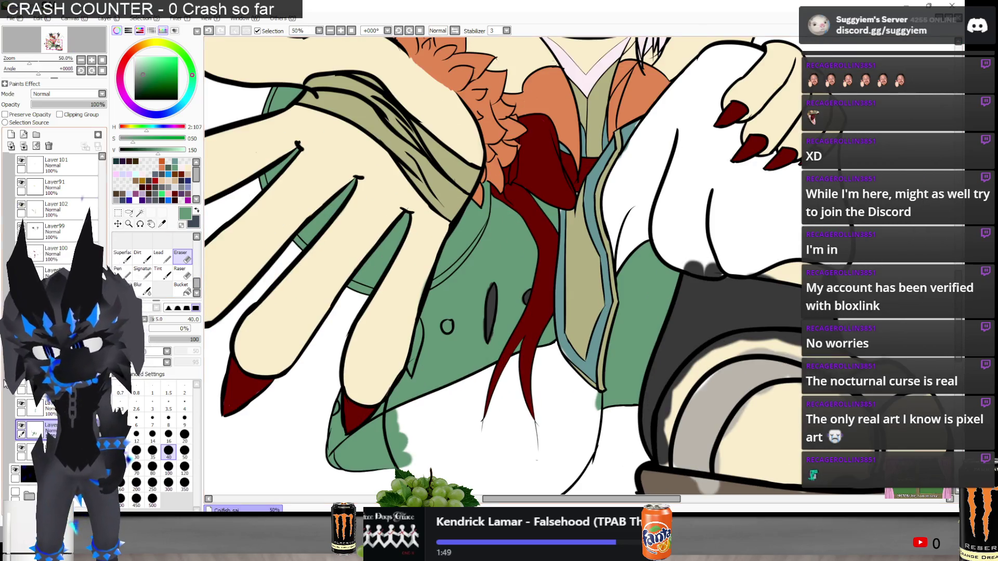
pyautogui.click(22, 426)
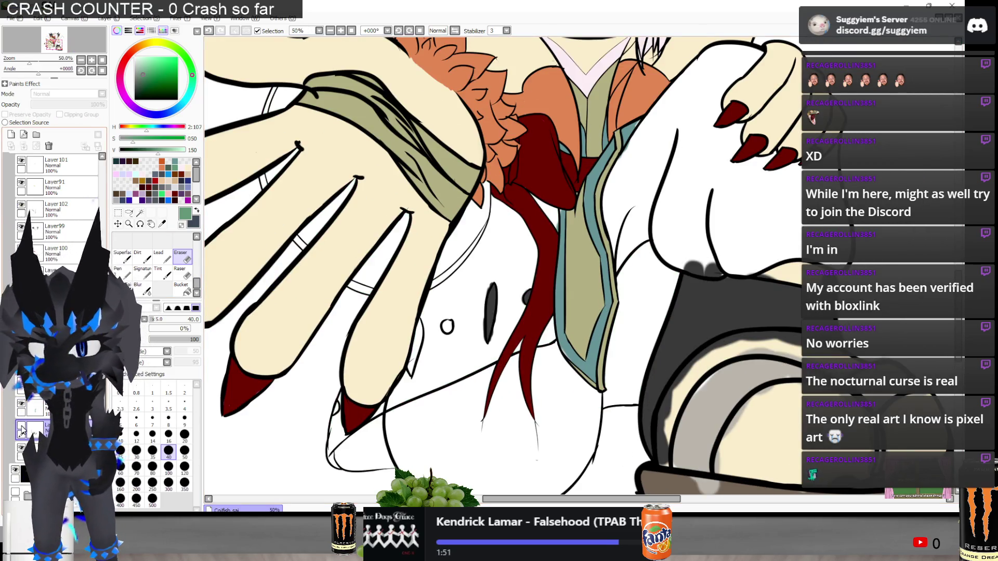
pyautogui.click(26, 408)
pyautogui.scroll(2, 436, 256)
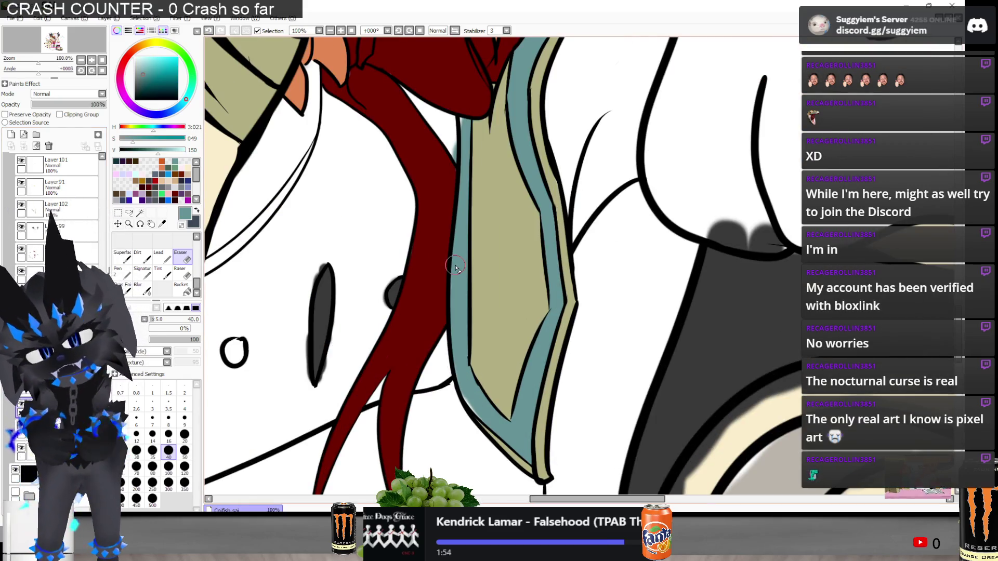
pyautogui.press('n')
pyautogui.scroll(3, 458, 270)
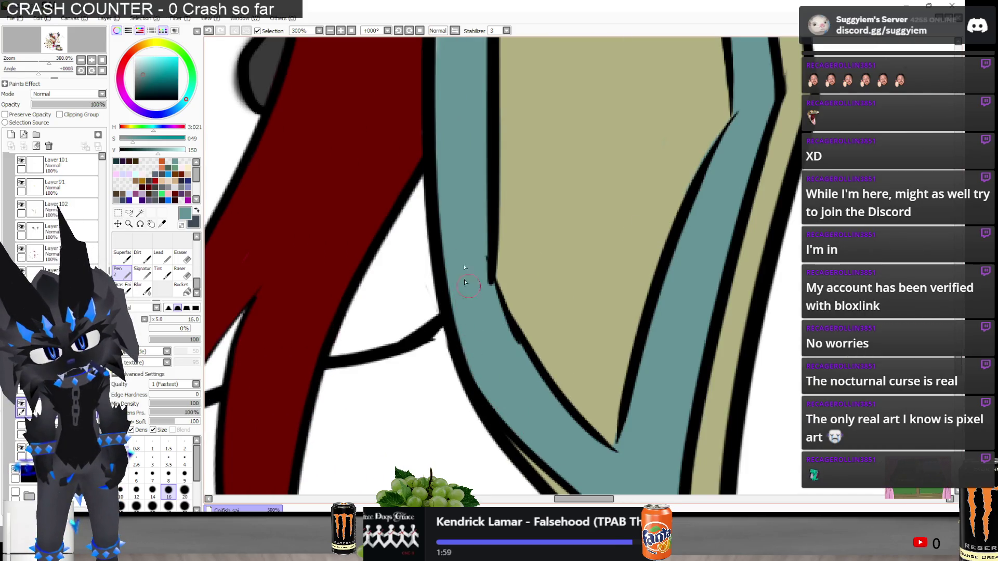
# Erase the pale sliver beside the black outline of the tie edge
pyautogui.scroll(-3, 460, 329)
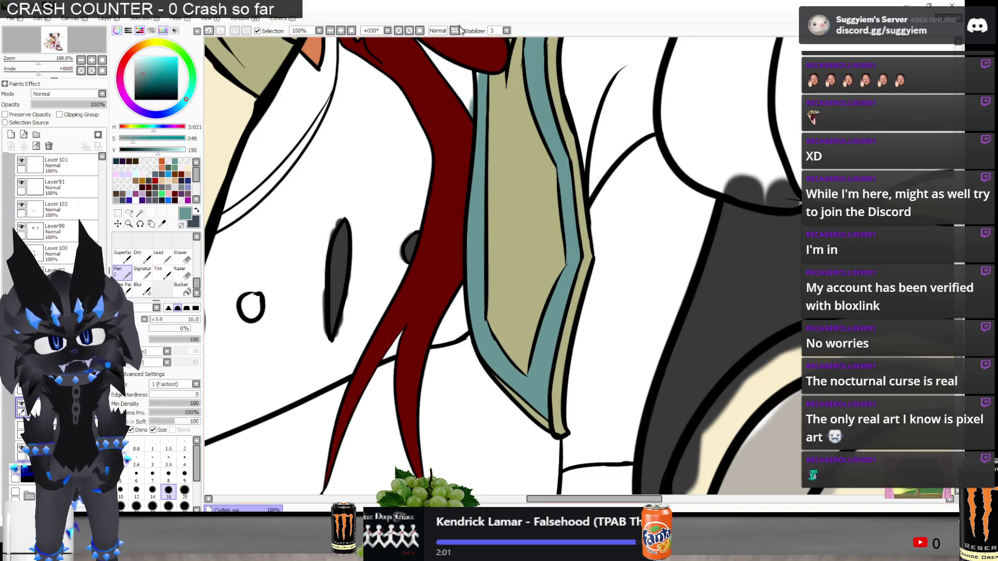
pyautogui.scroll(3, 471, 77)
pyautogui.scroll(2, 470, 77)
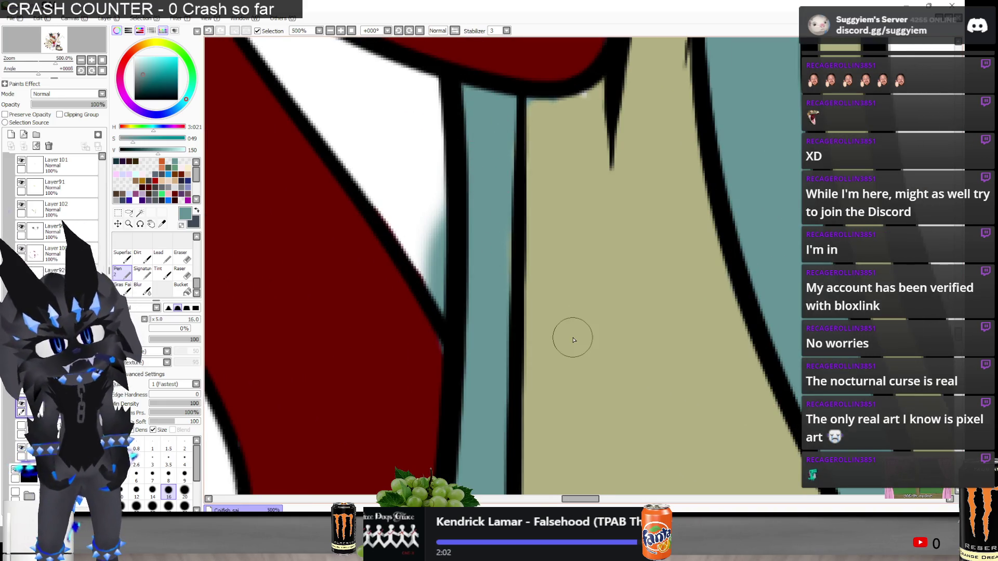
pyautogui.press('e')
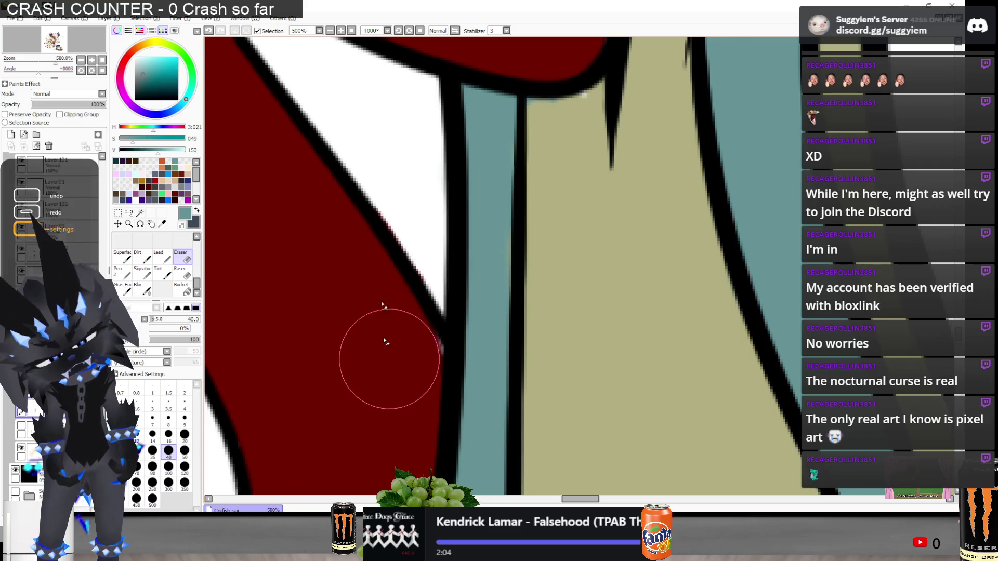
pyautogui.scroll(-2, 385, 342)
pyautogui.scroll(-1, 564, 151)
pyautogui.scroll(-1, 564, 150)
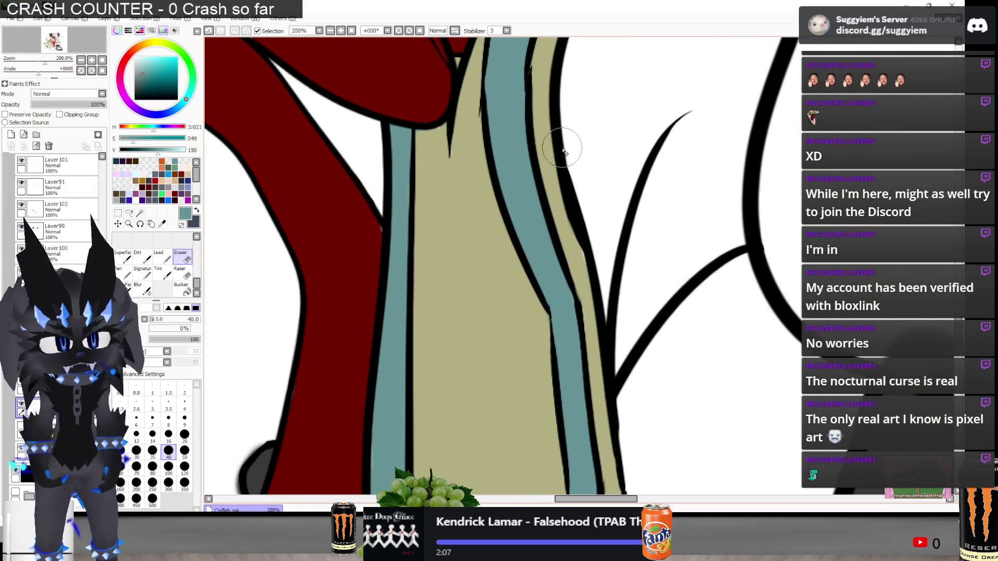
pyautogui.scroll(5, 570, 266)
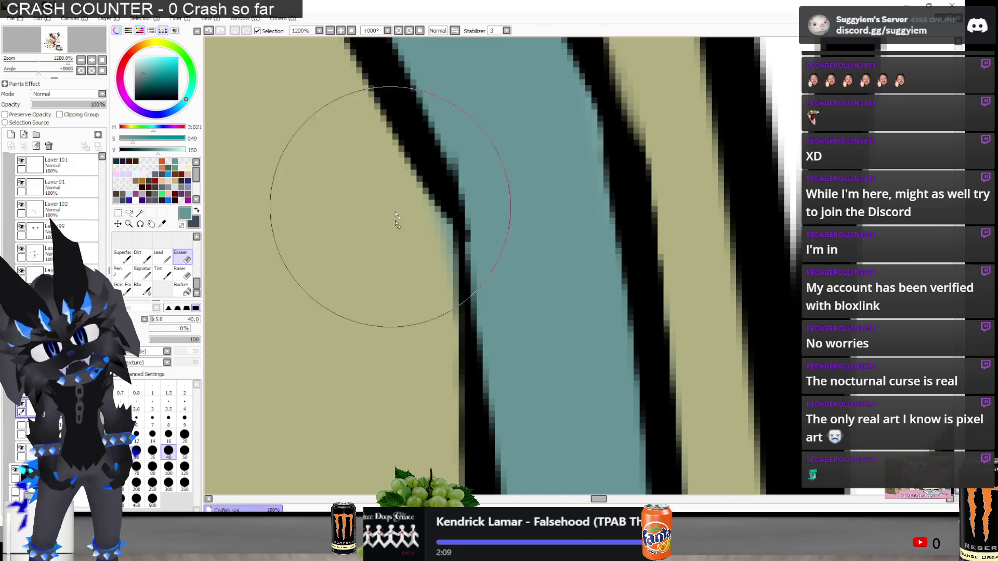
pyautogui.moveTo(403, 260); pyautogui.dragTo(396, 230)
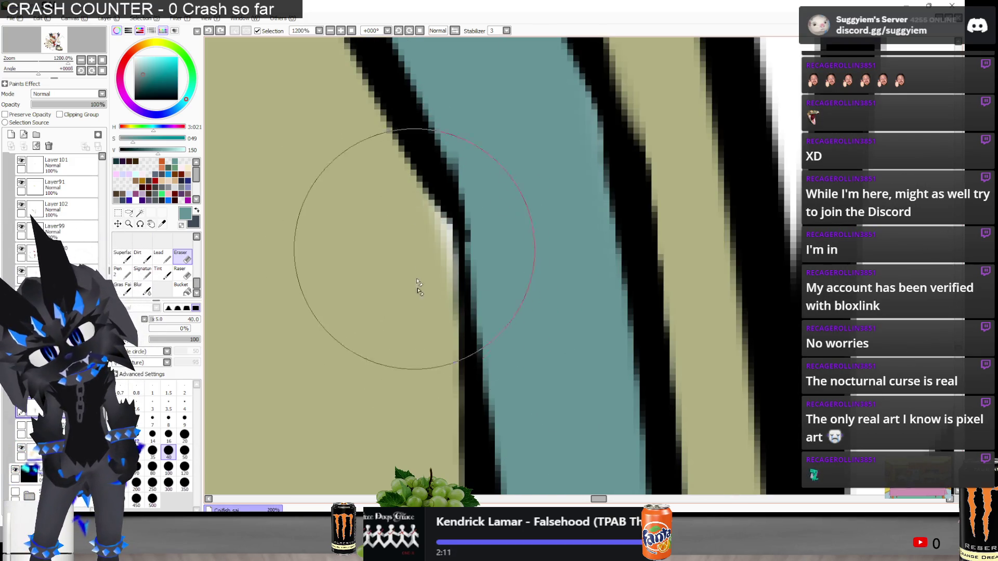
pyautogui.scroll(-4, 387, 142)
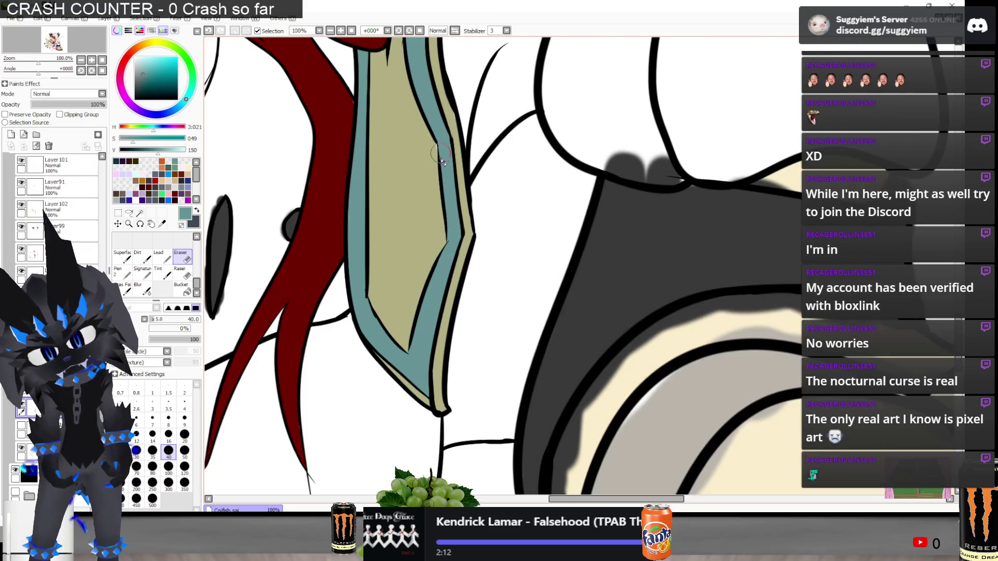
pyautogui.scroll(-2, 415, 260)
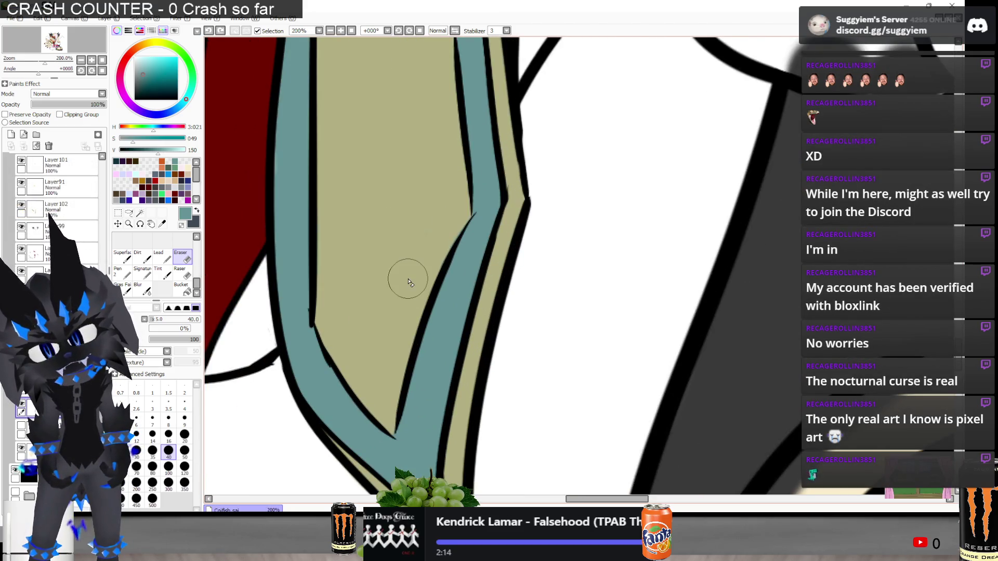
pyautogui.scroll(-2, 401, 289)
pyautogui.scroll(1, 405, 234)
pyautogui.scroll(-1, 411, 209)
pyautogui.scroll(2, 480, 163)
pyautogui.scroll(2, 420, 187)
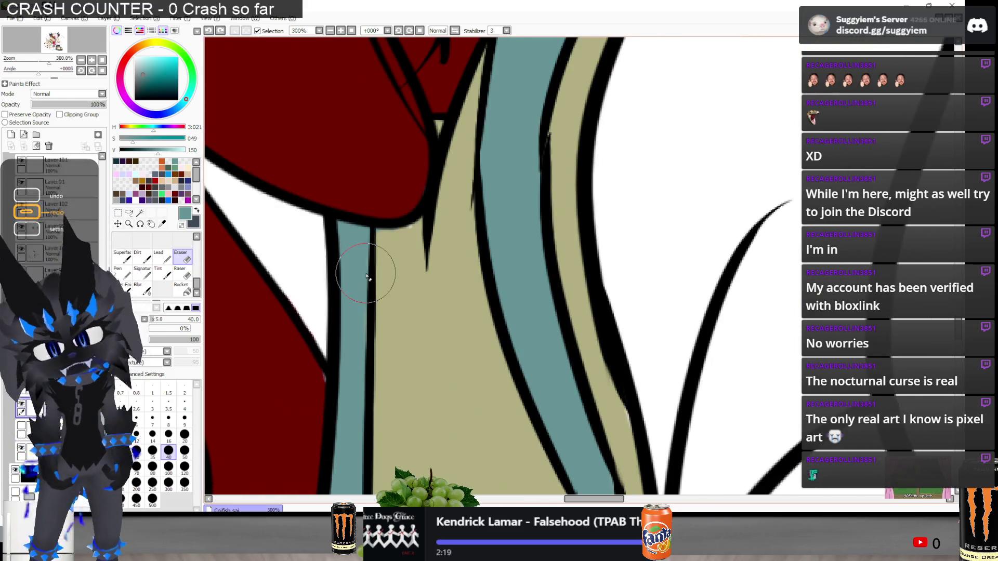
# Toggle the teal fill off and on to check its coverage, then hide the olive fill layer
pyautogui.press('n')
pyautogui.scroll(1, 385, 320)
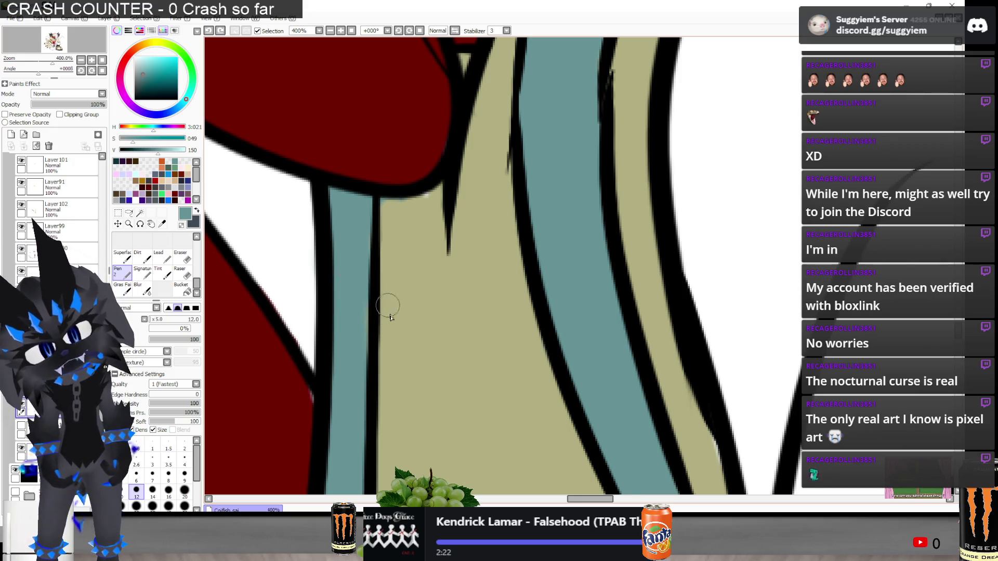
pyautogui.scroll(-2, 391, 317)
pyautogui.scroll(2, 495, 161)
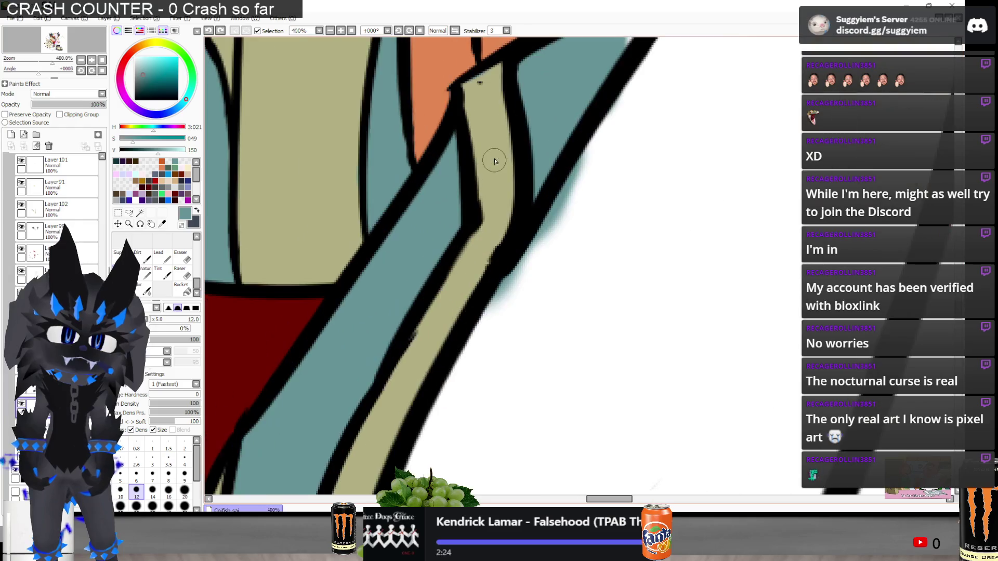
pyautogui.scroll(-1, 495, 161)
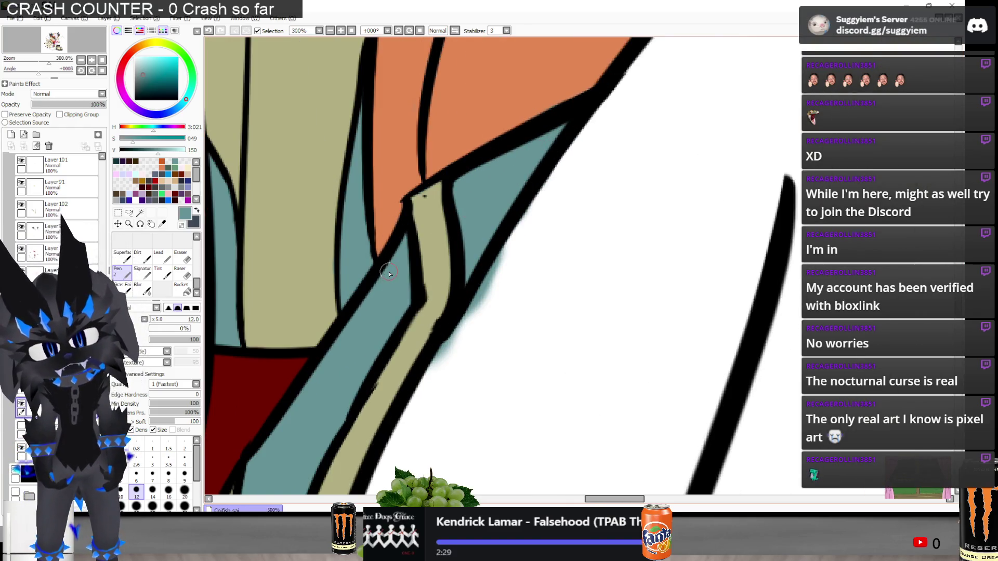
pyautogui.scroll(-1, 388, 274)
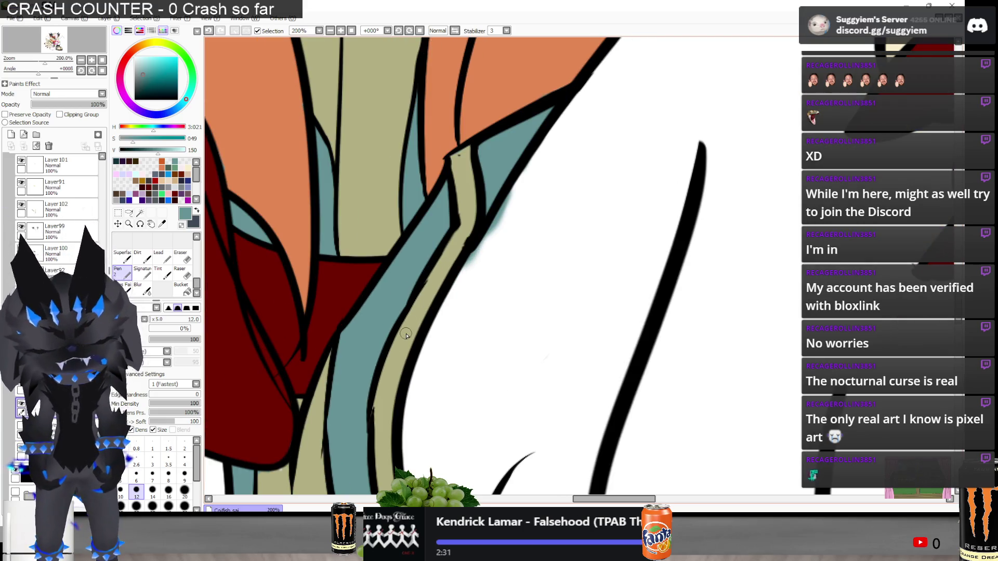
pyautogui.scroll(-3, 440, 285)
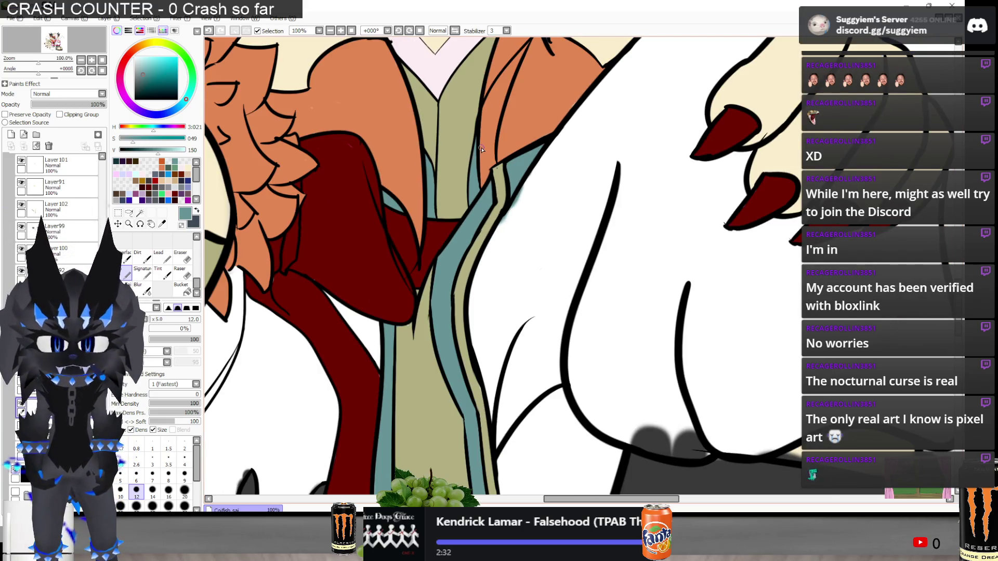
pyautogui.press('Delete')
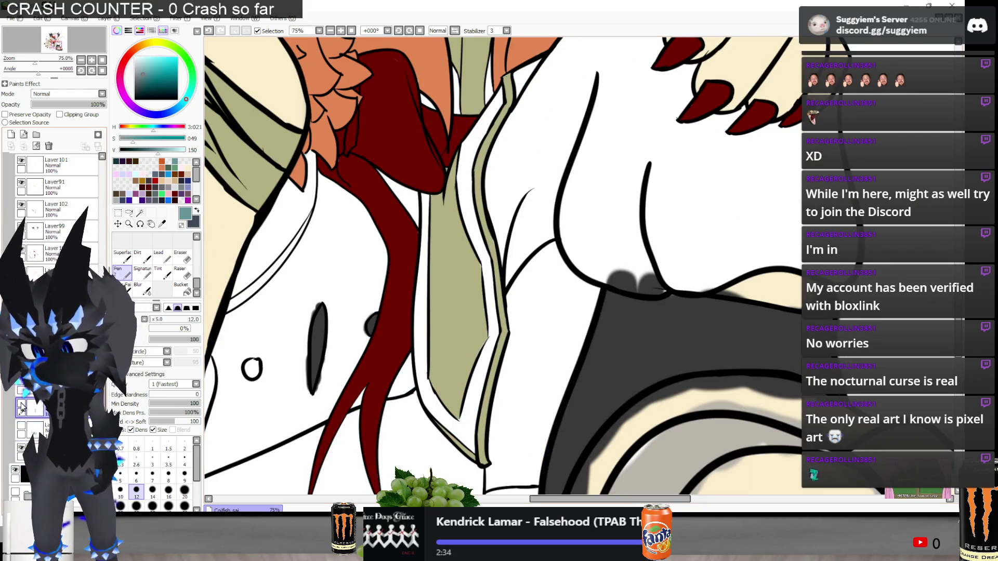
pyautogui.click(21, 404)
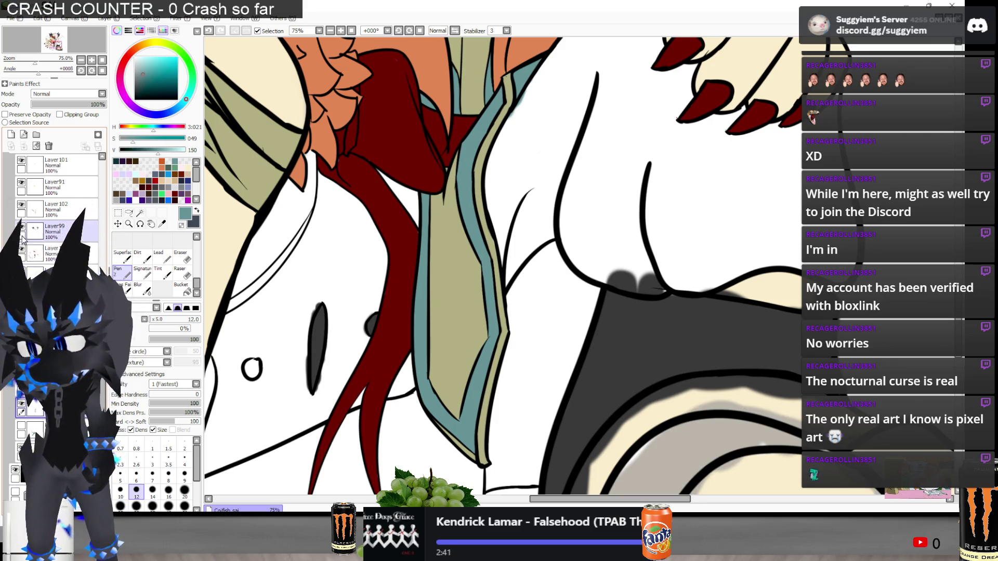
pyautogui.click(21, 206)
# Show the olive fill layer again and sample the tie's olive colour
pyautogui.click(22, 205)
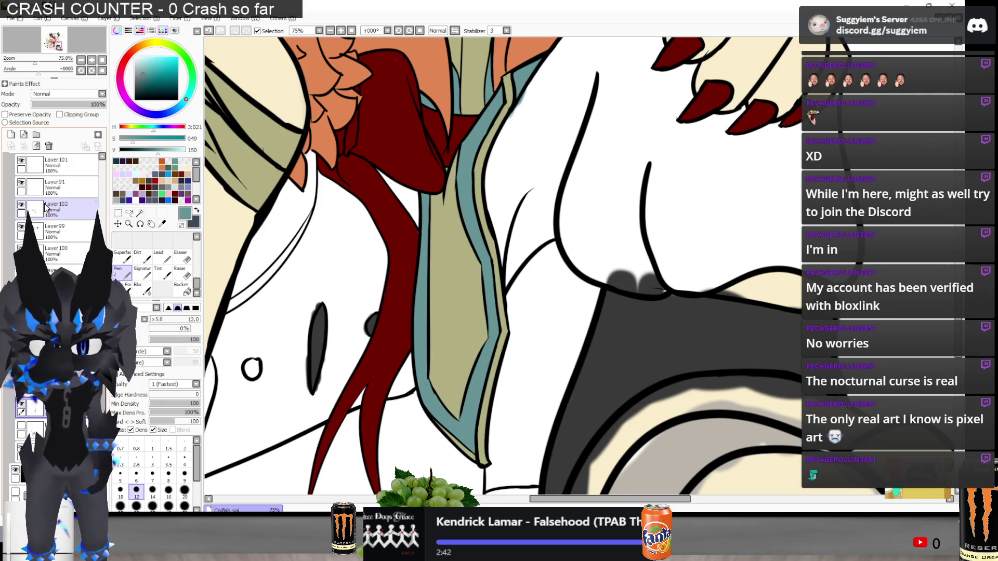
pyautogui.press('e')
pyautogui.scroll(4, 479, 181)
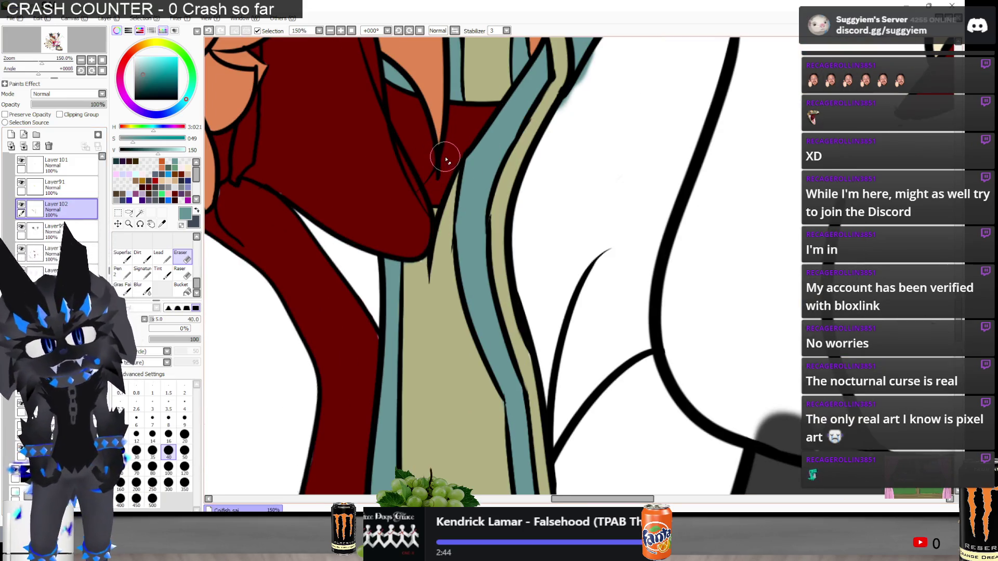
pyautogui.scroll(-2, 478, 137)
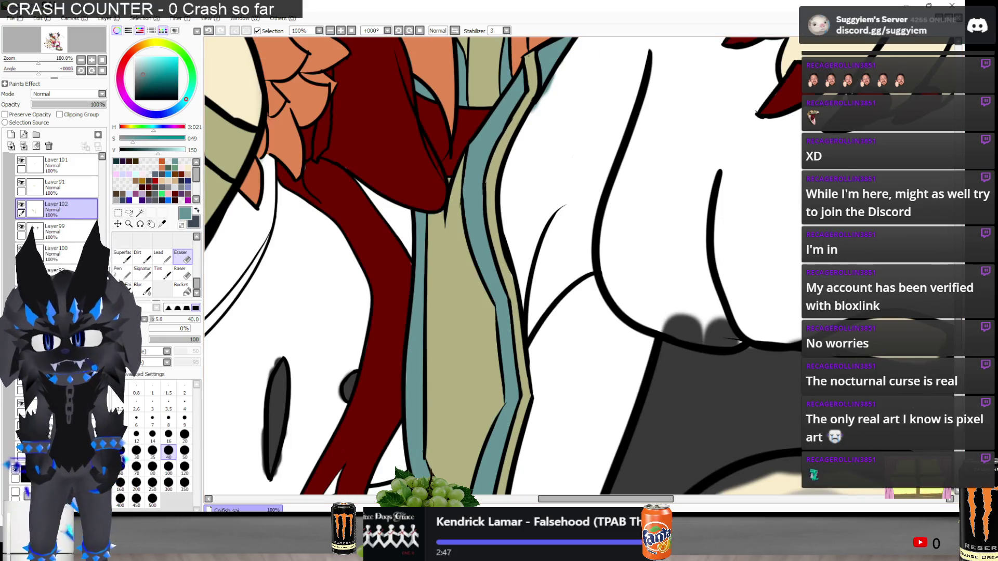
pyautogui.keyDown('alt'); pyautogui.click(462, 314); pyautogui.keyUp('alt')
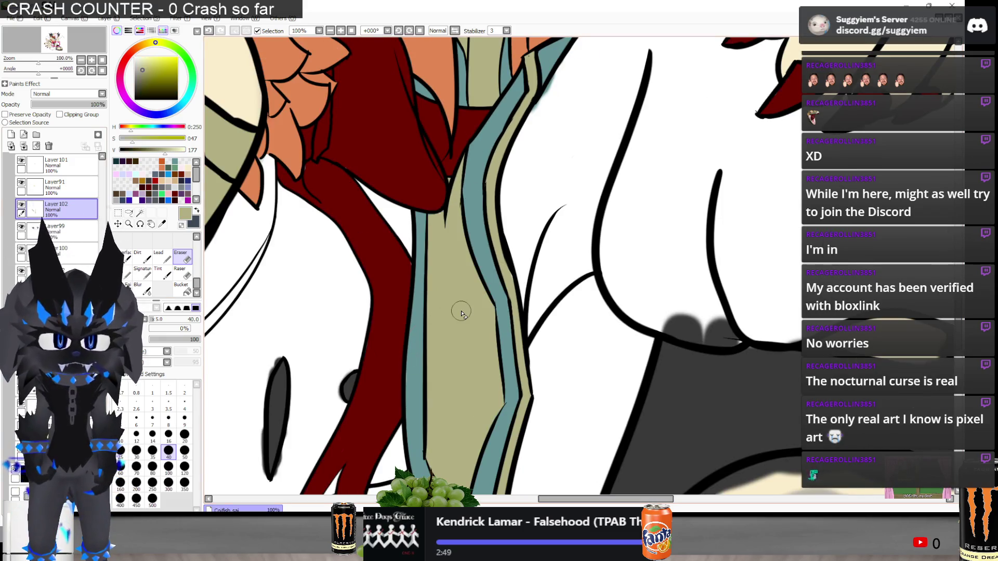
pyautogui.press('n')
# Touch up the olive fill with the pen, undoing a stray stroke at the line junction
pyautogui.scroll(4, 462, 314)
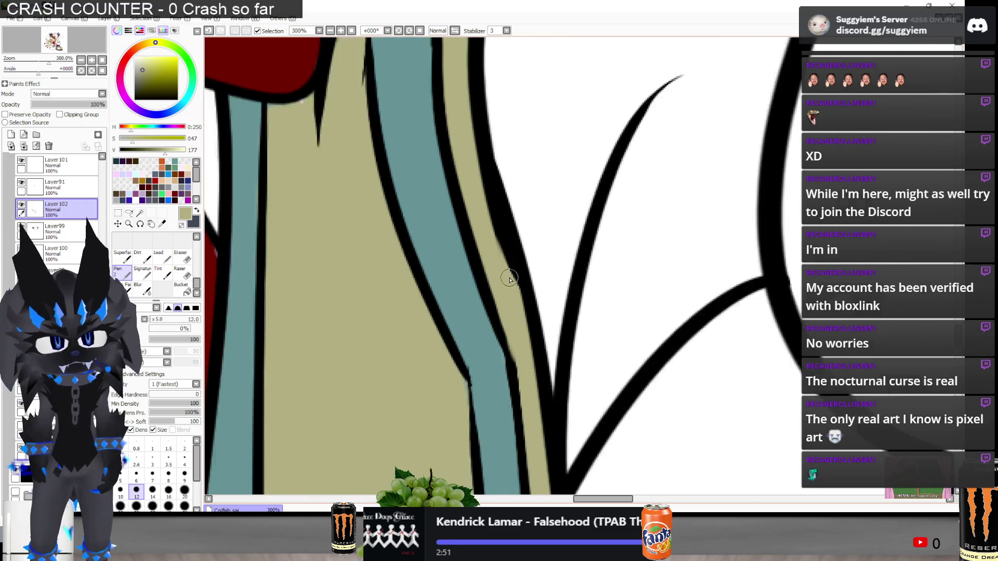
pyautogui.scroll(-2, 331, 243)
pyautogui.scroll(1, 330, 243)
pyautogui.press('e')
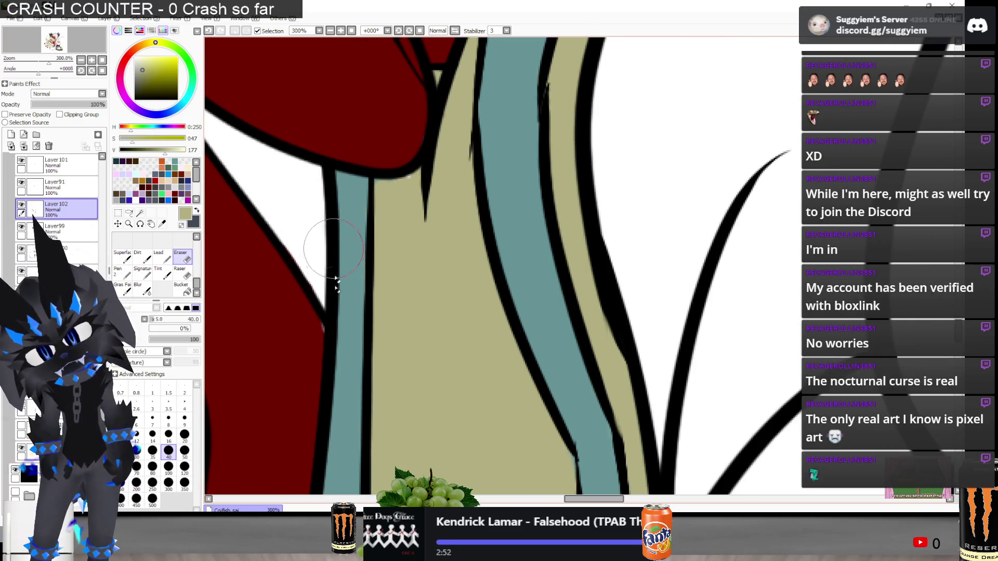
pyautogui.press('n')
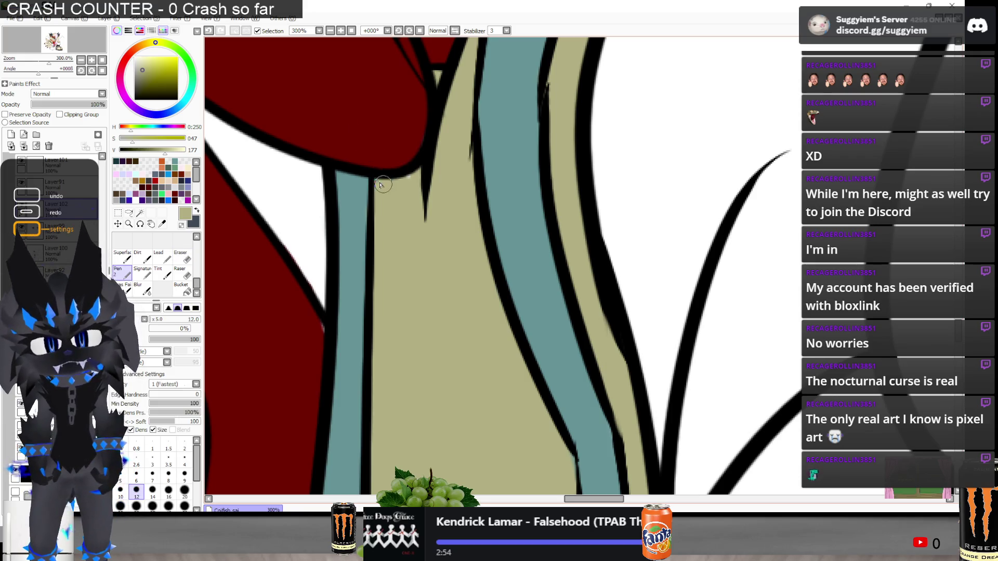
pyautogui.scroll(-1, 412, 189)
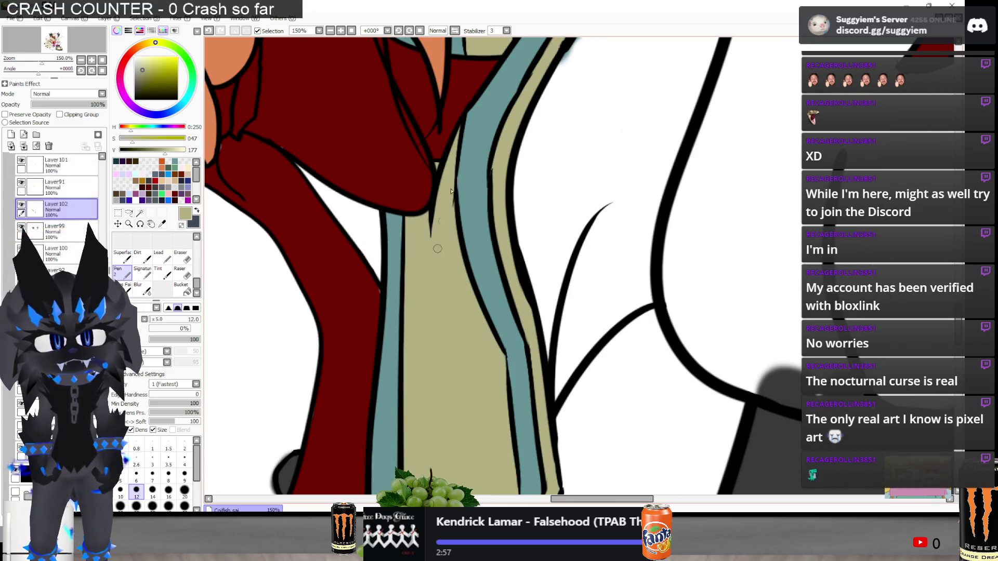
pyautogui.scroll(2, 487, 196)
pyautogui.scroll(-2, 486, 197)
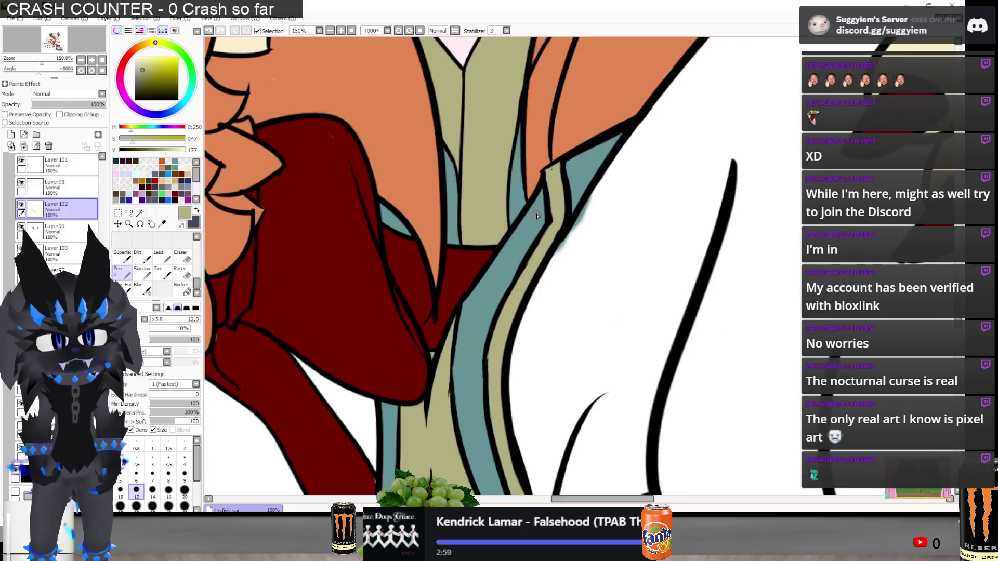
pyautogui.scroll(3, 561, 193)
pyautogui.scroll(-7, 579, 187)
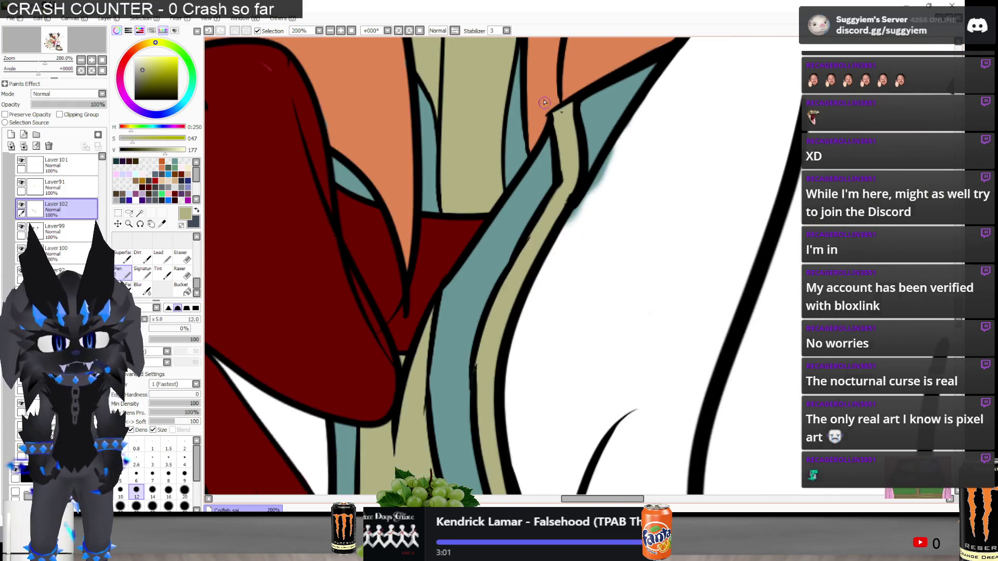
pyautogui.scroll(5, 537, 364)
pyautogui.scroll(1, 535, 379)
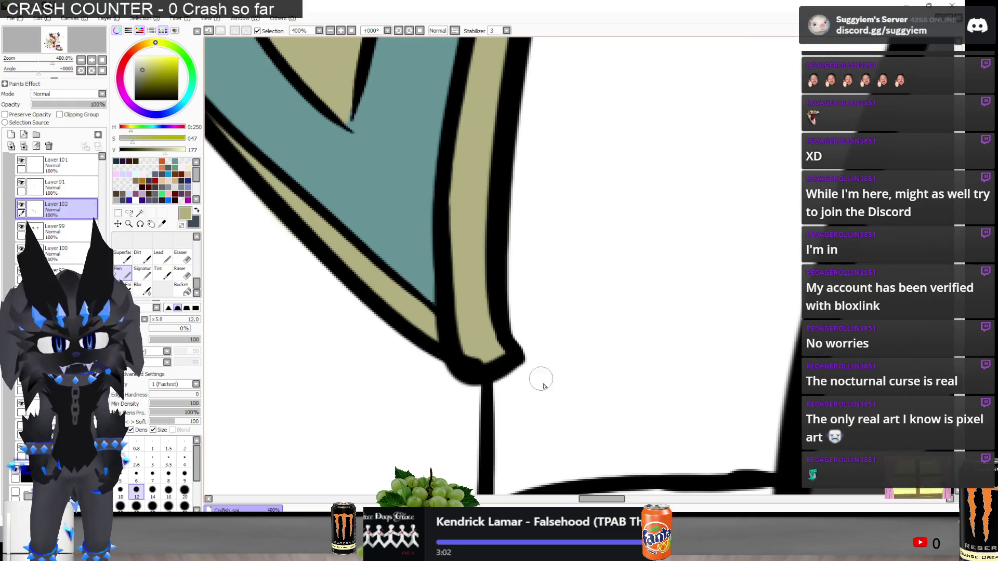
pyautogui.scroll(-1, 535, 390)
pyautogui.scroll(-2, 538, 403)
pyautogui.scroll(6, 529, 159)
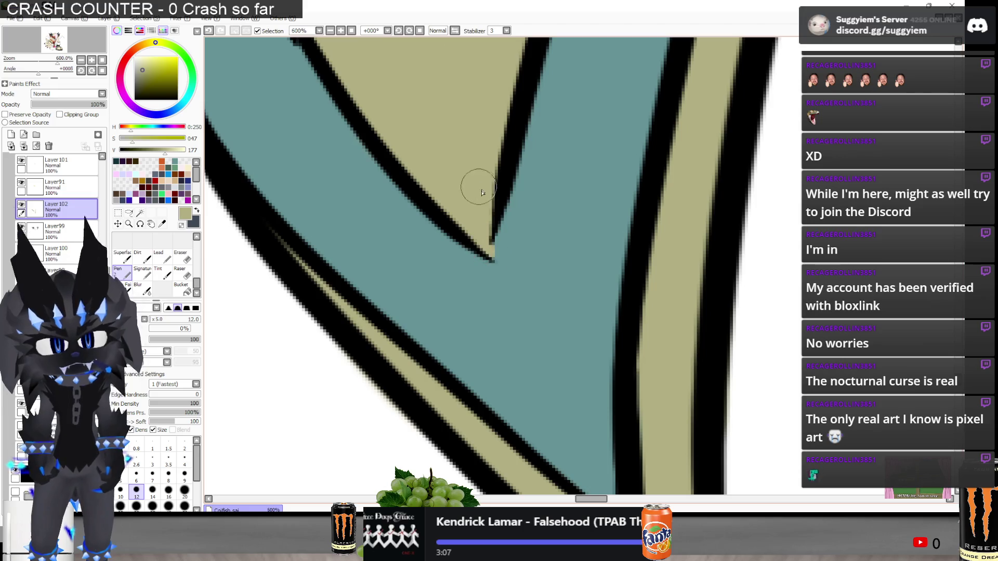
pyautogui.hotkey('ctrl', 'z')
# Zoom along the tie to check the olive fill against its teal edges and outlines
pyautogui.scroll(-6, 467, 416)
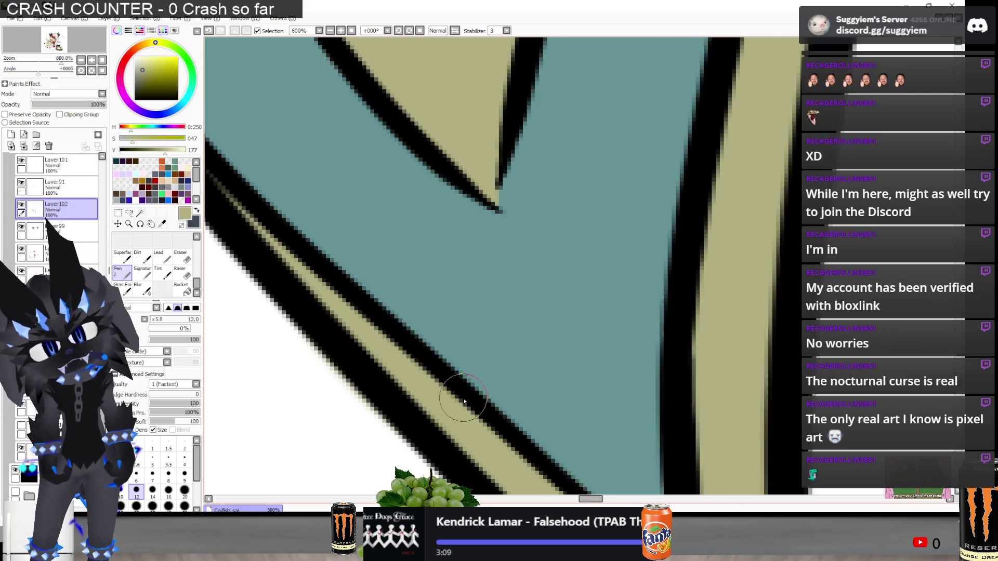
pyautogui.scroll(-1, 494, 178)
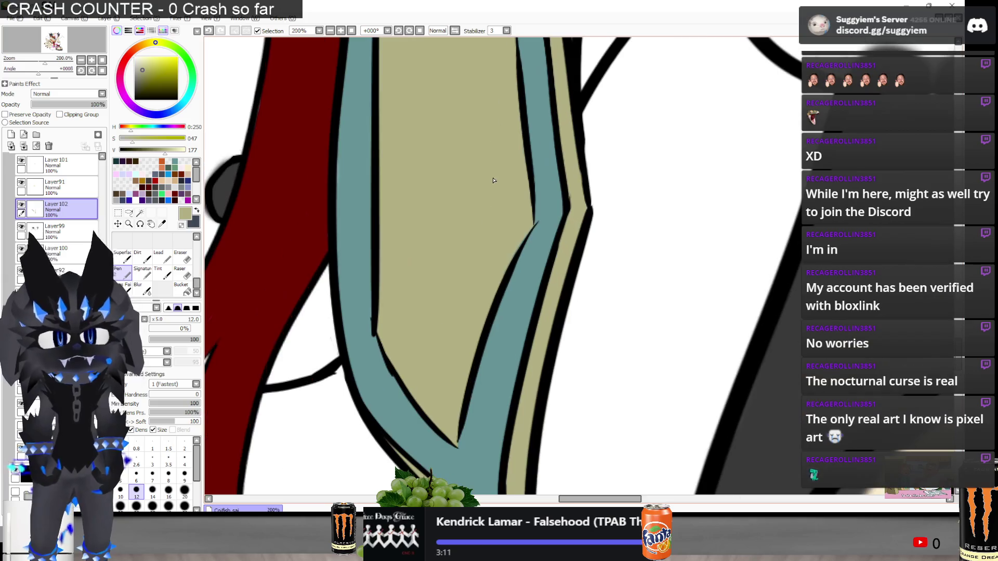
pyautogui.scroll(-1, 483, 181)
pyautogui.scroll(4, 483, 181)
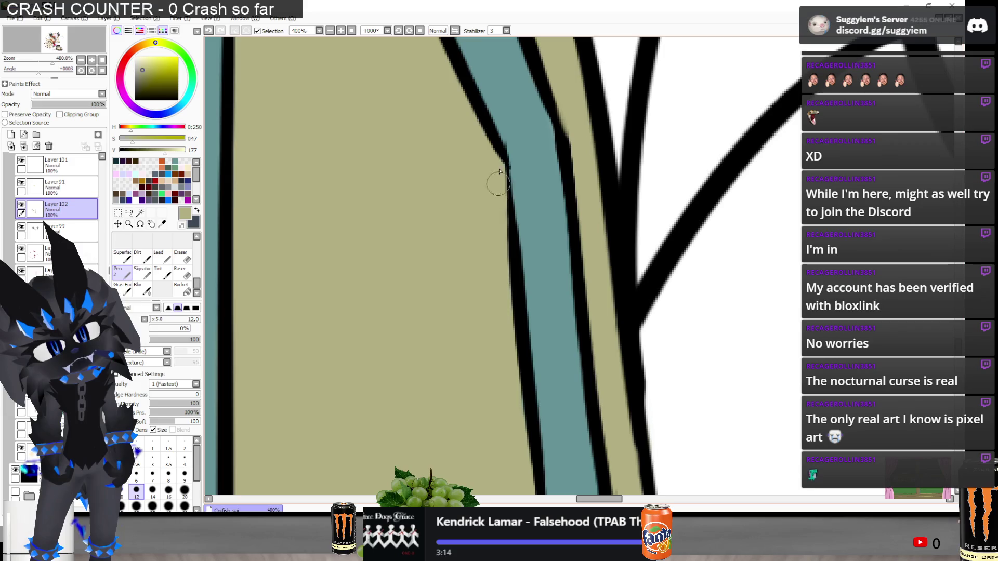
pyautogui.scroll(-2, 493, 145)
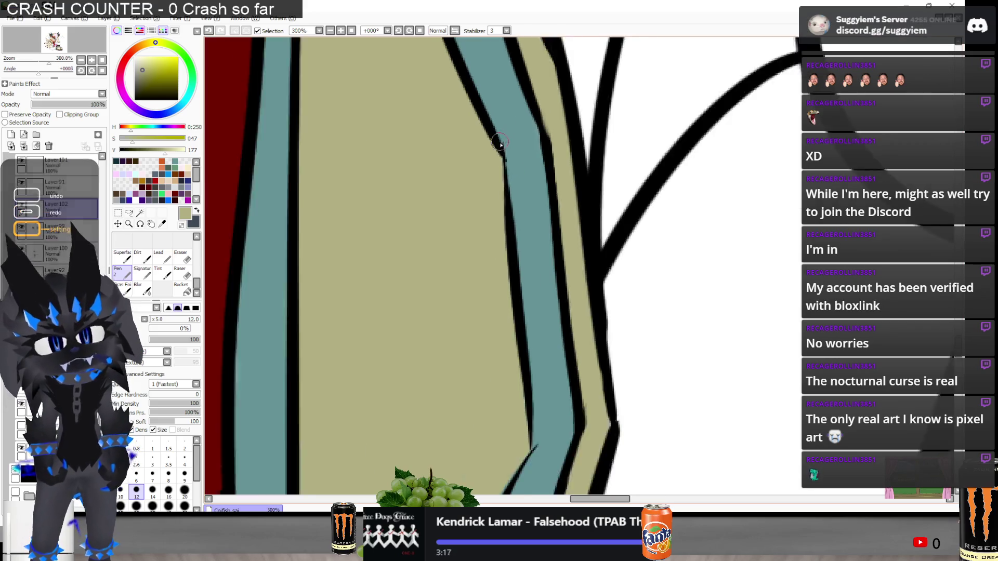
pyautogui.scroll(2, 493, 294)
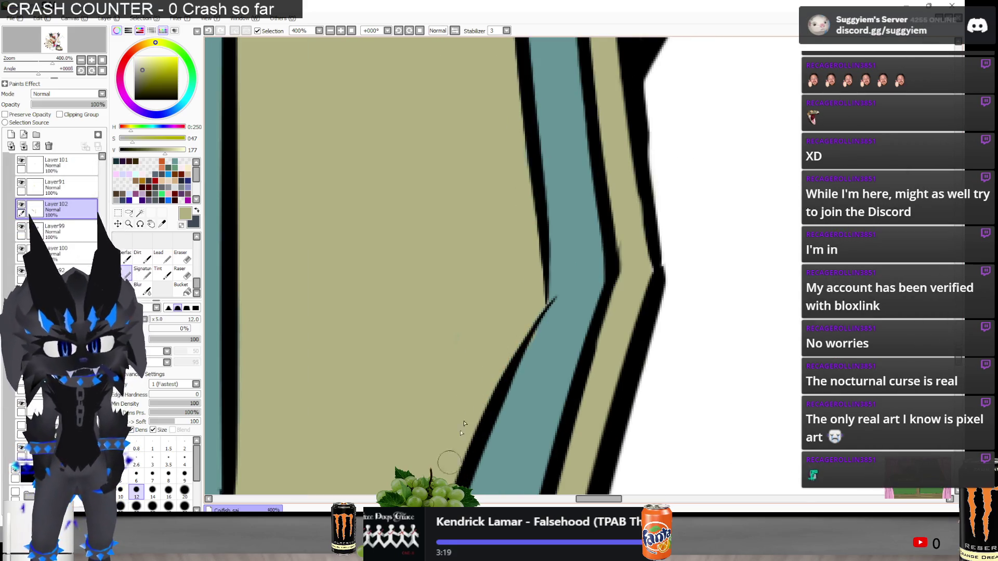
pyautogui.scroll(-2, 434, 388)
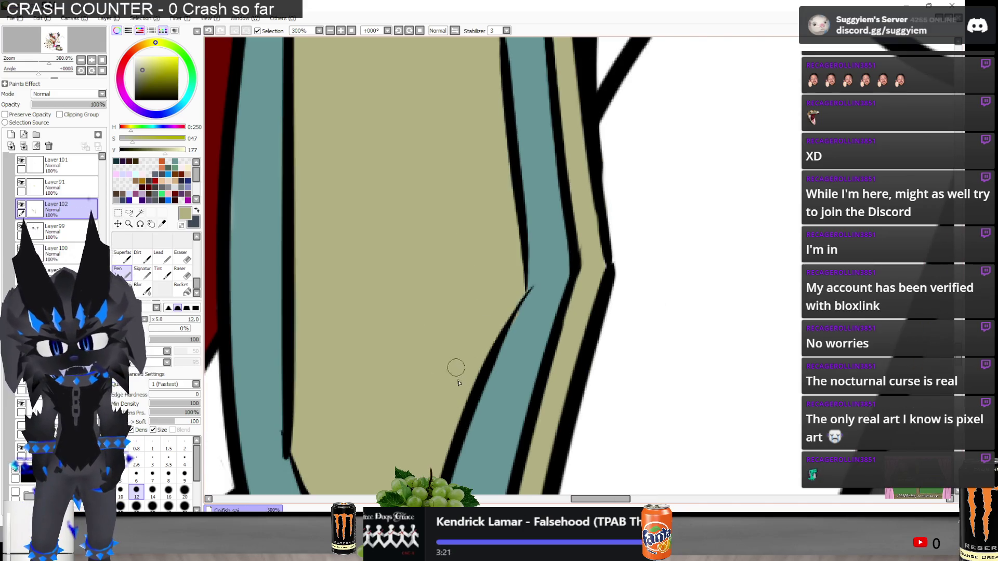
pyautogui.scroll(-2, 419, 387)
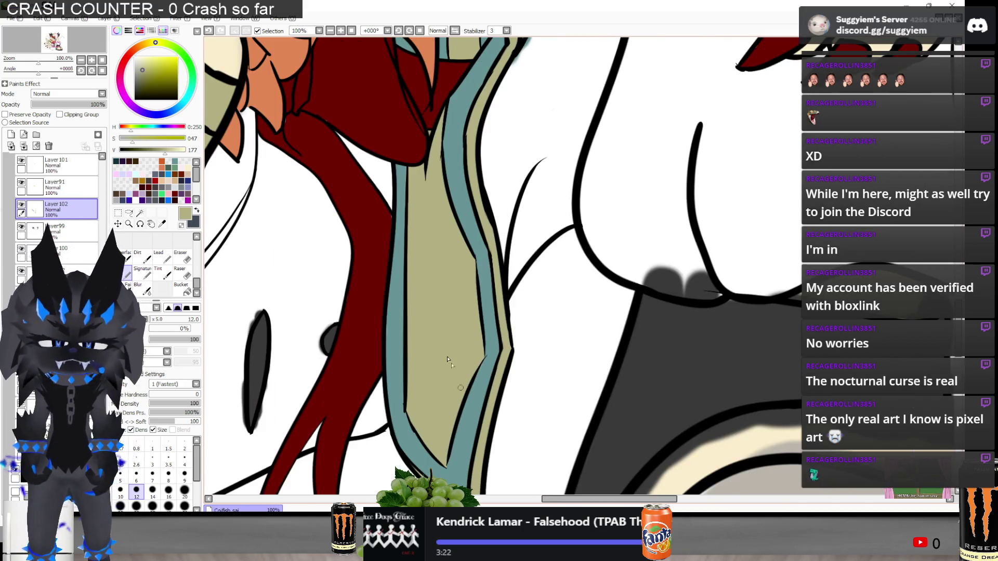
pyautogui.scroll(2, 346, 140)
pyautogui.scroll(2, 346, 140)
# Erase olive overflow past the teal edges and black outlines
pyautogui.press('e')
pyautogui.scroll(1, 551, 156)
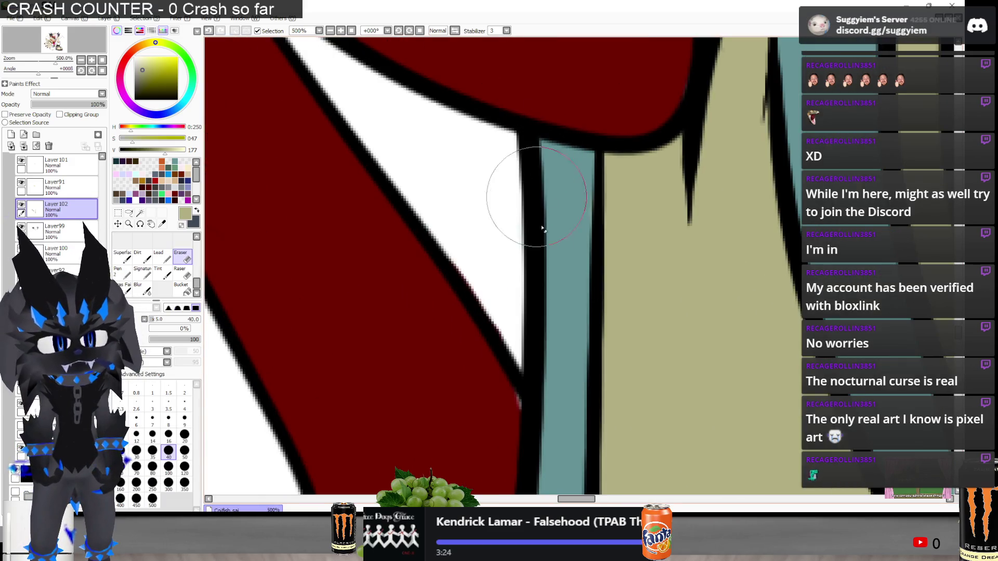
pyautogui.scroll(-5, 467, 231)
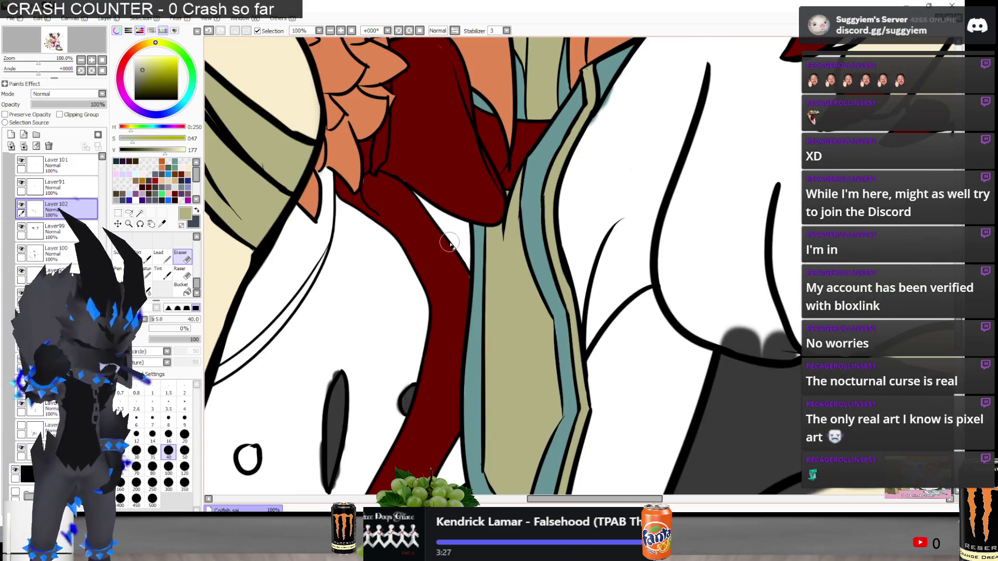
pyautogui.scroll(-1, 388, 184)
pyautogui.scroll(1, 513, 233)
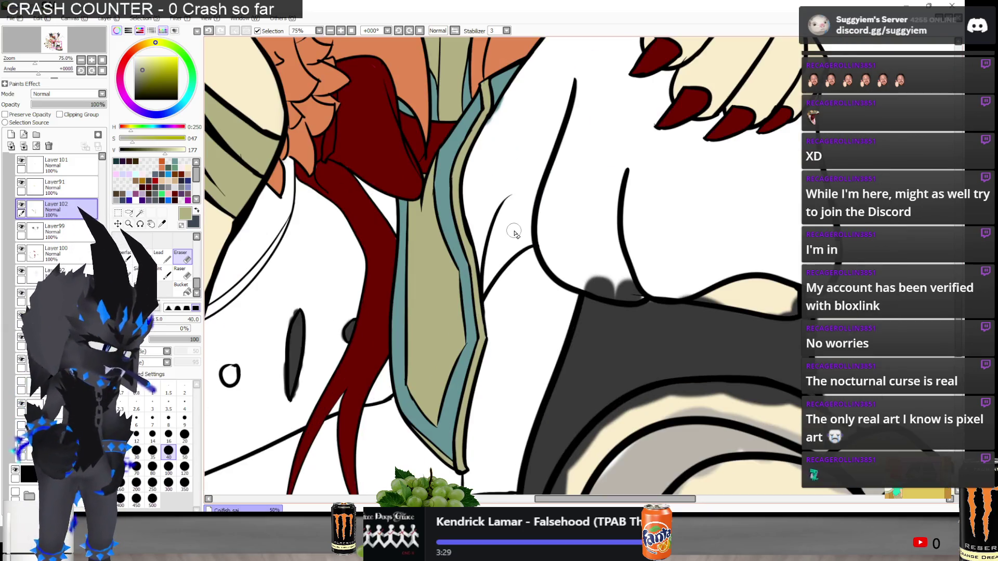
pyautogui.scroll(-2, 468, 209)
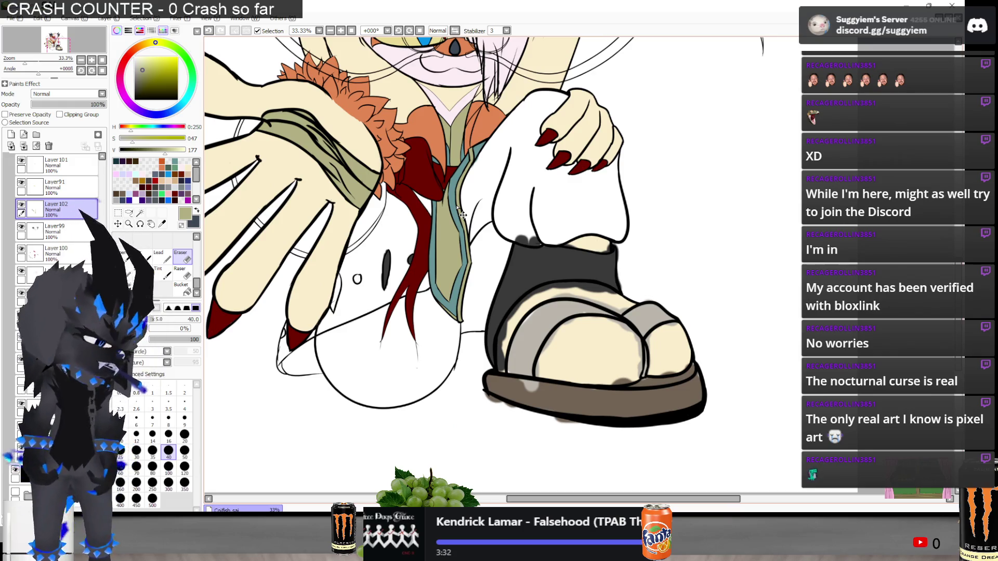
pyautogui.scroll(-3, 457, 209)
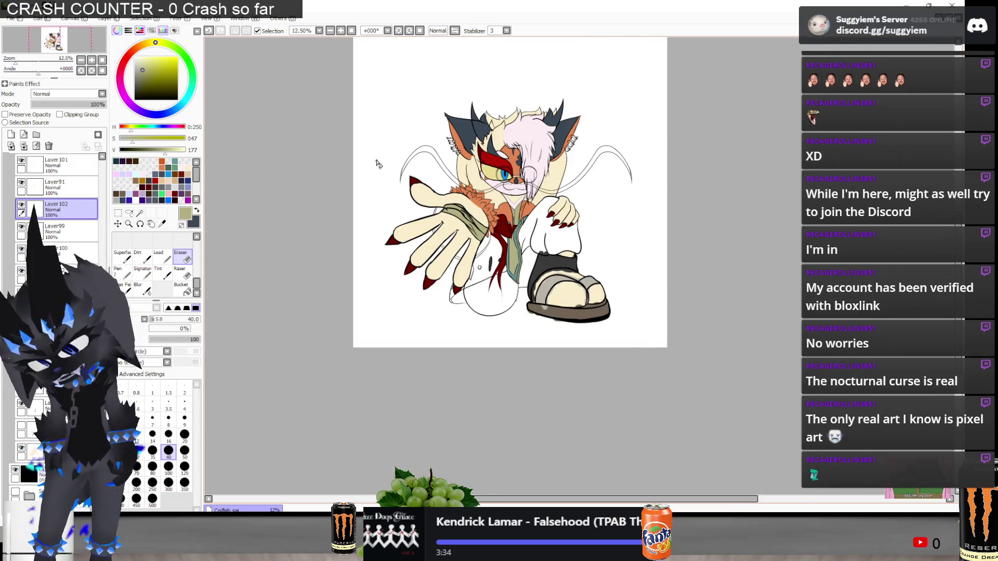
pyautogui.scroll(1, 378, 164)
pyautogui.scroll(-1, 385, 124)
pyautogui.scroll(1, 465, 213)
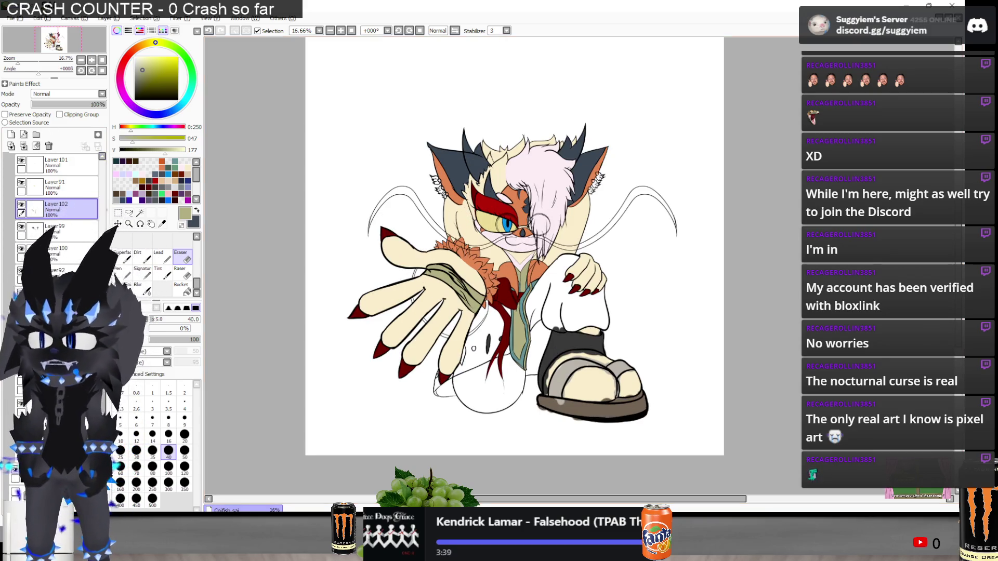
# Load Cool Concept_Predo.sai through File > Open to show its rough pencil sketch
pyautogui.click(11, 18)
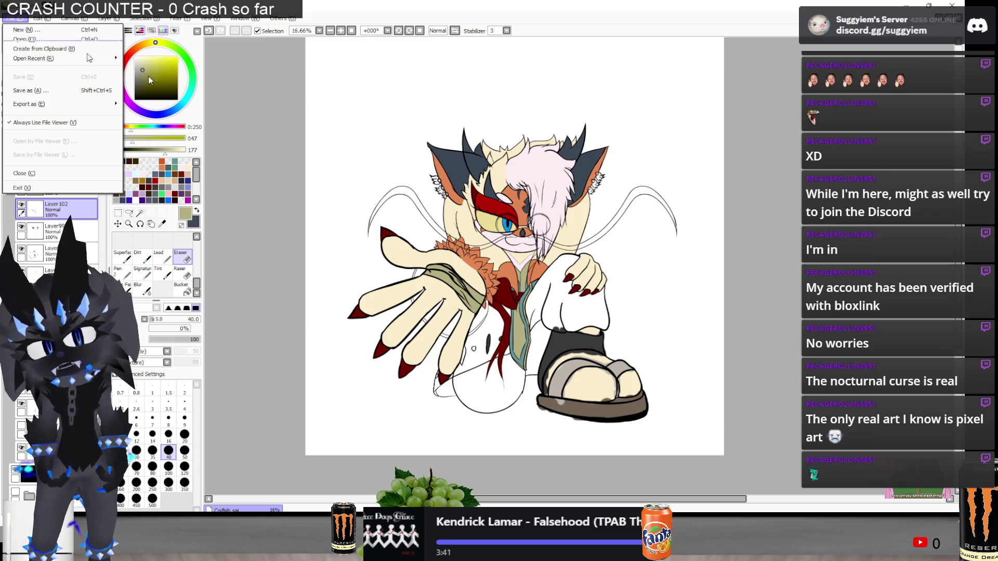
pyautogui.click(719, 199)
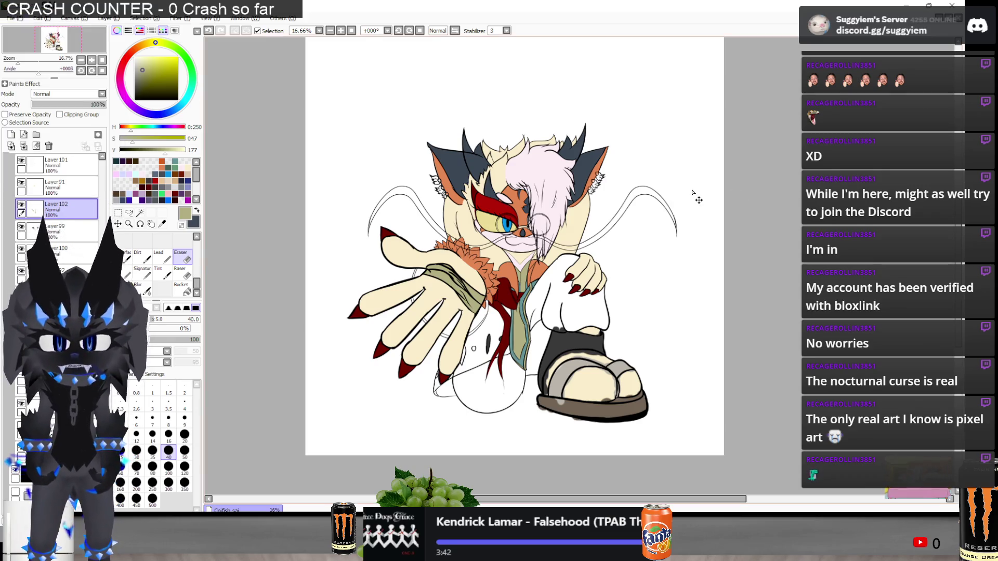
pyautogui.click(16, 18)
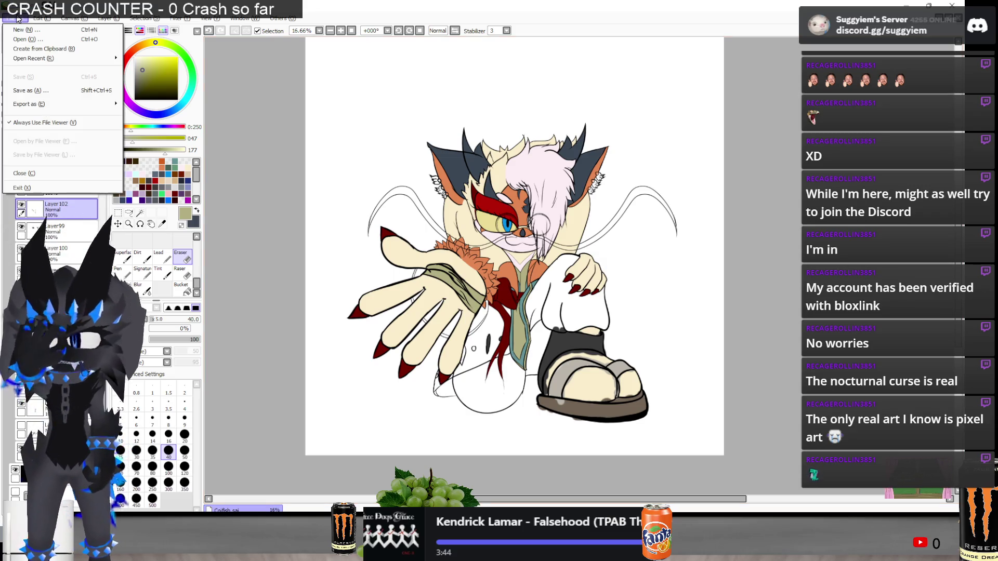
pyautogui.click(49, 39)
pyautogui.doubleClick(284, 223)
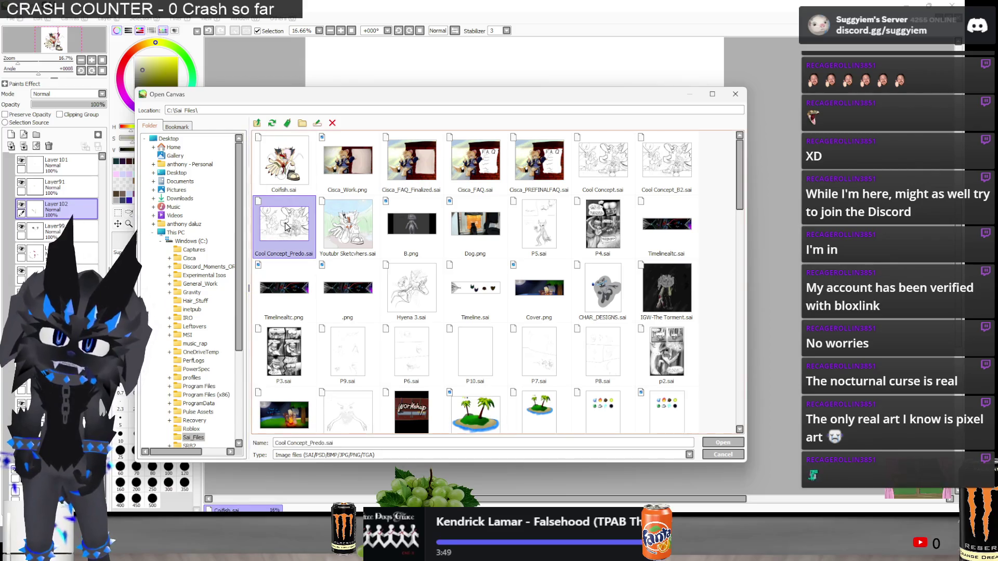
pyautogui.scroll(1, 411, 212)
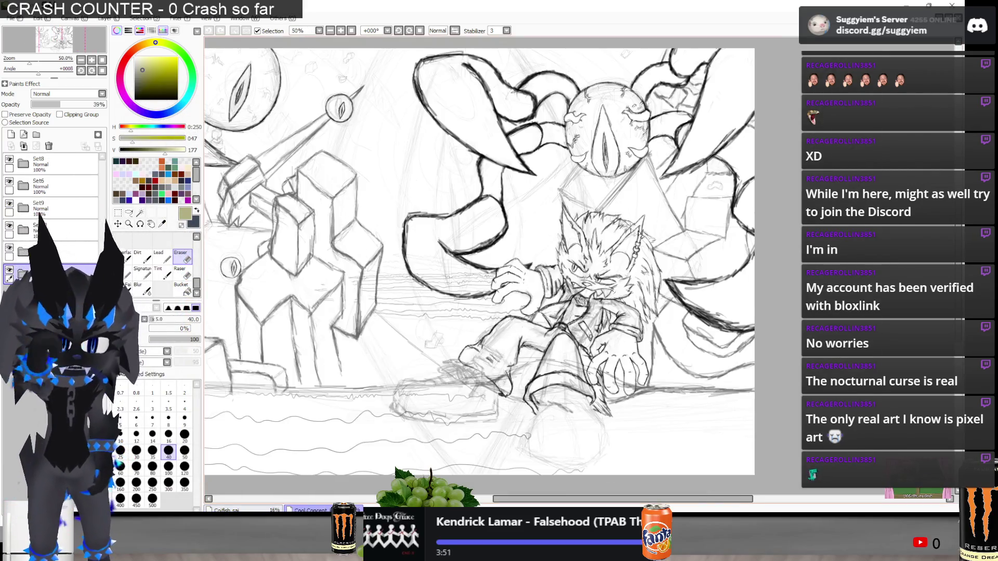
# Pan and zoom around the Cool Concept_Predo.sai pencil sketch, then return to Coifish.sai
pyautogui.moveTo(644, 496); pyautogui.dragTo(664, 499)
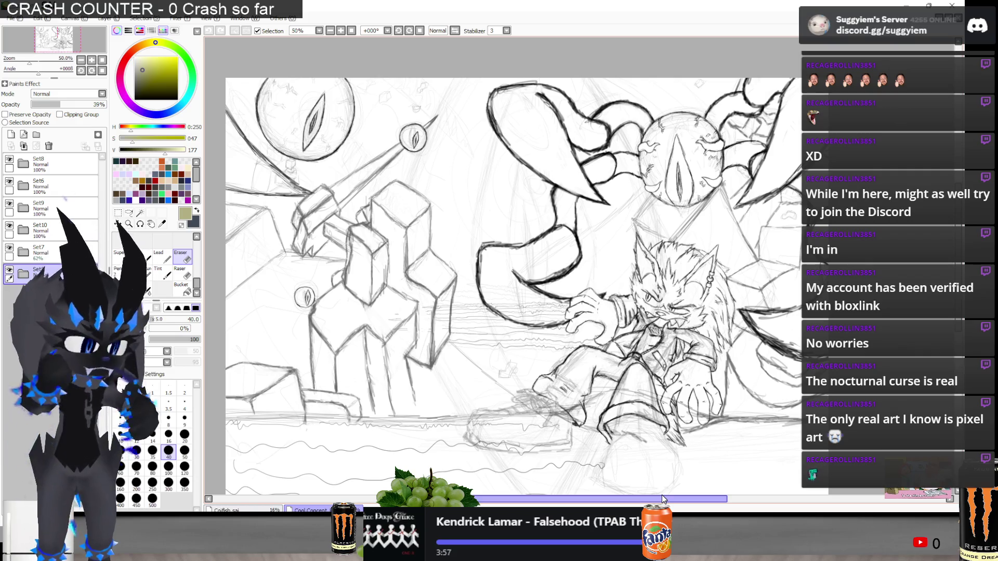
pyautogui.moveTo(662, 498)
pyautogui.mouseDown()
pyautogui.moveTo(683, 507)
pyautogui.moveTo(665, 500)
pyautogui.mouseUp()
pyautogui.scroll(-1, 655, 356)
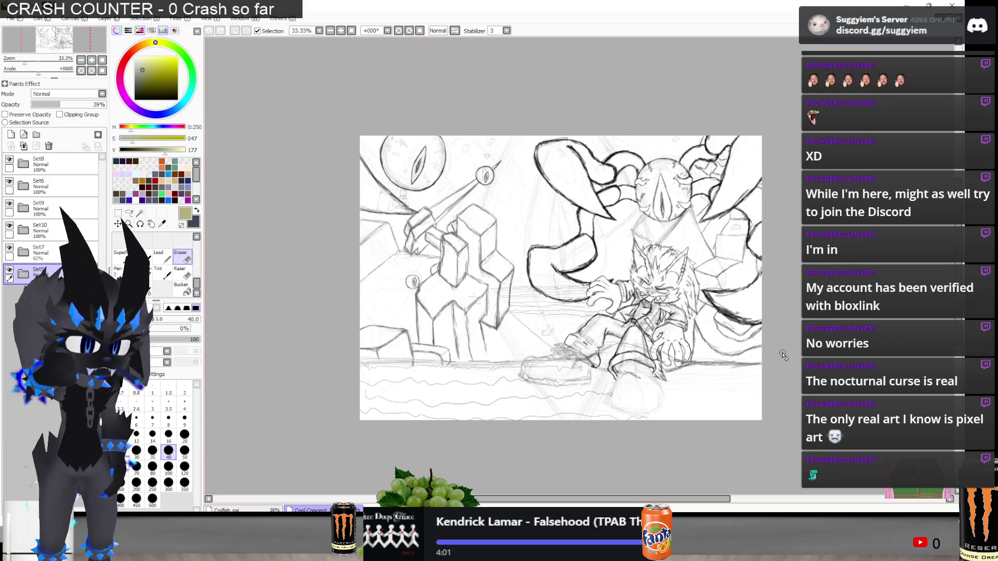
pyautogui.scroll(1, 654, 356)
pyautogui.moveTo(587, 498); pyautogui.dragTo(576, 497)
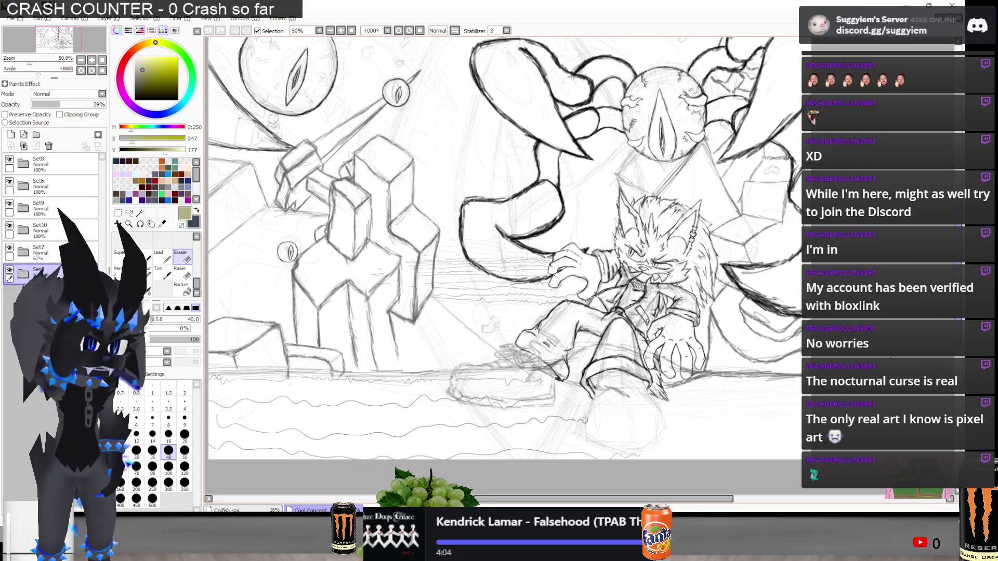
pyautogui.scroll(1, 509, 255)
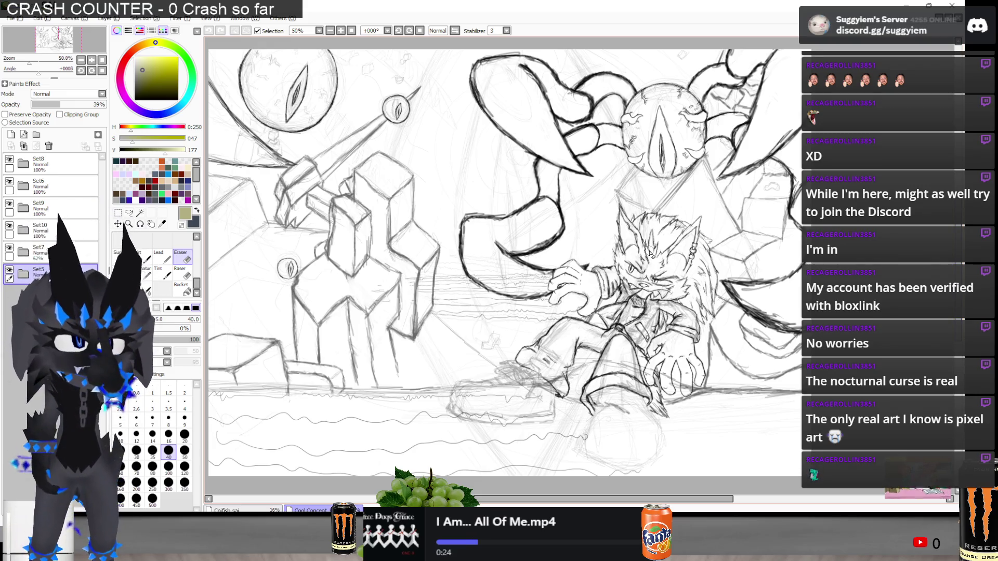
pyautogui.scroll(-1, 649, 253)
pyautogui.scroll(1, 596, 268)
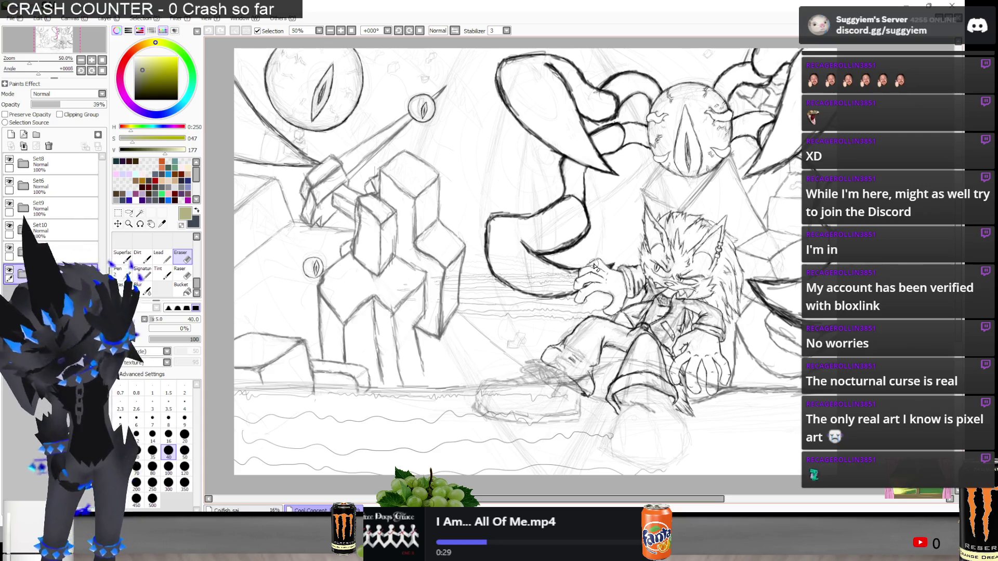
pyautogui.hotkey('alt', 'Tab')
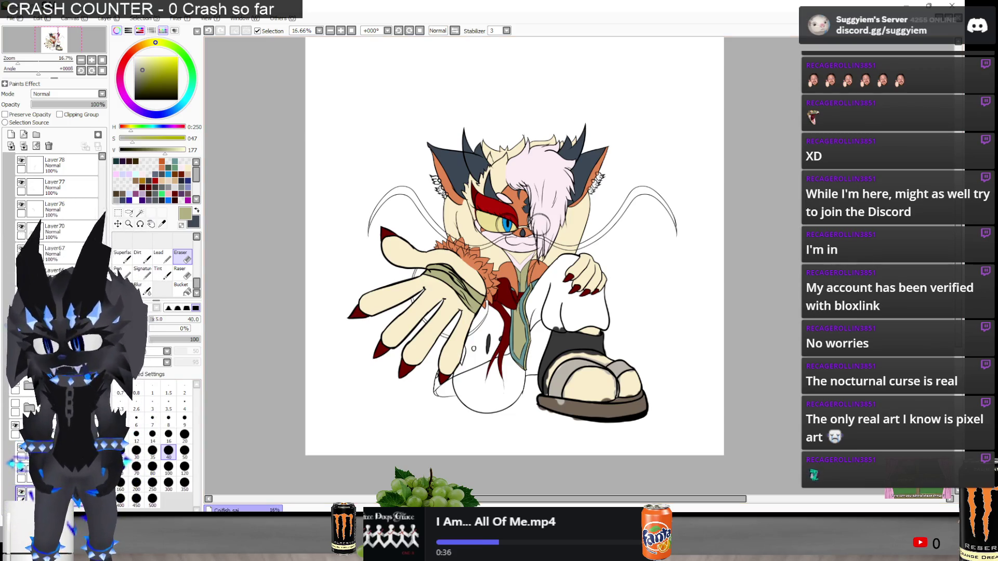
# Check the collar layer's visibility and make the dark green coat layer visible
pyautogui.scroll(3, 536, 296)
pyautogui.click(22, 492)
pyautogui.click(21, 492)
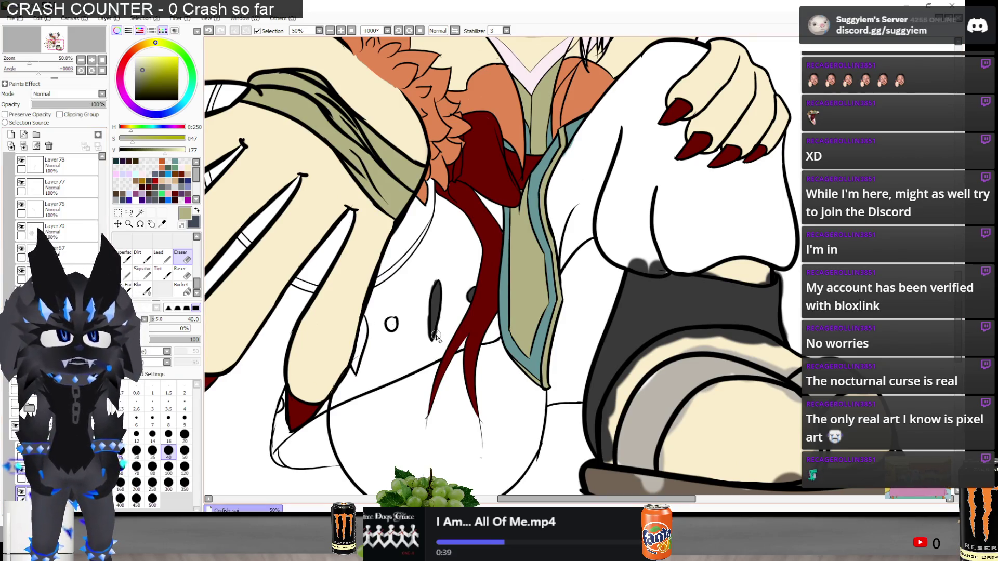
pyautogui.scroll(2, 507, 250)
pyautogui.scroll(3, 57, 176)
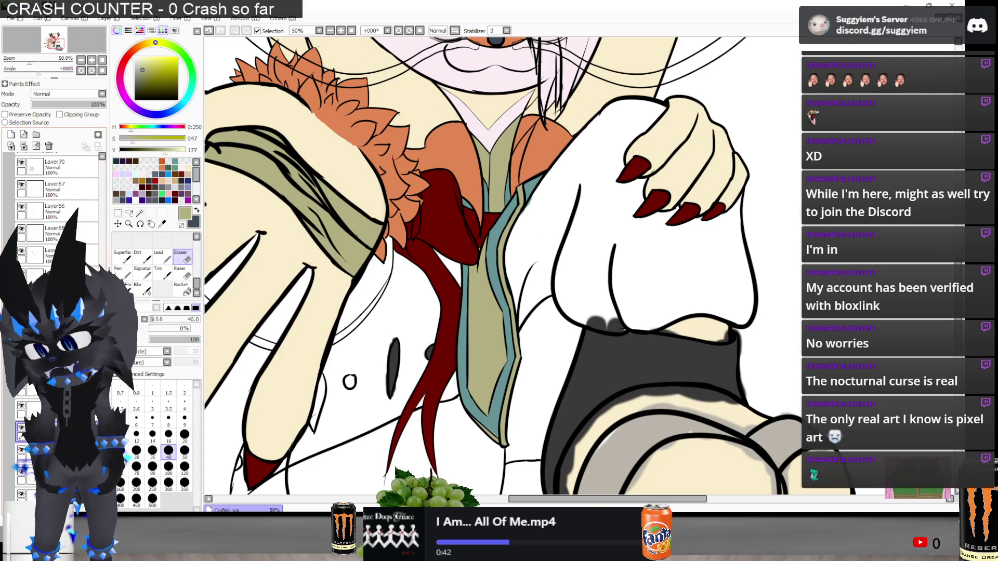
pyautogui.scroll(-1, 57, 176)
pyautogui.click(21, 250)
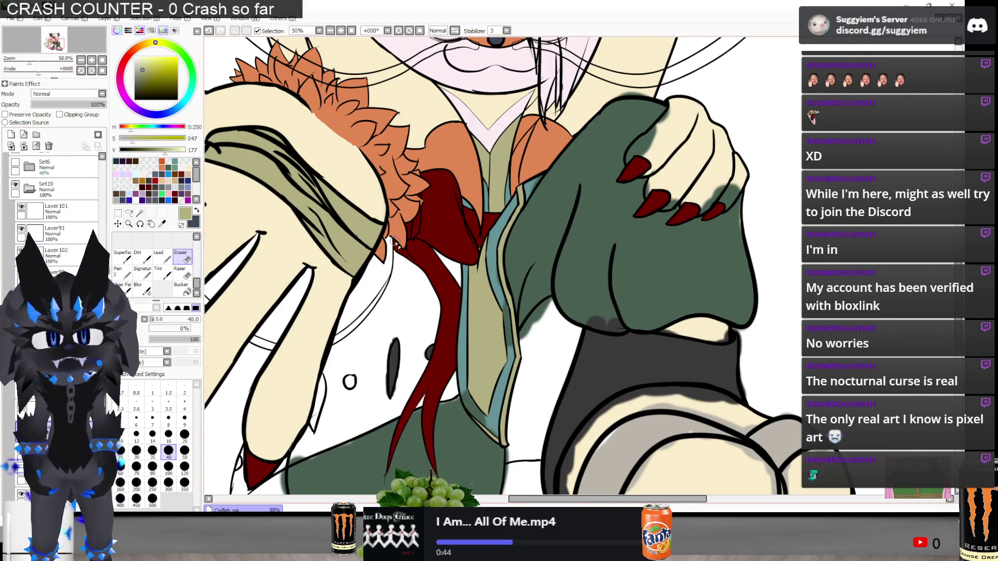
# Pick the coat's dark green and touch up its edges with Pen and Eraser
pyautogui.scroll(1, 395, 242)
pyautogui.scroll(2, 585, 177)
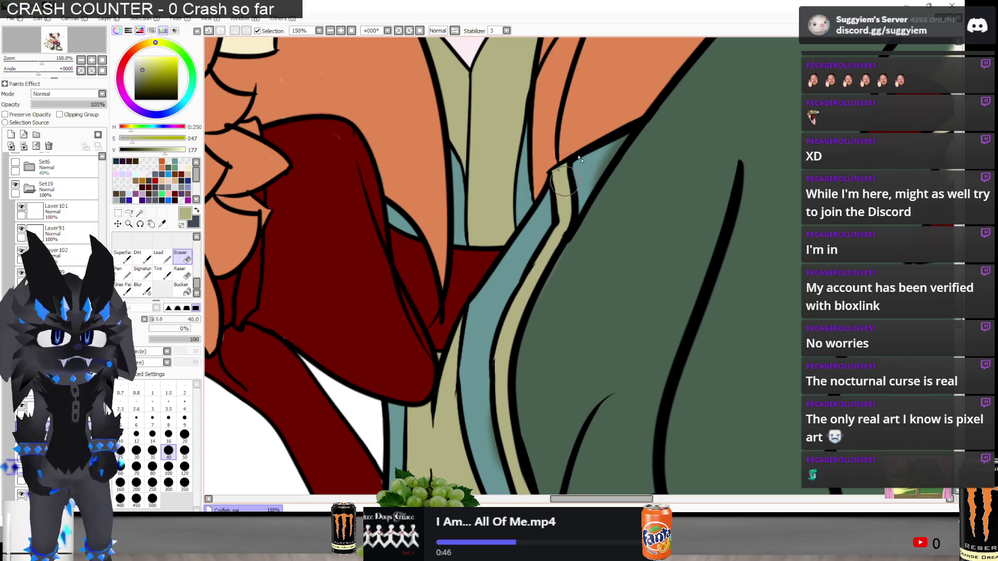
pyautogui.rightClick(623, 281)
pyautogui.press('b')
pyautogui.scroll(2, 627, 285)
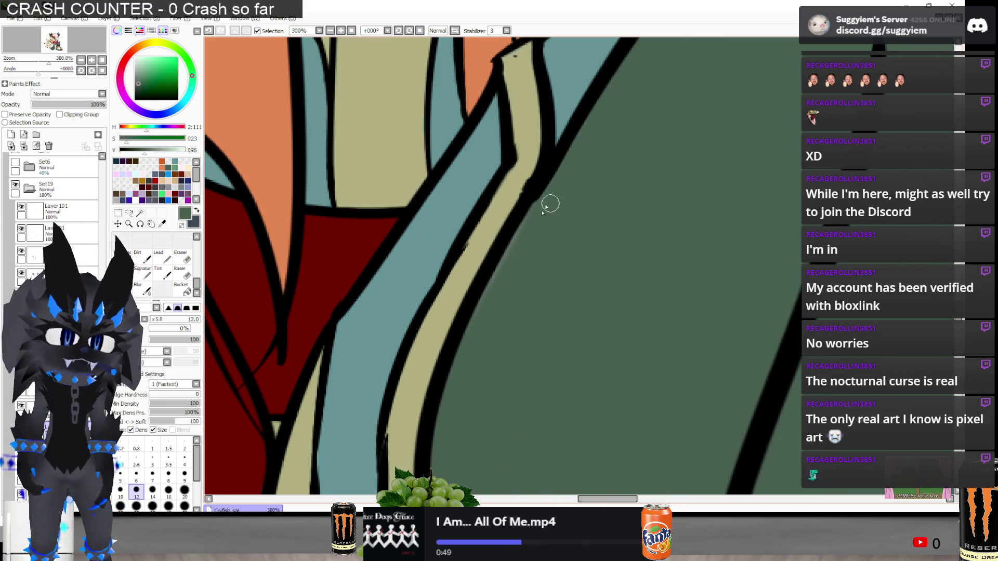
pyautogui.scroll(-3, 479, 161)
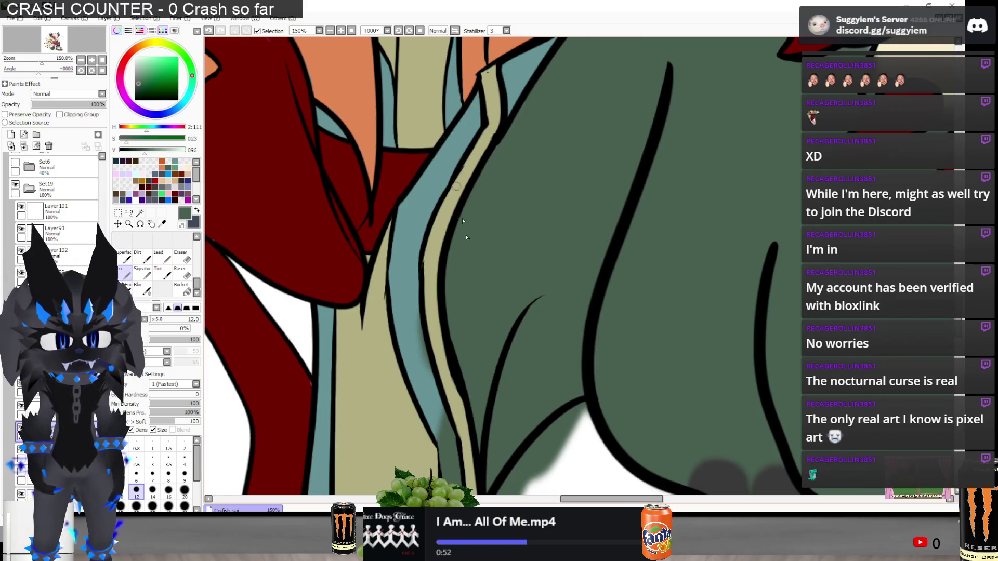
pyautogui.press('e')
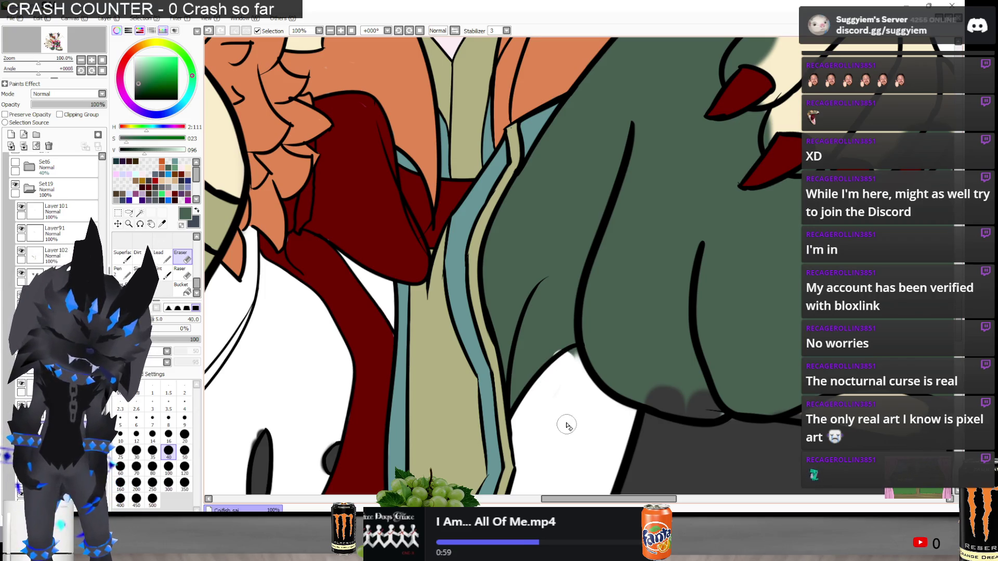
pyautogui.scroll(3, 577, 333)
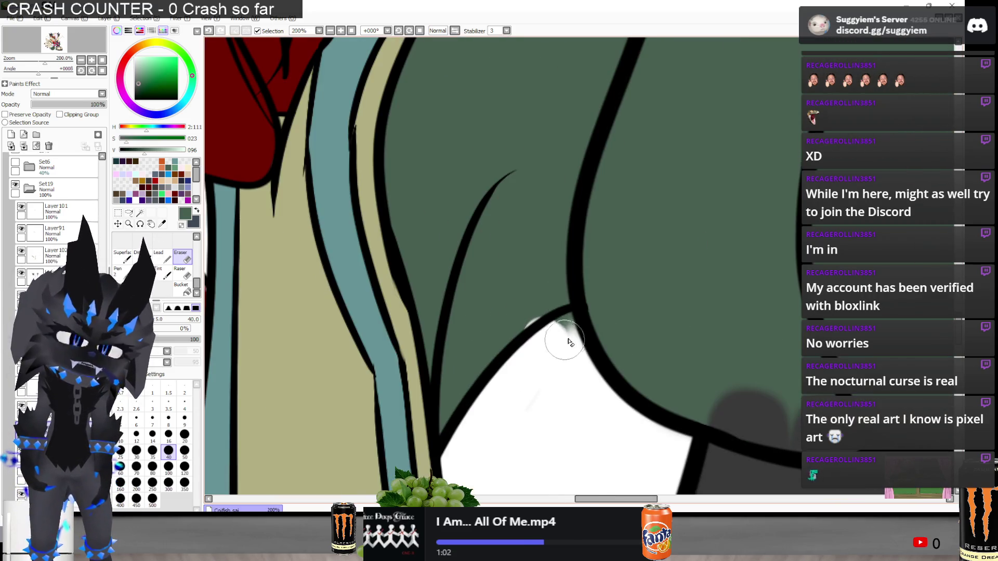
pyautogui.scroll(3, 560, 341)
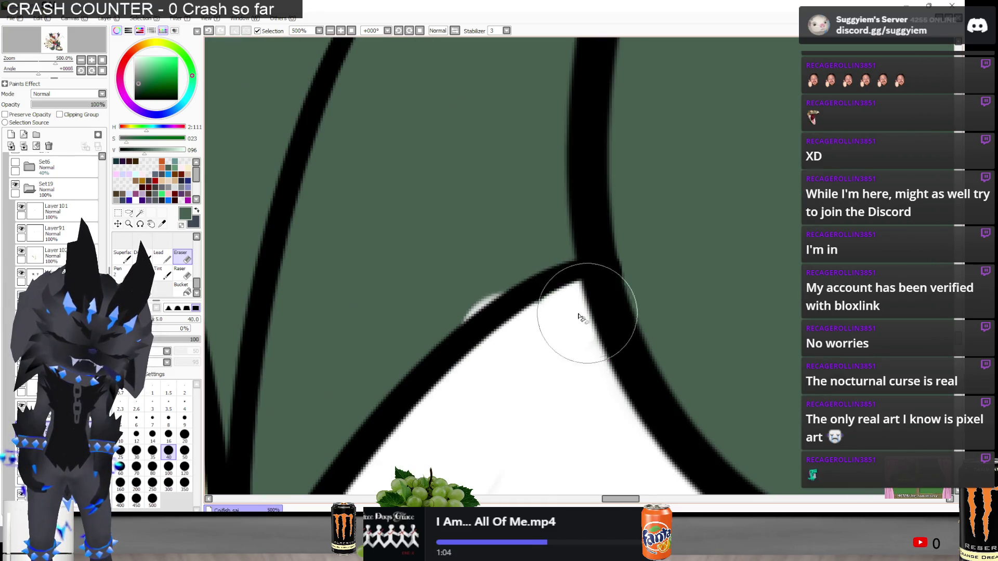
pyautogui.press('n')
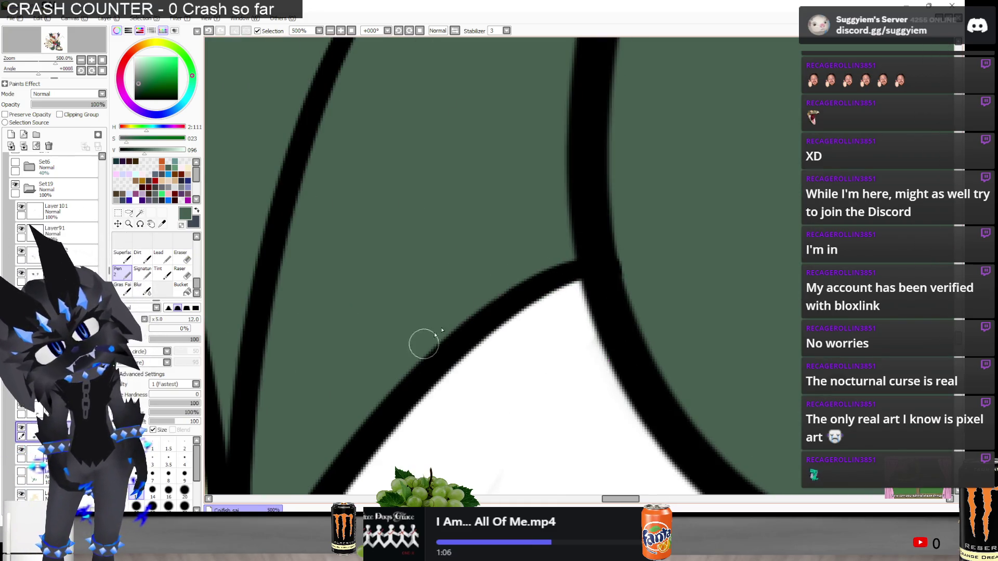
pyautogui.scroll(-4, 421, 241)
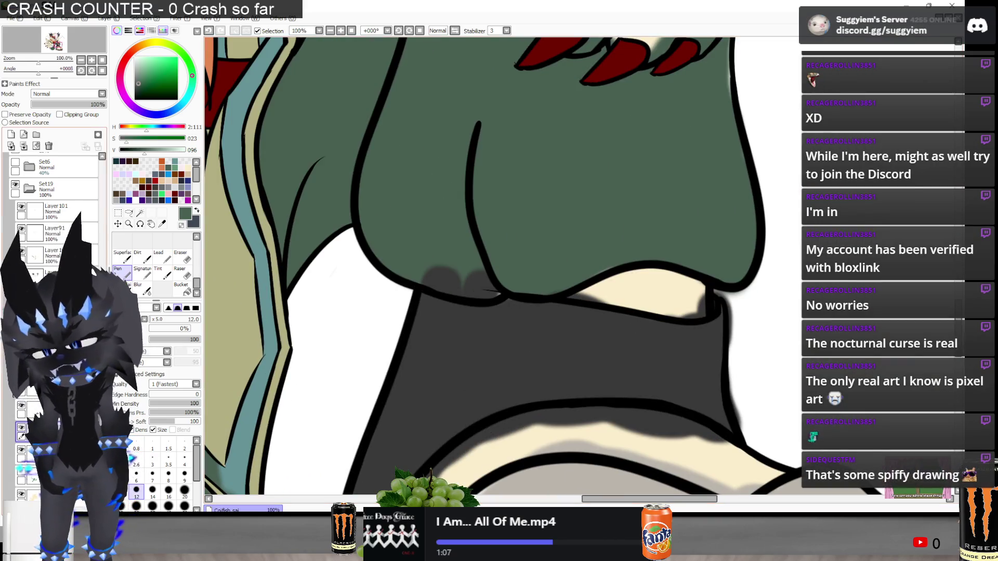
# Erase the stray green shading beside the right fingernail
pyautogui.scroll(1, 507, 290)
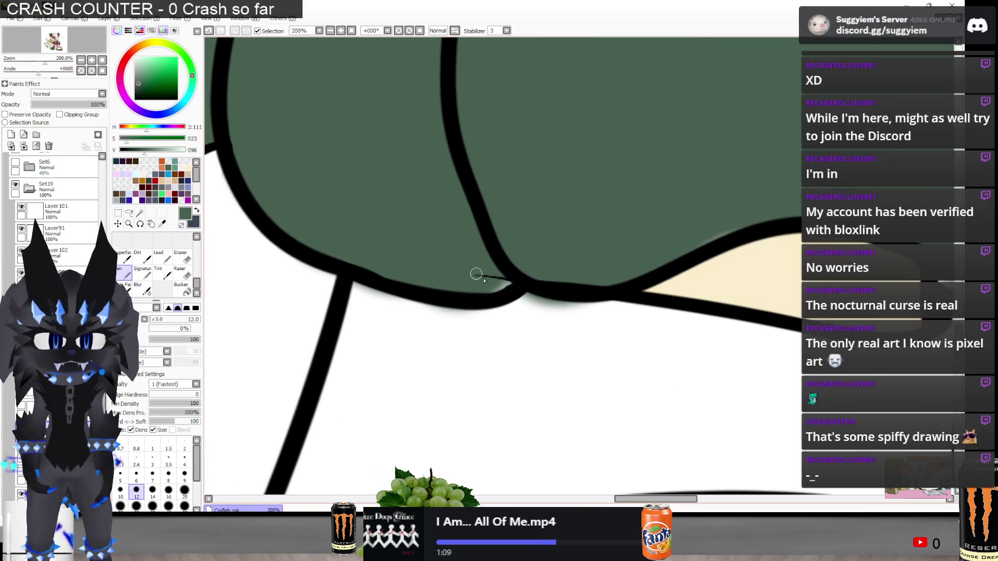
pyautogui.scroll(-1, 366, 236)
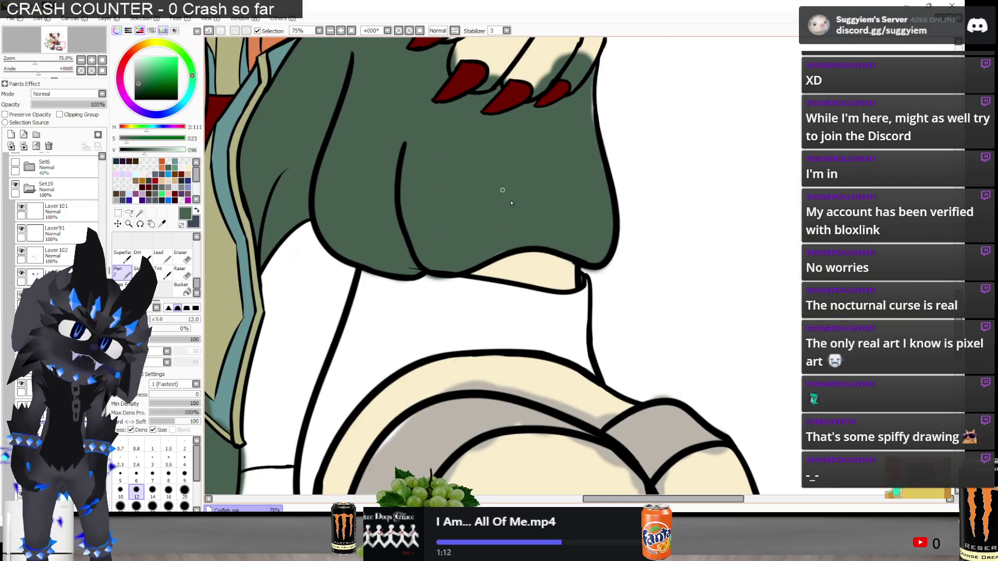
pyautogui.scroll(2, 523, 271)
pyautogui.scroll(-2, 372, 354)
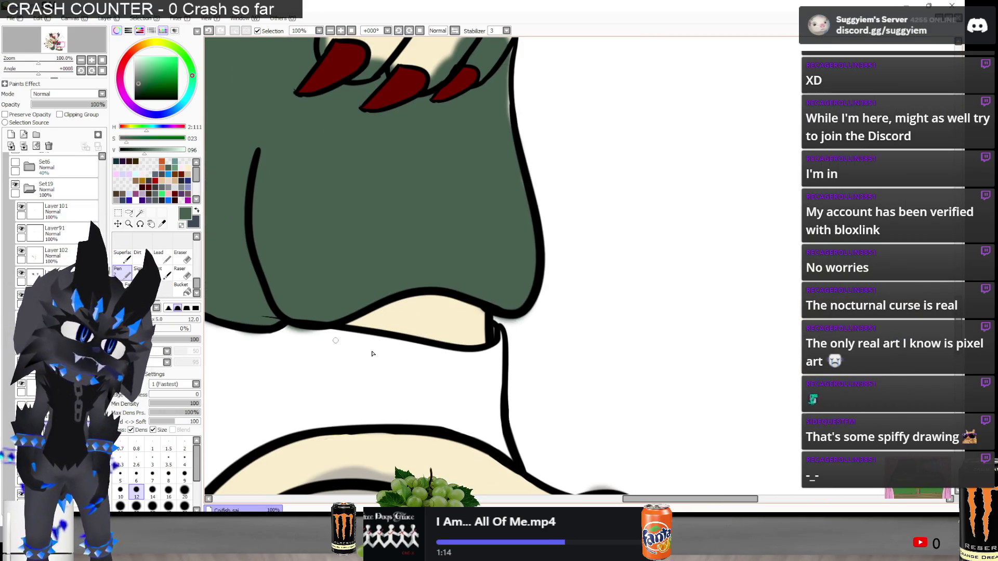
pyautogui.press('e')
pyautogui.scroll(2, 520, 297)
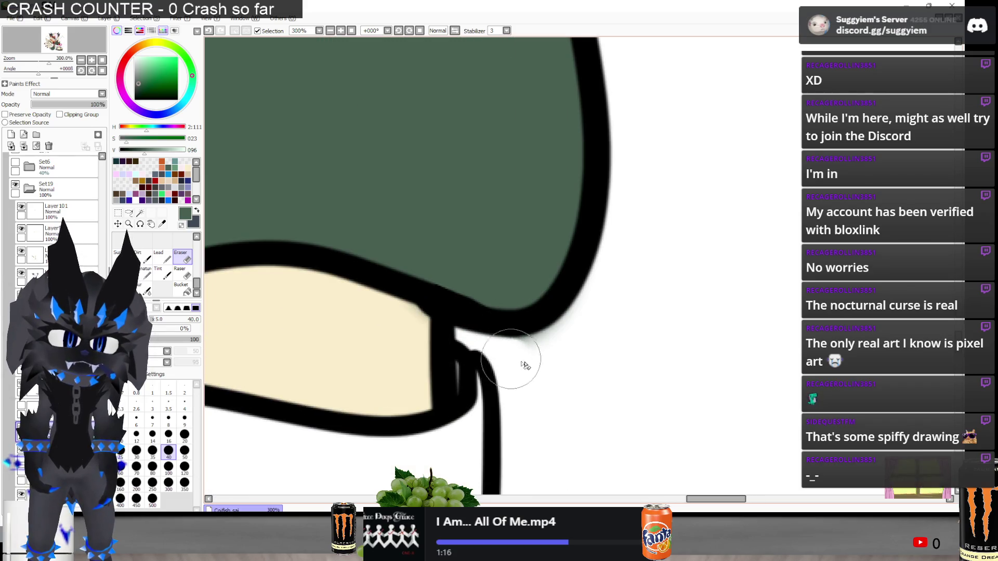
pyautogui.scroll(-2, 569, 350)
pyautogui.scroll(1, 526, 325)
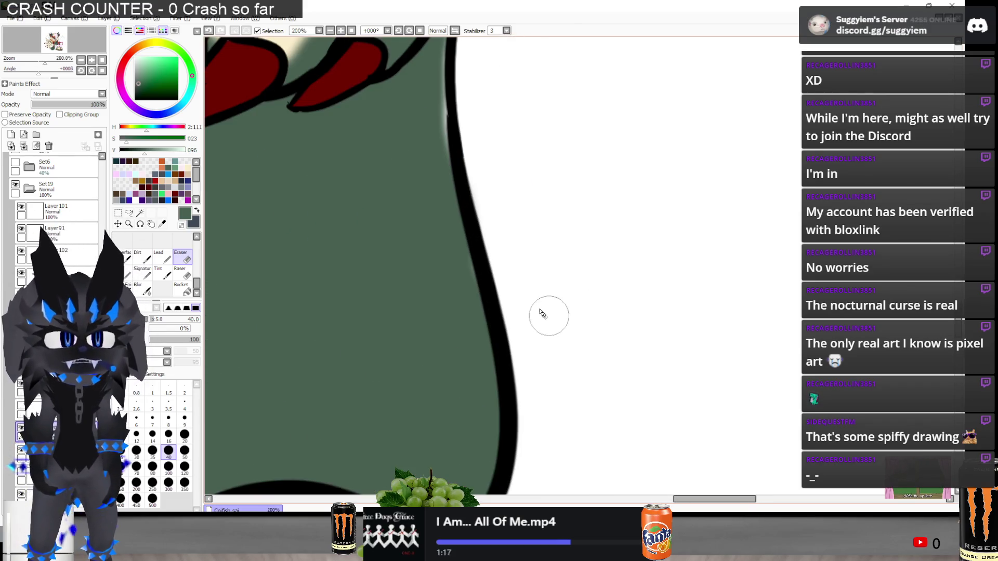
pyautogui.press('n')
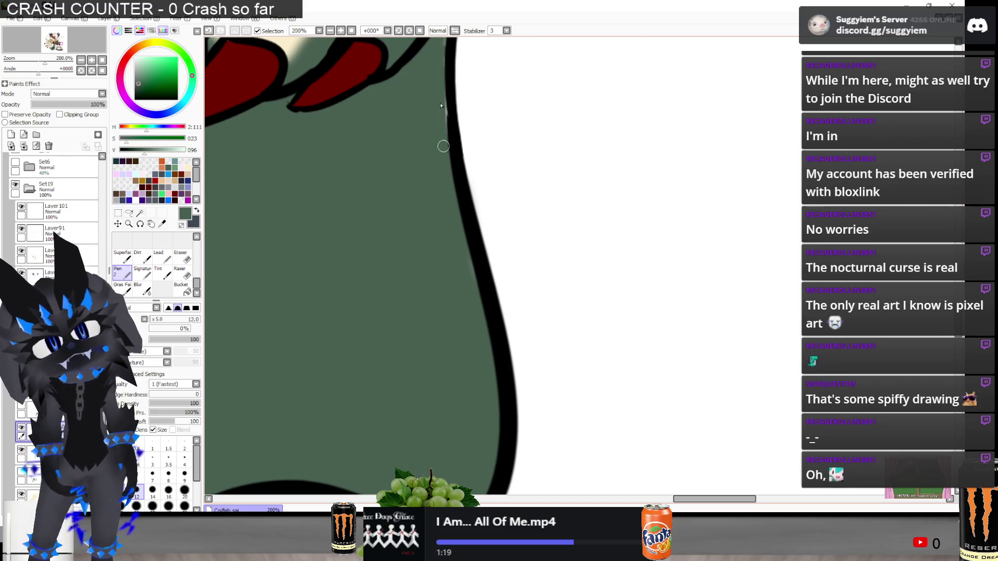
pyautogui.scroll(-1, 460, 303)
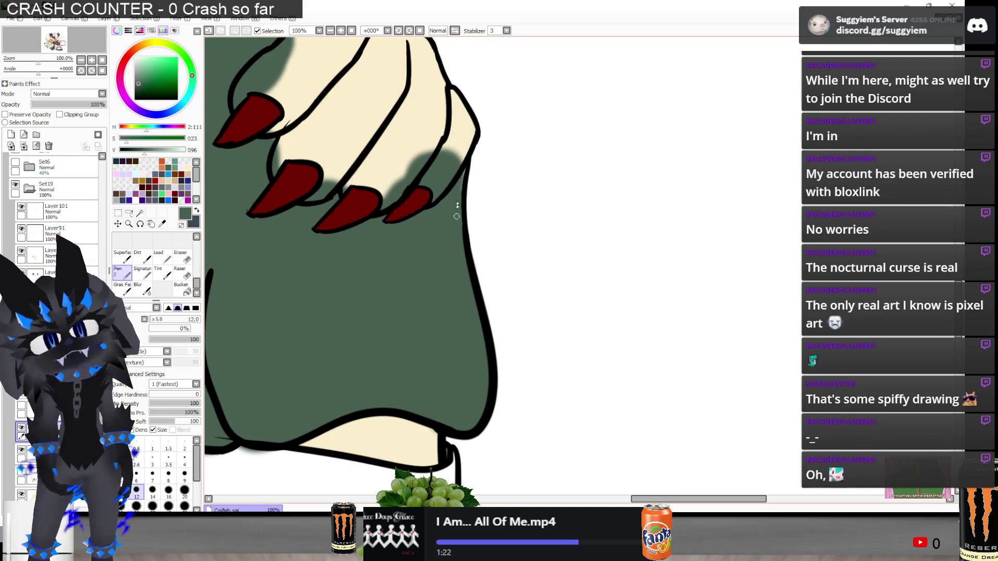
pyautogui.scroll(3, 475, 250)
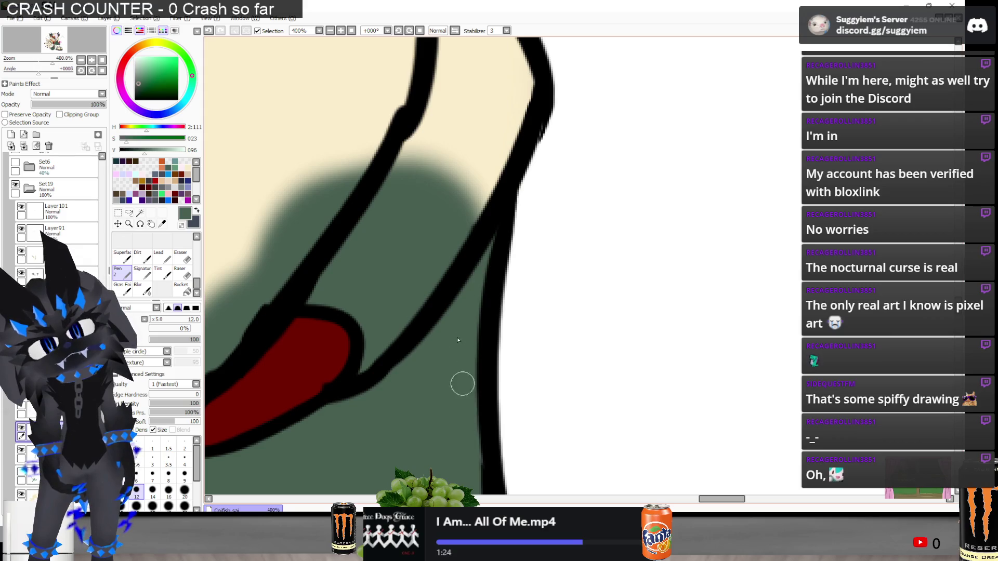
pyautogui.scroll(-2, 631, 405)
pyautogui.press('e')
pyautogui.moveTo(412, 267)
pyautogui.mouseDown()
pyautogui.moveTo(434, 296)
pyautogui.moveTo(499, 280)
pyautogui.moveTo(479, 325)
pyautogui.mouseUp()
# Erase the green beside the nail tip and along the finger's inner edge
pyautogui.scroll(-1, 487, 325)
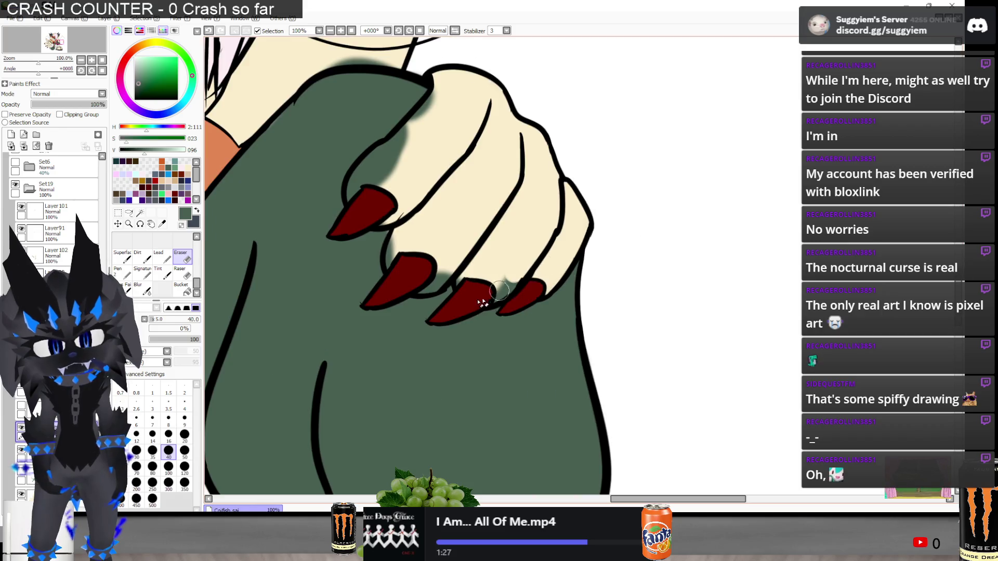
pyautogui.scroll(1, 512, 281)
pyautogui.moveTo(339, 285); pyautogui.dragTo(382, 276)
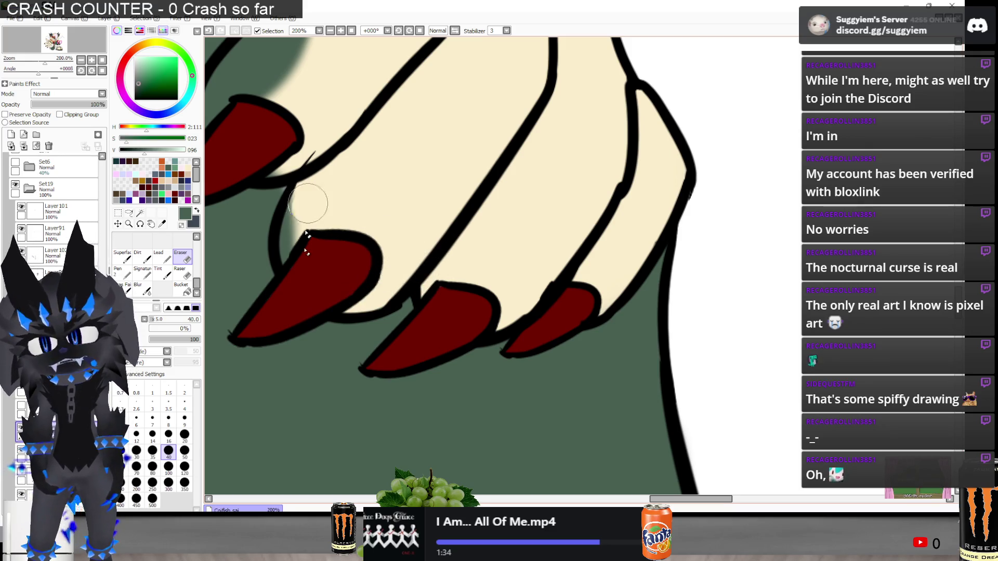
pyautogui.moveTo(308, 203); pyautogui.dragTo(319, 232)
pyautogui.scroll(-1, 450, 287)
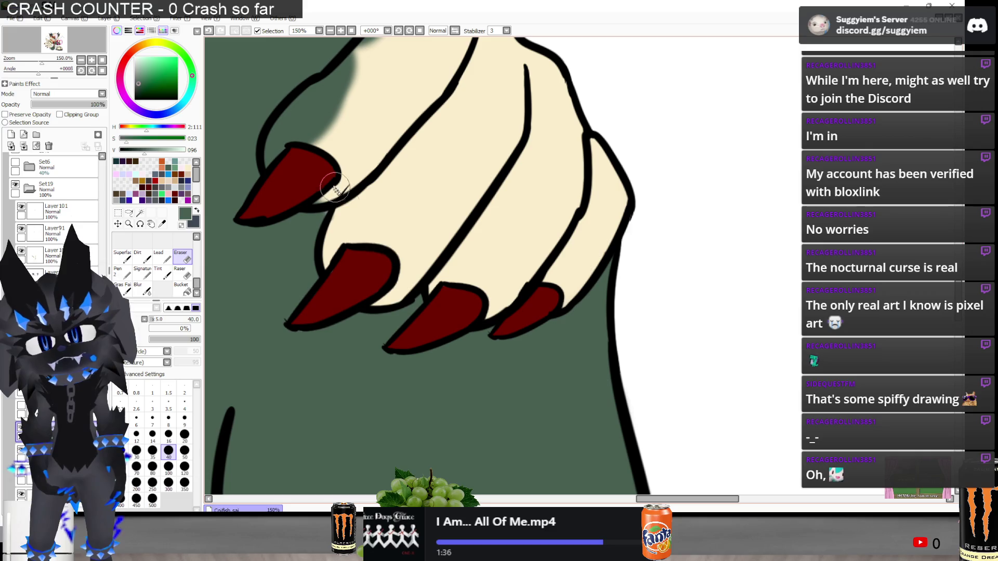
pyautogui.scroll(2, 289, 167)
pyautogui.press('n')
pyautogui.scroll(1, 331, 268)
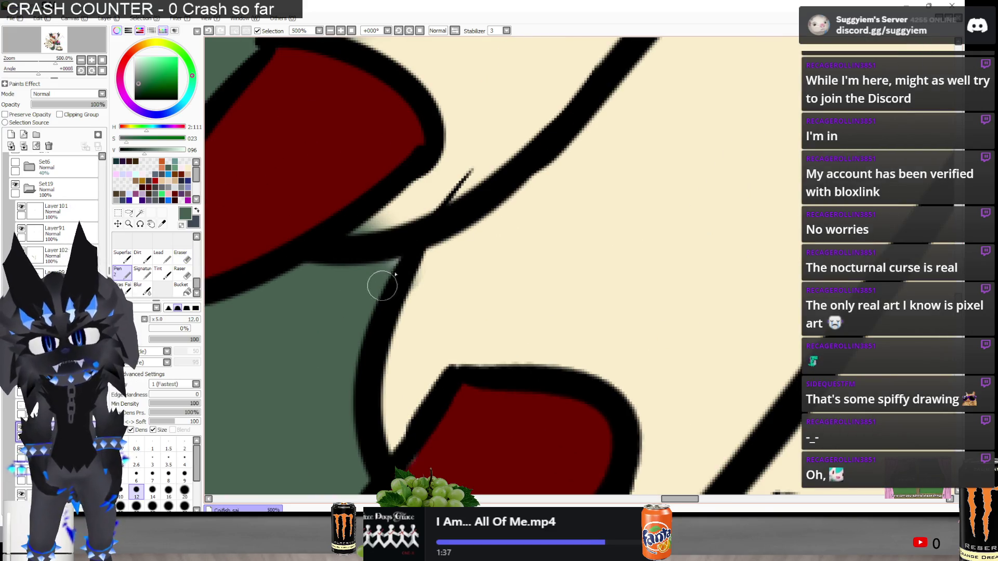
# With a larger eraser, remove the dark green above the red nail and beside the fur outline
pyautogui.press('e')
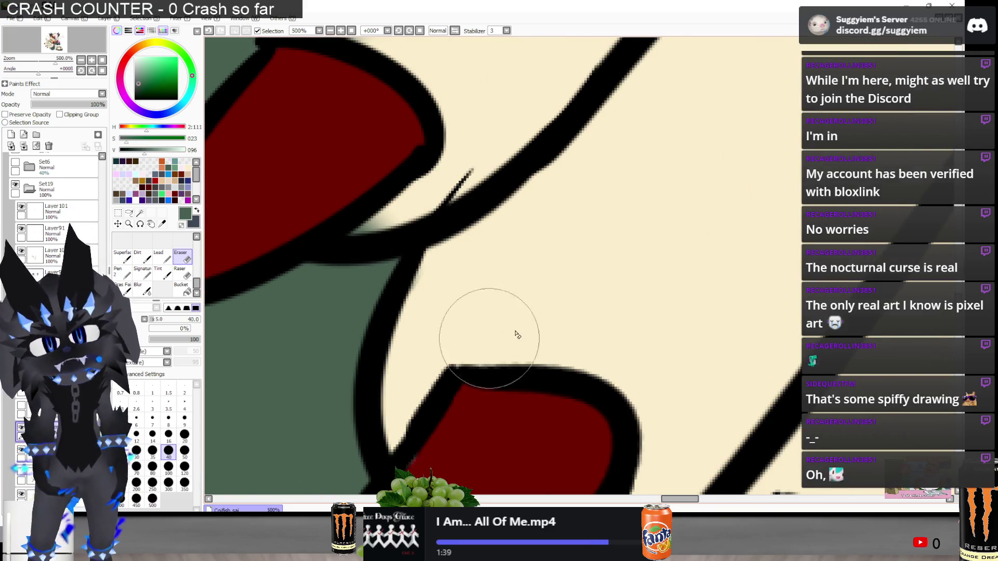
pyautogui.scroll(-3, 517, 335)
pyautogui.scroll(1, 464, 286)
pyautogui.moveTo(500, 237)
pyautogui.mouseDown()
pyautogui.moveTo(523, 134)
pyautogui.moveTo(557, 179)
pyautogui.mouseUp()
pyautogui.moveTo(526, 291)
pyautogui.mouseDown()
pyautogui.moveTo(549, 177)
pyautogui.moveTo(621, 222)
pyautogui.mouseUp()
pyautogui.moveTo(562, 282); pyautogui.dragTo(524, 311)
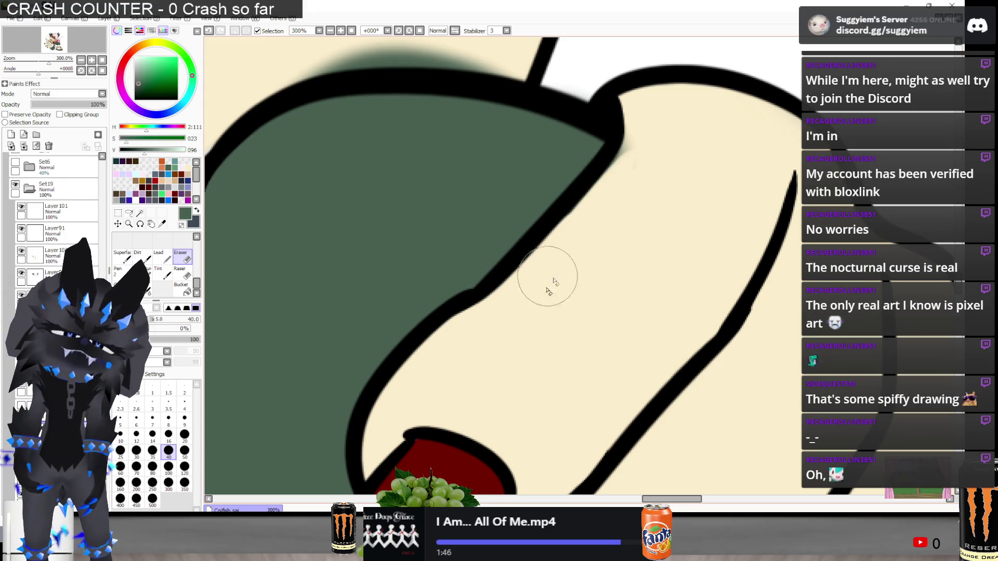
# Look over the cleaned hand, then bring up the 3D character reference in the image editor
pyautogui.scroll(-6, 635, 163)
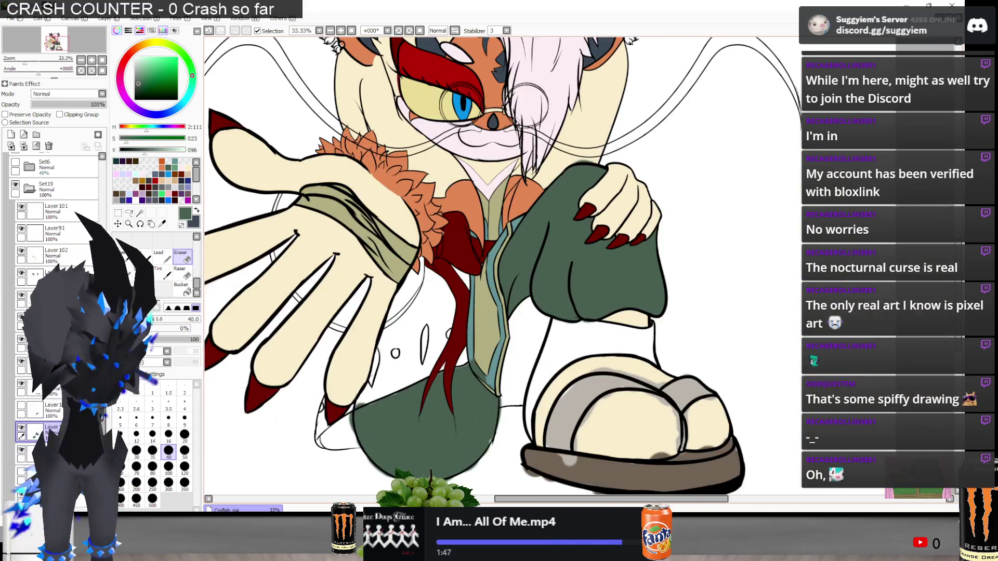
pyautogui.scroll(-1, 504, 137)
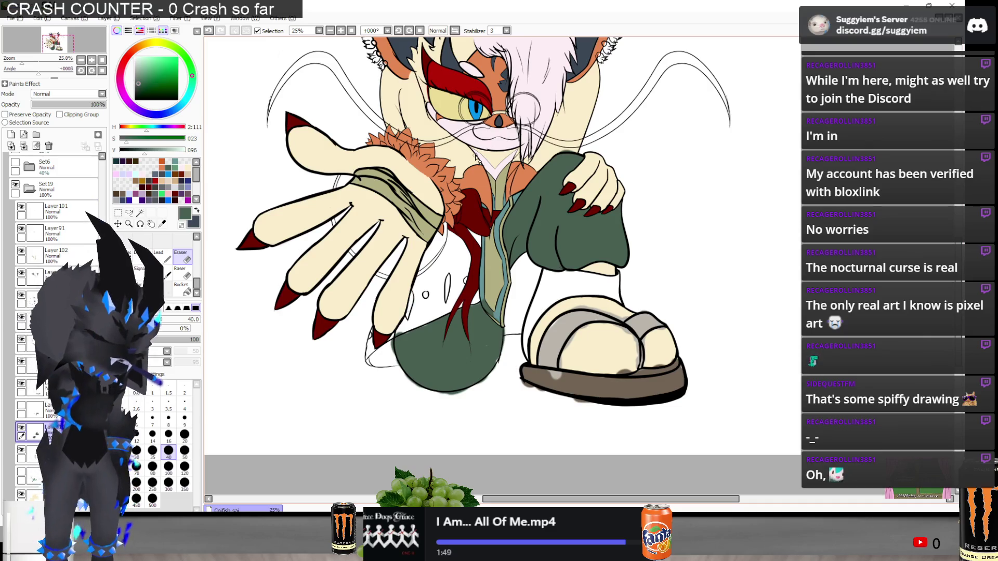
pyautogui.scroll(-2, 476, 158)
pyautogui.scroll(2, 488, 167)
pyautogui.scroll(-1, 463, 213)
pyautogui.scroll(2, 463, 213)
pyautogui.scroll(-2, 468, 211)
pyautogui.scroll(-1, 473, 206)
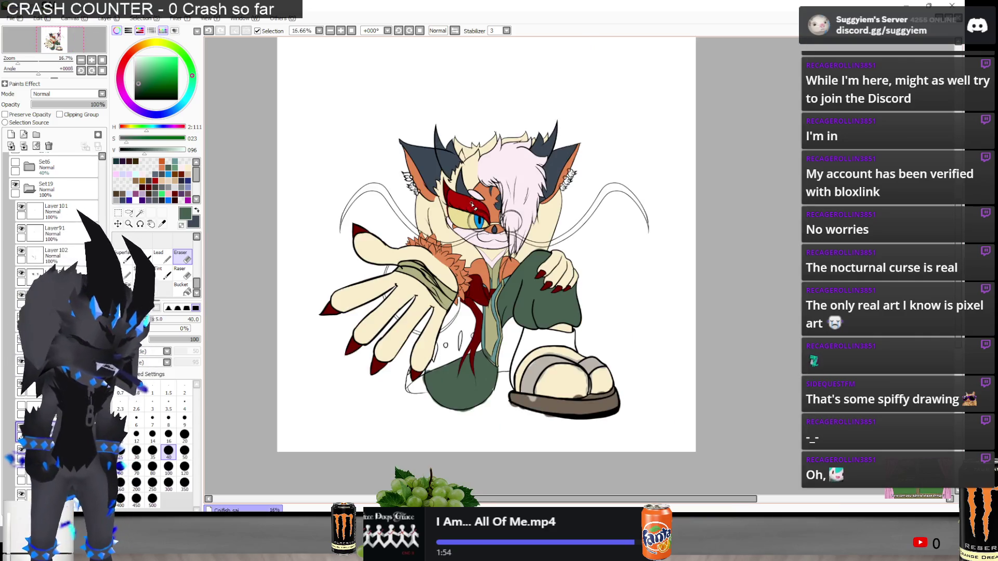
pyautogui.scroll(1, 487, 284)
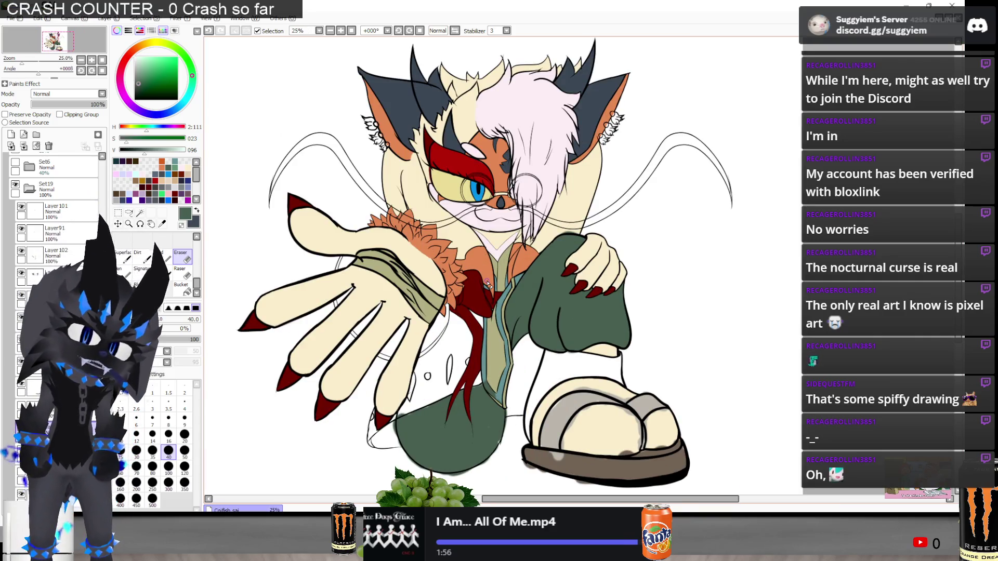
pyautogui.hotkey('alt', 'Tab')
pyautogui.hotkey('alt', 'Tab')
# Compare with the 3D reference, show the green sleeve and pants fill layer, and recheck the reference
pyautogui.scroll(-4, 487, 280)
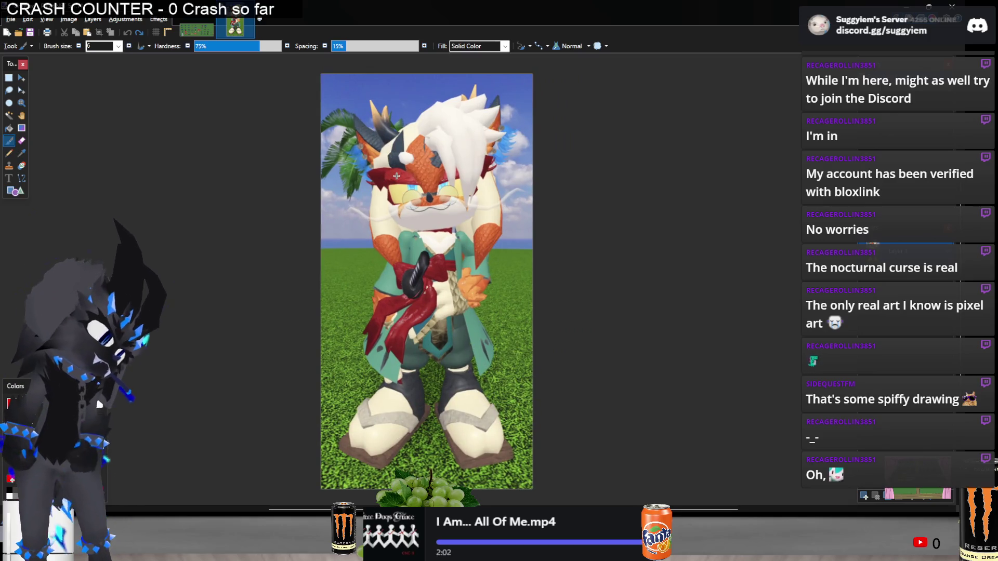
pyautogui.hotkey('alt', 'Tab')
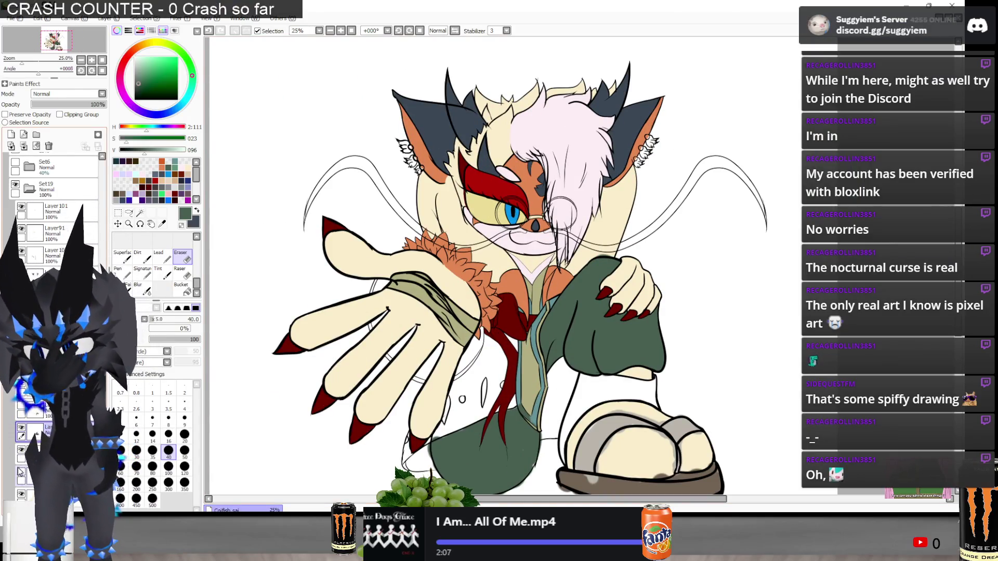
pyautogui.click(21, 472)
pyautogui.scroll(-1, 465, 304)
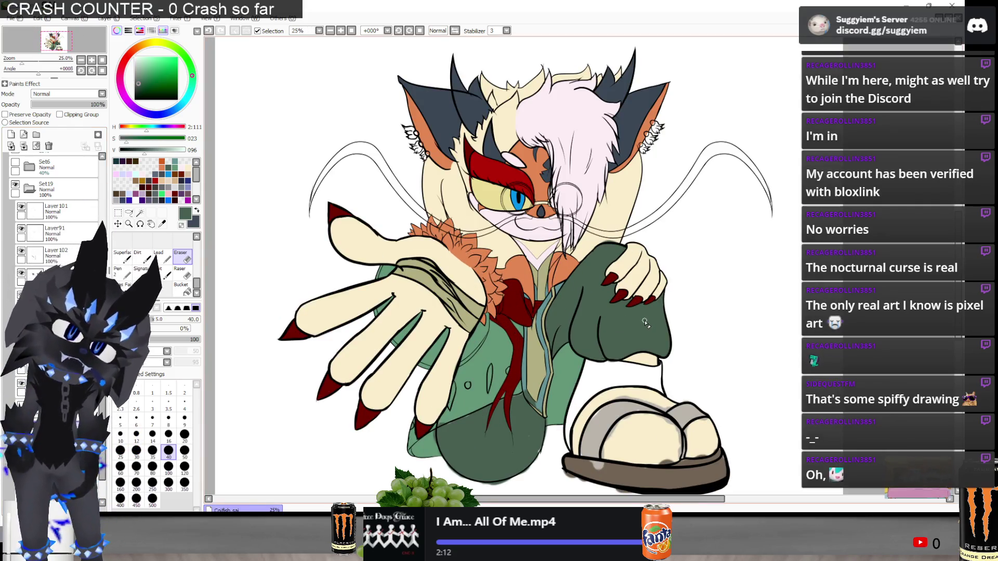
pyautogui.hotkey('alt', 'Tab')
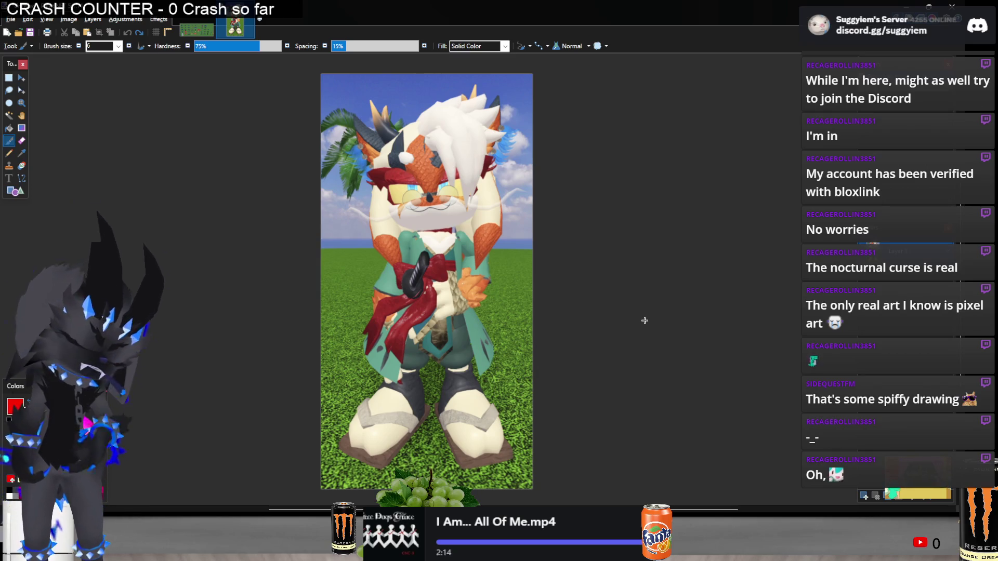
pyautogui.hotkey('alt', 'Tab')
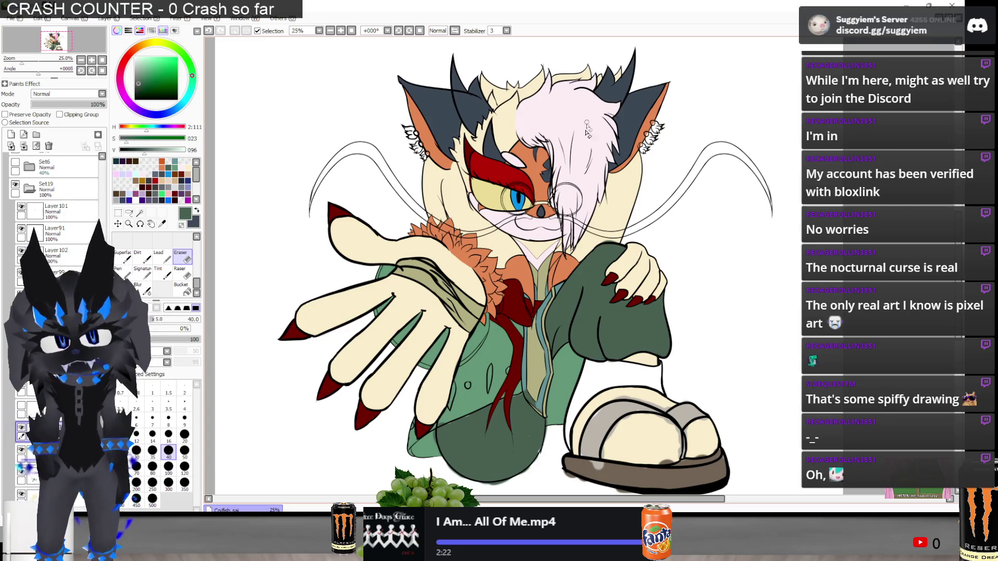
# Zoom into the sleeve top and erase the blurred dark green smudge above its outline
pyautogui.scroll(1, 467, 463)
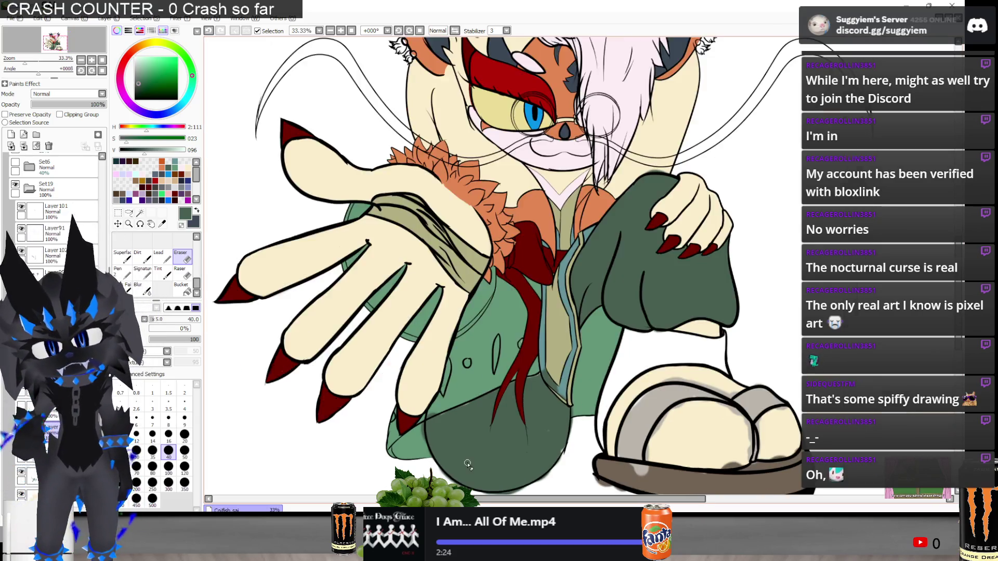
pyautogui.scroll(1, 467, 464)
pyautogui.scroll(2, 605, 113)
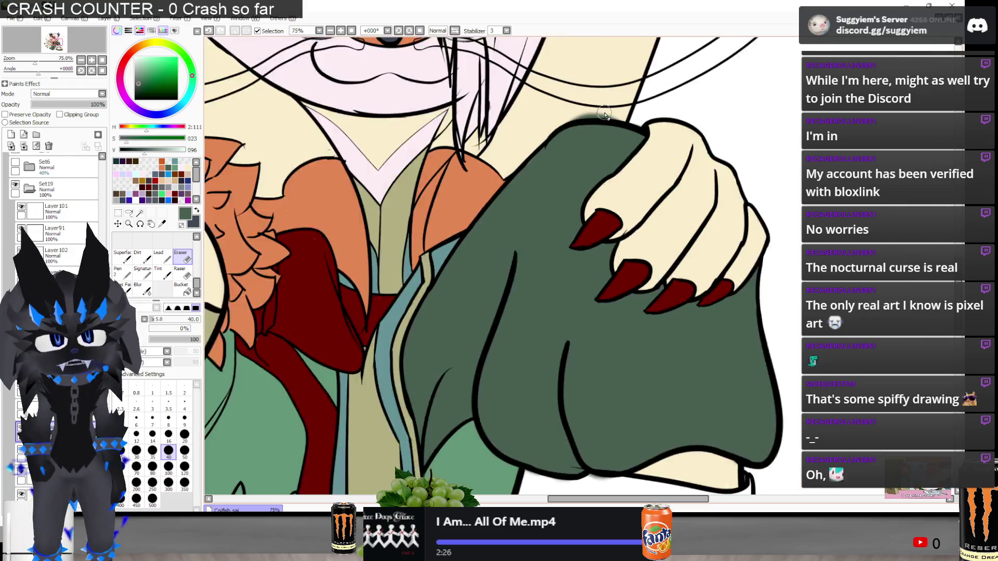
pyautogui.scroll(1, 604, 113)
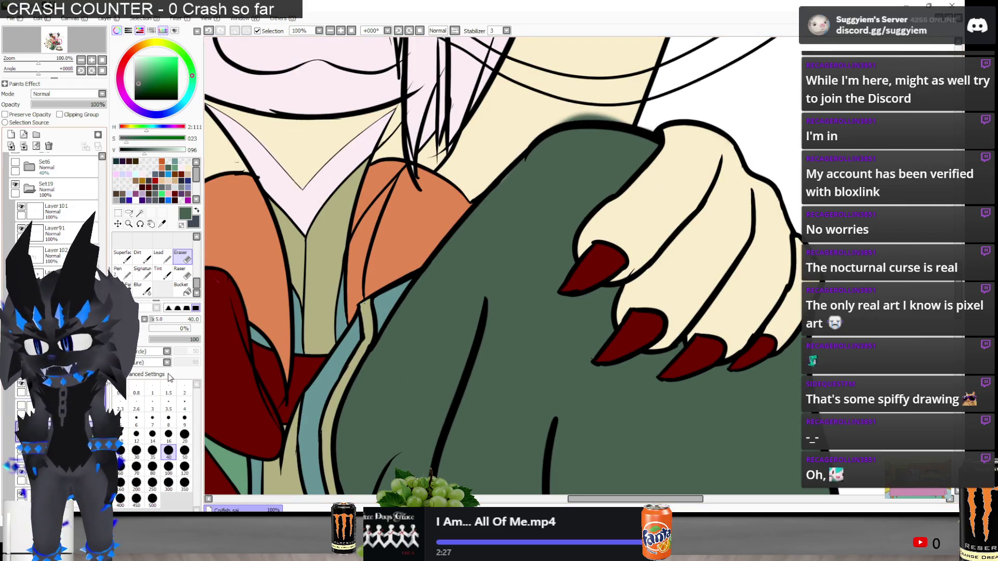
pyautogui.scroll(2, 597, 118)
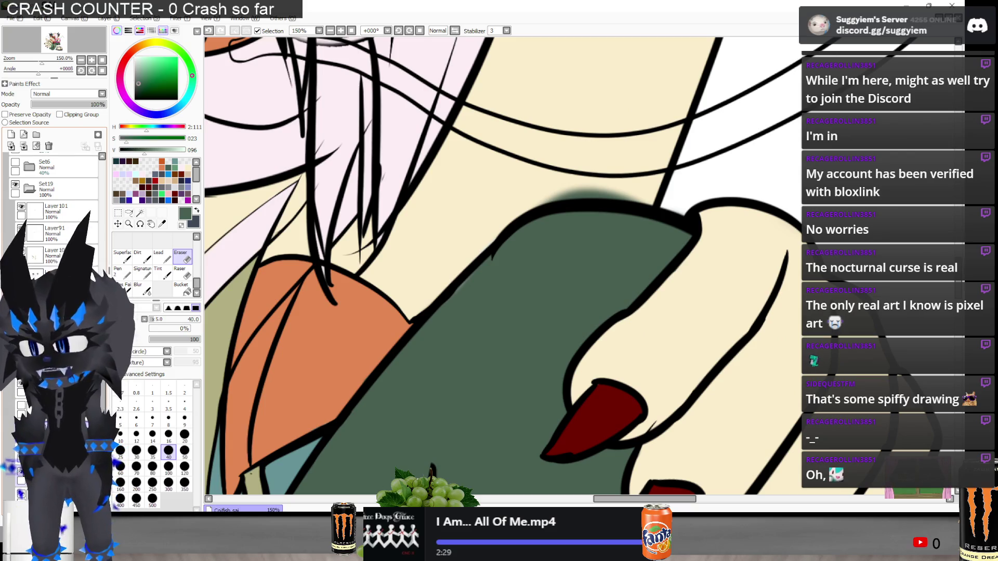
pyautogui.scroll(1, 520, 160)
pyautogui.moveTo(556, 167)
pyautogui.mouseDown()
pyautogui.moveTo(584, 189)
pyautogui.moveTo(659, 199)
pyautogui.mouseUp()
pyautogui.press('n')
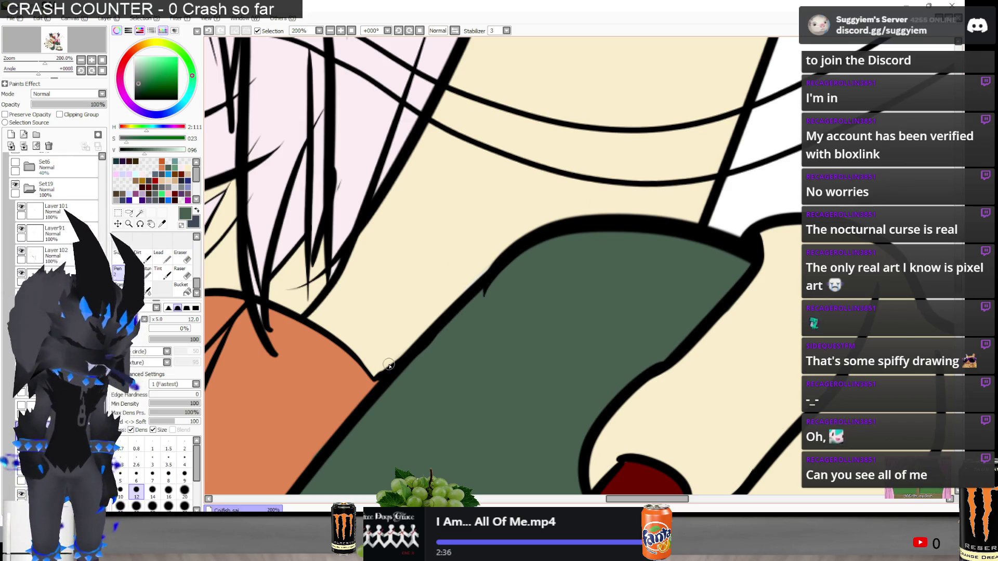
pyautogui.scroll(-4, 444, 222)
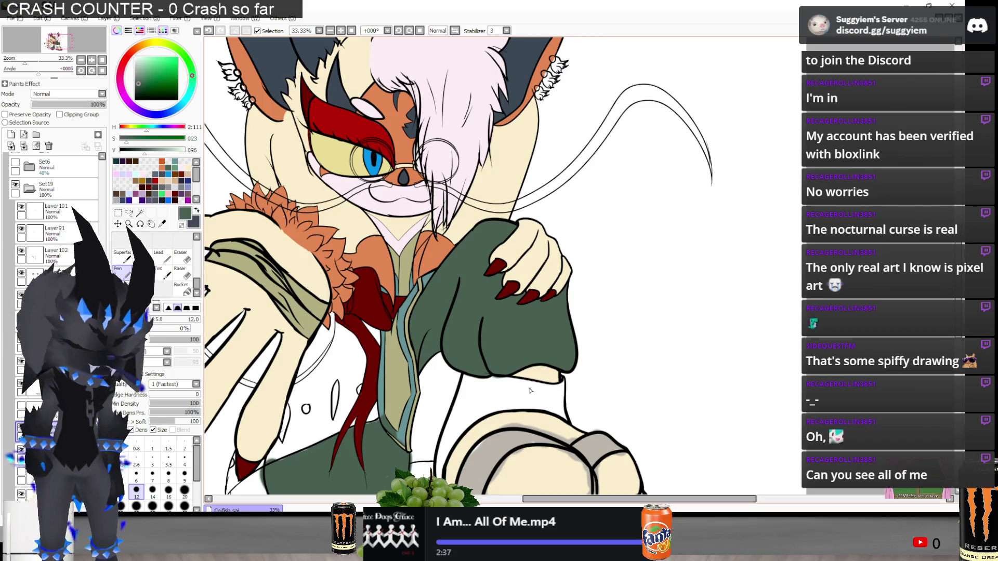
# Zoom to the green leg and switch to a size-40 Eraser
pyautogui.scroll(1, 410, 293)
pyautogui.scroll(1, 410, 294)
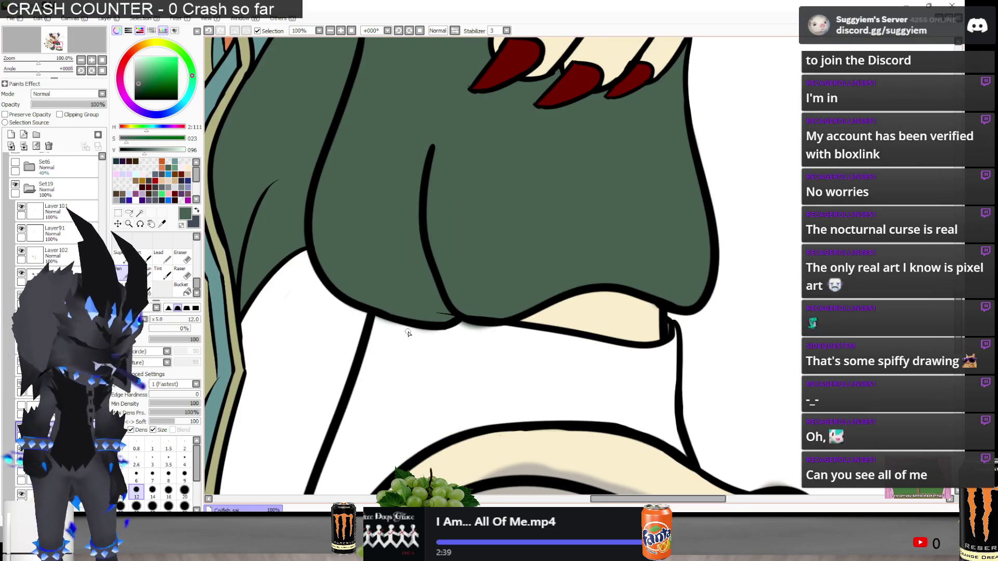
pyautogui.press('e')
pyautogui.scroll(1, 452, 342)
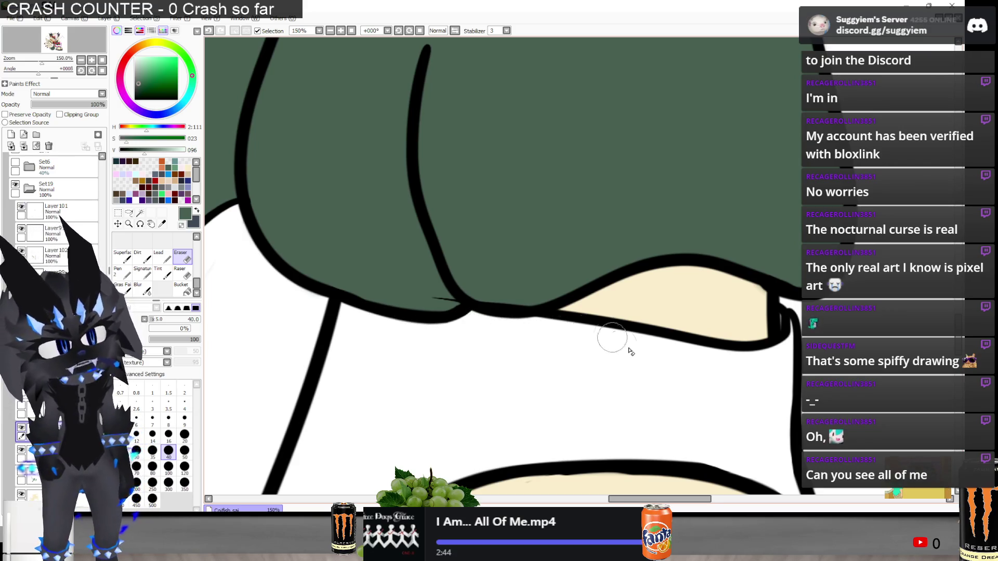
pyautogui.scroll(-3, 612, 334)
pyautogui.scroll(3, 612, 240)
pyautogui.scroll(-2, 572, 291)
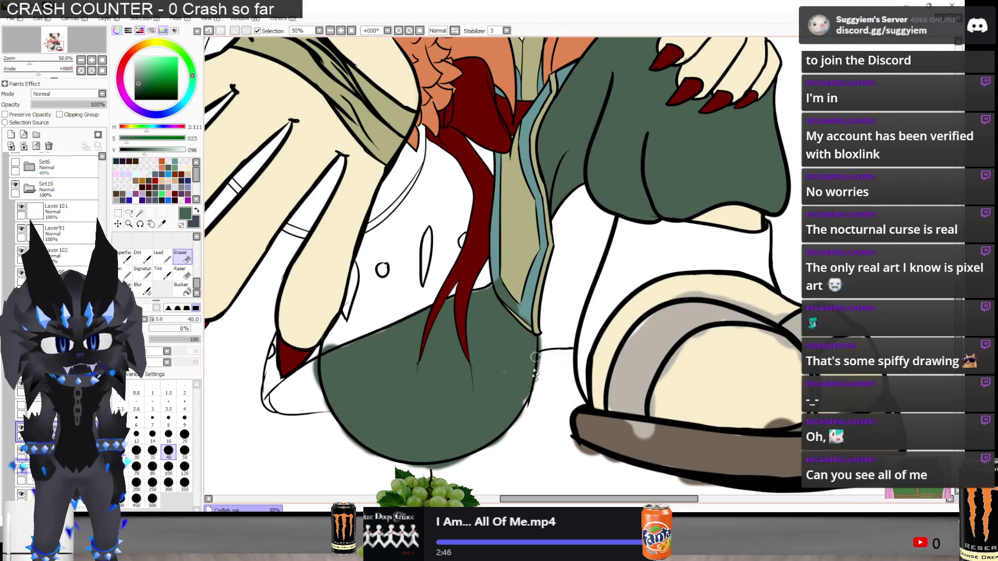
pyautogui.scroll(2, 546, 324)
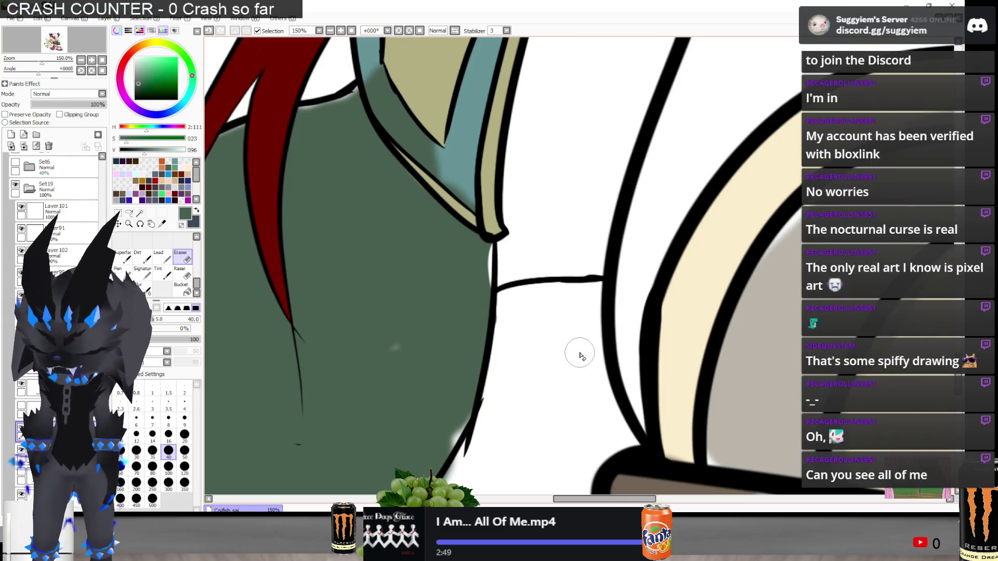
# Erase the soft green fringe spilling below the leg's bottom outline
pyautogui.press('n')
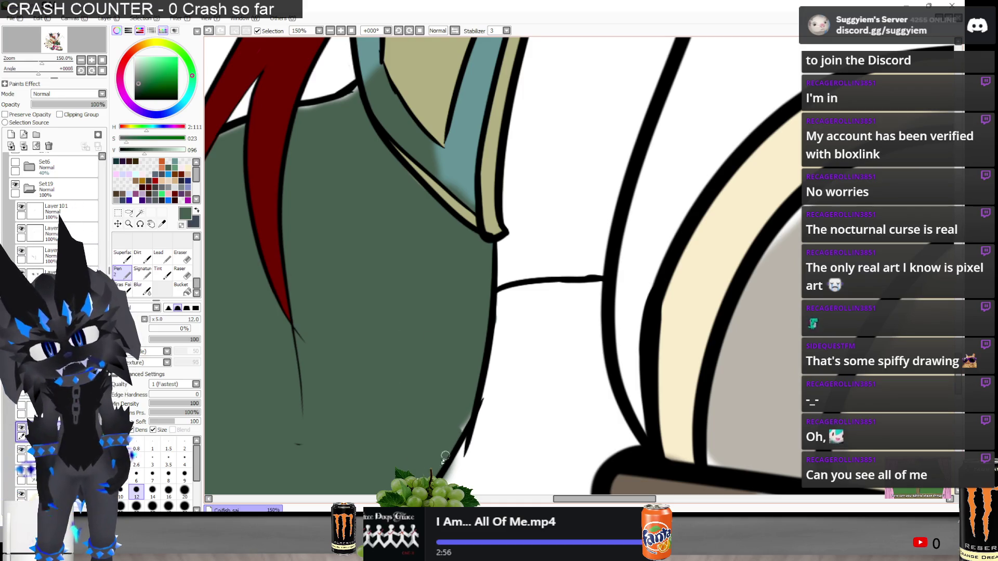
pyautogui.scroll(-1, 459, 395)
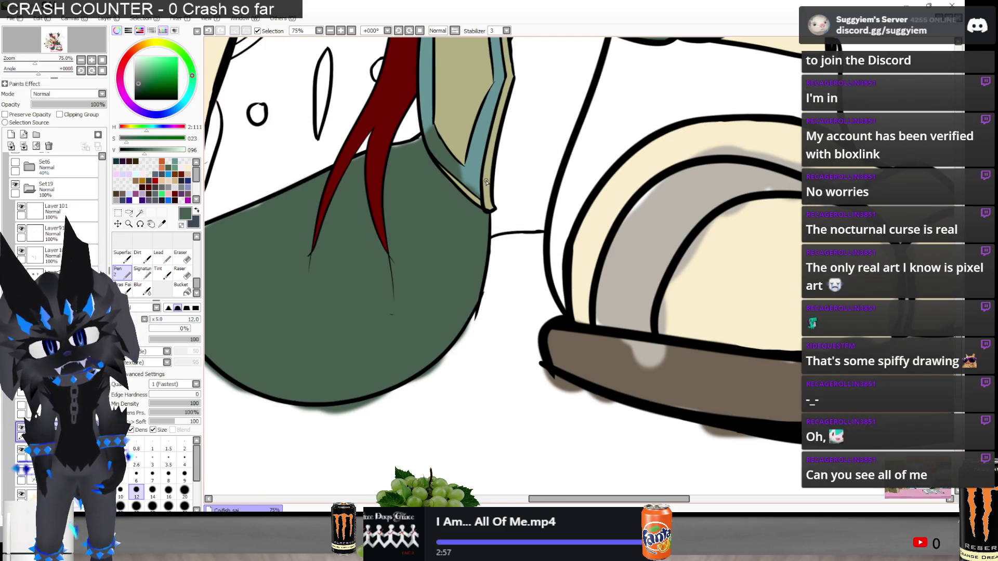
pyautogui.press('e')
pyautogui.scroll(2, 410, 408)
pyautogui.moveTo(382, 407)
pyautogui.mouseDown()
pyautogui.moveTo(423, 372)
pyautogui.moveTo(364, 413)
pyautogui.moveTo(505, 250)
pyautogui.mouseUp()
pyautogui.scroll(-2, 655, 278)
pyautogui.scroll(1, 401, 369)
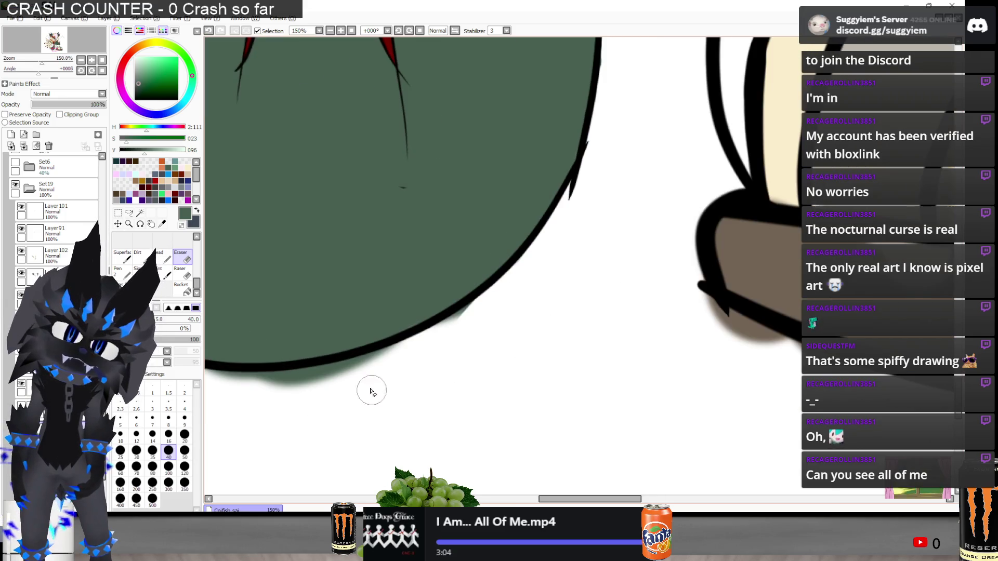
# Erase the green spill under the leg's outline and the smudge above the coat's hem
pyautogui.scroll(-2, 506, 324)
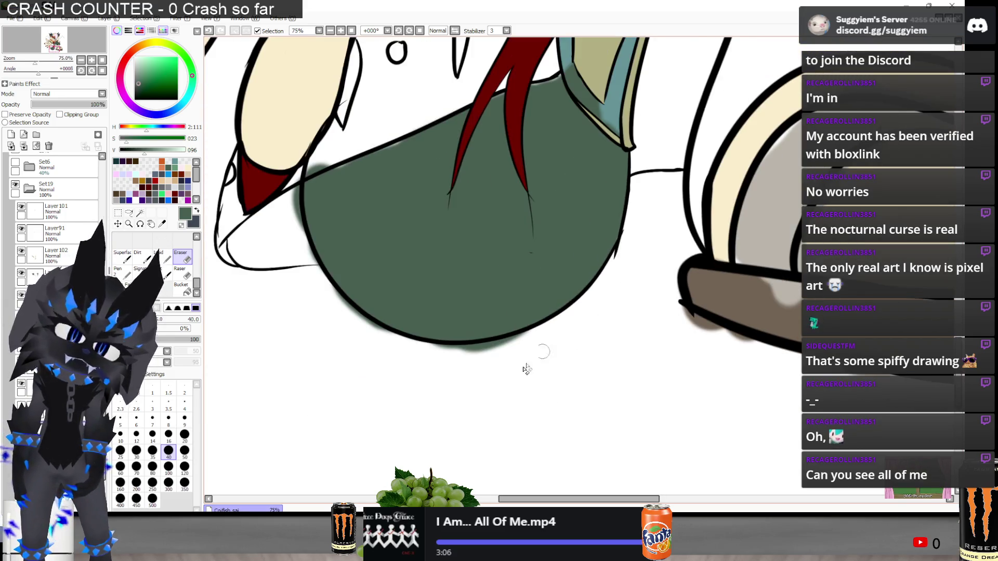
pyautogui.scroll(1, 367, 297)
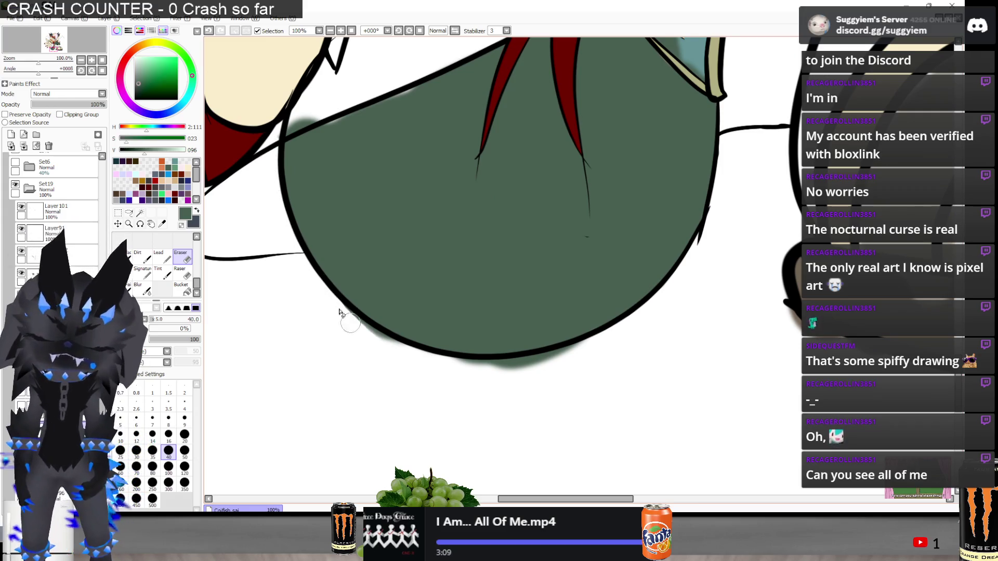
pyautogui.moveTo(484, 381)
pyautogui.mouseDown()
pyautogui.moveTo(456, 374)
pyautogui.moveTo(537, 388)
pyautogui.moveTo(462, 393)
pyautogui.moveTo(467, 370)
pyautogui.moveTo(537, 374)
pyautogui.moveTo(516, 375)
pyautogui.moveTo(587, 345)
pyautogui.moveTo(570, 356)
pyautogui.mouseUp()
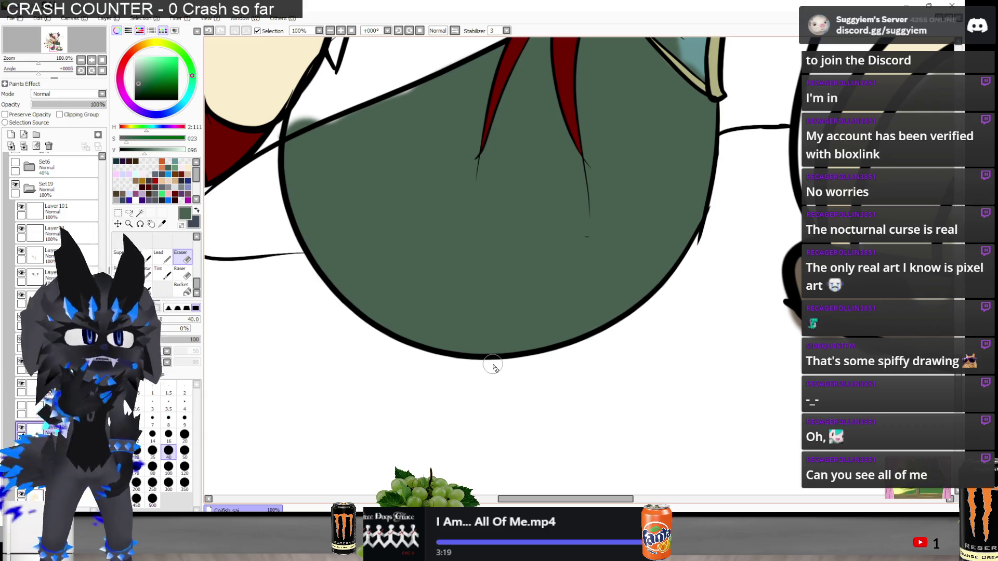
pyautogui.scroll(-1, 394, 248)
pyautogui.scroll(2, 265, 124)
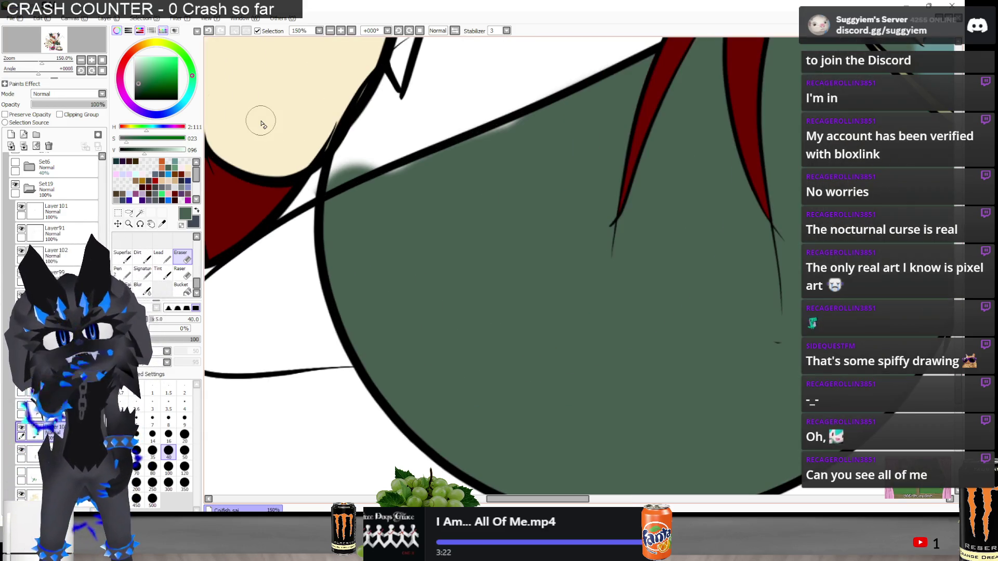
pyautogui.scroll(1, 322, 179)
pyautogui.moveTo(374, 156); pyautogui.dragTo(257, 207)
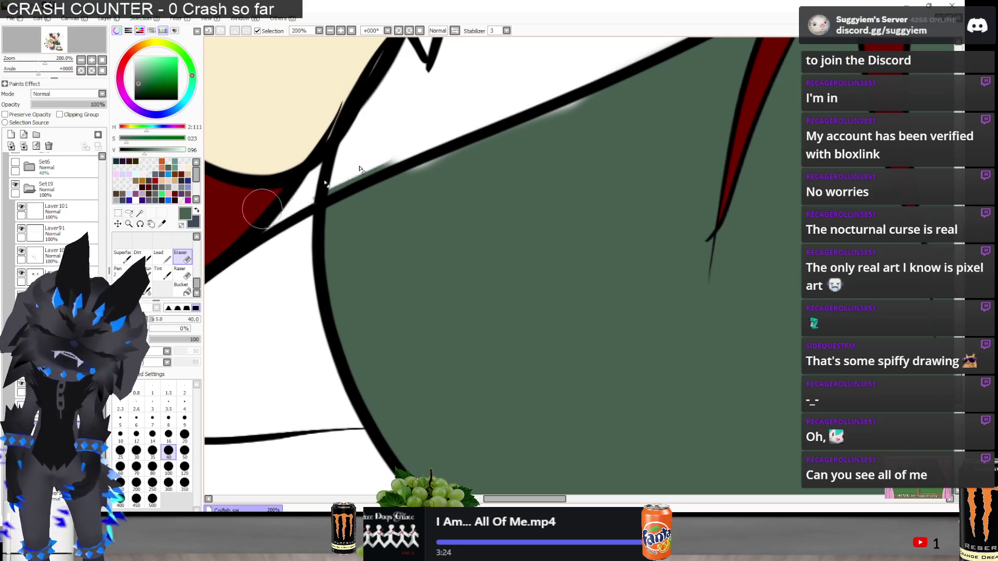
# Switch to the Pen and redo the previously undone stroke
pyautogui.press('n')
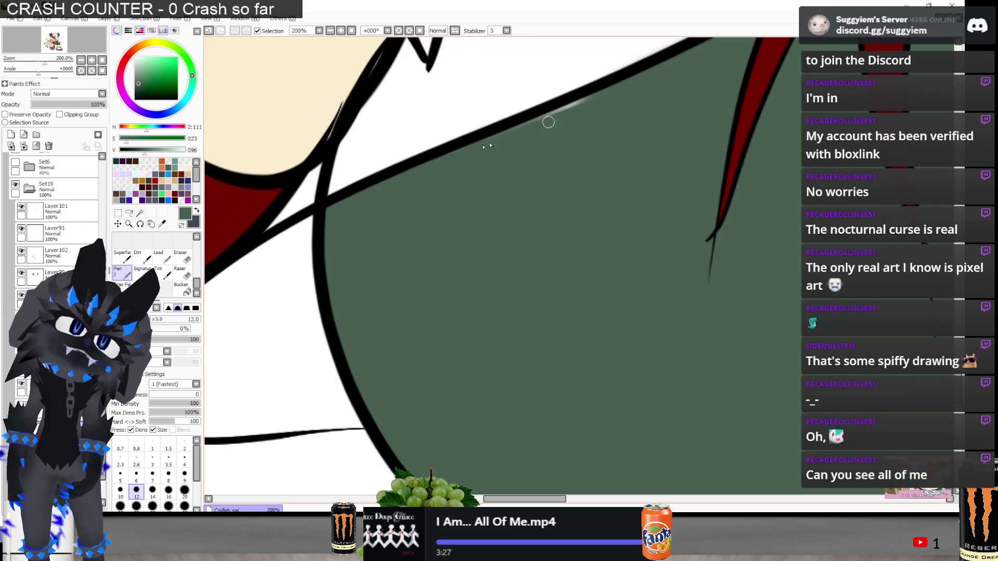
pyautogui.scroll(-2, 514, 120)
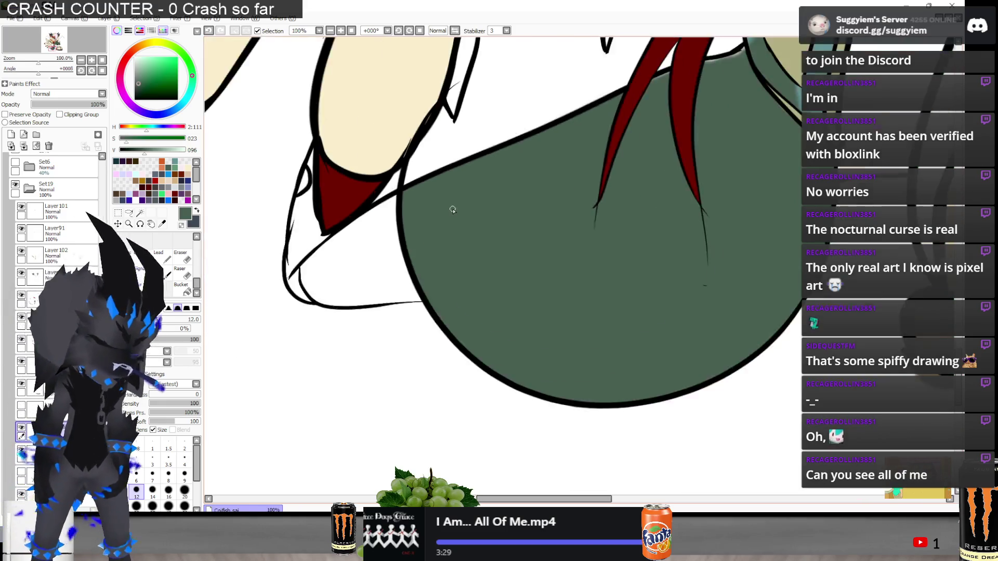
pyautogui.scroll(-1, 453, 209)
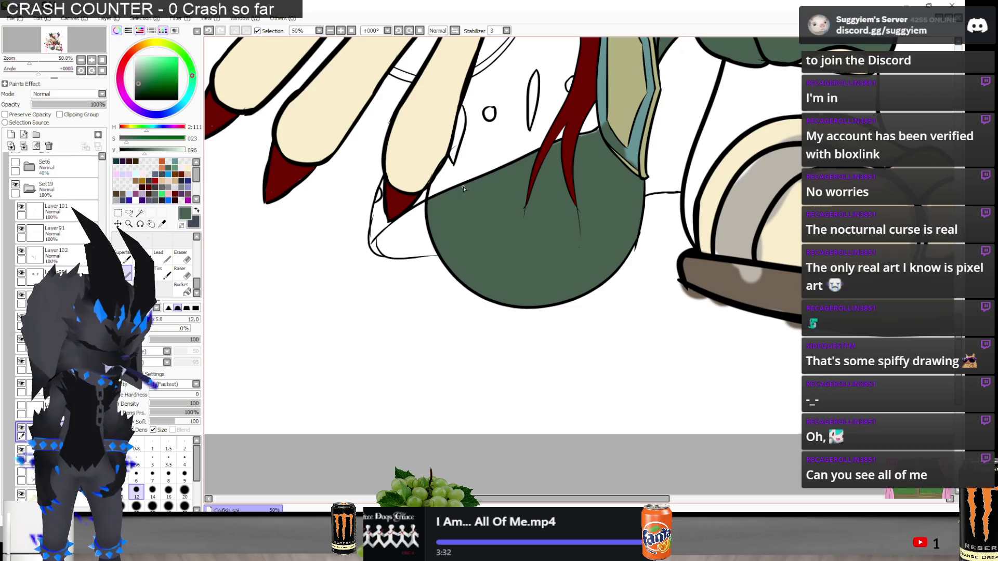
pyautogui.scroll(3, 464, 189)
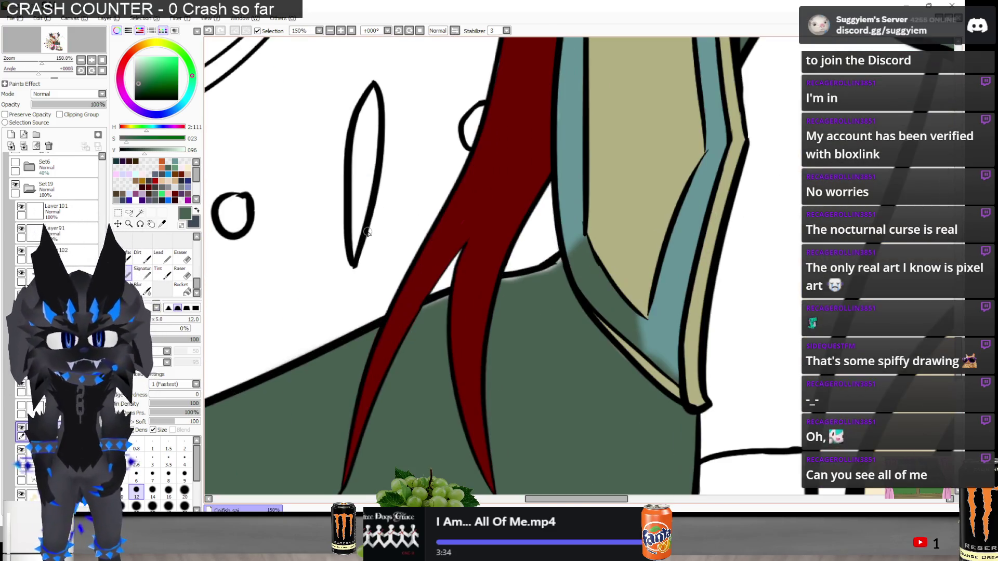
pyautogui.scroll(2, 366, 302)
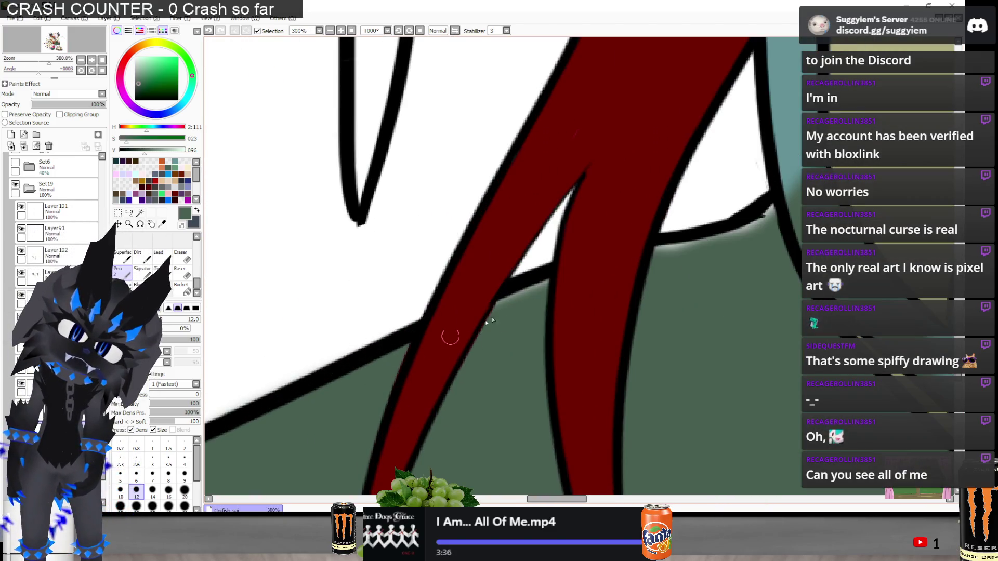
pyautogui.hotkey('ctrl', 'y')
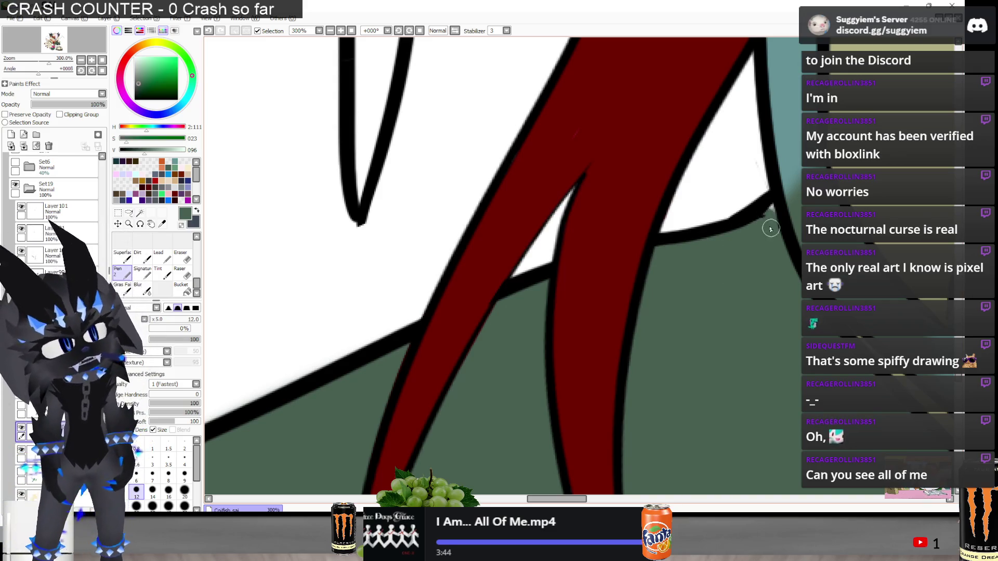
pyautogui.scroll(-2, 752, 218)
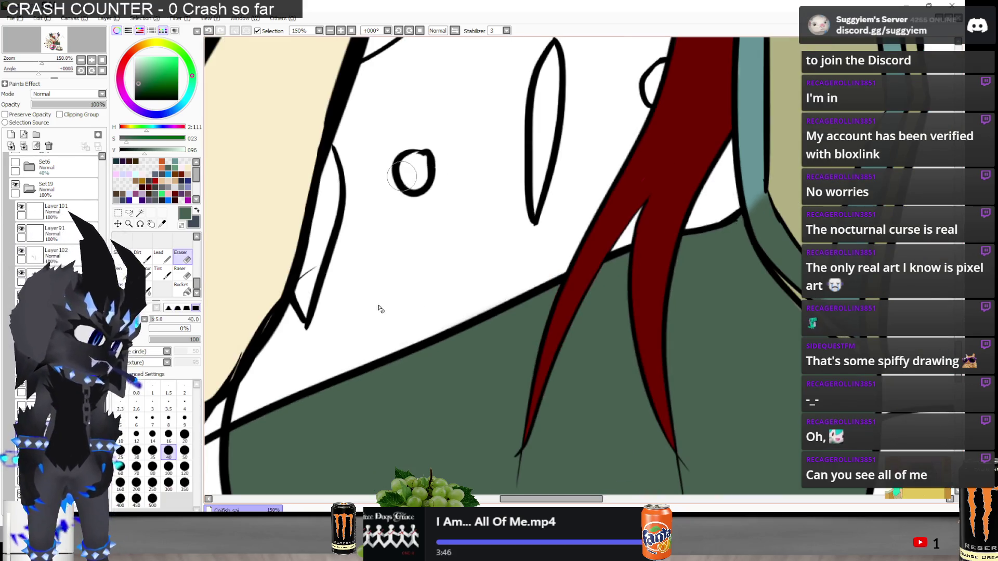
# Erase the dark shading inside the teal band
pyautogui.press('e')
pyautogui.scroll(1, 703, 223)
pyautogui.moveTo(577, 218)
pyautogui.mouseDown()
pyautogui.moveTo(608, 291)
pyautogui.moveTo(593, 260)
pyautogui.moveTo(650, 343)
pyautogui.moveTo(680, 358)
pyautogui.moveTo(718, 400)
pyautogui.mouseUp()
pyautogui.scroll(-1, 553, 236)
pyautogui.scroll(-3, 555, 238)
pyautogui.scroll(2, 574, 350)
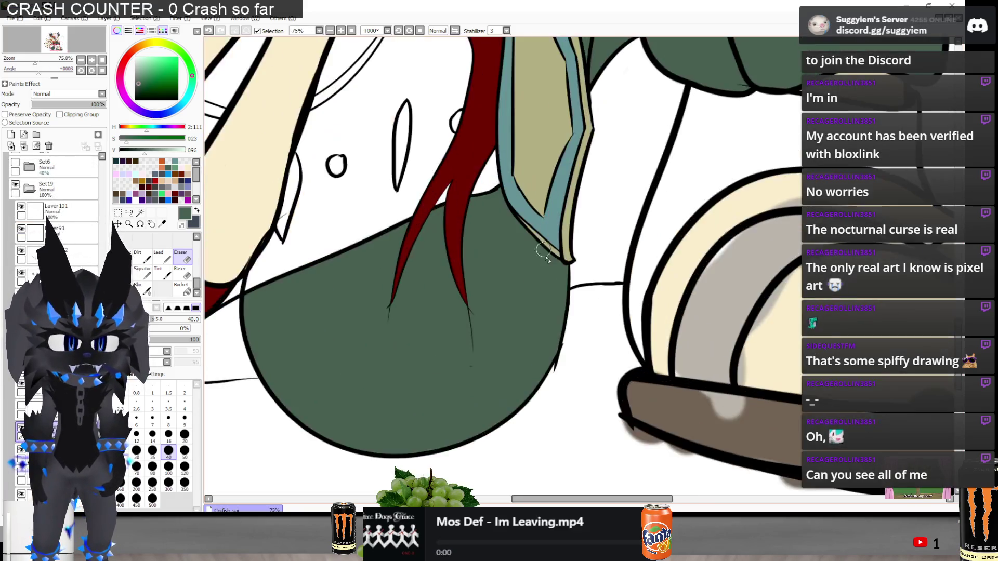
pyautogui.scroll(-2, 483, 369)
pyautogui.scroll(-1, 406, 321)
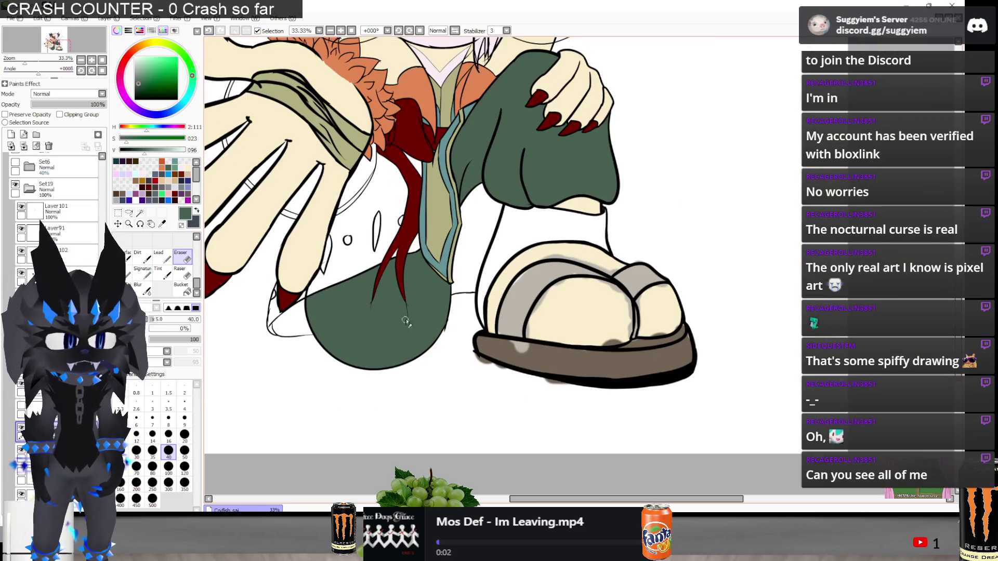
pyautogui.scroll(-1, 421, 320)
pyautogui.scroll(-1, 421, 318)
pyautogui.scroll(1, 423, 310)
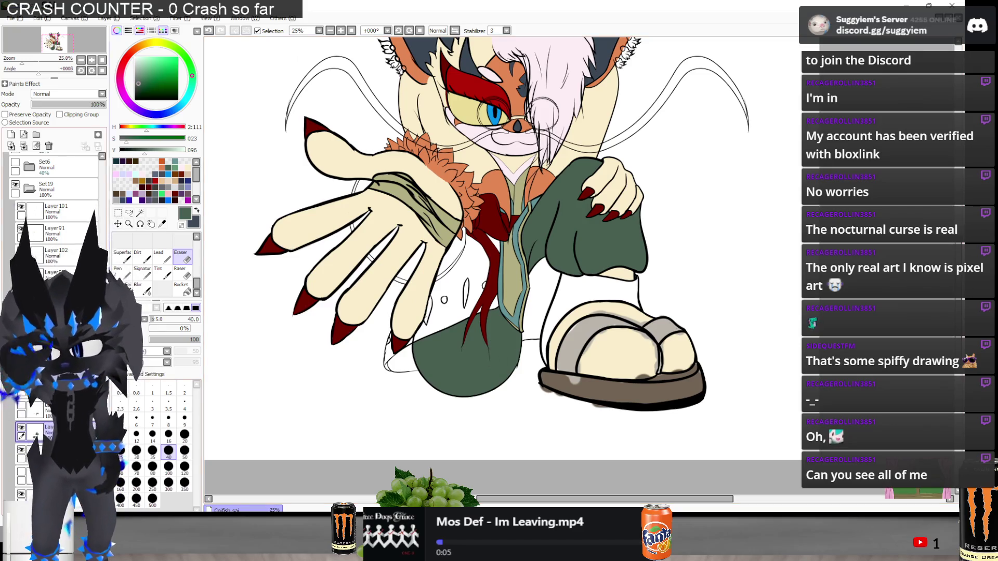
# Show the dark grey leggings layer, erase grey spilled over the green coat, and sample the grey
pyautogui.click(21, 404)
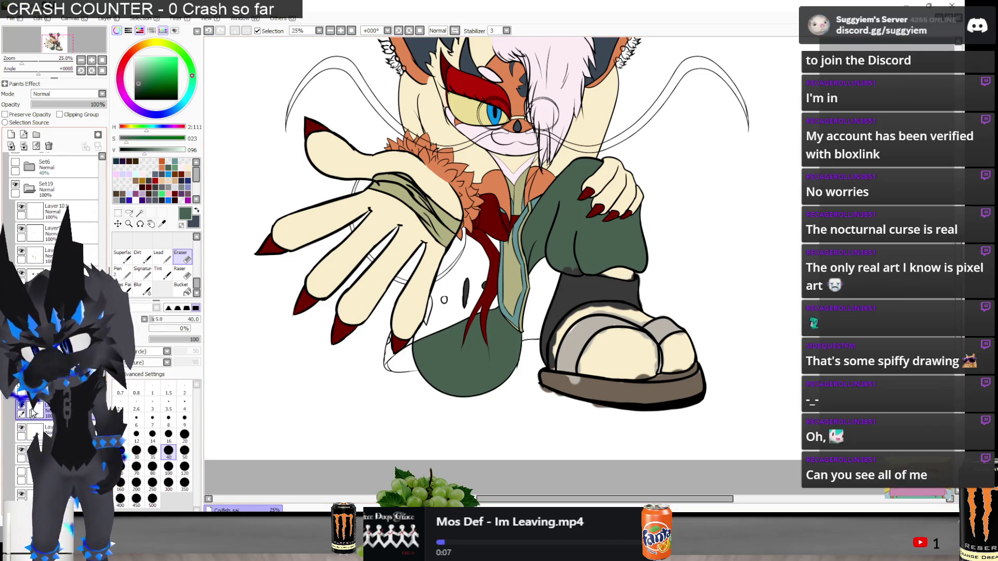
pyautogui.scroll(4, 615, 289)
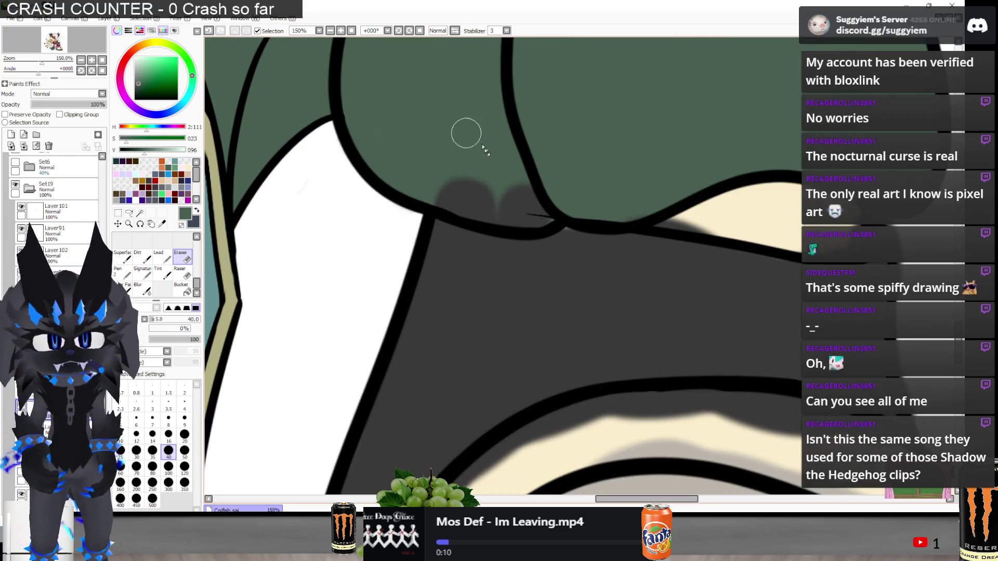
pyautogui.scroll(1, 463, 182)
pyautogui.moveTo(452, 200); pyautogui.dragTo(528, 212)
pyautogui.keyDown('alt'); pyautogui.click(585, 303); pyautogui.keyUp('alt')
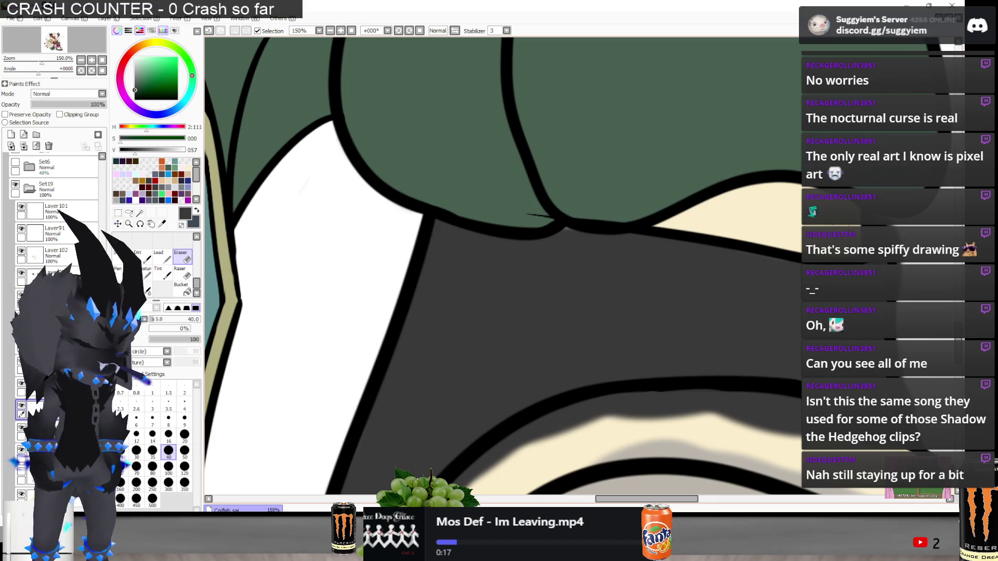
# Erase grey shading along the cream foot's left and upper-left edges
pyautogui.scroll(3, 630, 183)
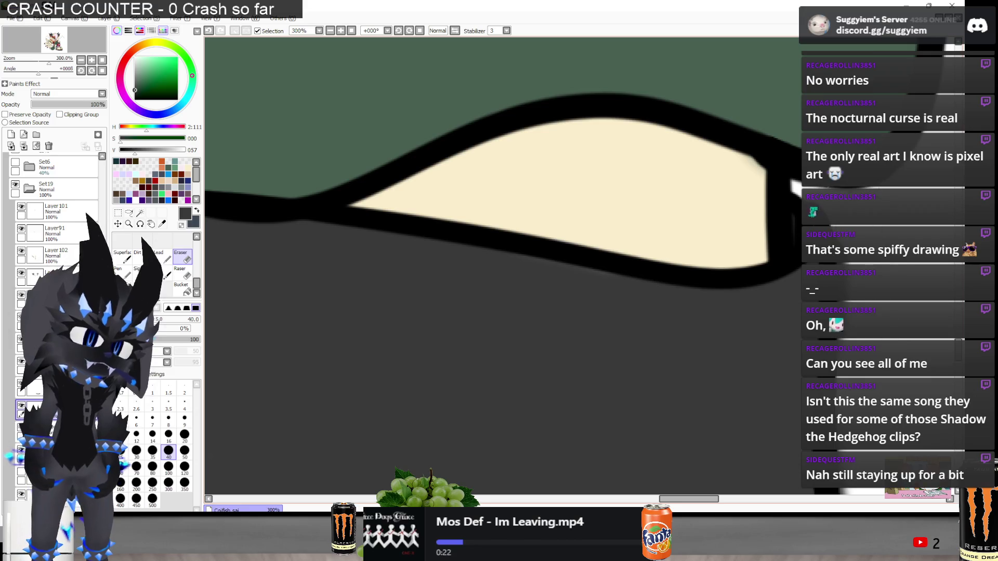
pyautogui.scroll(-3, 543, 296)
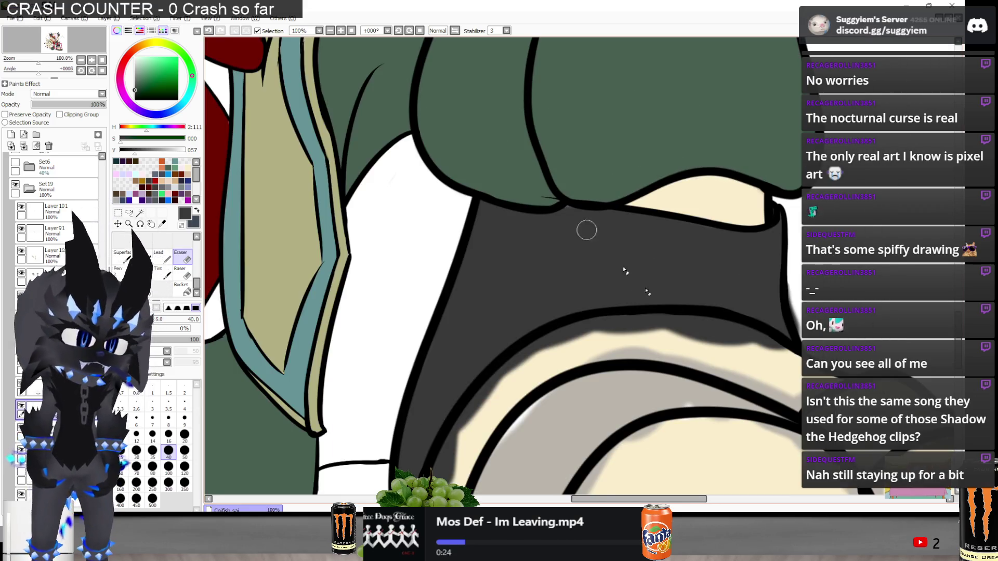
pyautogui.scroll(1, 697, 161)
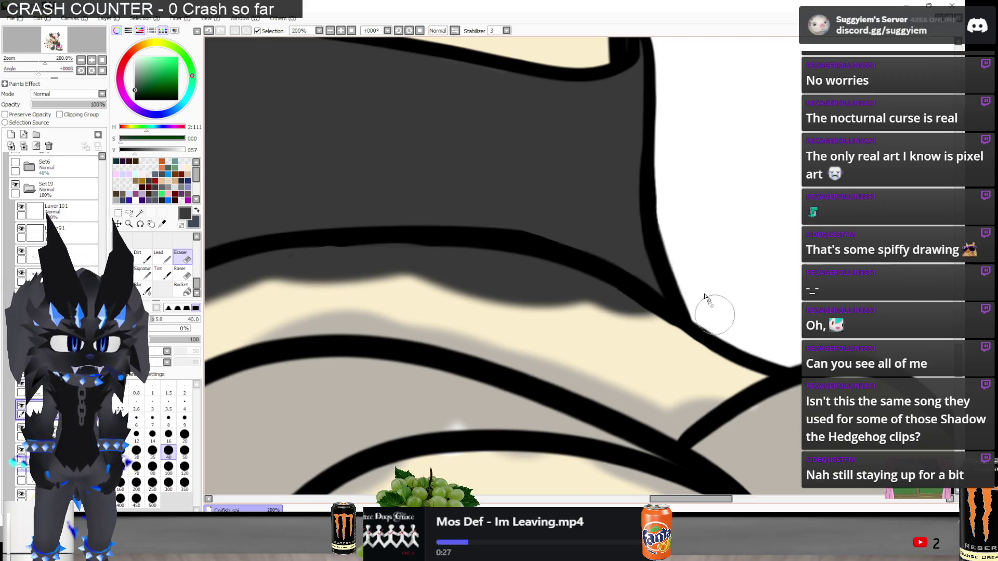
pyautogui.scroll(-2, 708, 300)
pyautogui.moveTo(348, 432)
pyautogui.mouseDown()
pyautogui.moveTo(363, 354)
pyautogui.moveTo(404, 335)
pyautogui.mouseUp()
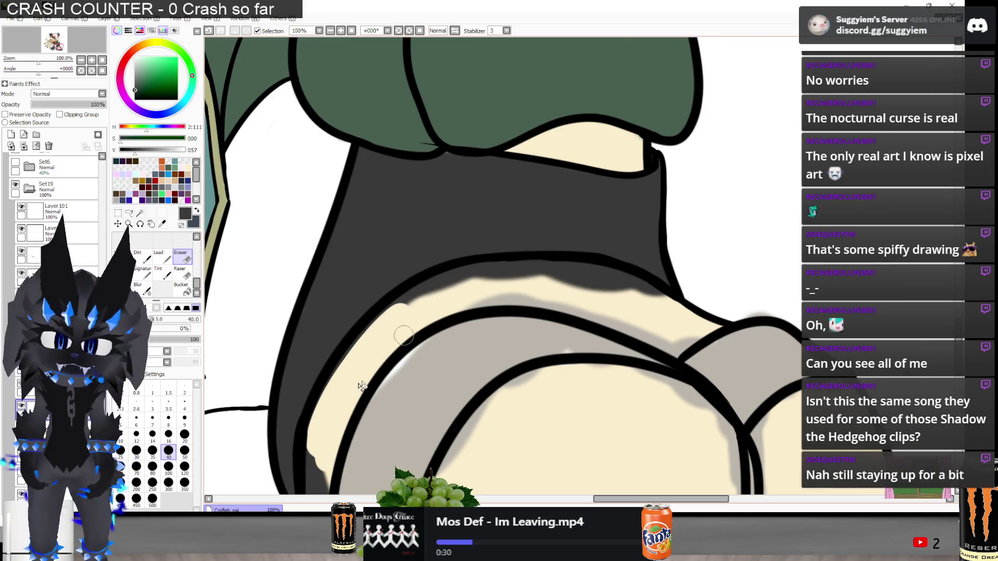
pyautogui.moveTo(339, 396)
pyautogui.mouseDown()
pyautogui.moveTo(349, 357)
pyautogui.moveTo(379, 318)
pyautogui.moveTo(443, 280)
pyautogui.moveTo(545, 270)
pyautogui.moveTo(603, 279)
pyautogui.moveTo(679, 312)
pyautogui.mouseUp()
# Erase the stray grey at the cream band's left edge of the sandal
pyautogui.scroll(5, 676, 312)
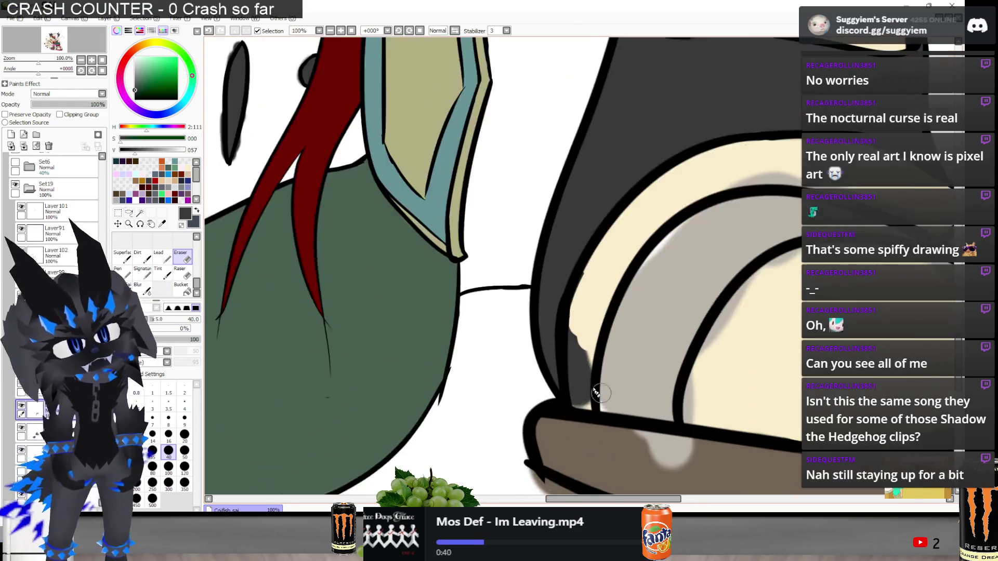
pyautogui.scroll(2, 602, 396)
pyautogui.moveTo(601, 437); pyautogui.dragTo(568, 404)
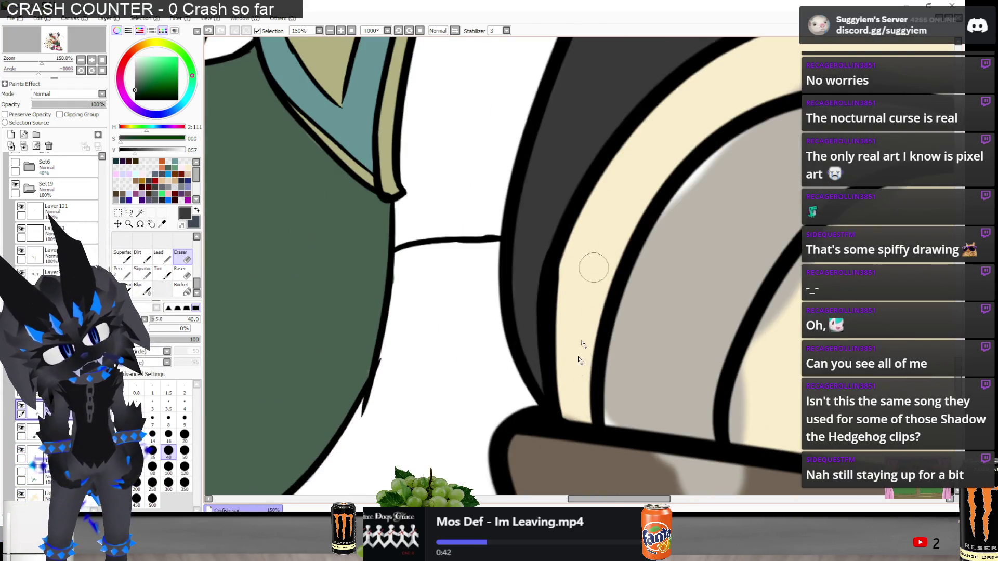
pyautogui.scroll(-1, 512, 351)
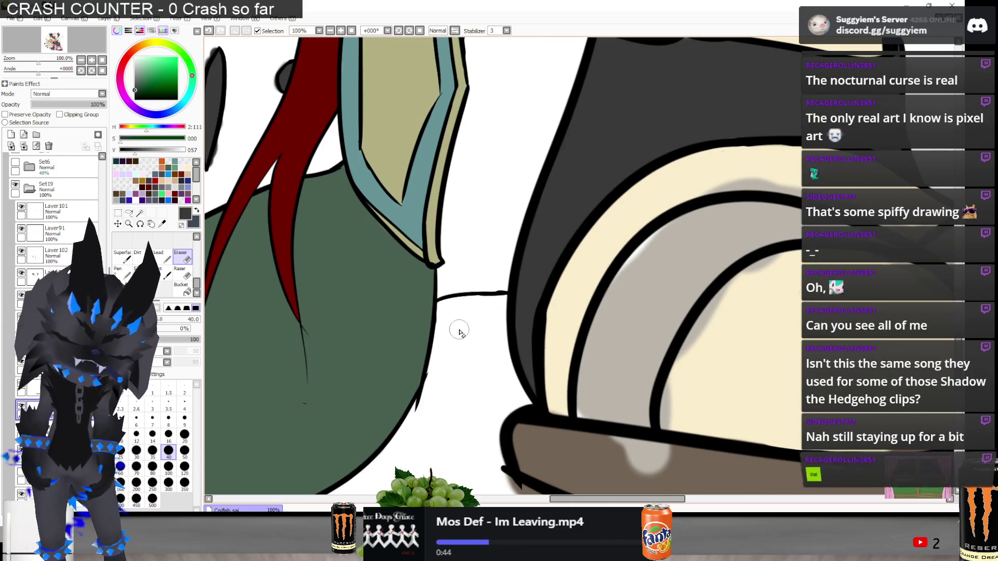
pyautogui.scroll(-1, 457, 330)
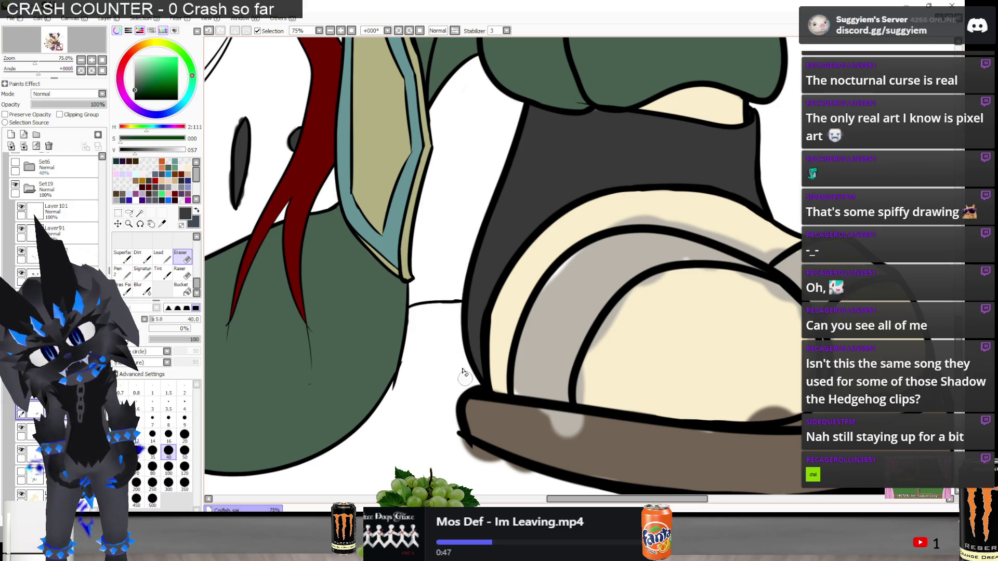
pyautogui.scroll(3, 480, 205)
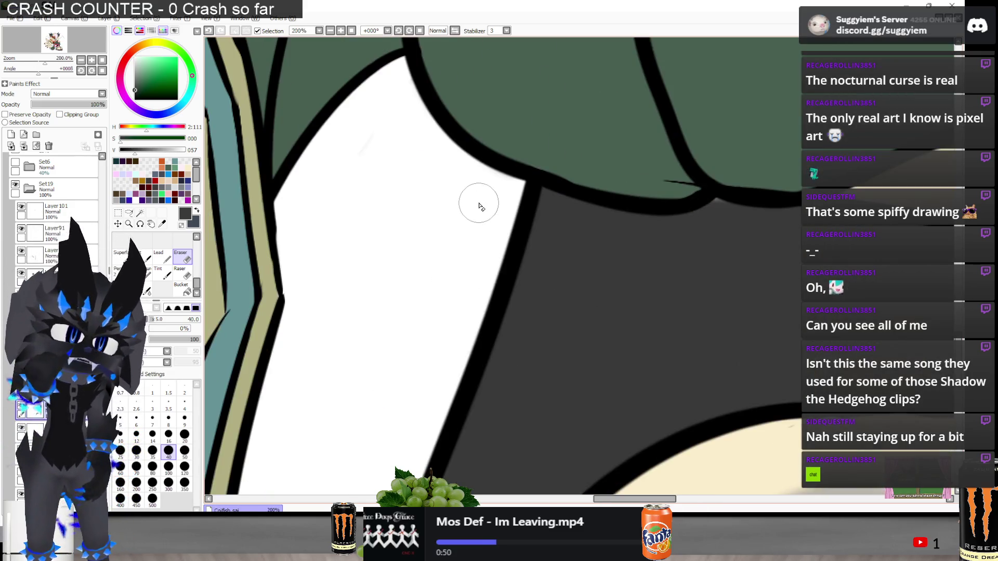
# Switch to the Pen and zoom in toward the sandaled foot
pyautogui.press('n')
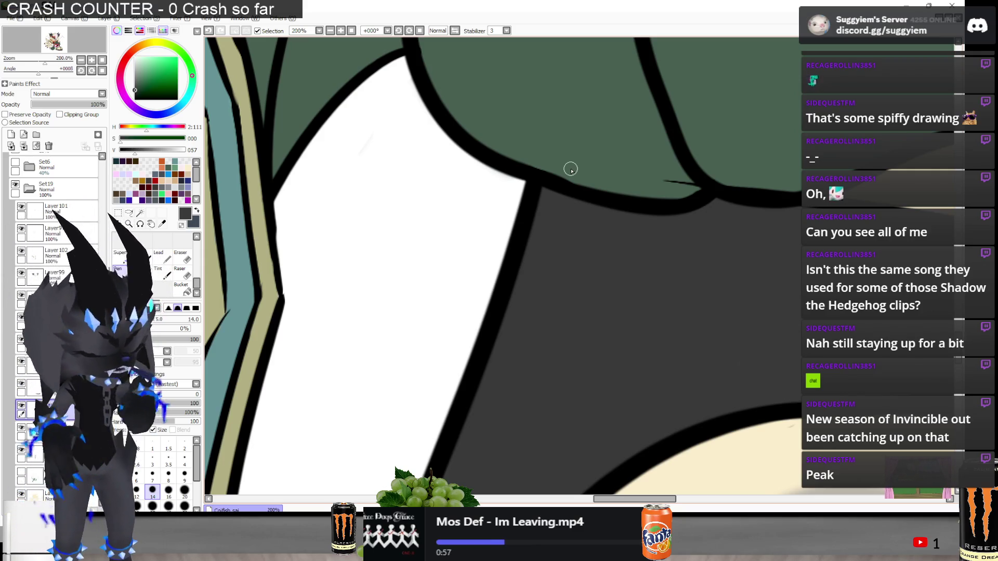
pyautogui.scroll(-2, 570, 169)
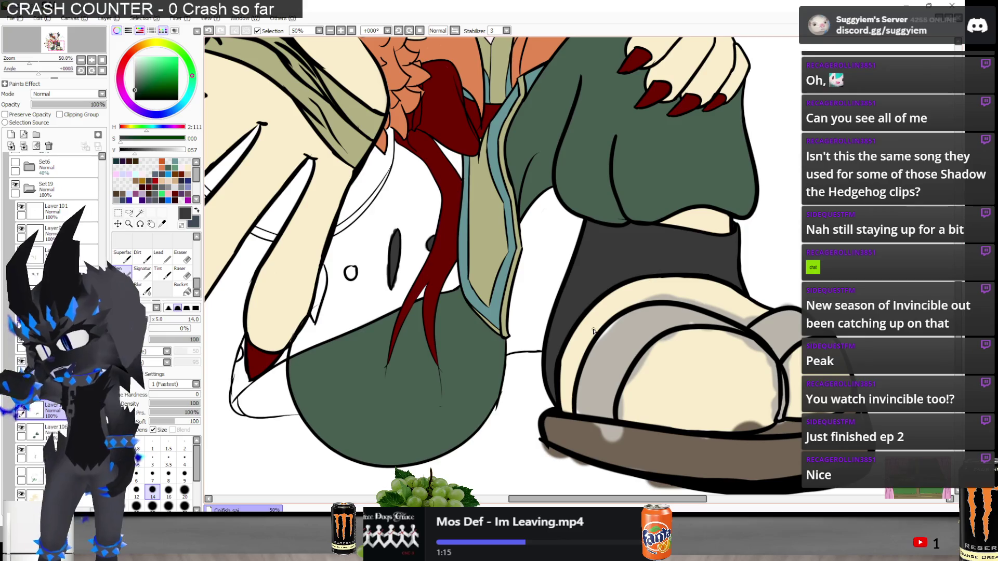
pyautogui.scroll(-1, 593, 331)
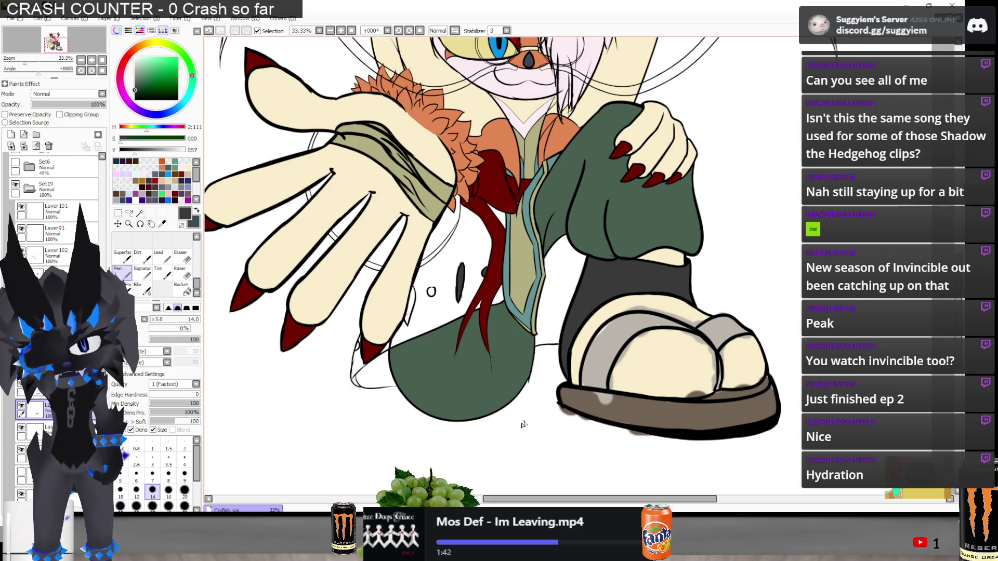
pyautogui.scroll(3, 524, 424)
pyautogui.scroll(-3, 469, 204)
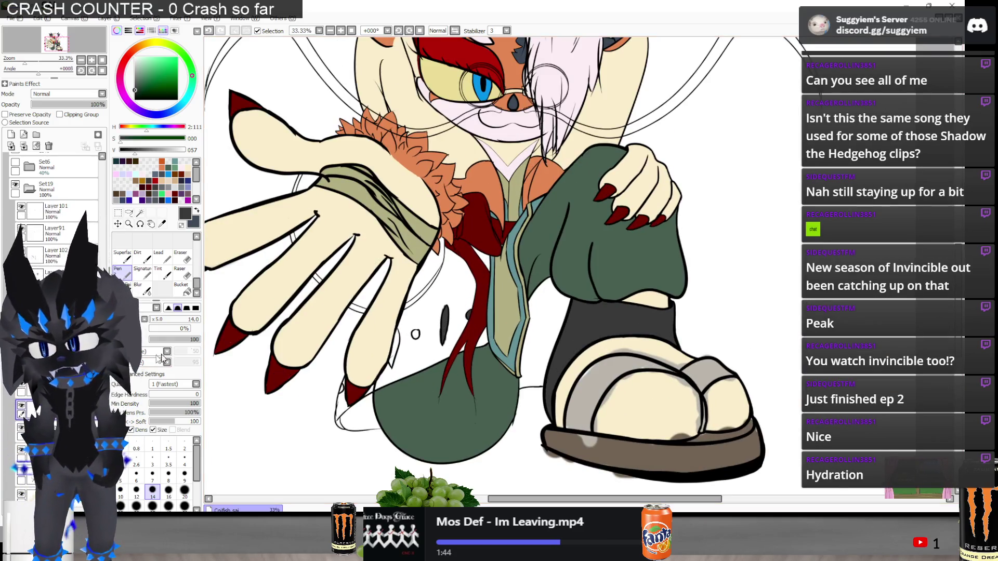
pyautogui.scroll(2, 457, 316)
pyautogui.scroll(-2, 457, 316)
pyautogui.scroll(3, 457, 317)
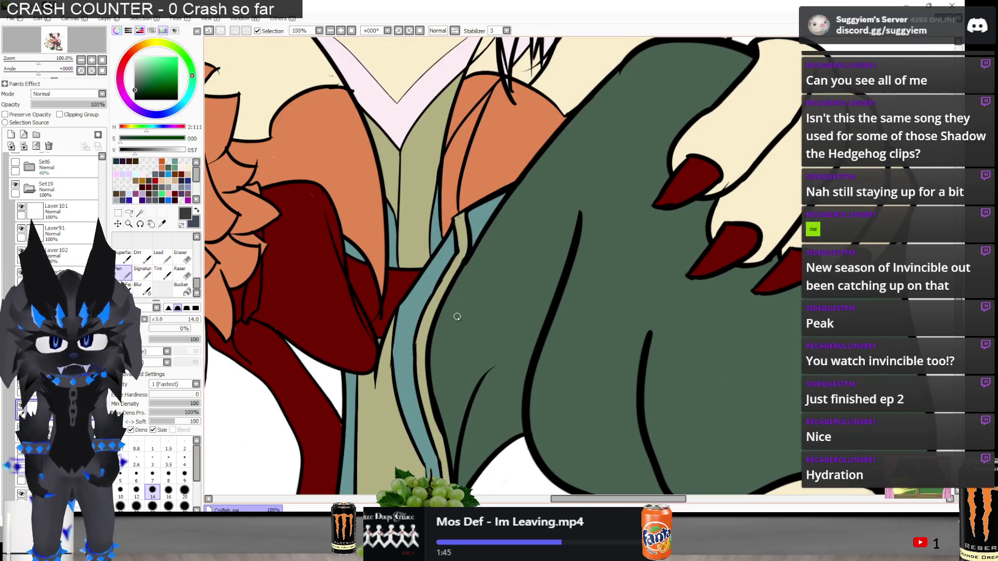
pyautogui.scroll(-3, 565, 184)
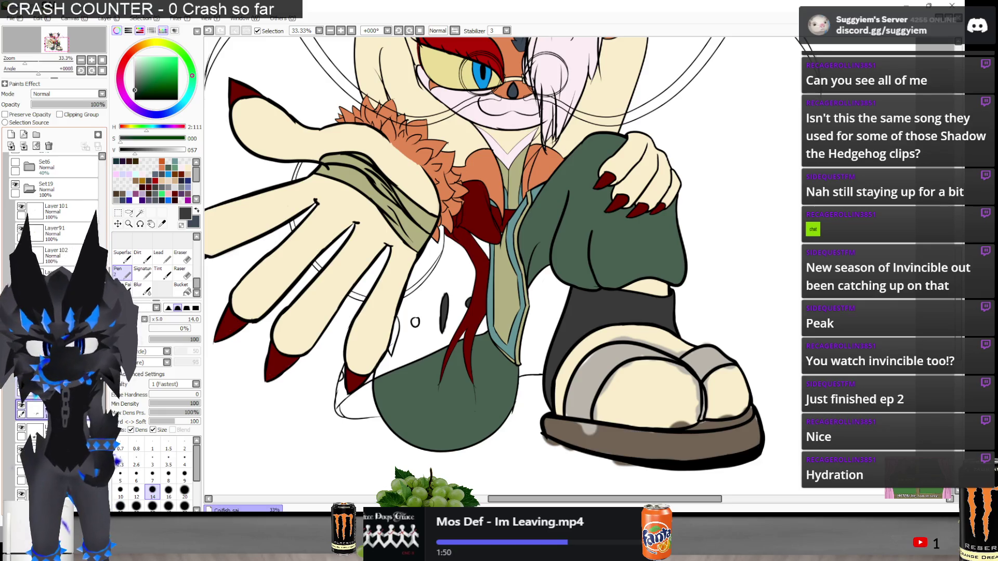
# Sample the foot's light grey strap shading with the eyedropper
pyautogui.moveTo(744, 443); pyautogui.dragTo(620, 393)
pyautogui.scroll(1, 508, 369)
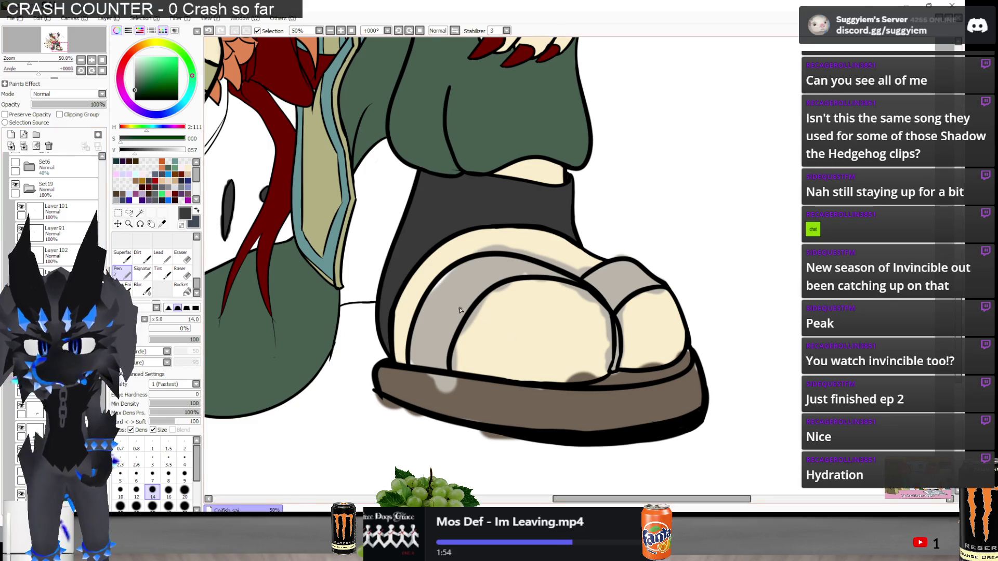
pyautogui.keyDown('alt'); pyautogui.click(439, 291); pyautogui.keyUp('alt')
pyautogui.scroll(2, 439, 291)
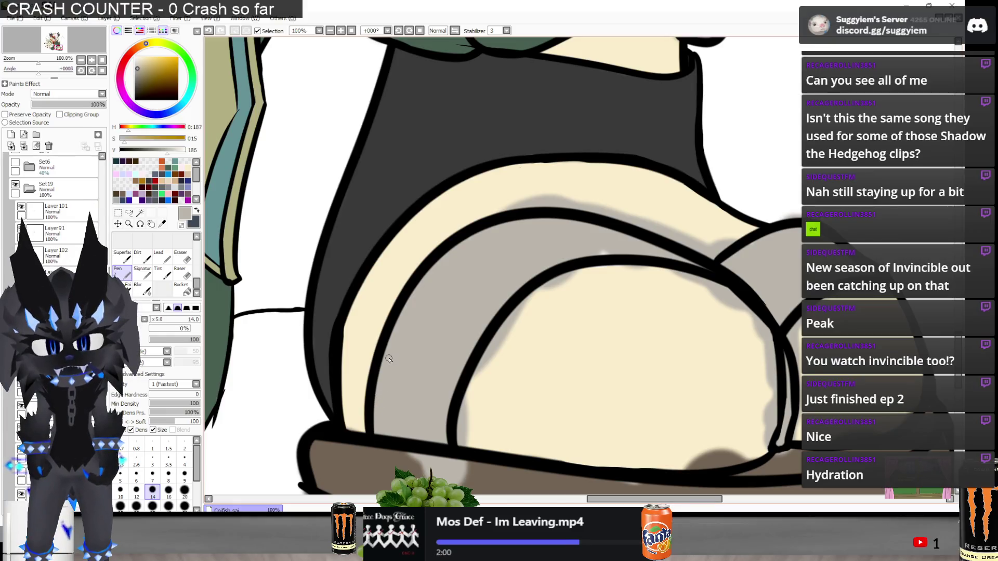
pyautogui.press('e')
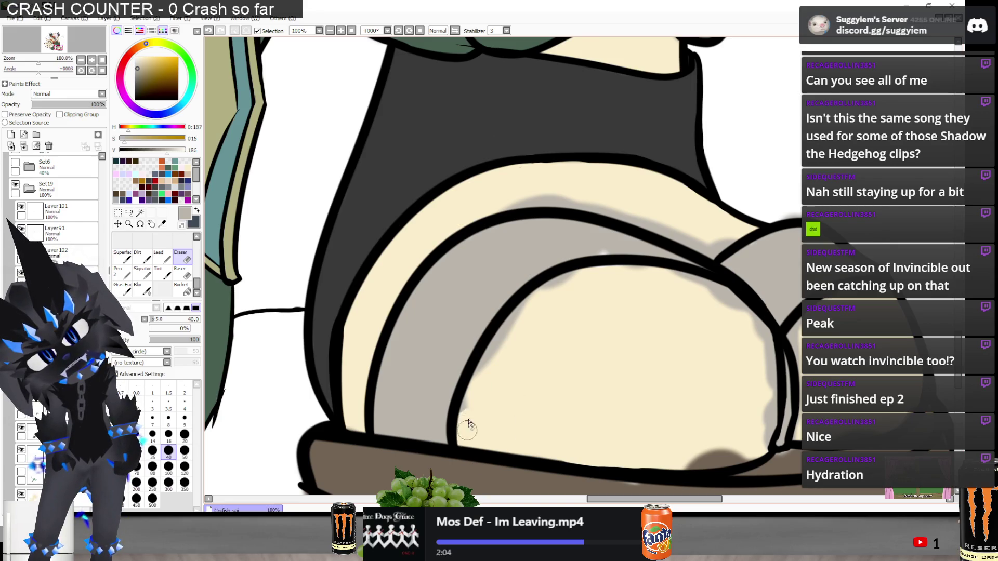
# Erase the grey shading spilling along and above the toe outlines
pyautogui.scroll(-2, 467, 322)
pyautogui.scroll(1, 481, 321)
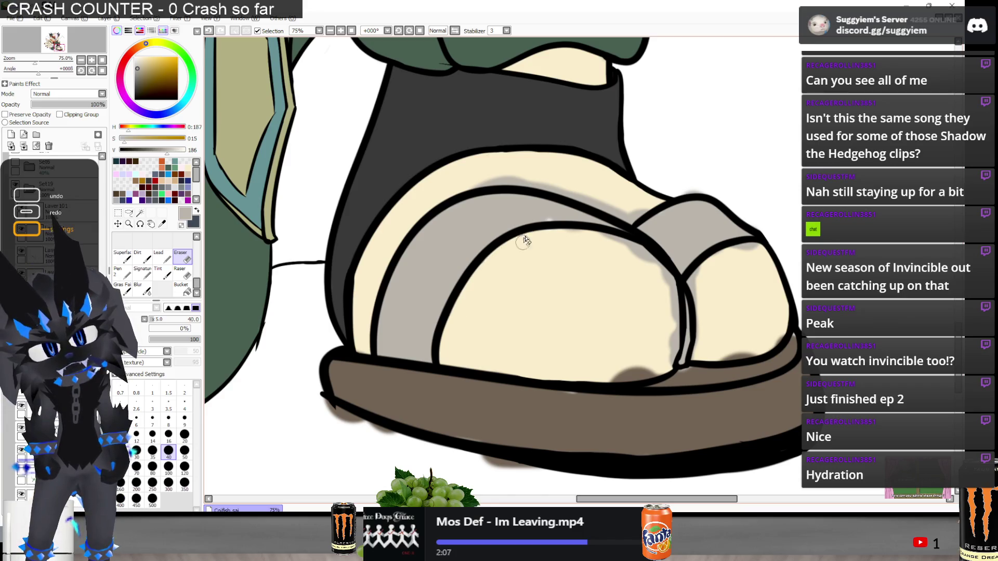
pyautogui.moveTo(598, 241)
pyautogui.mouseDown()
pyautogui.moveTo(652, 267)
pyautogui.moveTo(672, 311)
pyautogui.moveTo(671, 371)
pyautogui.moveTo(699, 371)
pyautogui.mouseUp()
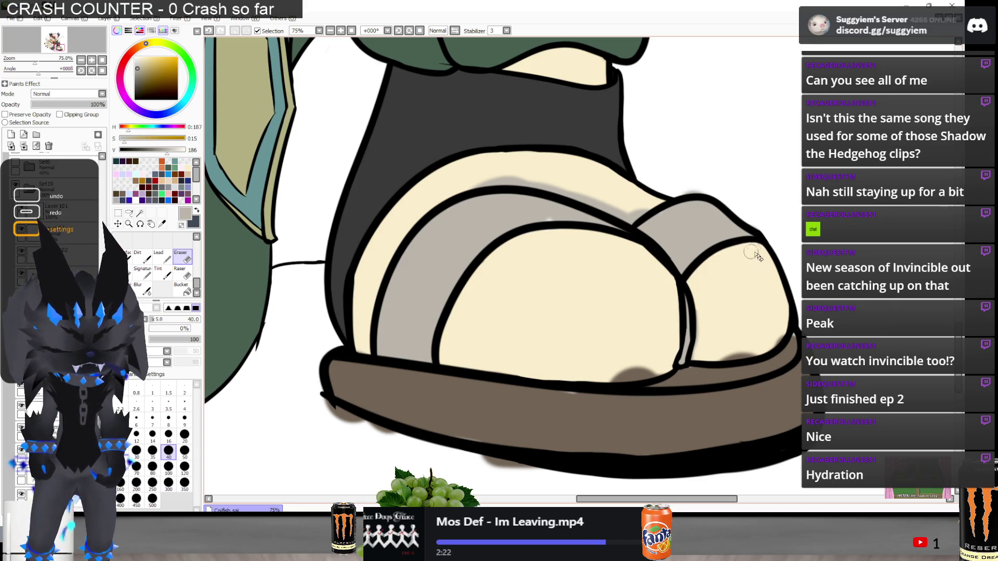
pyautogui.scroll(3, 641, 196)
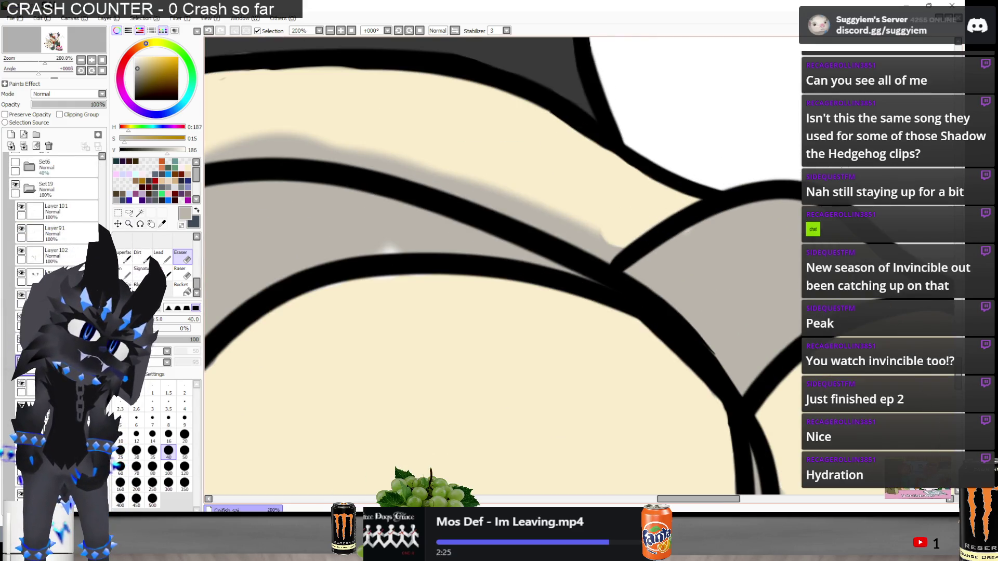
pyautogui.scroll(-1, 630, 187)
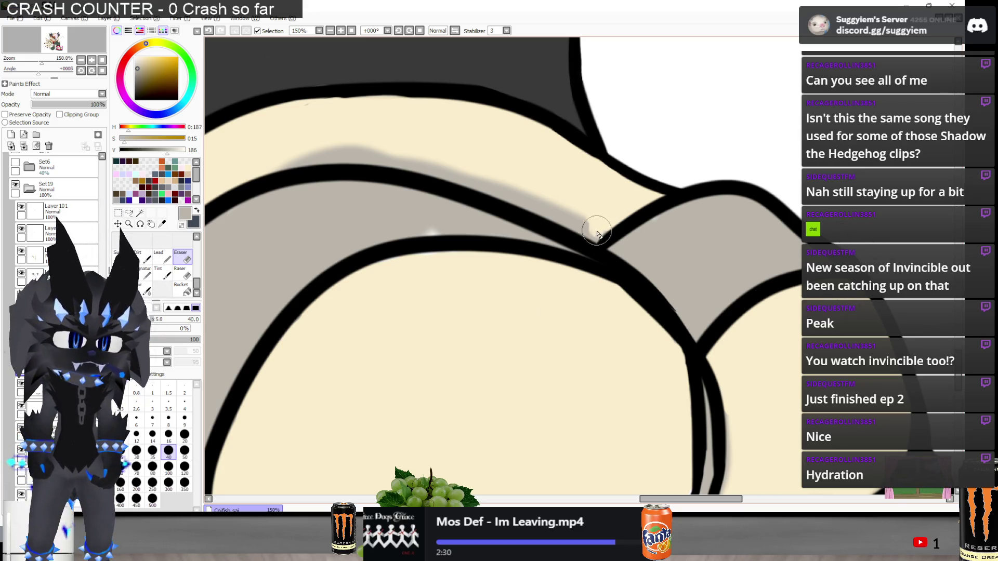
pyautogui.moveTo(596, 239)
pyautogui.mouseDown()
pyautogui.moveTo(579, 216)
pyautogui.moveTo(541, 211)
pyautogui.moveTo(406, 152)
pyautogui.moveTo(320, 150)
pyautogui.moveTo(245, 173)
pyautogui.mouseUp()
pyautogui.scroll(-3, 561, 156)
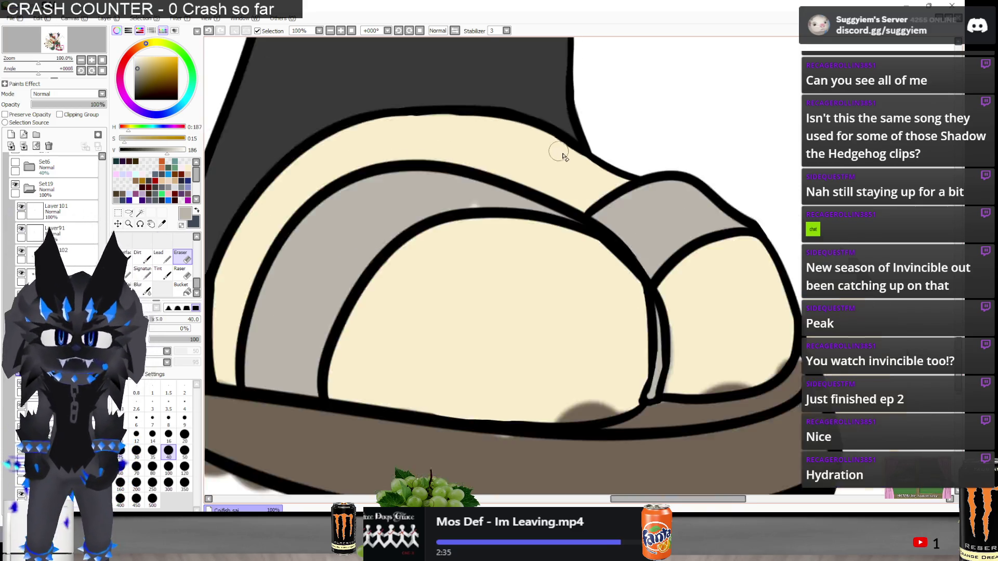
# Sample the sandal sole's grey-brown as the working colour
pyautogui.press('n')
pyautogui.scroll(3, 408, 99)
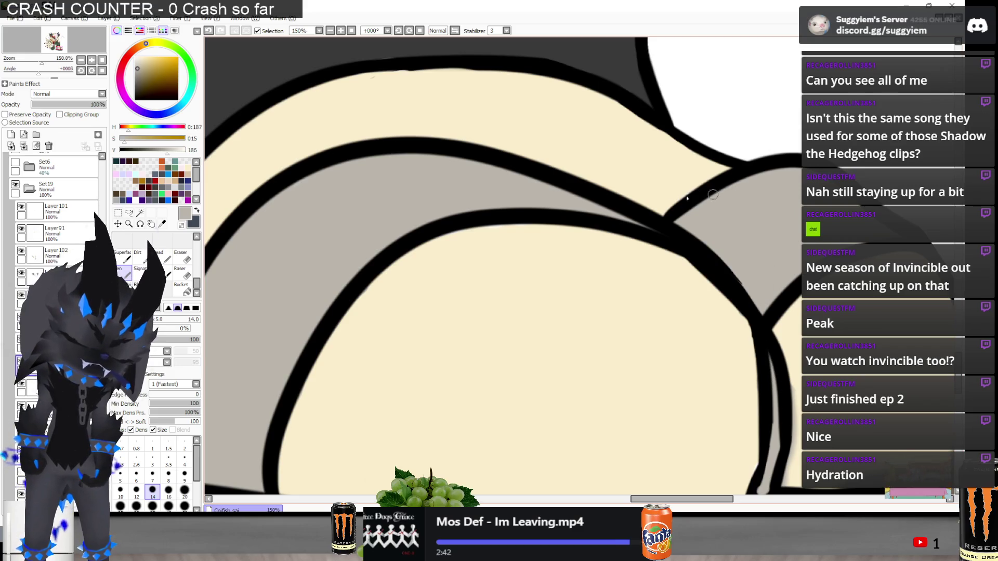
pyautogui.scroll(-1, 670, 224)
pyautogui.press('e')
pyautogui.scroll(3, 712, 406)
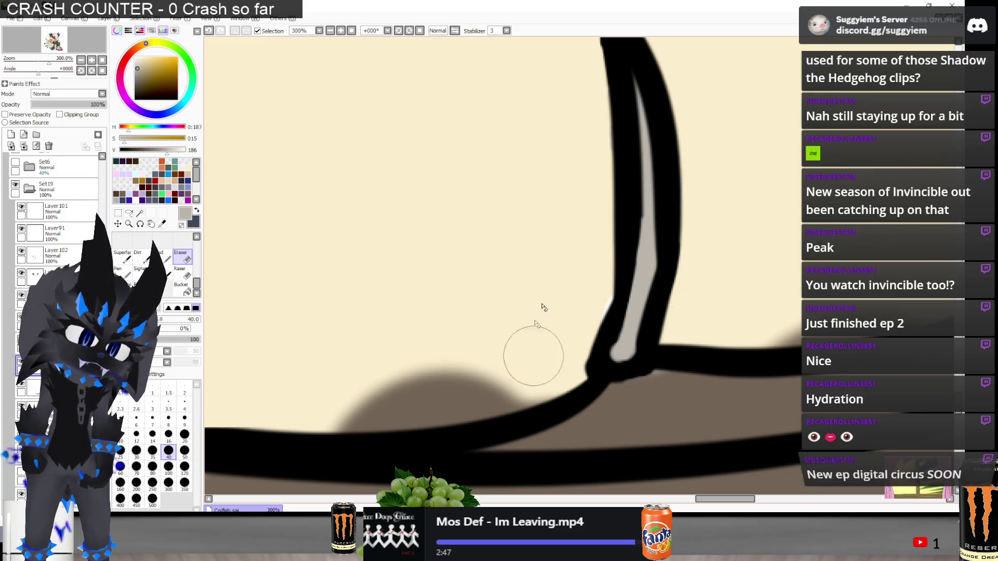
pyautogui.scroll(-2, 546, 351)
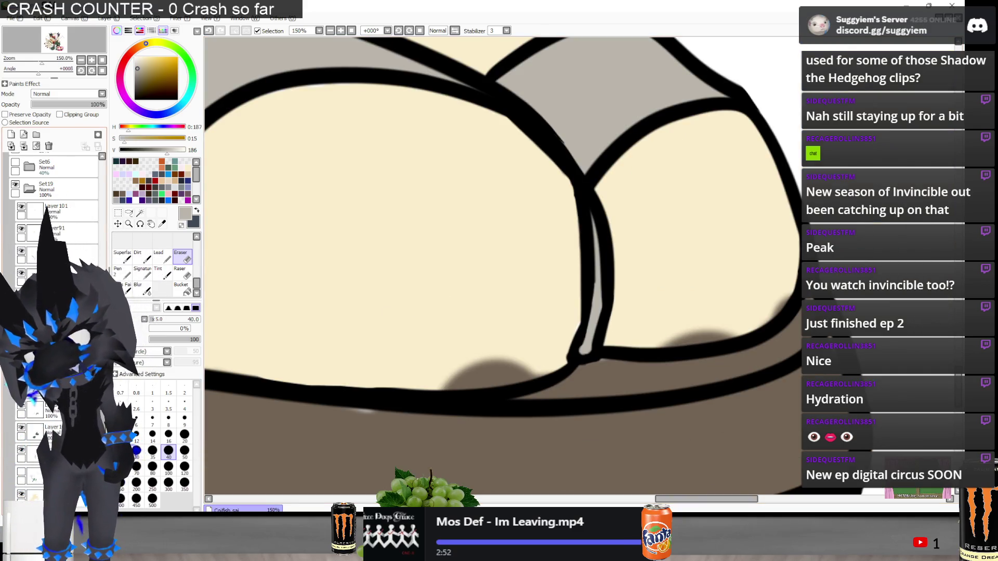
pyautogui.scroll(-1, 544, 398)
pyautogui.keyDown('alt'); pyautogui.click(544, 398); pyautogui.keyUp('alt')
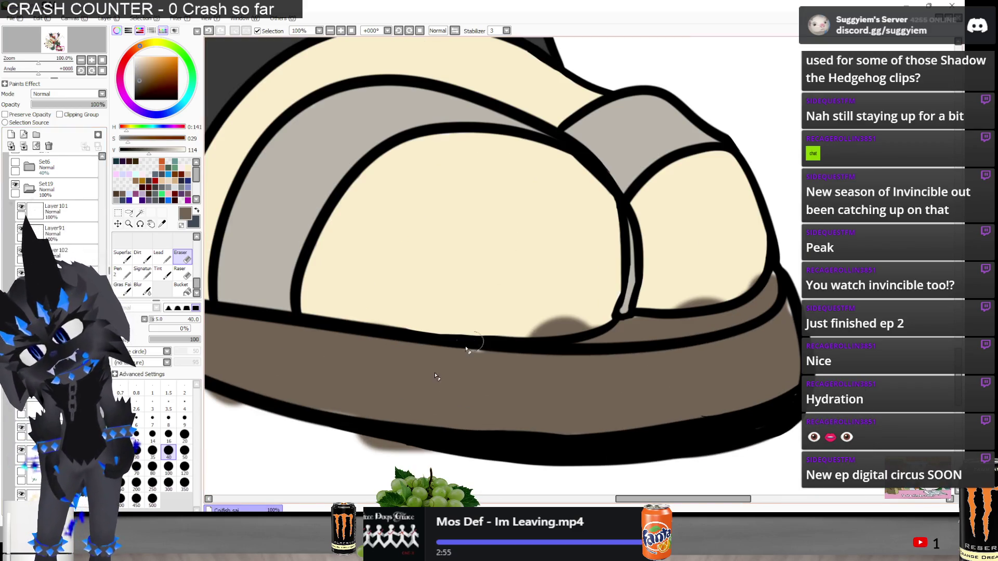
pyautogui.scroll(1, 570, 315)
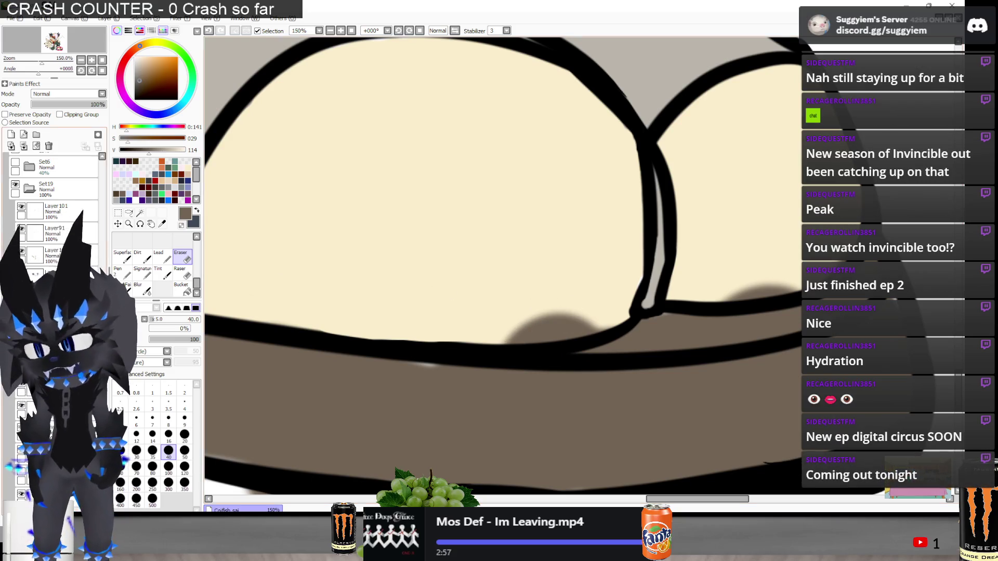
# Undo the last stroke, then erase the grey blob above the sole line and marks beneath it
pyautogui.hotkey('ctrl', 'z')
pyautogui.moveTo(582, 319); pyautogui.dragTo(520, 325)
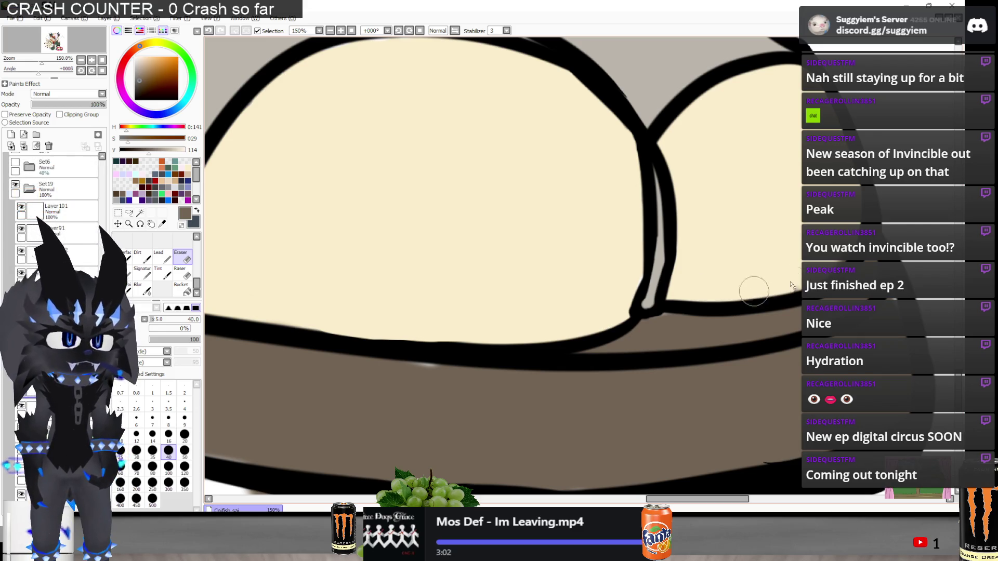
pyautogui.scroll(-3, 668, 323)
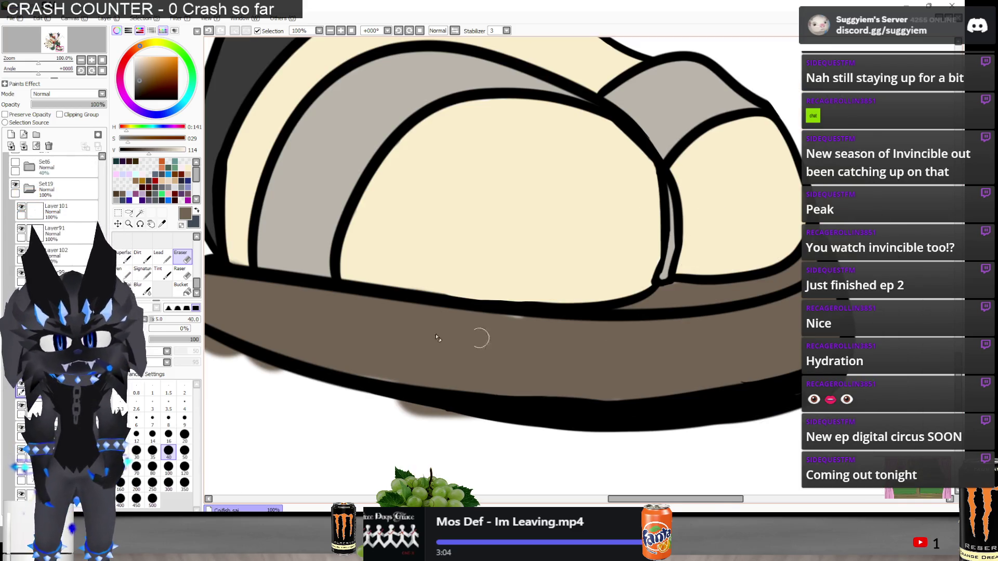
pyautogui.scroll(2, 335, 383)
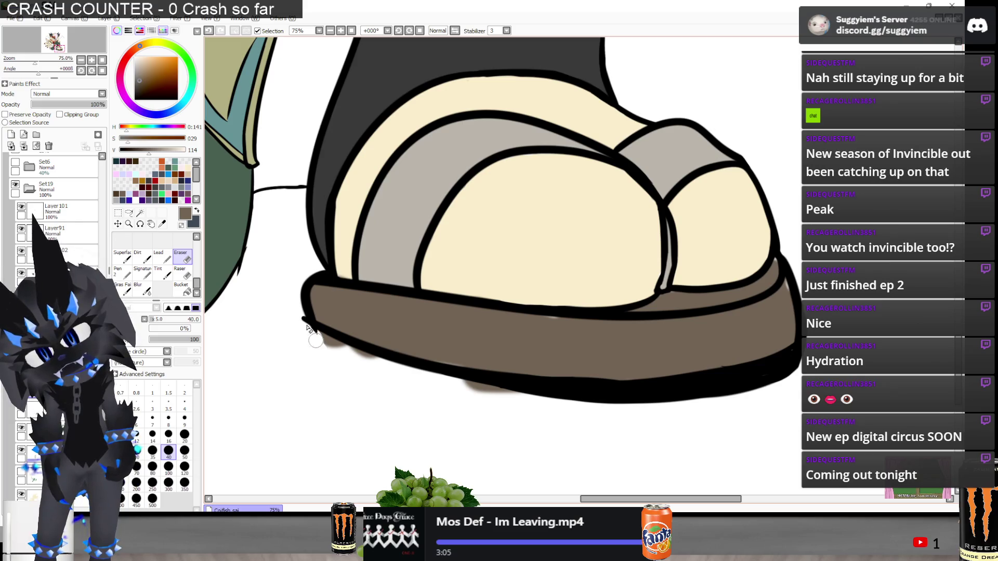
pyautogui.moveTo(317, 342)
pyautogui.mouseDown()
pyautogui.moveTo(458, 395)
pyautogui.moveTo(503, 398)
pyautogui.mouseUp()
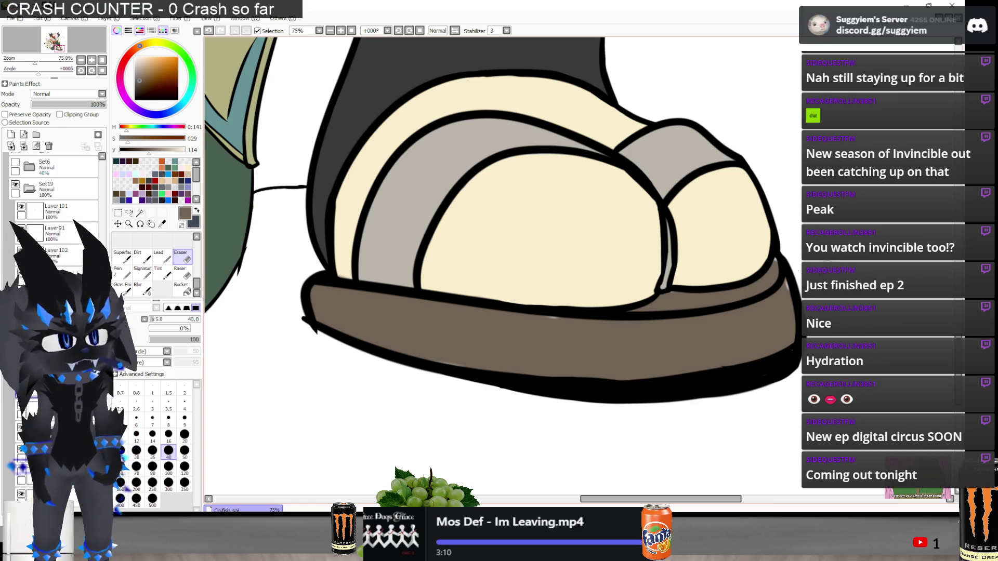
# Switch back to the Pen with brush size 35
pyautogui.press('n')
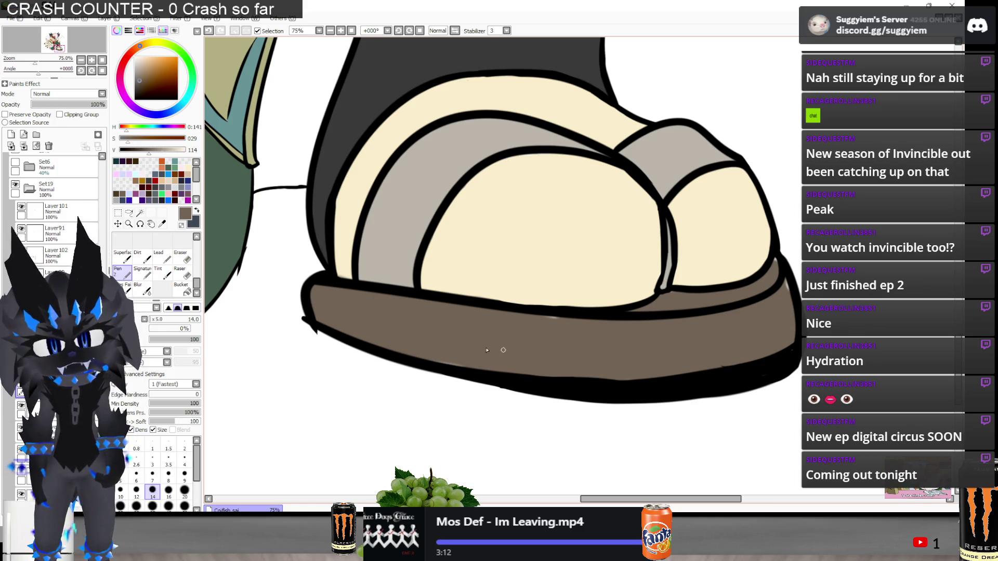
pyautogui.press(']')
pyautogui.press(']')
pyautogui.press(']')
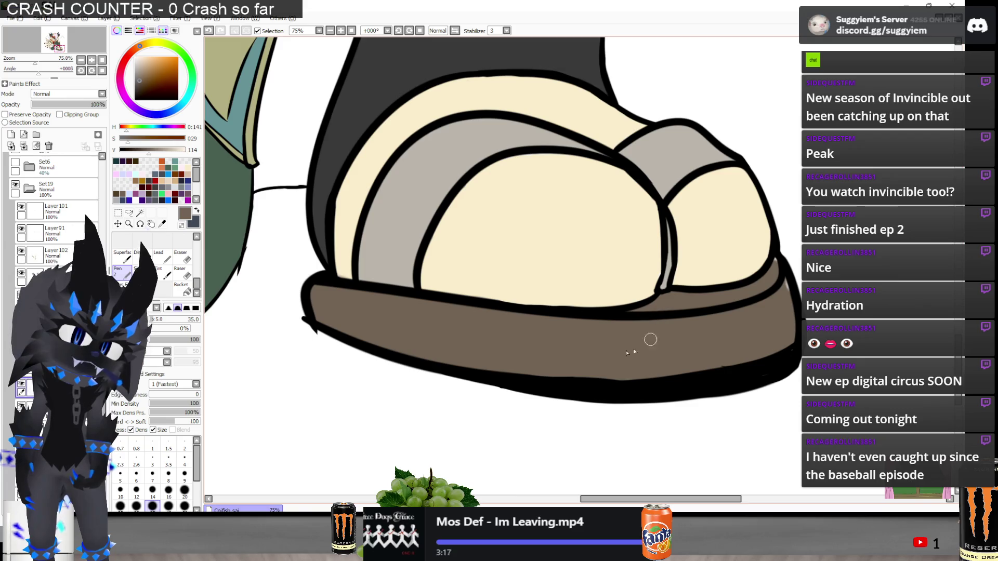
pyautogui.scroll(5, 658, 334)
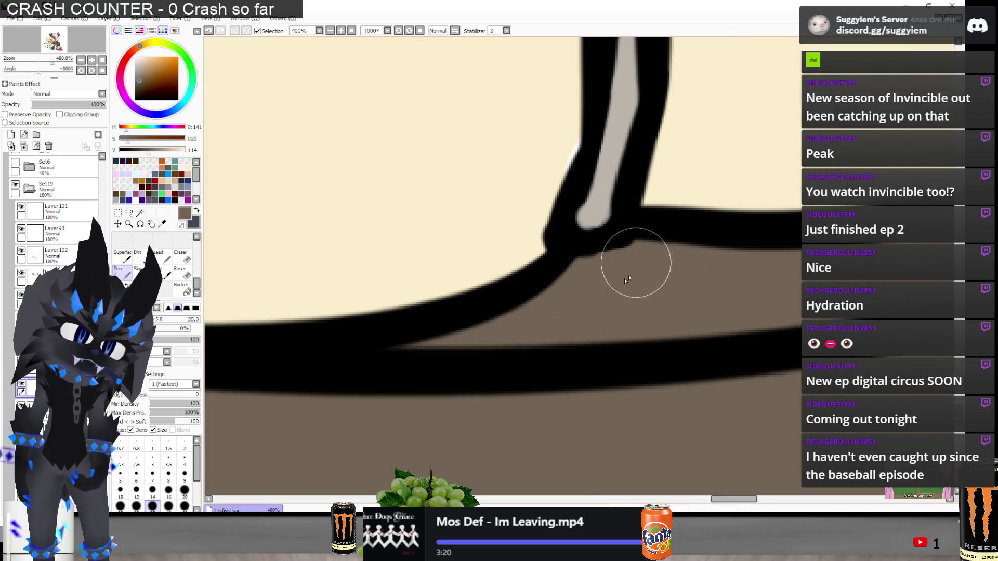
pyautogui.scroll(-4, 327, 343)
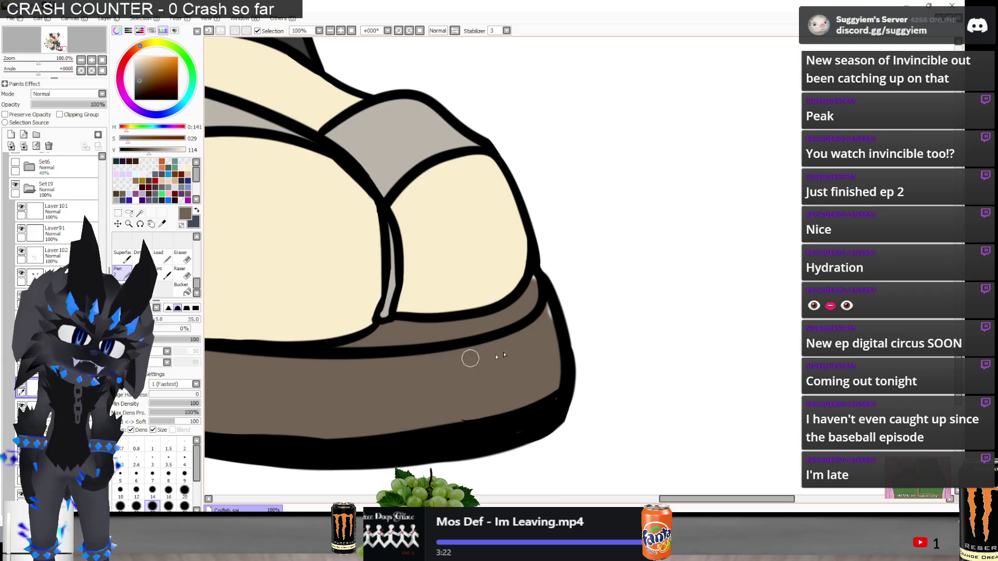
pyautogui.scroll(1, 535, 312)
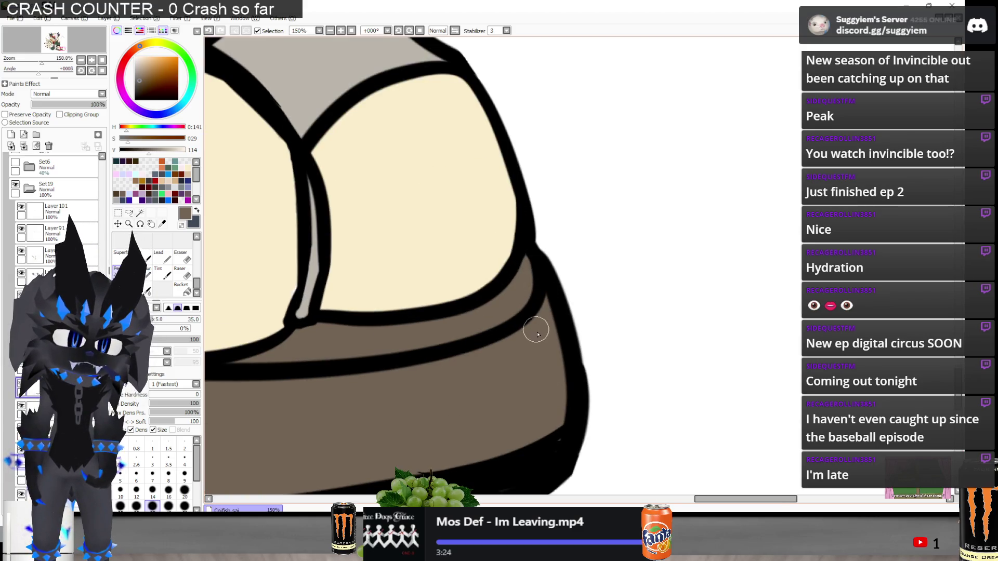
pyautogui.scroll(-2, 570, 344)
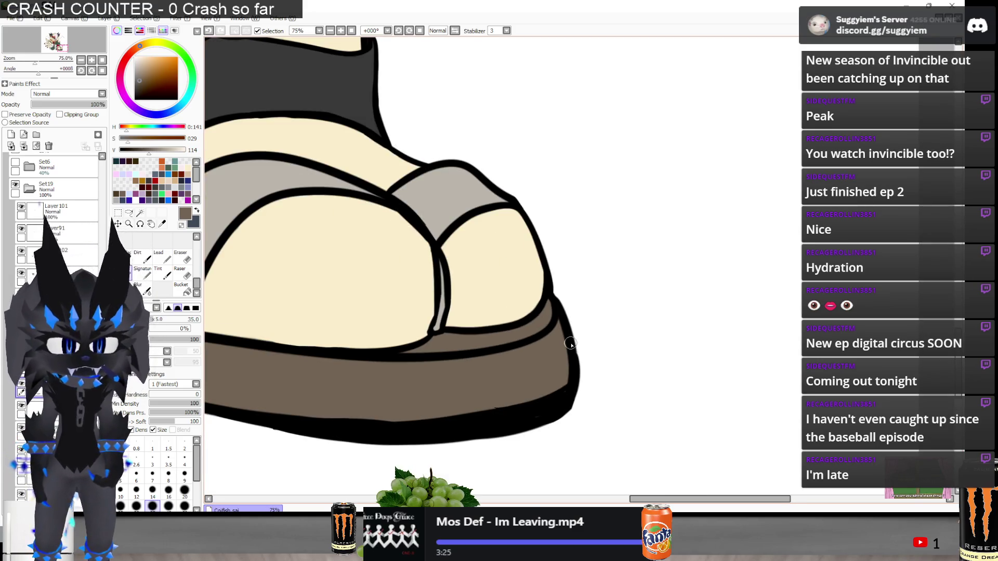
pyautogui.scroll(2, 447, 389)
pyautogui.scroll(-3, 712, 358)
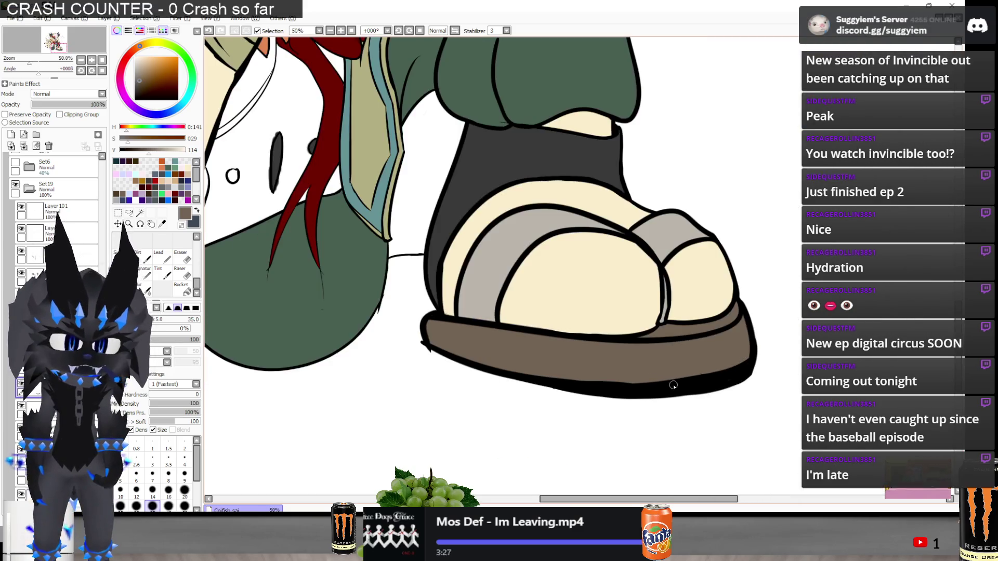
pyautogui.scroll(-1, 673, 385)
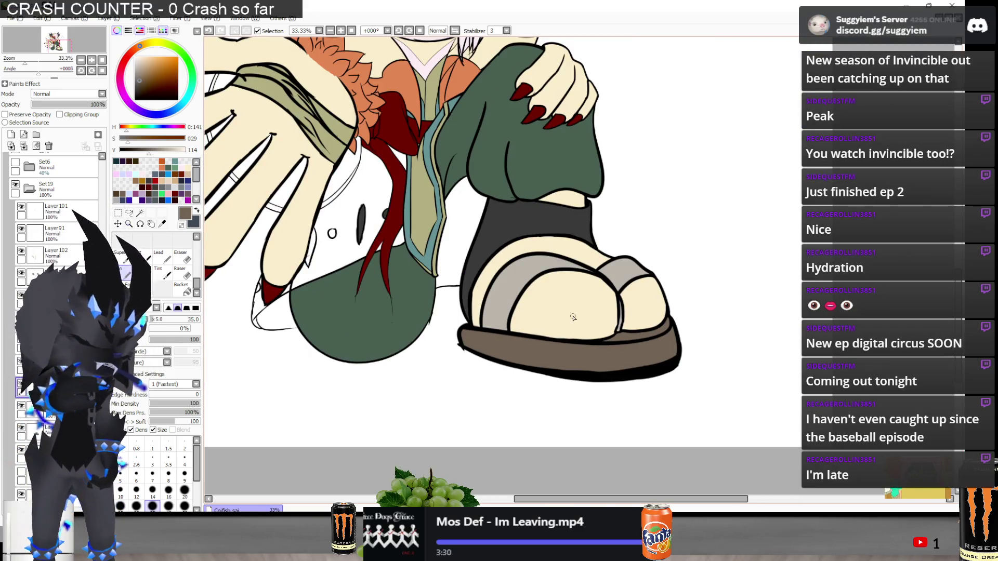
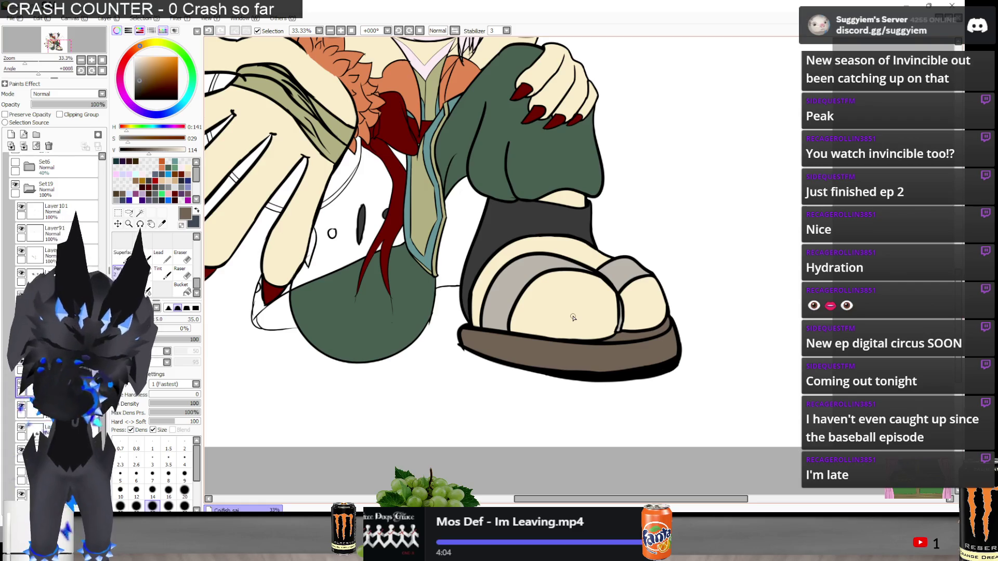
# Leave the cat drawing in SAI and bring VLC to the front with Alt+Tab
pyautogui.hotkey('alt', 'Tab')
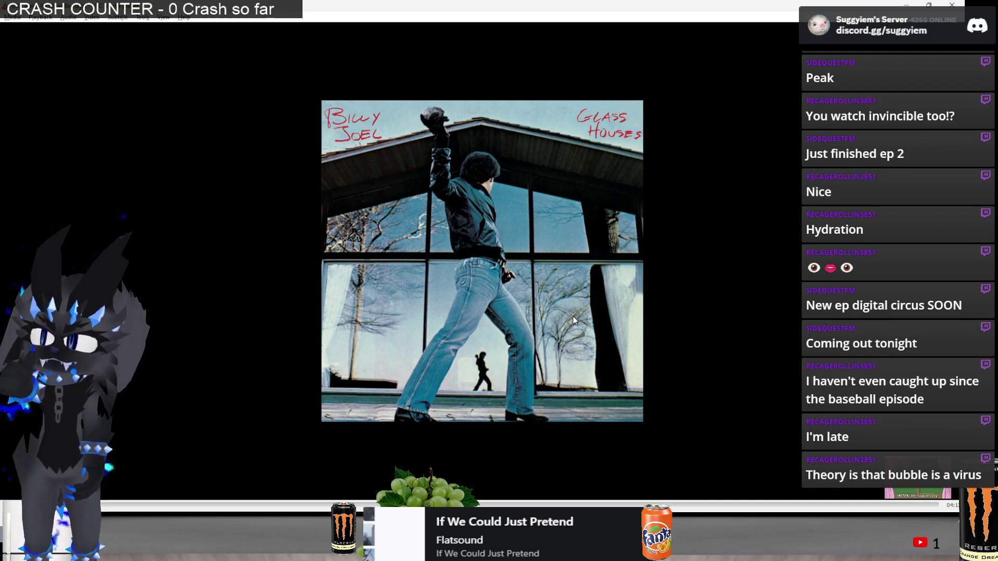
# Skip ahead twelve tracks in the VLC playlist, then return to PaintTool SAI
pyautogui.press('n')
pyautogui.press('n')
pyautogui.press('n')
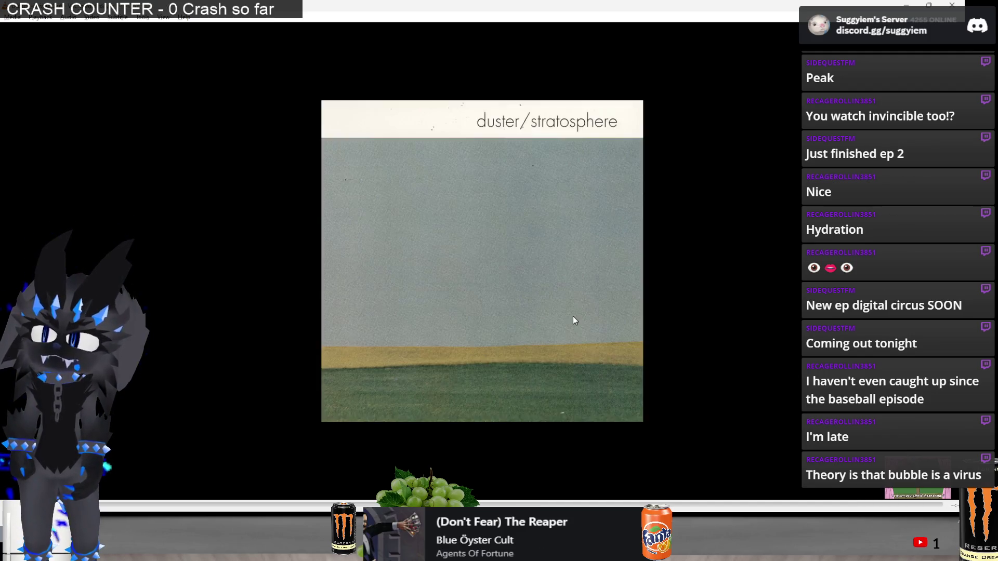
pyautogui.press('n')
pyautogui.press('n')
pyautogui.press('n')
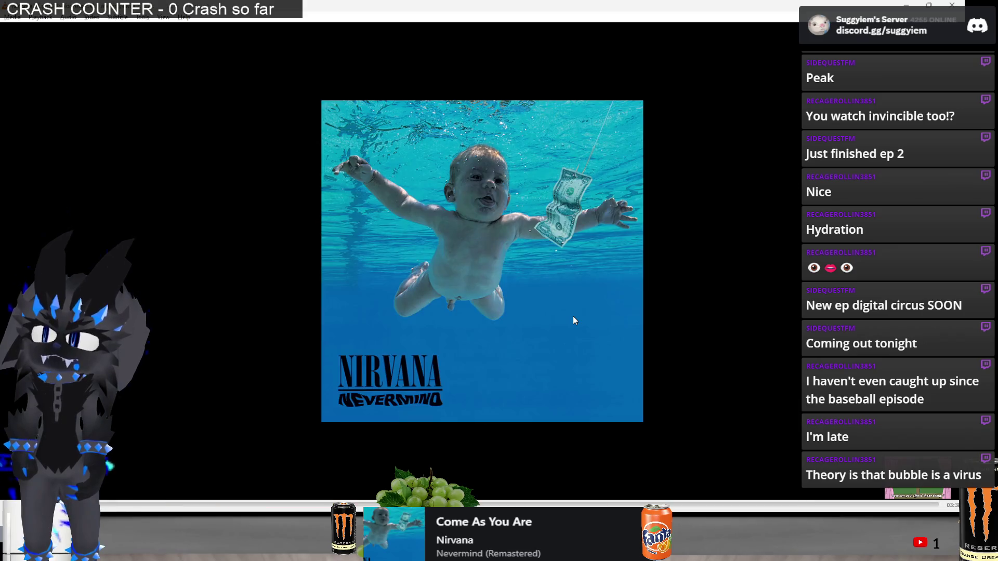
pyautogui.press('n')
pyautogui.press('n')
pyautogui.press('n')
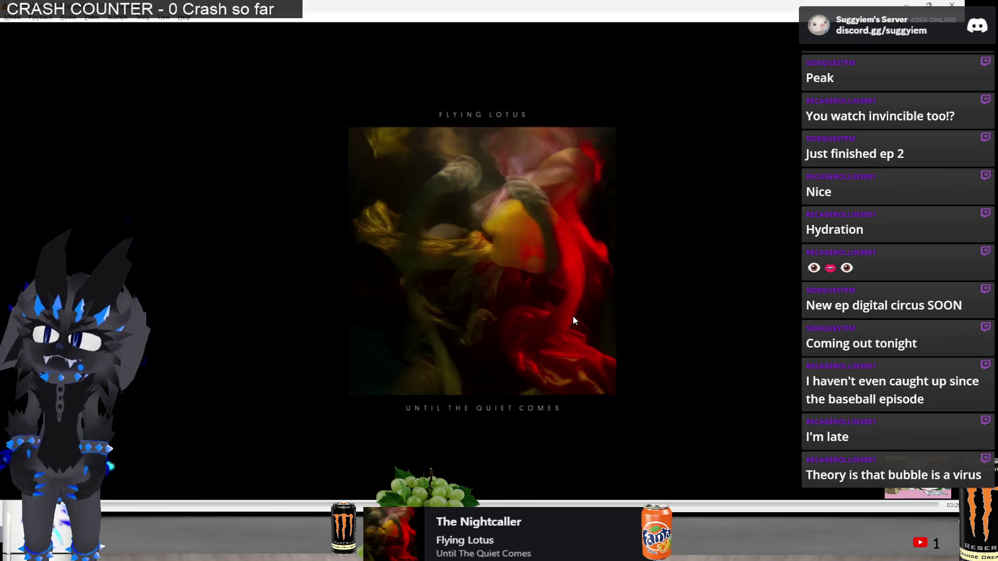
pyautogui.press('n')
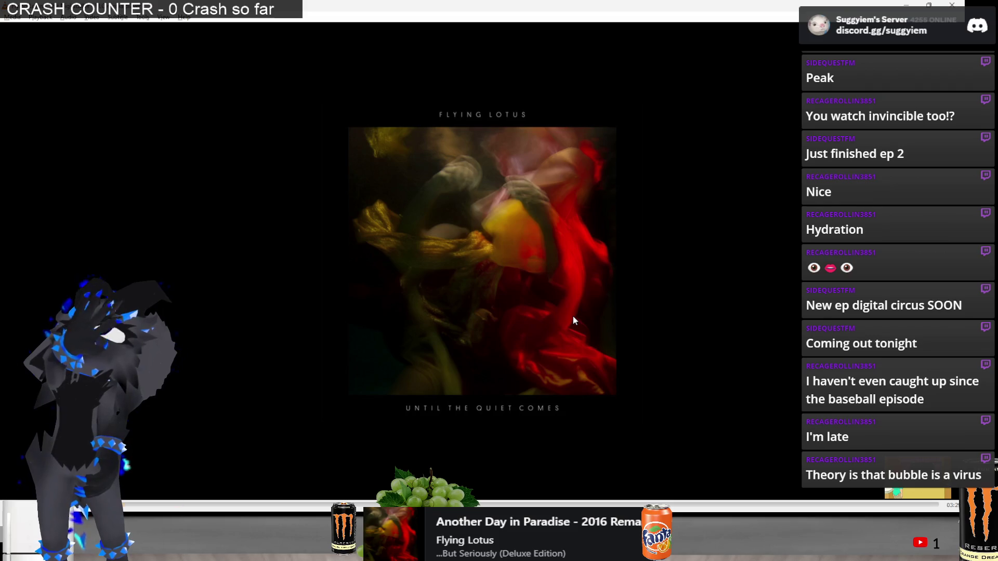
pyautogui.press('n')
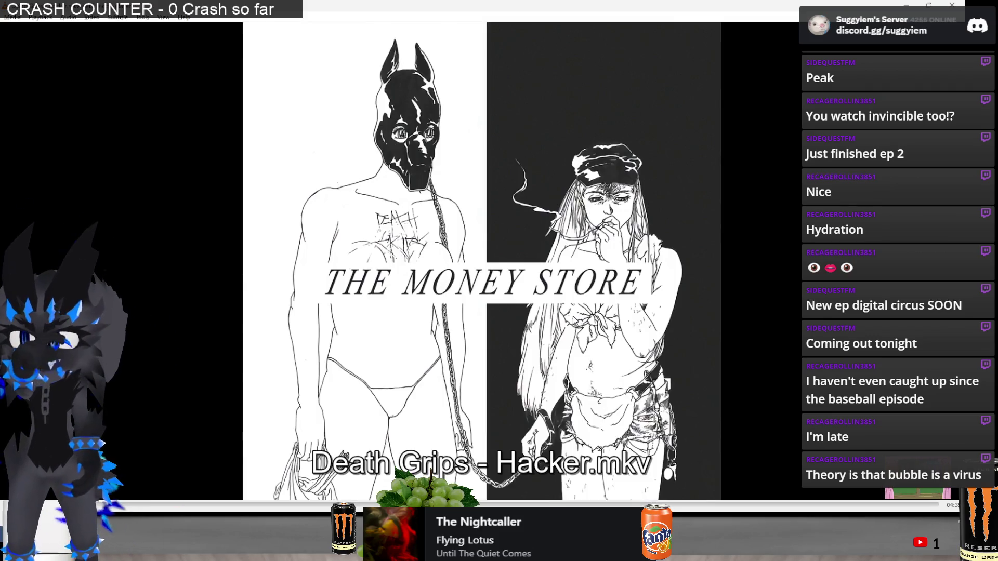
pyautogui.press('n')
pyautogui.press('n')
pyautogui.press('n')
pyautogui.press('n')
pyautogui.press('n')
pyautogui.press('n')
pyautogui.press('n')
pyautogui.press('n')
pyautogui.press('n')
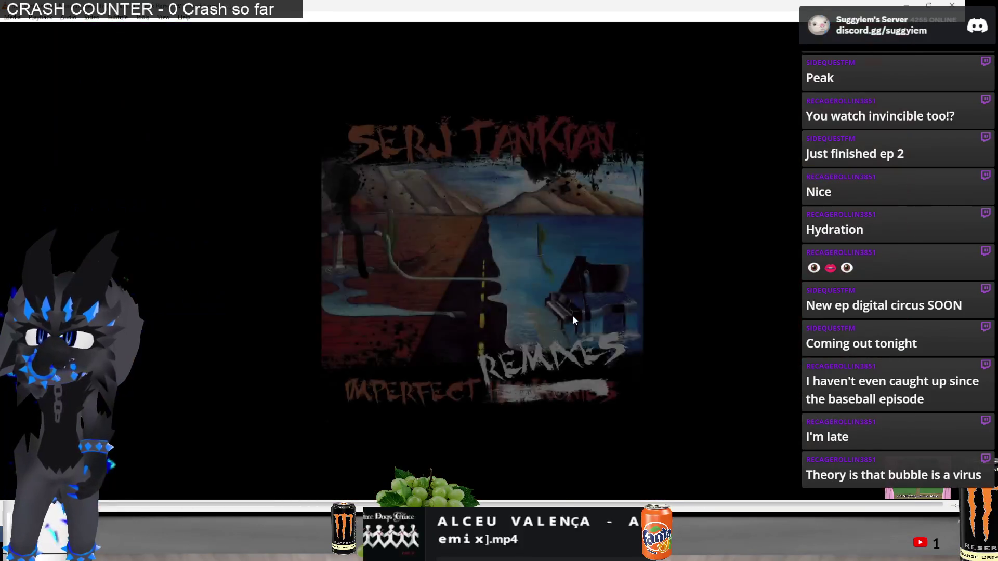
pyautogui.press('n')
pyautogui.press('n')
pyautogui.press('n')
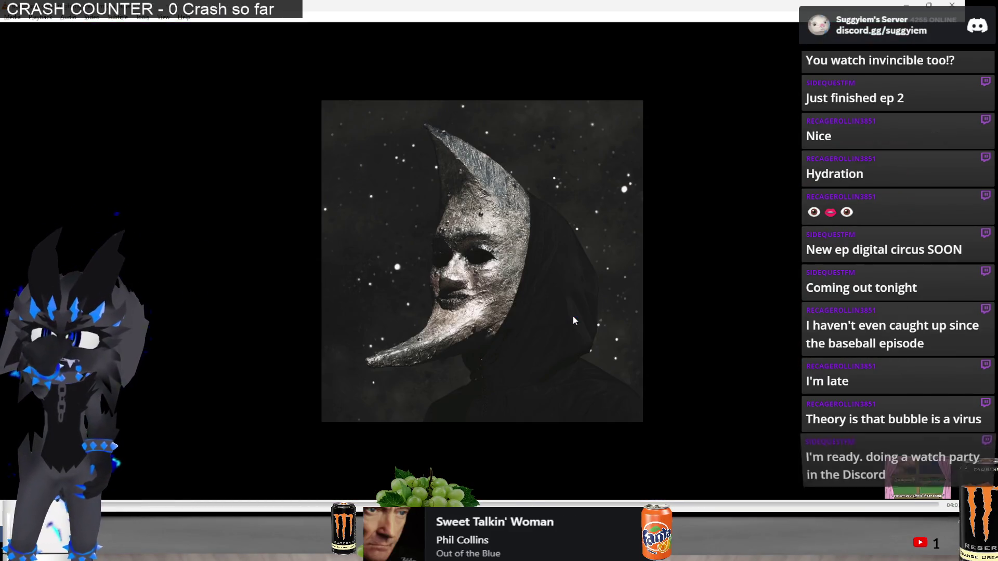
pyautogui.press('n')
pyautogui.press('n')
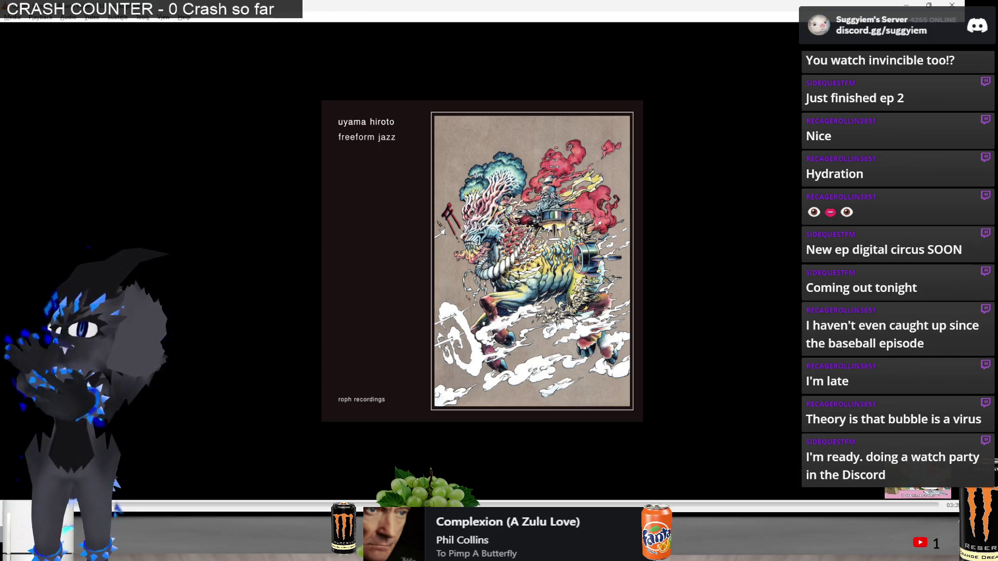
pyautogui.press('n')
pyautogui.press('n')
pyautogui.press('n')
pyautogui.press('n')
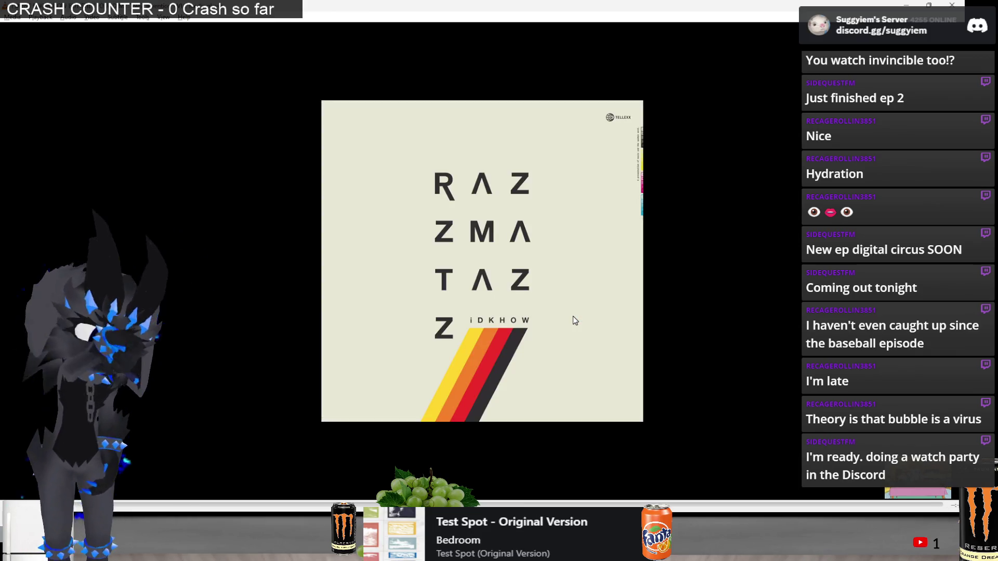
pyautogui.press('n')
pyautogui.press('n')
pyautogui.press('n')
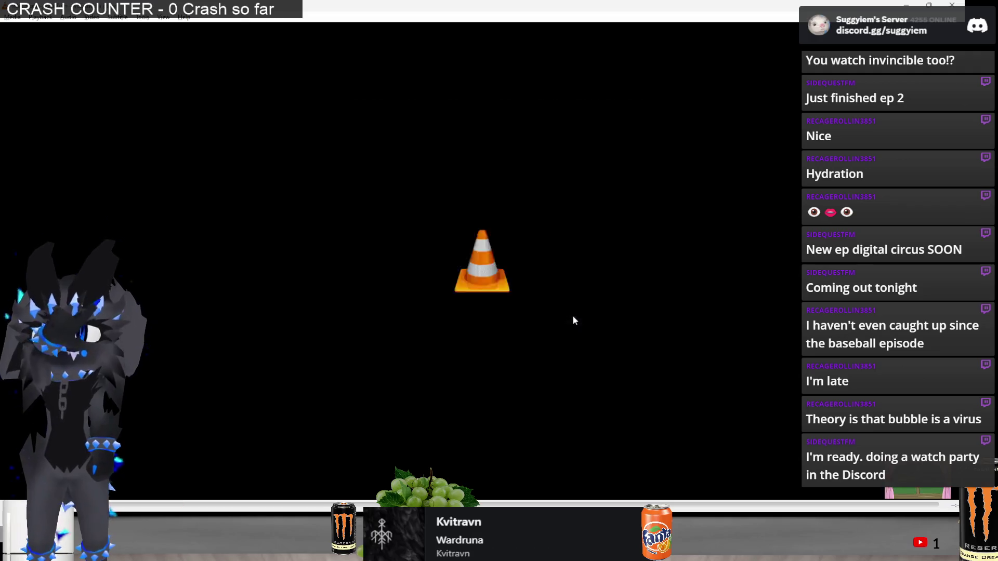
pyautogui.press('n')
pyautogui.press('n')
pyautogui.press('n')
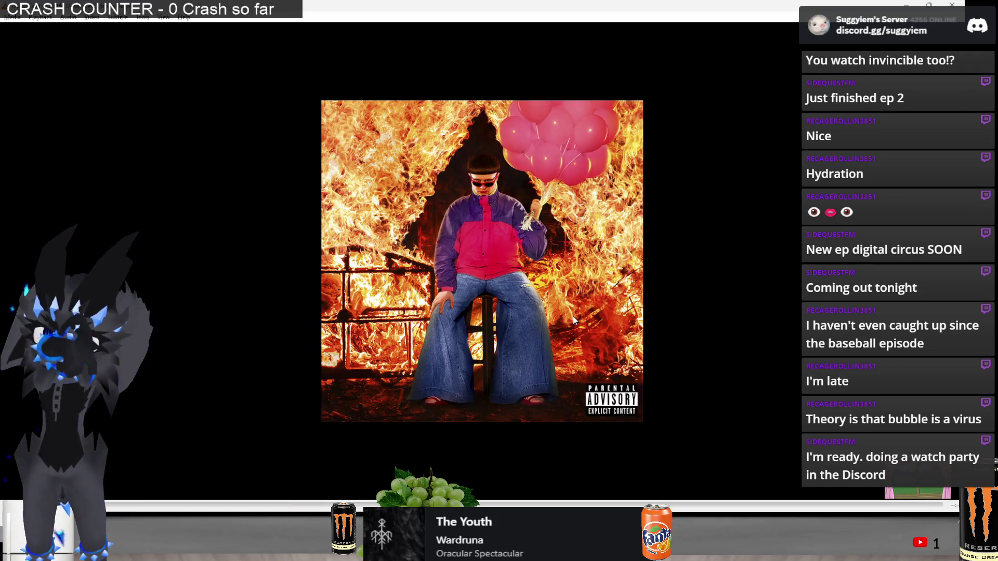
pyautogui.press('n')
pyautogui.press('n')
pyautogui.press('n')
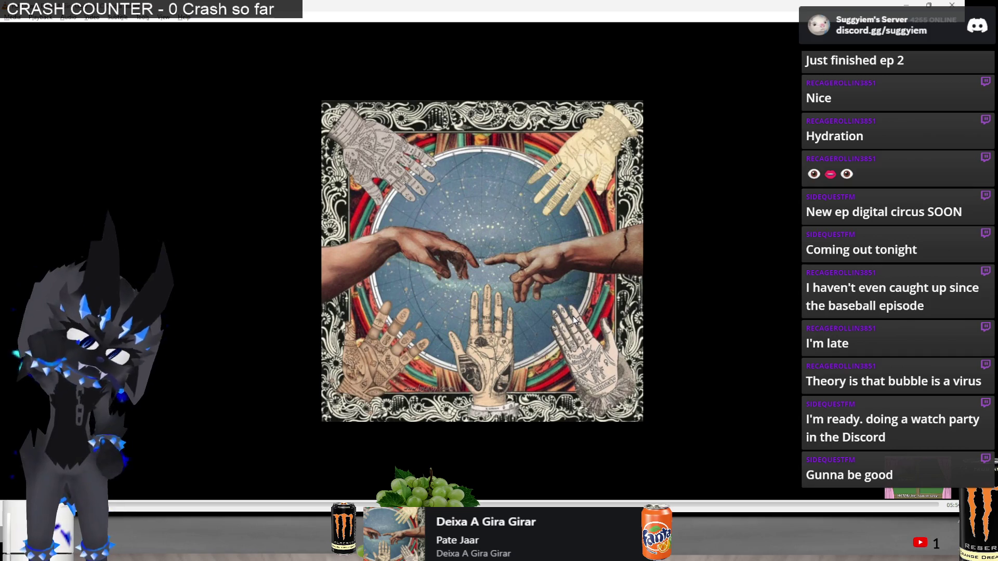
pyautogui.hotkey('alt', 'Tab')
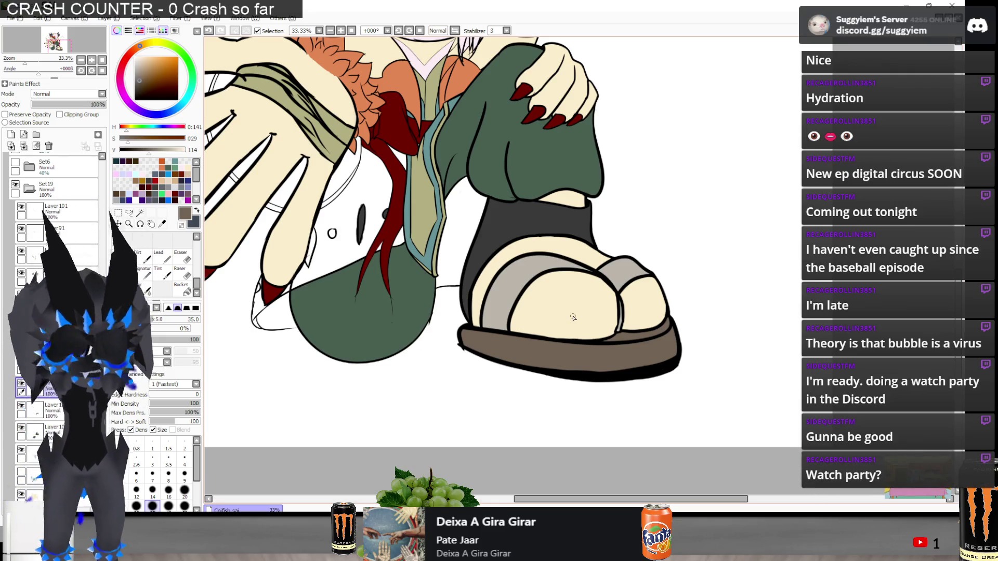
# Sample the cream colour from the boot's toe area as the Pen colour
pyautogui.scroll(-1, 573, 317)
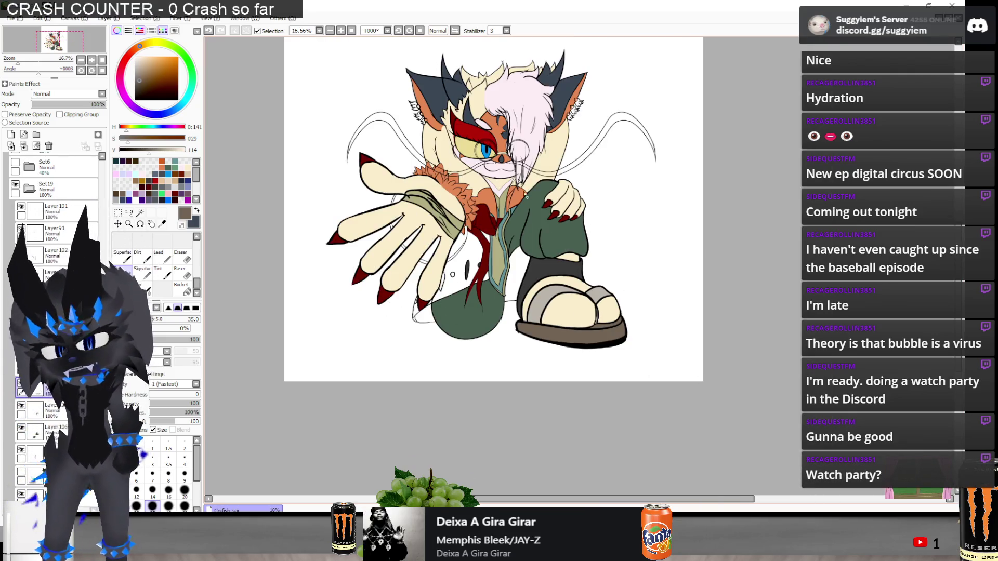
pyautogui.scroll(1, 526, 197)
pyautogui.scroll(-1, 472, 126)
pyautogui.scroll(5, 717, 251)
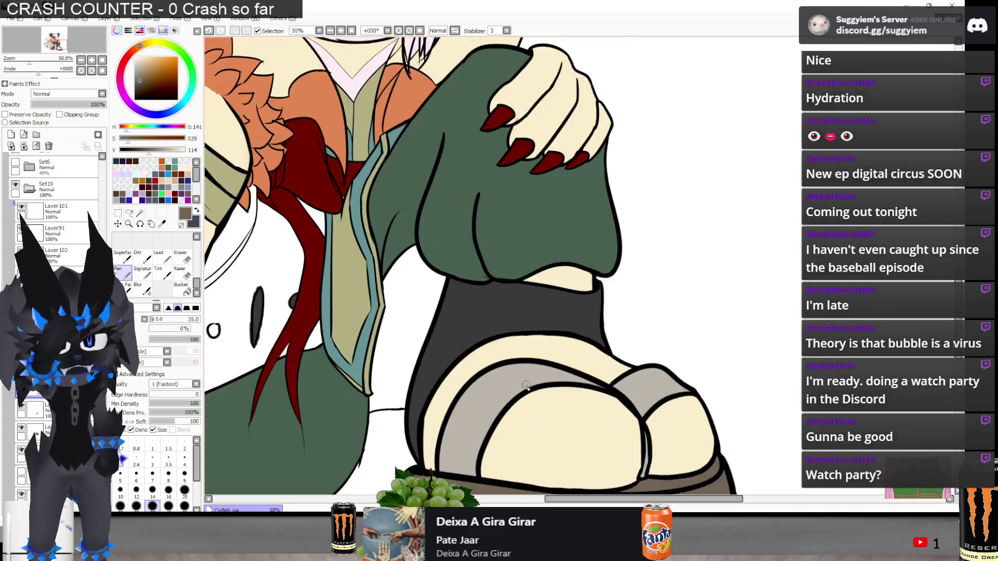
pyautogui.rightClick(588, 223)
pyautogui.scroll(-2, 489, 167)
pyautogui.scroll(4, 662, 325)
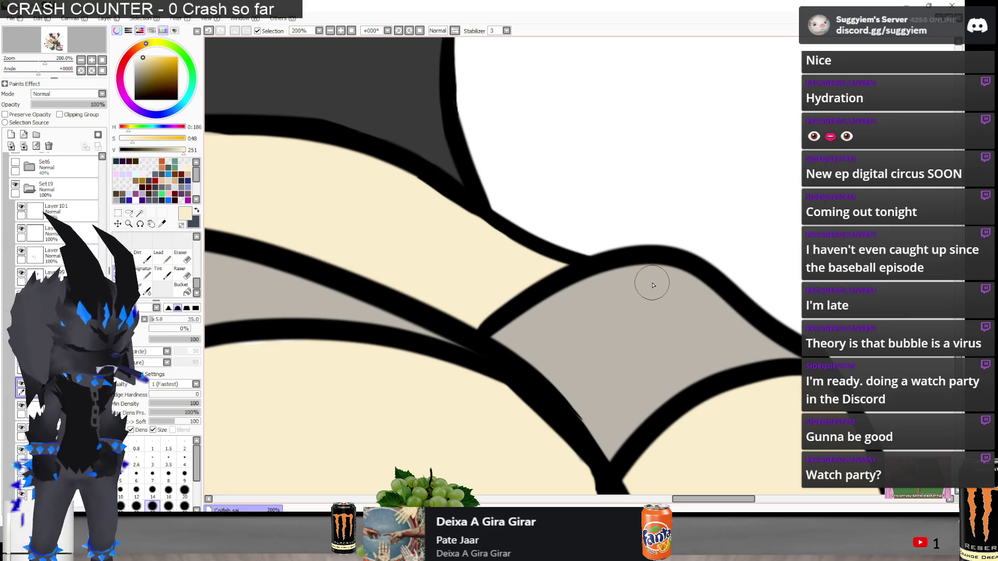
pyautogui.scroll(-3, 654, 280)
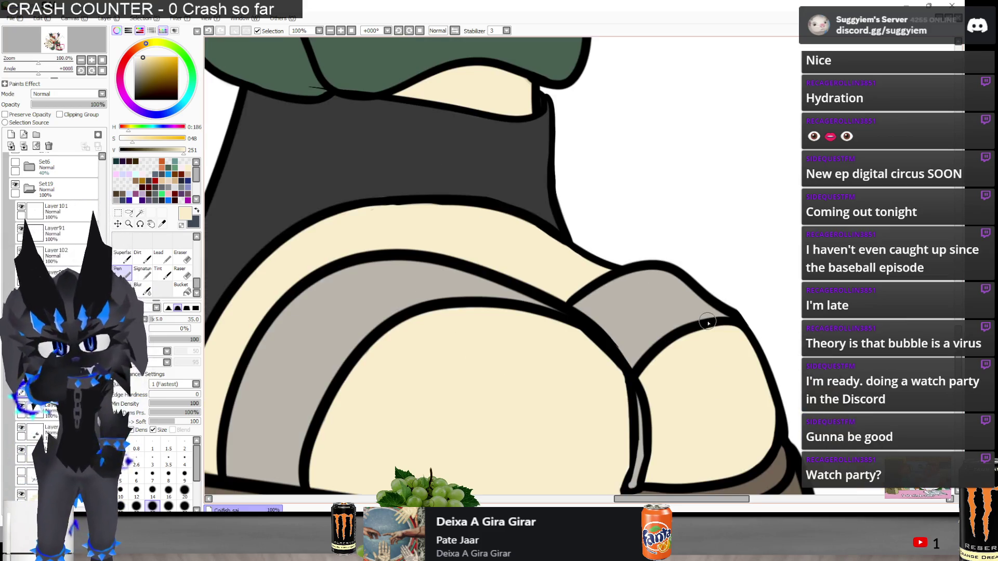
pyautogui.scroll(-1, 621, 255)
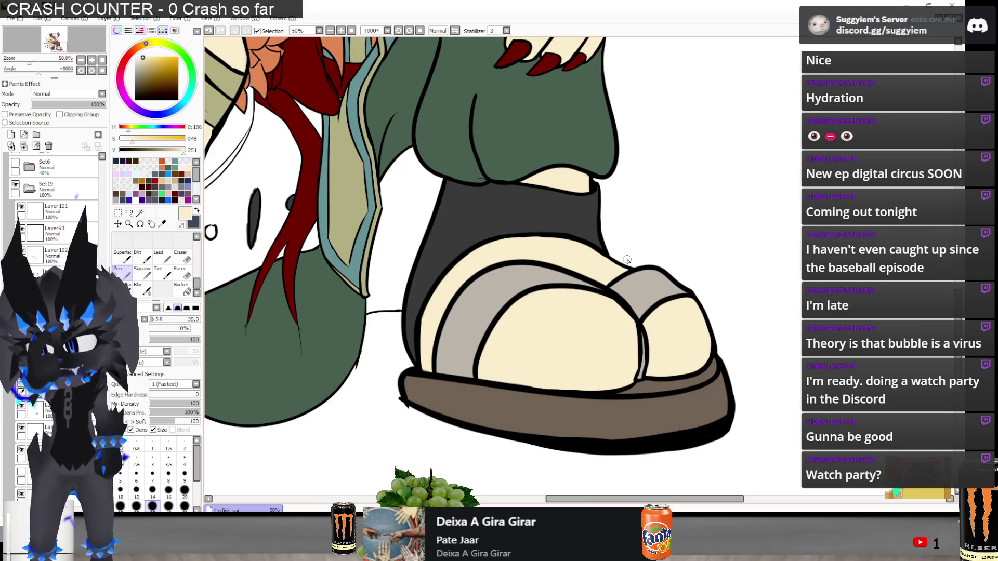
pyautogui.scroll(2, 579, 353)
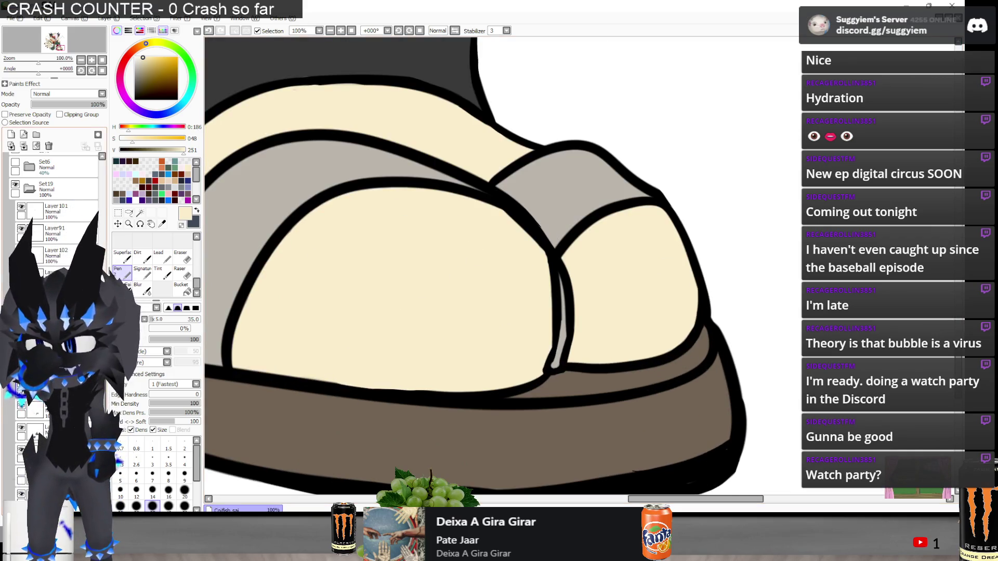
pyautogui.scroll(-1, 55, 219)
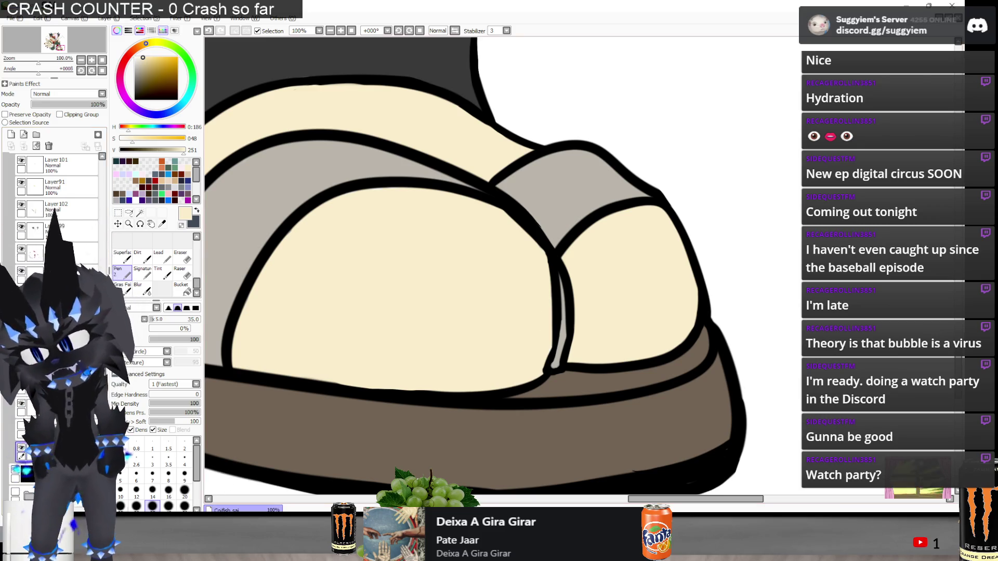
# Make the dark backdrop layer fully opaque at 100% opacity
pyautogui.moveTo(96, 104); pyautogui.dragTo(28, 106)
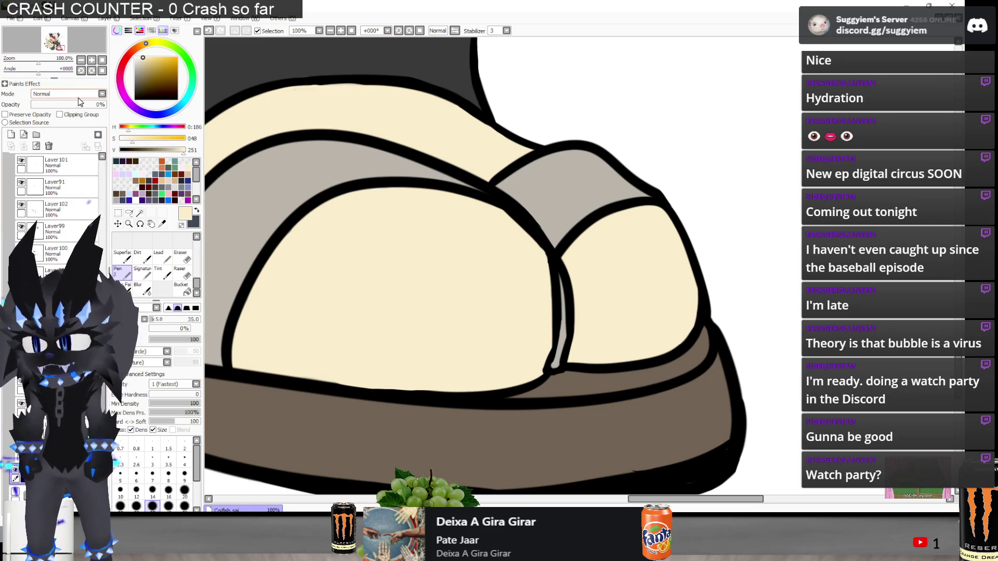
pyautogui.moveTo(90, 104)
pyautogui.mouseDown()
pyautogui.moveTo(106, 106)
pyautogui.moveTo(68, 109)
pyautogui.moveTo(106, 124)
pyautogui.moveTo(67, 124)
pyautogui.mouseUp()
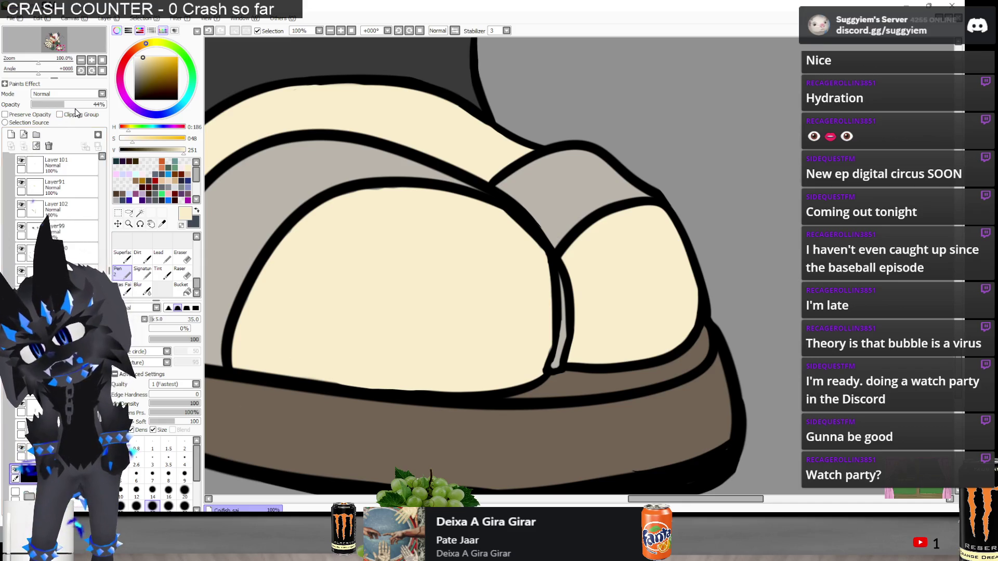
pyautogui.moveTo(76, 105); pyautogui.dragTo(106, 105)
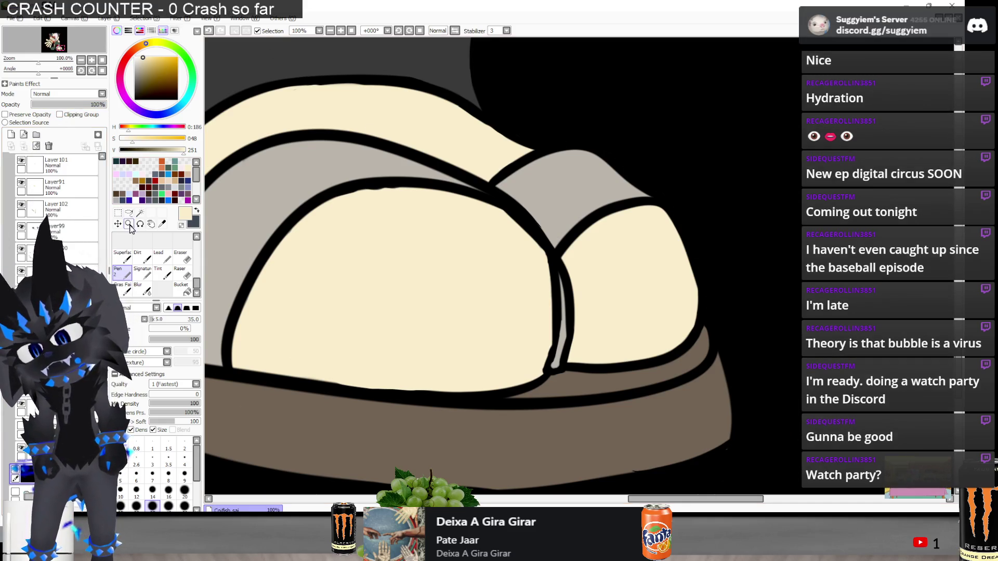
# Bucket-fill the backdrop with bright blue and go back to the Pen
pyautogui.click(169, 174)
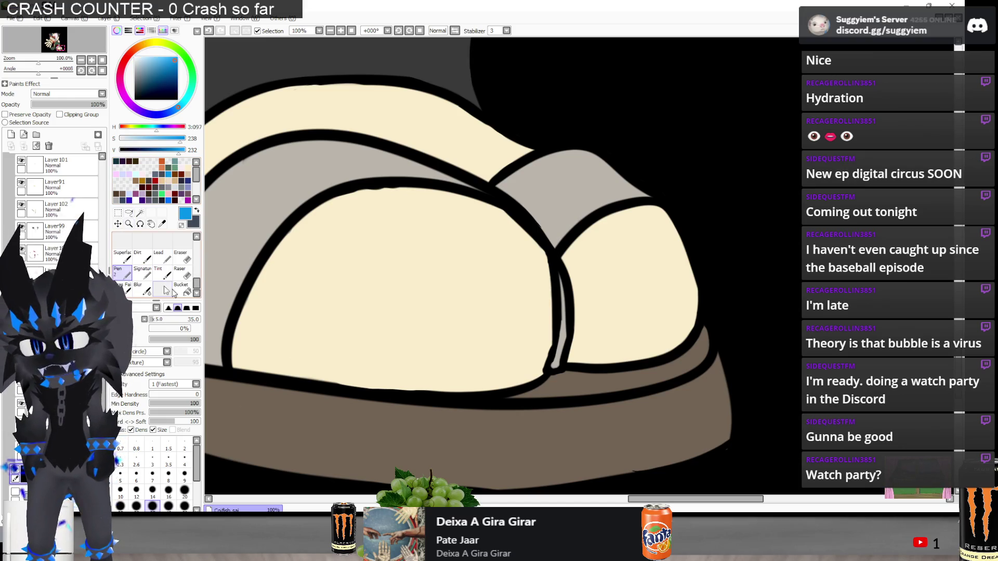
pyautogui.click(182, 289)
pyautogui.click(644, 141)
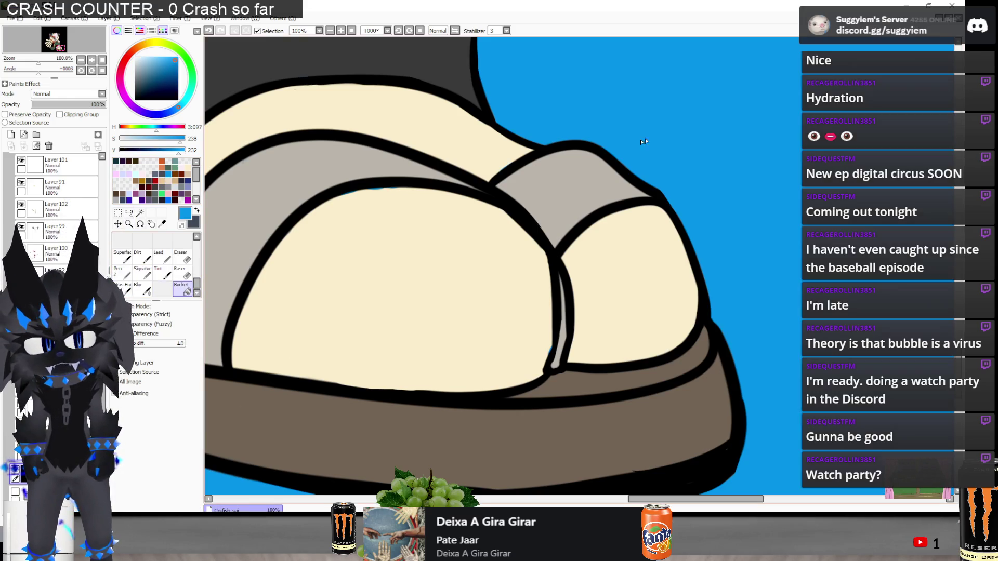
pyautogui.click(131, 271)
pyautogui.scroll(2, 322, 260)
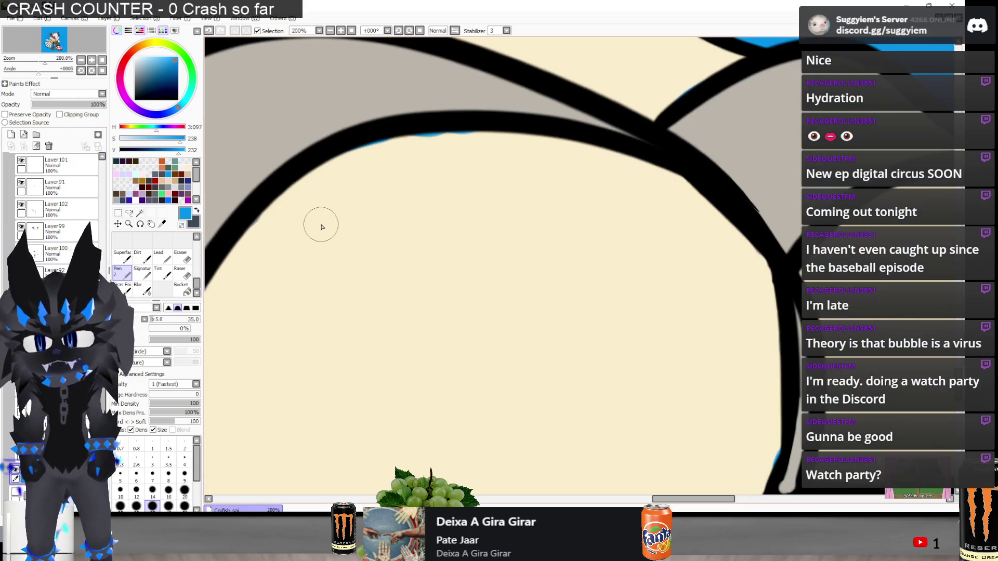
# Paint over the blue fringe along the foot outline in cream
pyautogui.keyDown('alt'); pyautogui.click(323, 224); pyautogui.keyUp('alt')
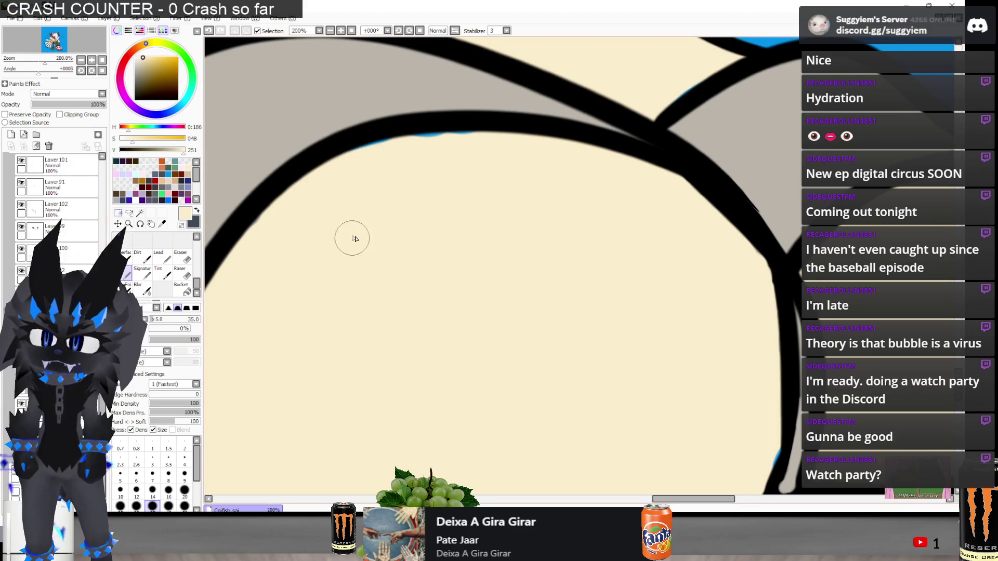
pyautogui.moveTo(356, 151)
pyautogui.mouseDown()
pyautogui.moveTo(461, 138)
pyautogui.moveTo(485, 148)
pyautogui.mouseUp()
pyautogui.scroll(-2, 565, 259)
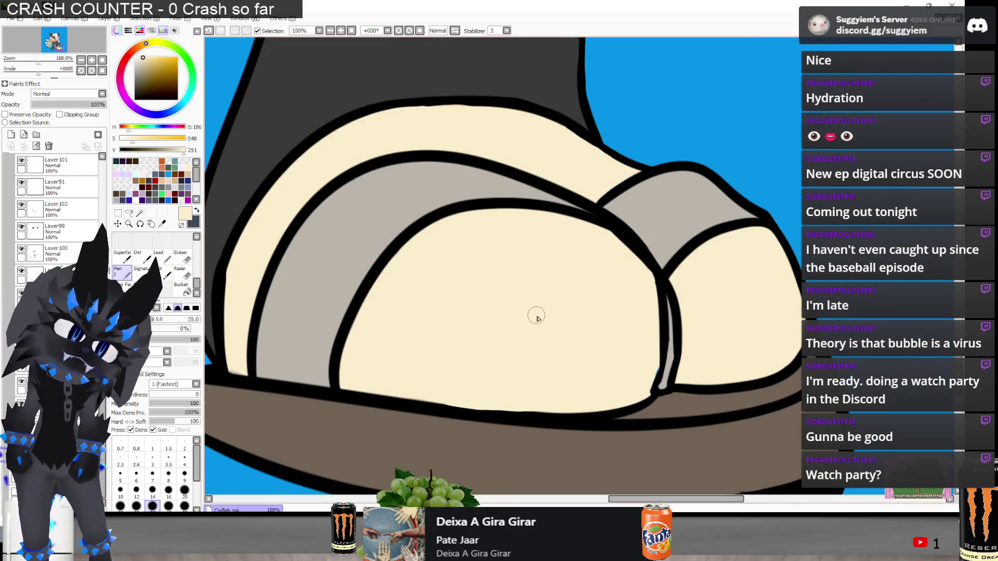
pyautogui.scroll(4, 638, 326)
pyautogui.scroll(-4, 566, 350)
pyautogui.scroll(-1, 636, 368)
pyautogui.scroll(-1, 636, 369)
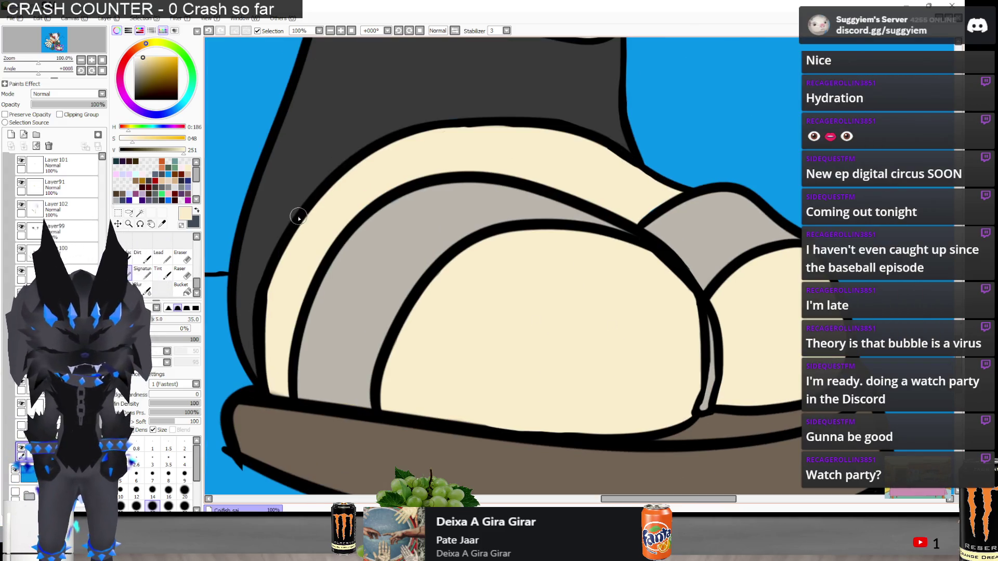
pyautogui.scroll(-2, 583, 357)
# Zoom around the cat to check the flat colouring against the blue backdrop
pyautogui.scroll(5, 738, 280)
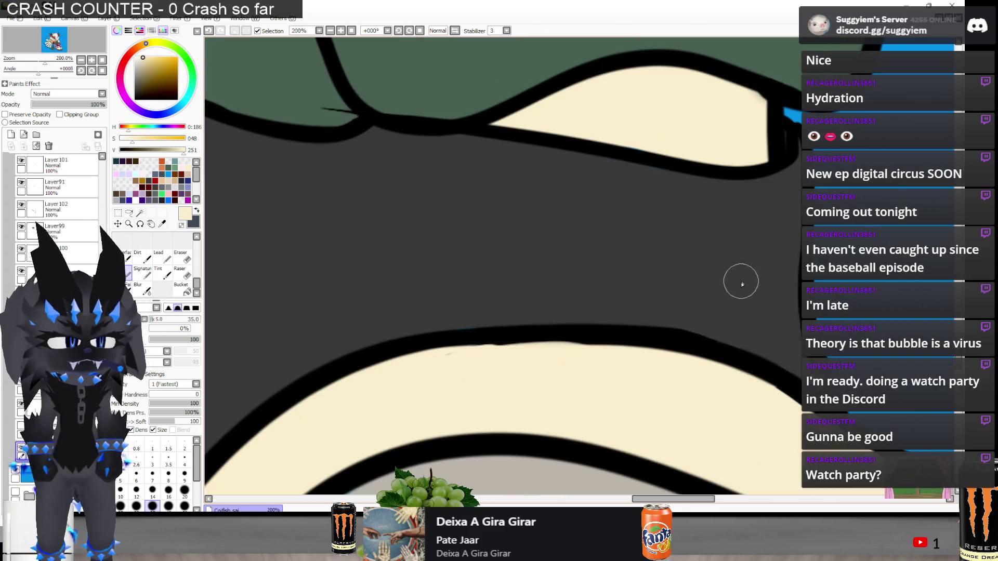
pyautogui.scroll(-4, 712, 356)
pyautogui.scroll(-1, 286, 314)
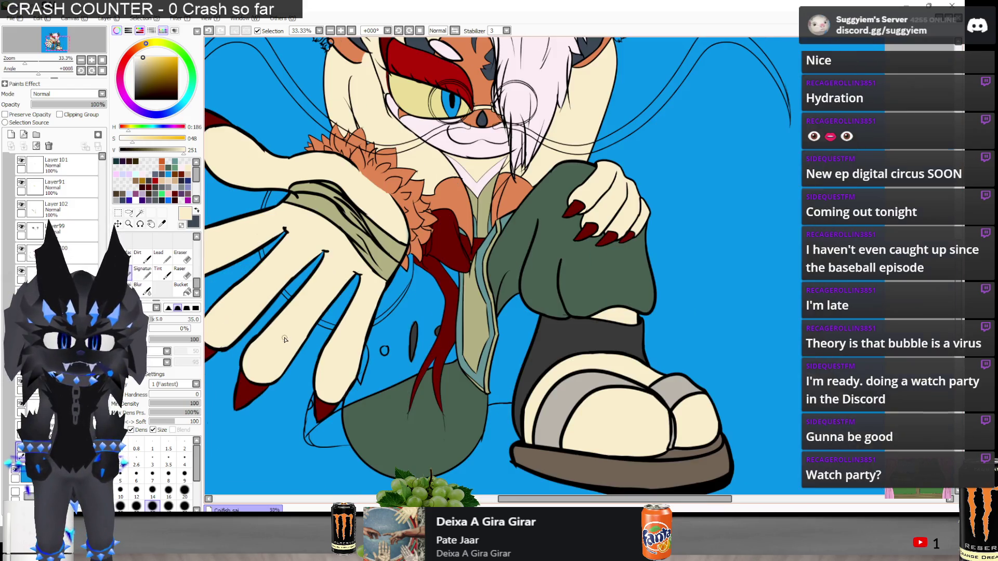
pyautogui.scroll(6, 657, 203)
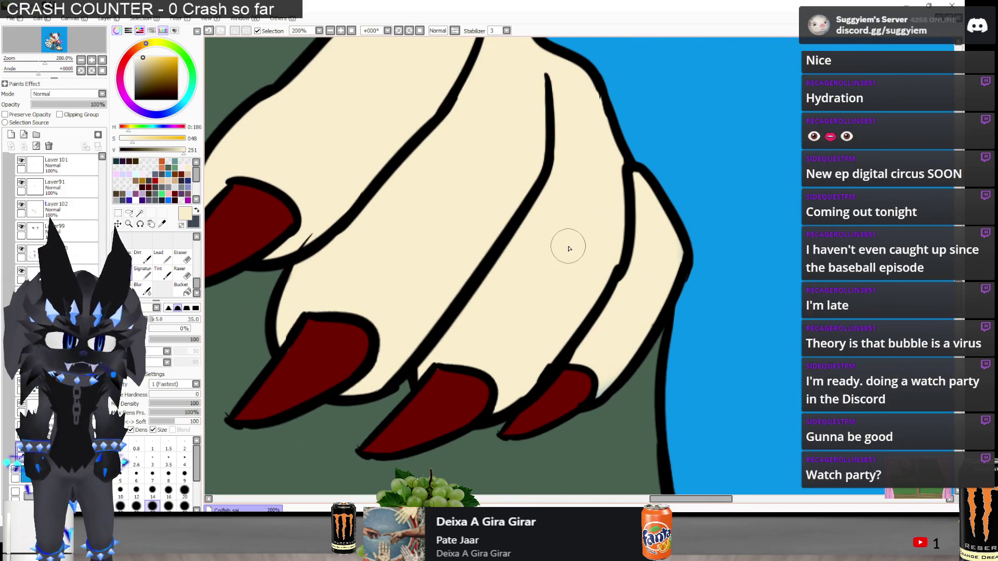
pyautogui.scroll(-1, 665, 266)
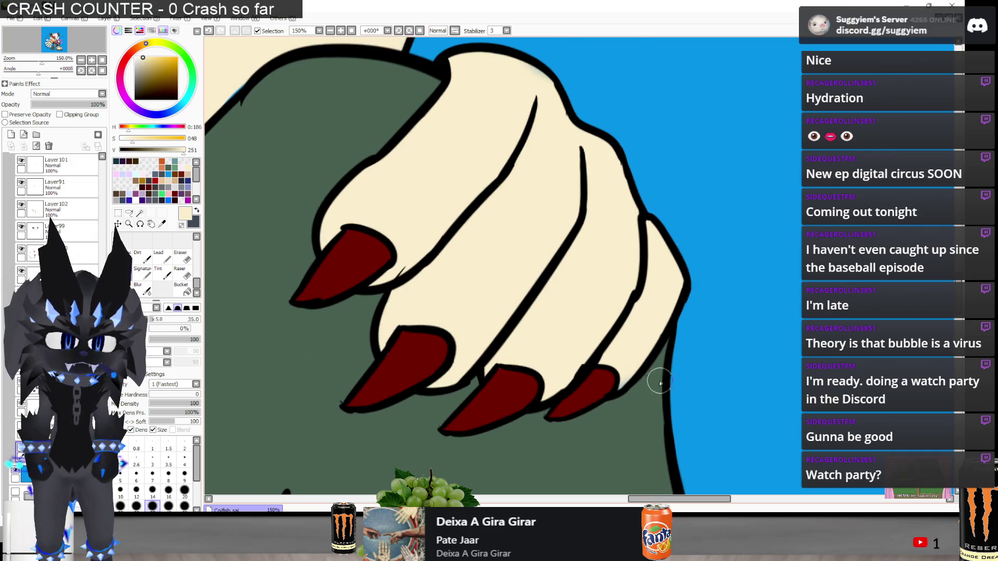
pyautogui.scroll(2, 585, 347)
pyautogui.scroll(-2, 577, 353)
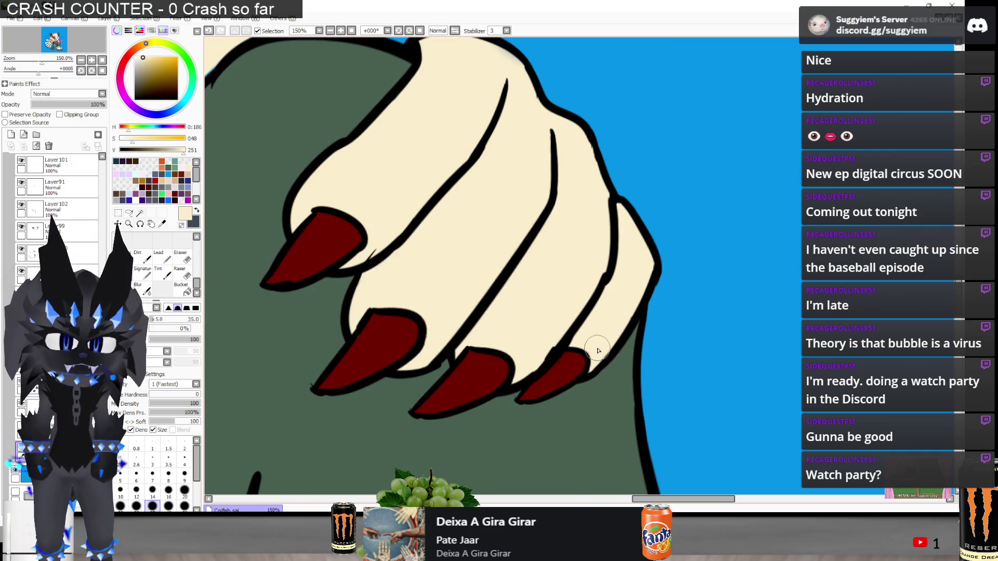
pyautogui.scroll(4, 437, 140)
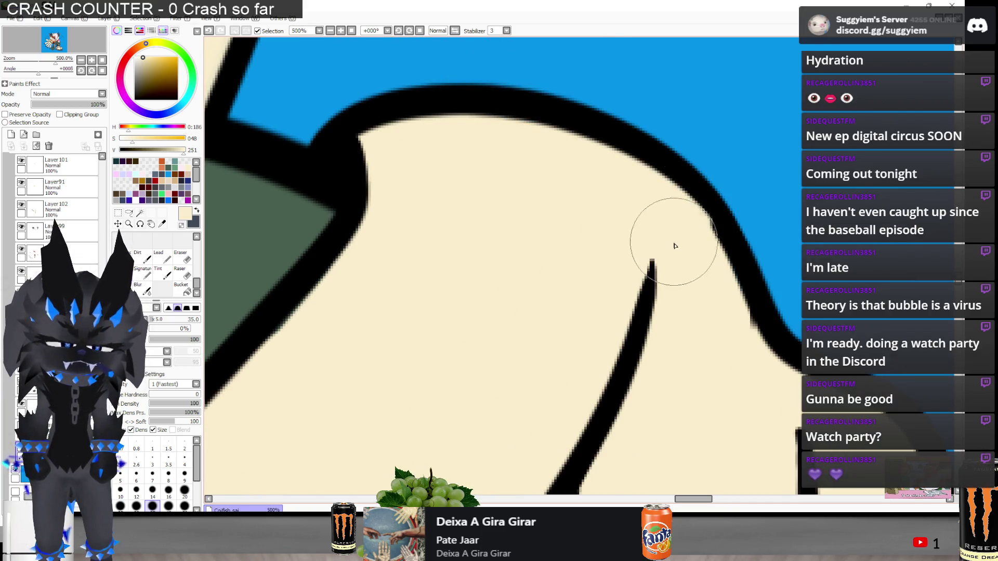
pyautogui.scroll(-6, 445, 152)
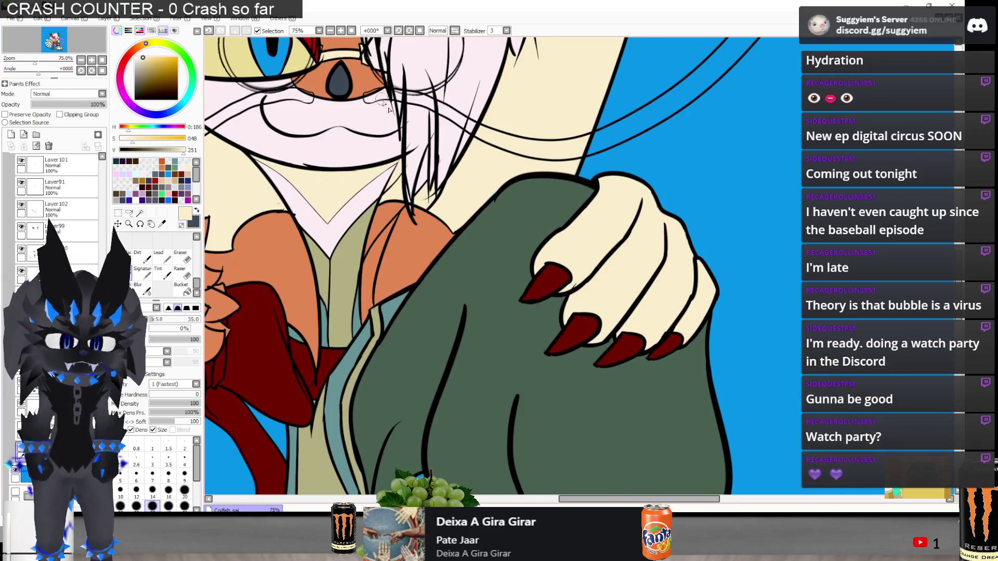
pyautogui.scroll(-3, 644, 242)
pyautogui.scroll(4, 553, 72)
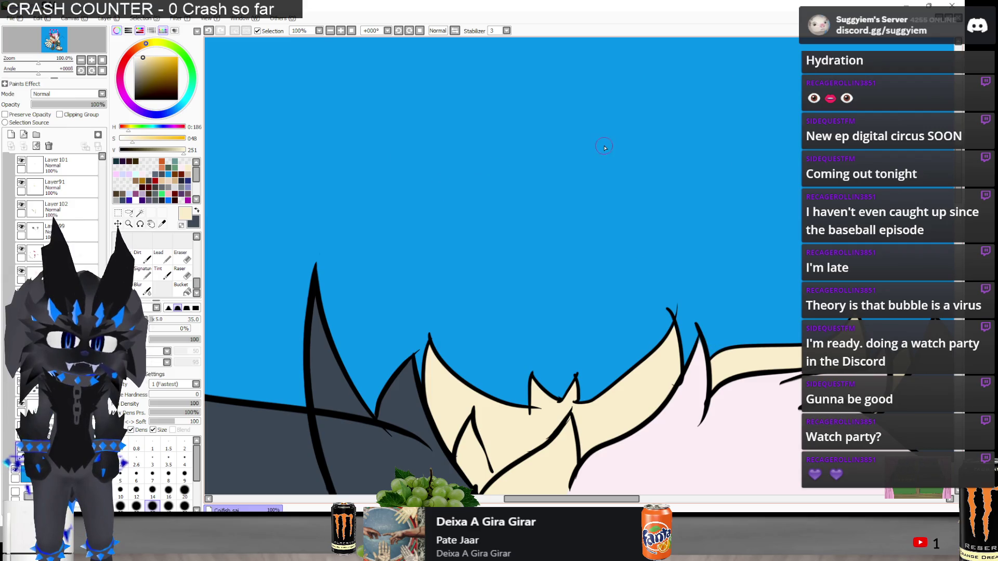
pyautogui.scroll(-5, 604, 149)
pyautogui.scroll(-1, 483, 314)
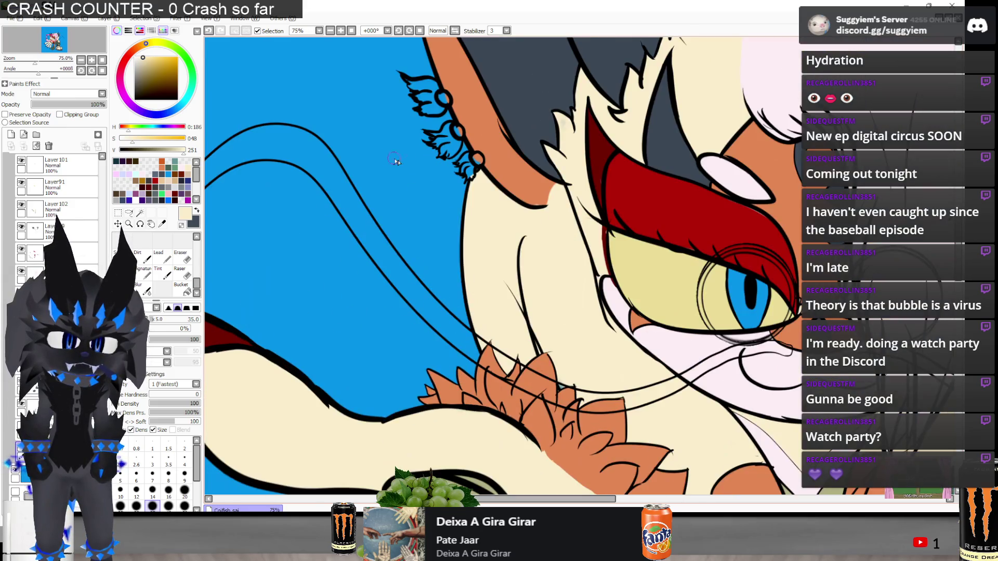
pyautogui.scroll(2, 395, 161)
pyautogui.scroll(-1, 440, 158)
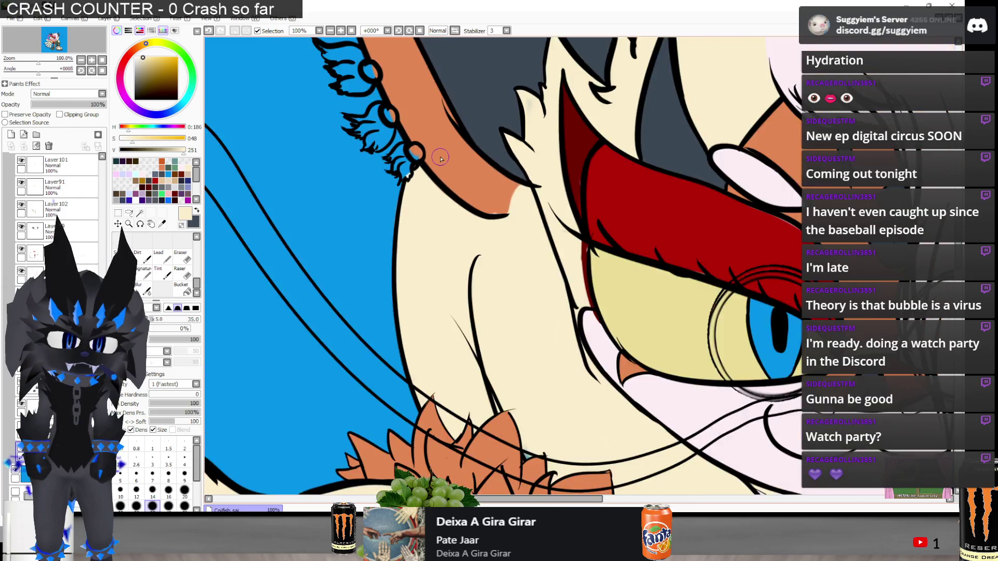
pyautogui.scroll(-2, 441, 158)
pyautogui.scroll(3, 475, 162)
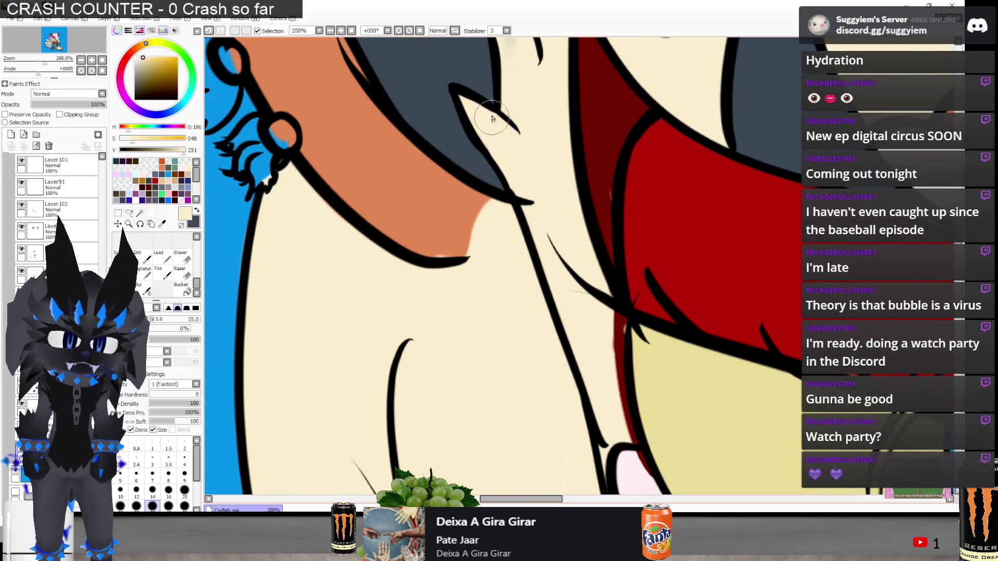
pyautogui.scroll(-3, 492, 120)
pyautogui.scroll(-1, 490, 129)
pyautogui.scroll(7, 490, 129)
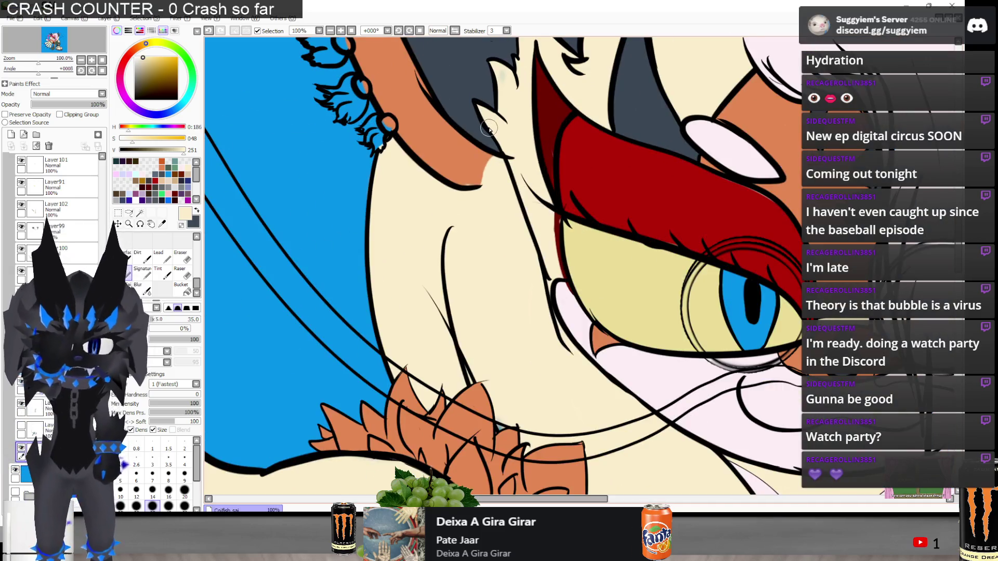
pyautogui.scroll(1, 489, 114)
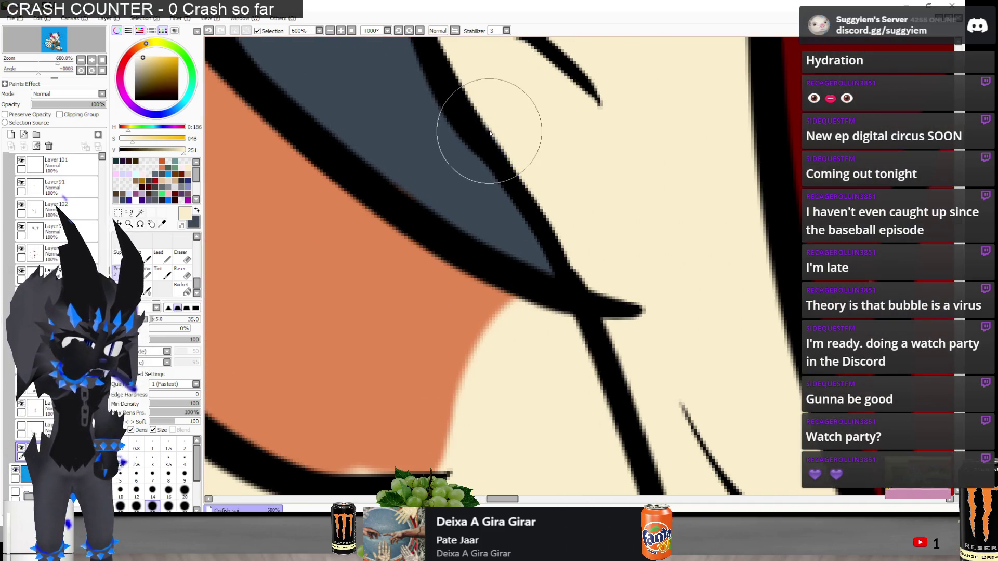
pyautogui.scroll(-5, 486, 93)
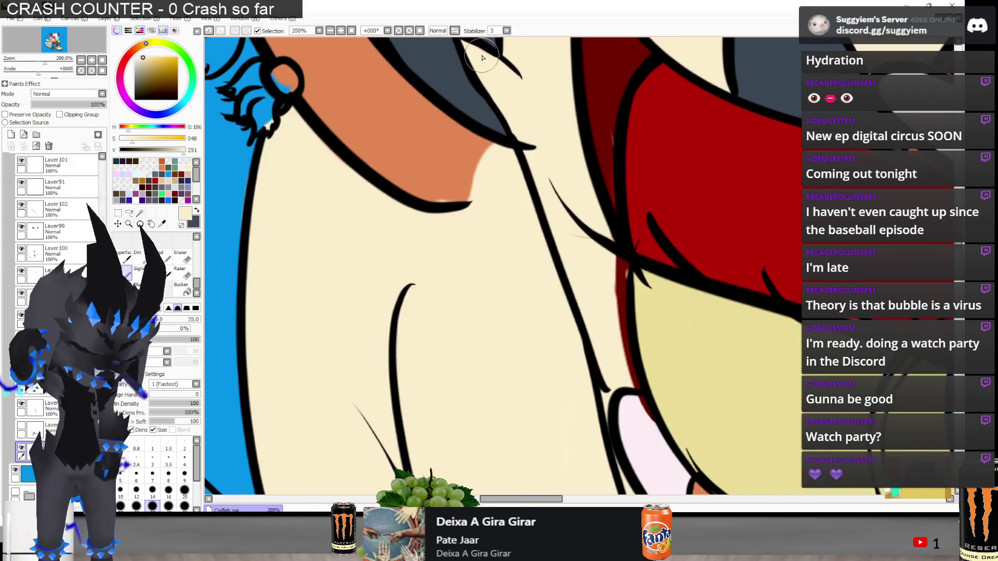
pyautogui.scroll(-3, 418, 117)
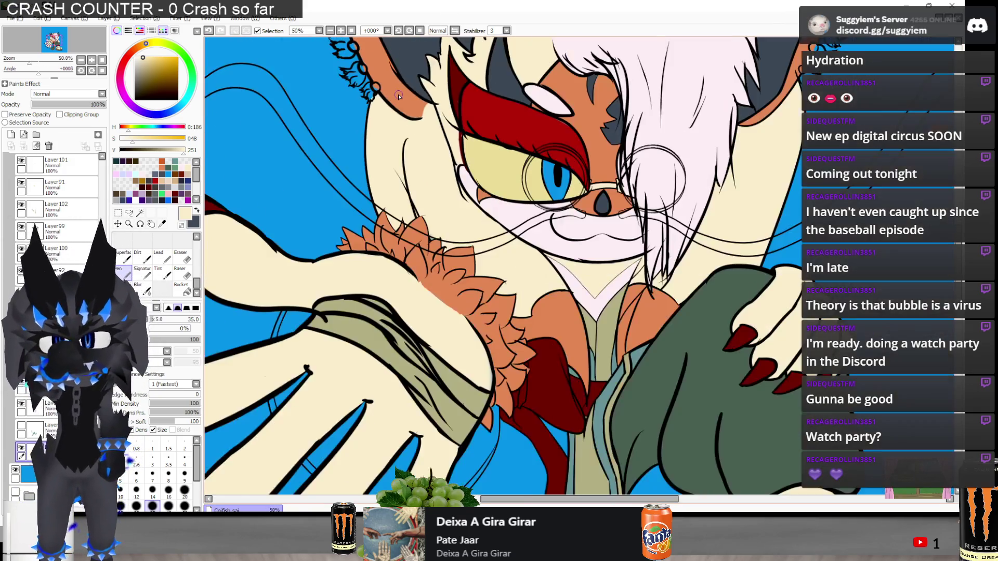
pyautogui.scroll(3, 417, 117)
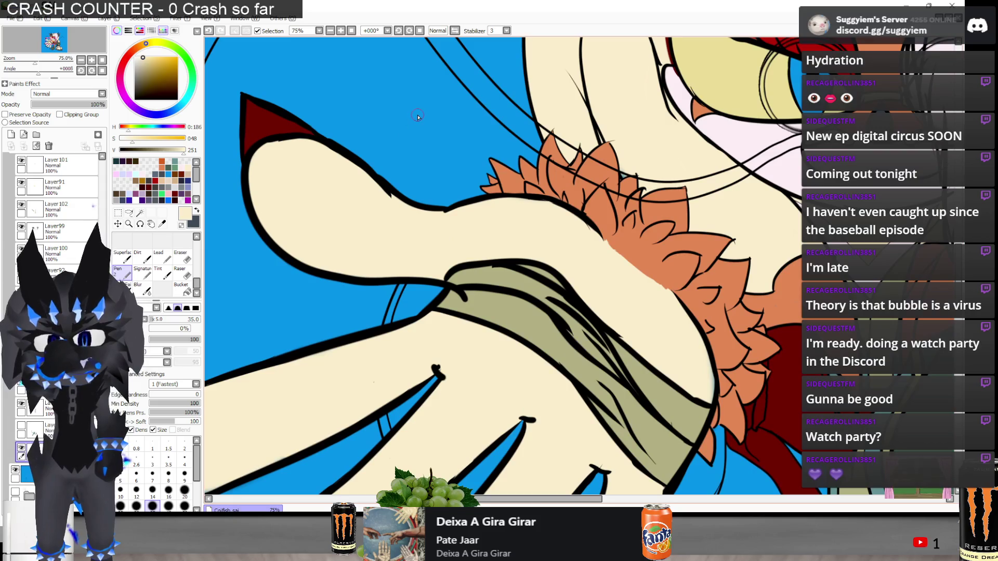
pyautogui.scroll(4, 589, 171)
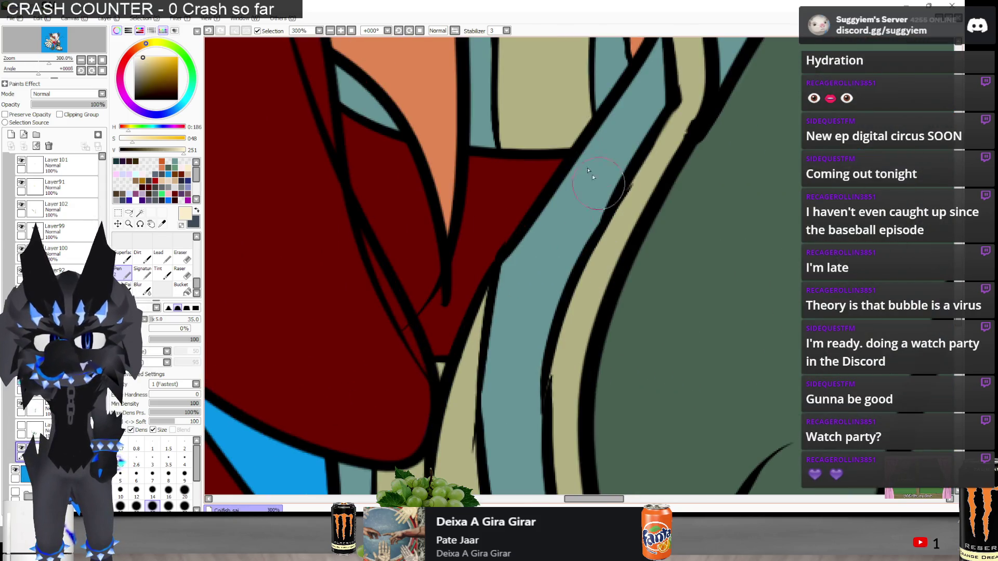
pyautogui.scroll(-3, 589, 171)
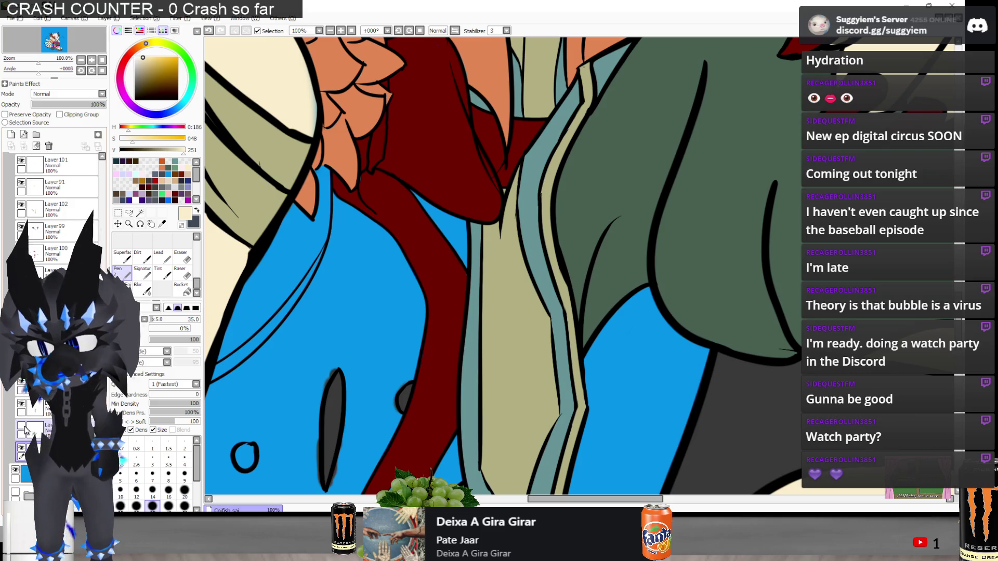
pyautogui.scroll(-3, 370, 261)
pyautogui.scroll(3, 370, 261)
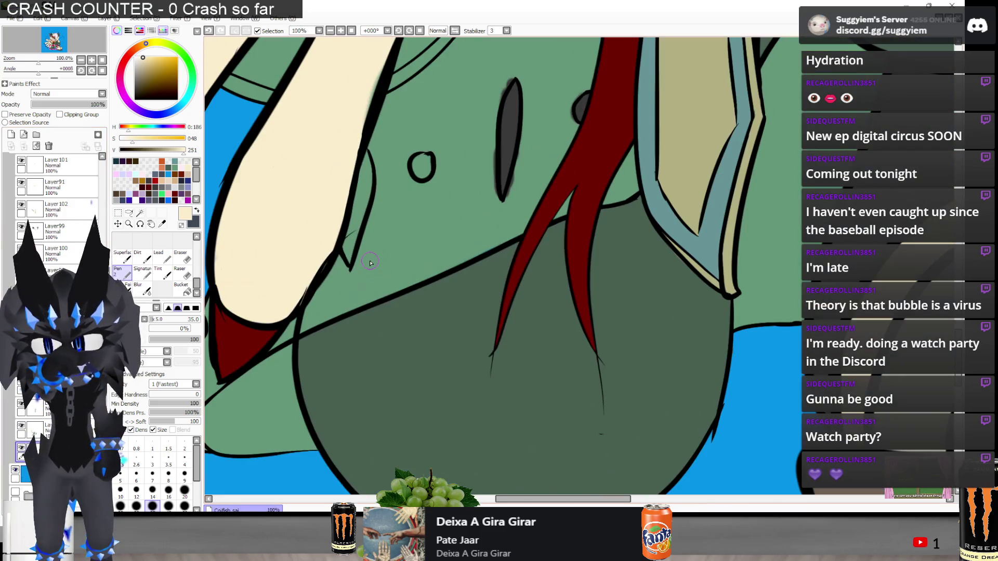
pyautogui.scroll(-1, 370, 262)
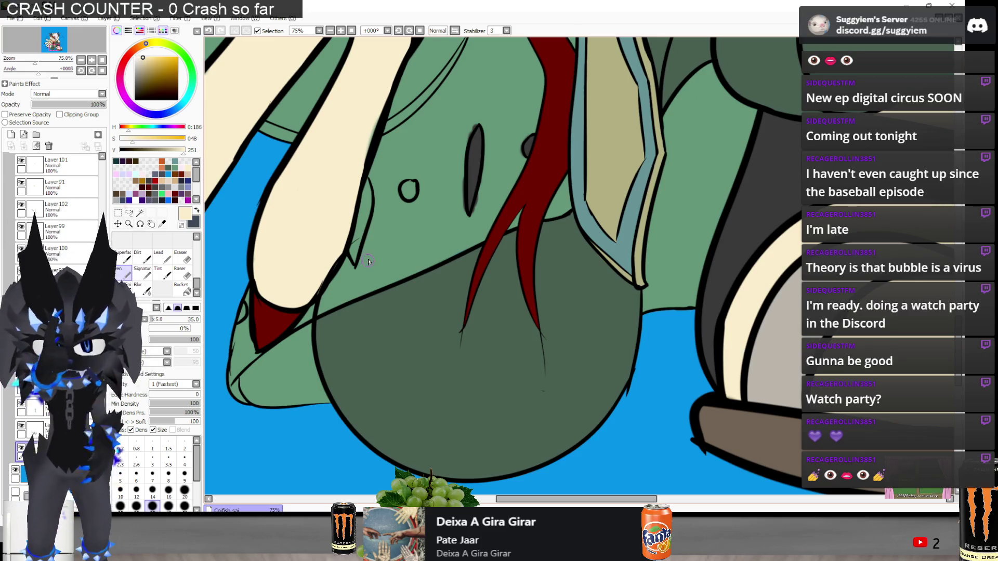
# Sample the dark grey of the coat's slit-shaped hole as the painting colour
pyautogui.scroll(-4, 395, 270)
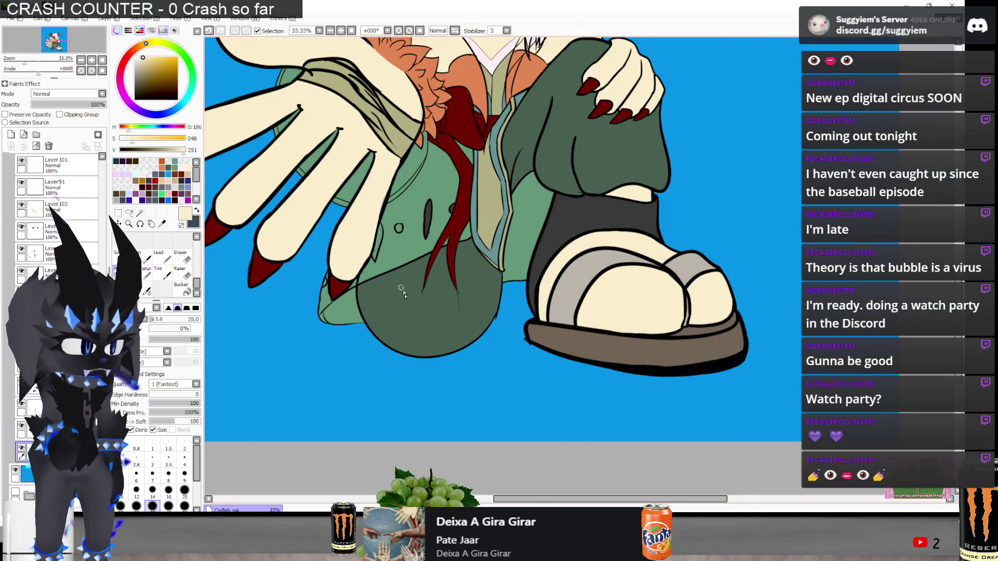
pyautogui.scroll(1, 401, 280)
pyautogui.scroll(1, 401, 280)
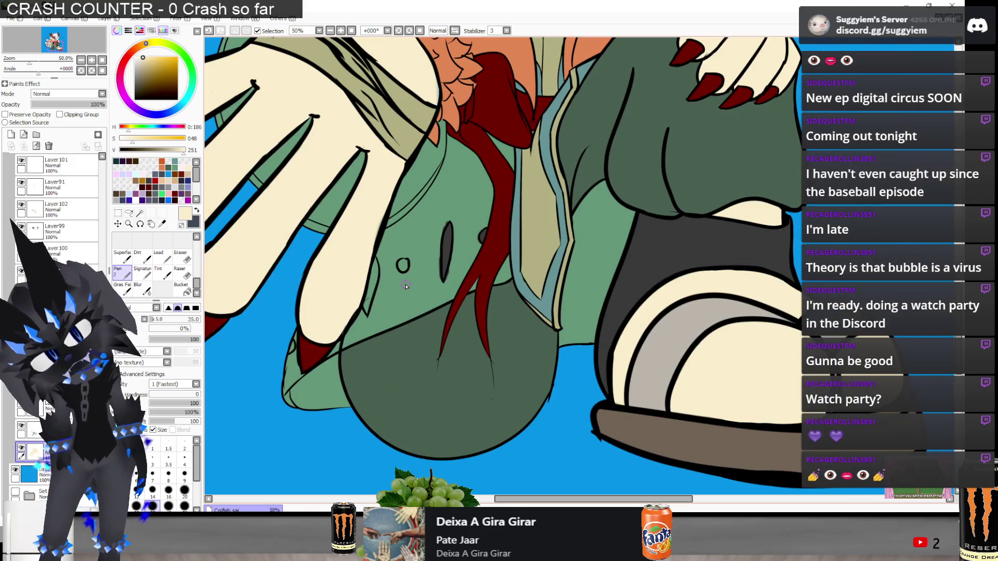
pyautogui.scroll(-2, 407, 285)
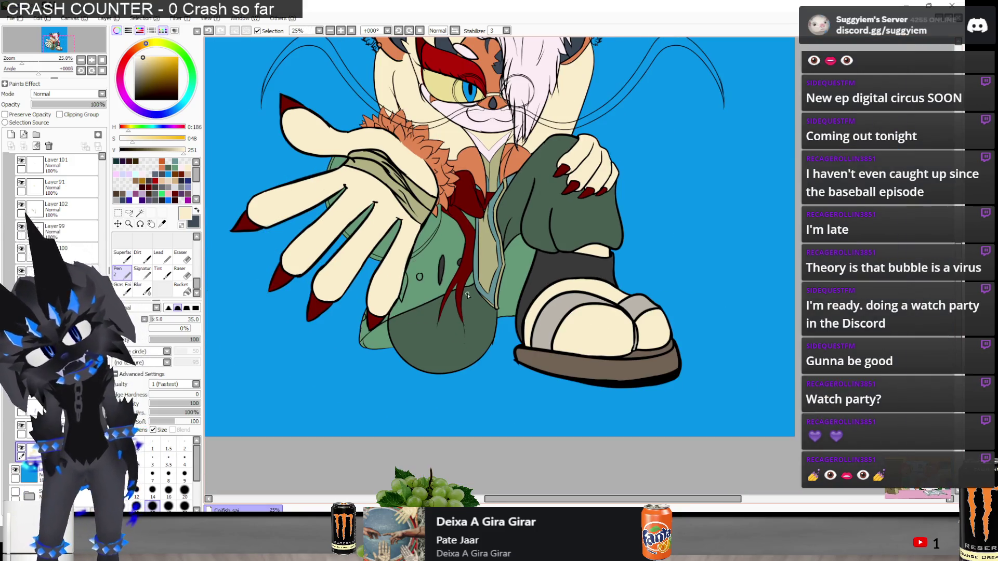
pyautogui.scroll(1, 597, 327)
pyautogui.scroll(1, 628, 350)
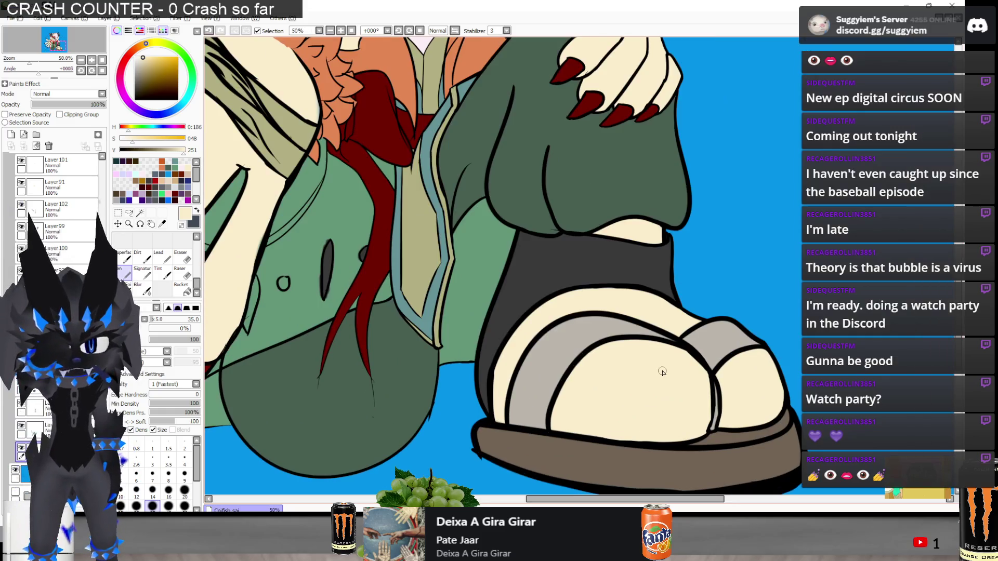
pyautogui.scroll(-2, 668, 376)
pyautogui.scroll(1, 506, 211)
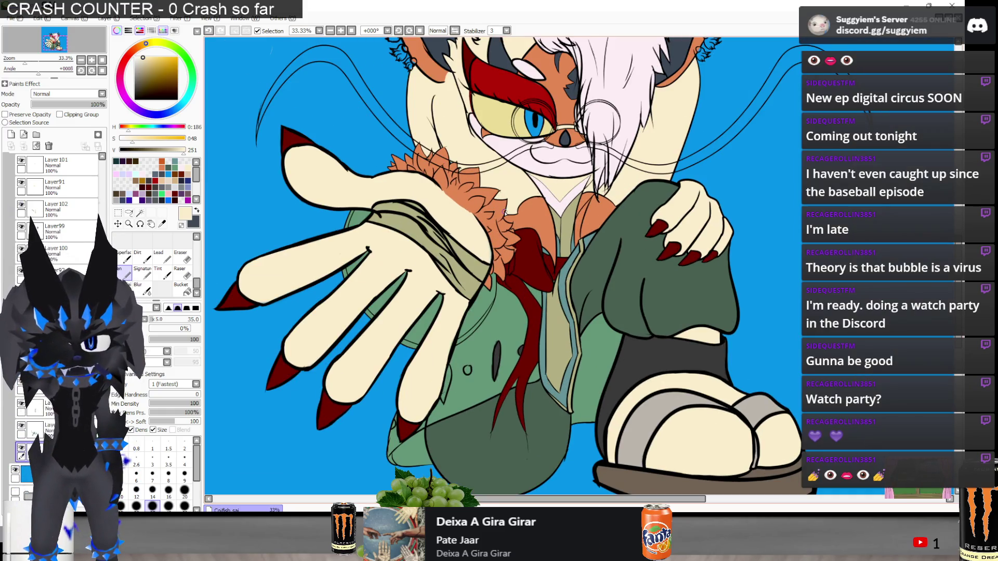
pyautogui.scroll(3, 523, 218)
pyautogui.scroll(-1, 571, 347)
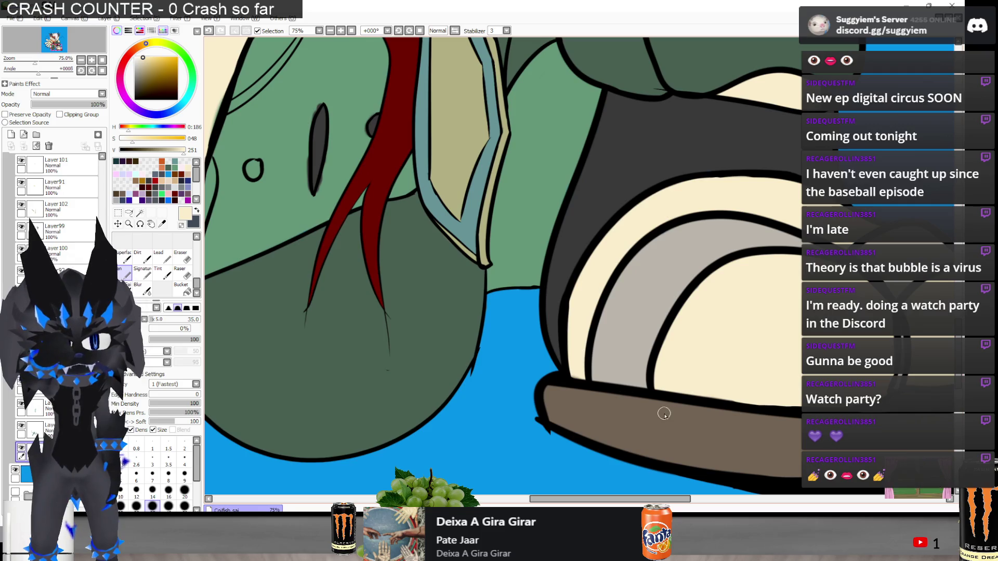
pyautogui.scroll(-2, 553, 466)
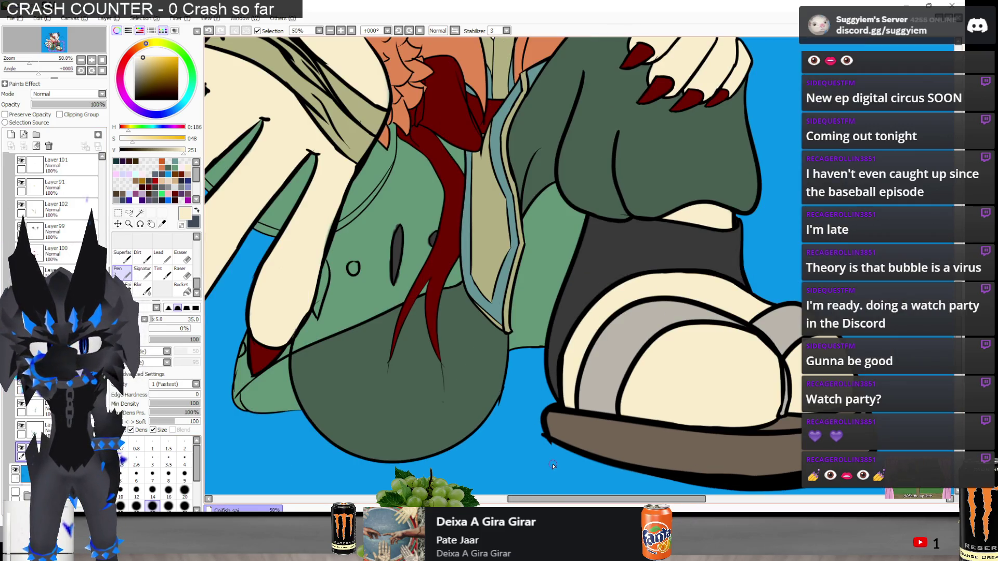
pyautogui.scroll(-1, 554, 467)
pyautogui.scroll(3, 553, 467)
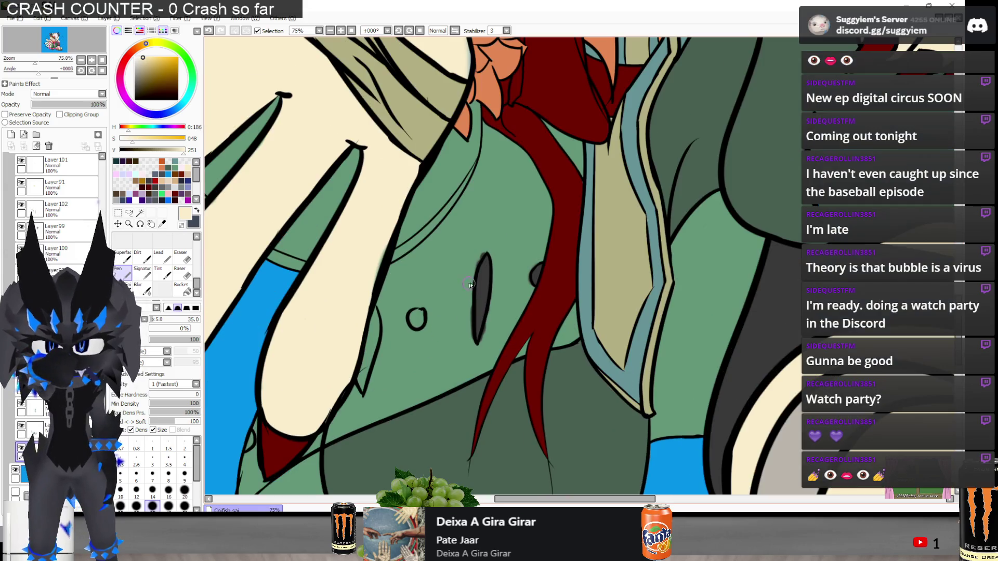
pyautogui.keyDown('alt'); pyautogui.click(471, 285); pyautogui.keyUp('alt')
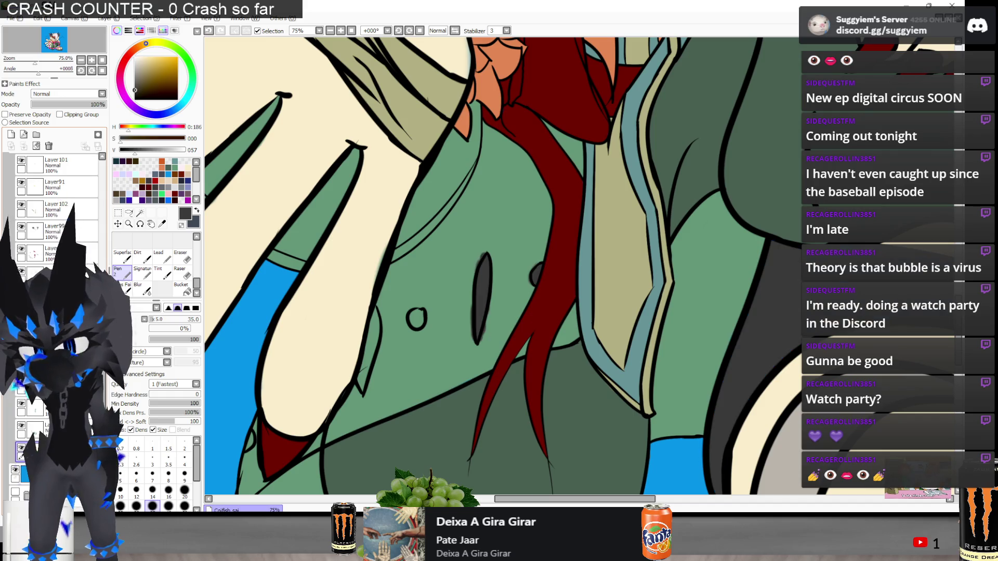
# Paint the small round hole and the narrow slit on the green shirt dark grey
pyautogui.scroll(1, 252, 368)
pyautogui.scroll(2, 475, 296)
pyautogui.moveTo(452, 291)
pyautogui.mouseDown()
pyautogui.moveTo(463, 263)
pyautogui.moveTo(482, 254)
pyautogui.moveTo(471, 268)
pyautogui.mouseUp()
pyautogui.scroll(-1, 499, 276)
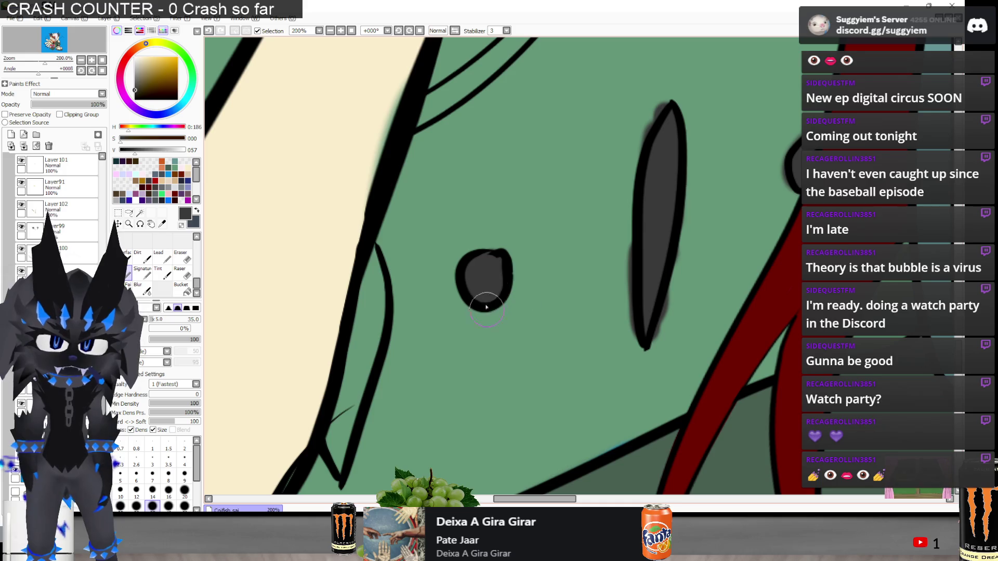
pyautogui.moveTo(375, 249)
pyautogui.mouseDown()
pyautogui.moveTo(332, 457)
pyautogui.moveTo(347, 436)
pyautogui.mouseUp()
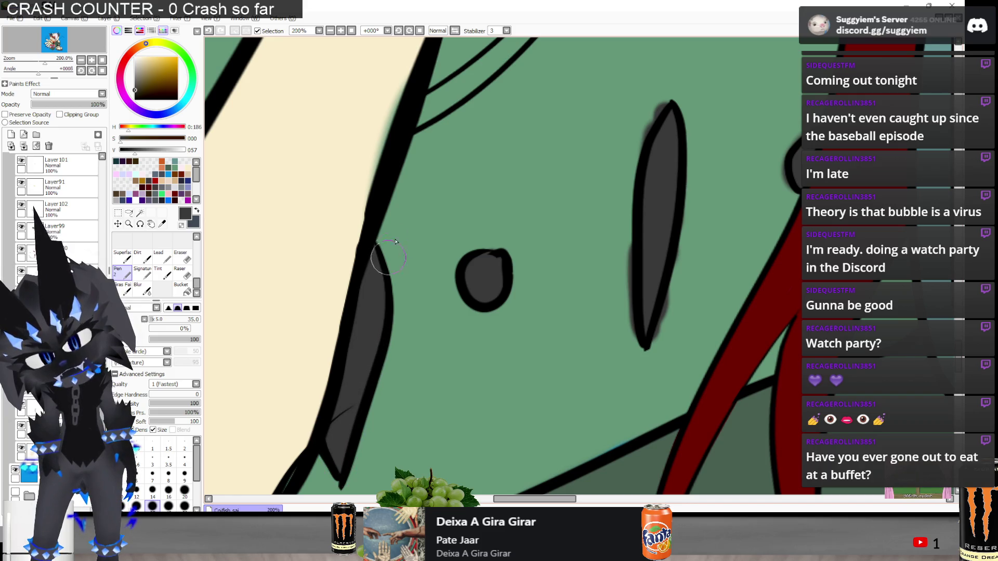
pyautogui.scroll(-3, 373, 334)
pyautogui.scroll(8, 331, 285)
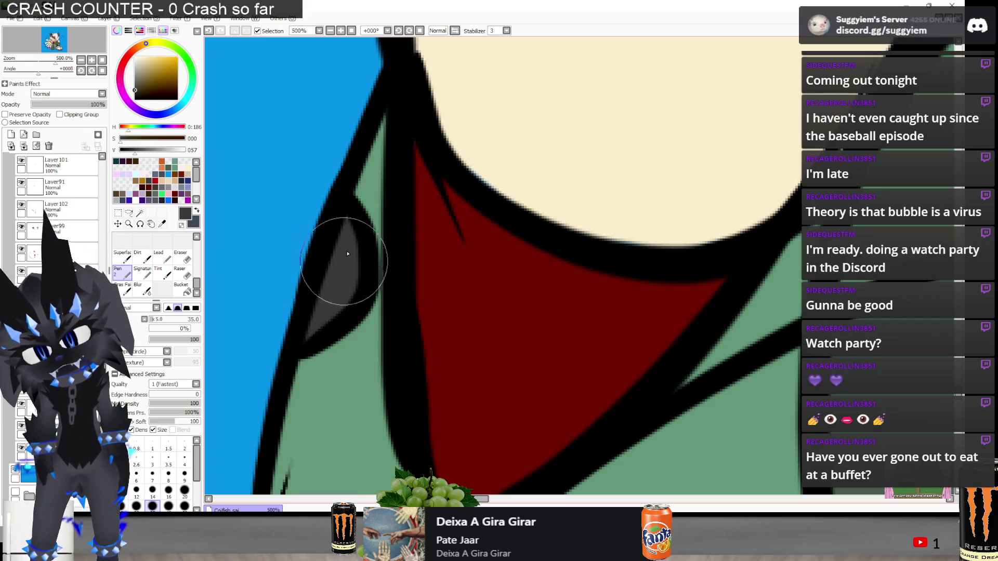
pyautogui.scroll(-7, 338, 280)
pyautogui.scroll(-4, 330, 306)
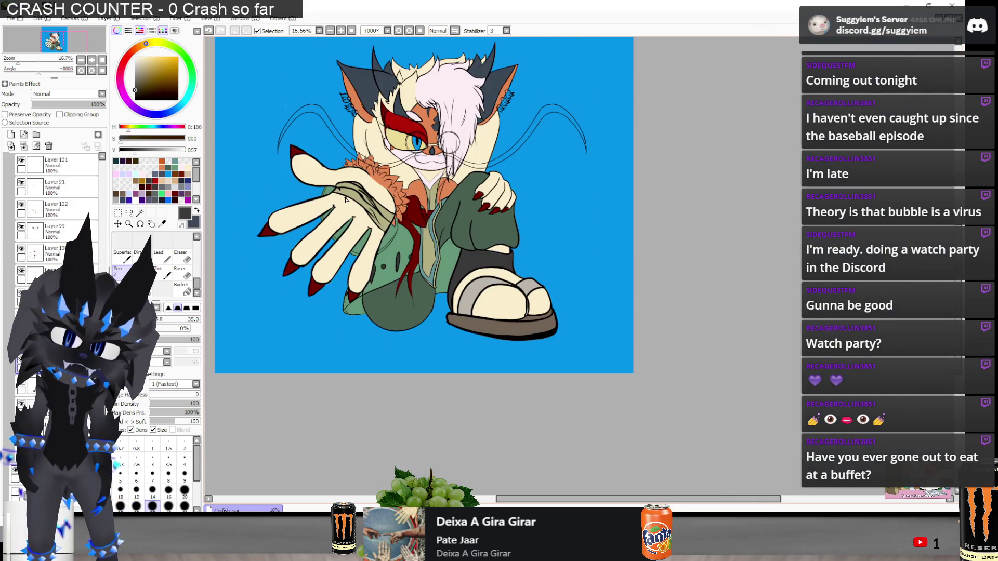
# Hide the plain blue background layer
pyautogui.scroll(-2, 345, 196)
pyautogui.scroll(2, 468, 234)
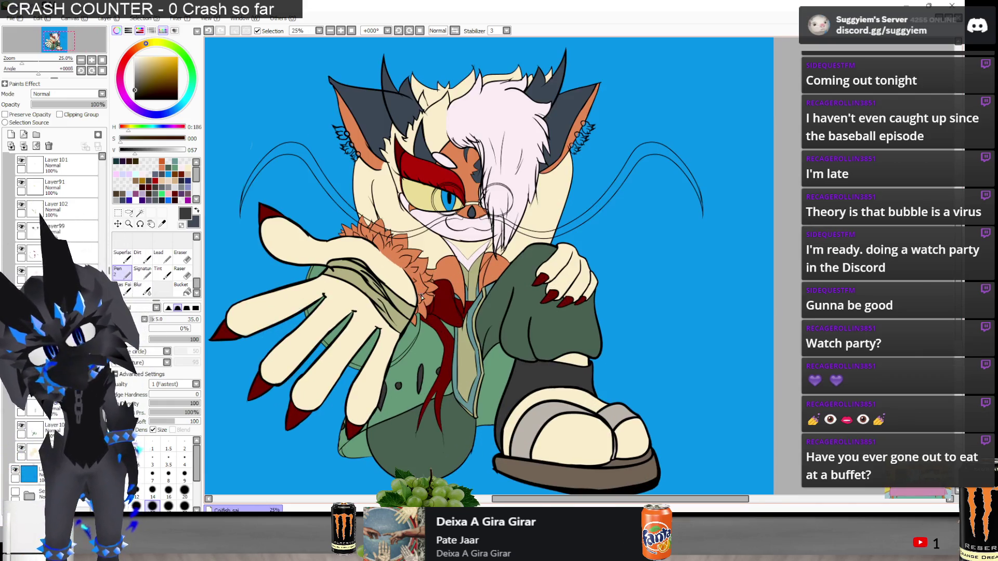
pyautogui.scroll(-1, 617, 264)
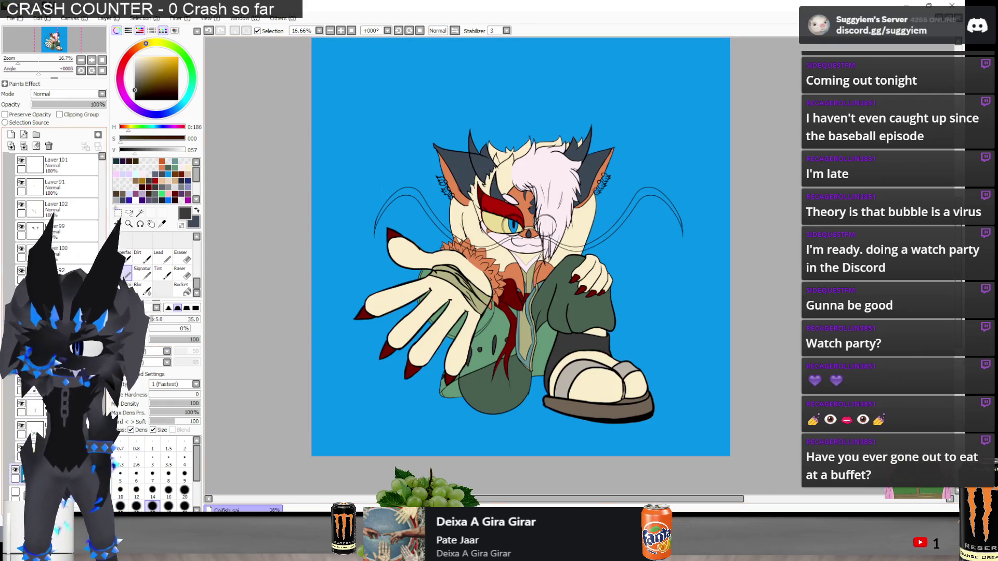
pyautogui.click(15, 469)
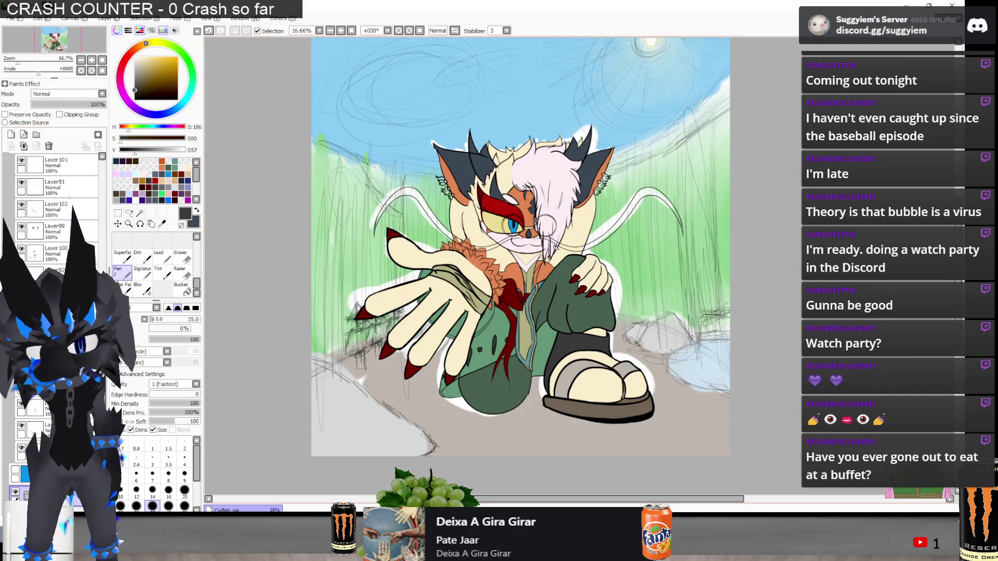
# Raise the sky-and-grass background layer to about 99% opacity
pyautogui.scroll(-1, 559, 250)
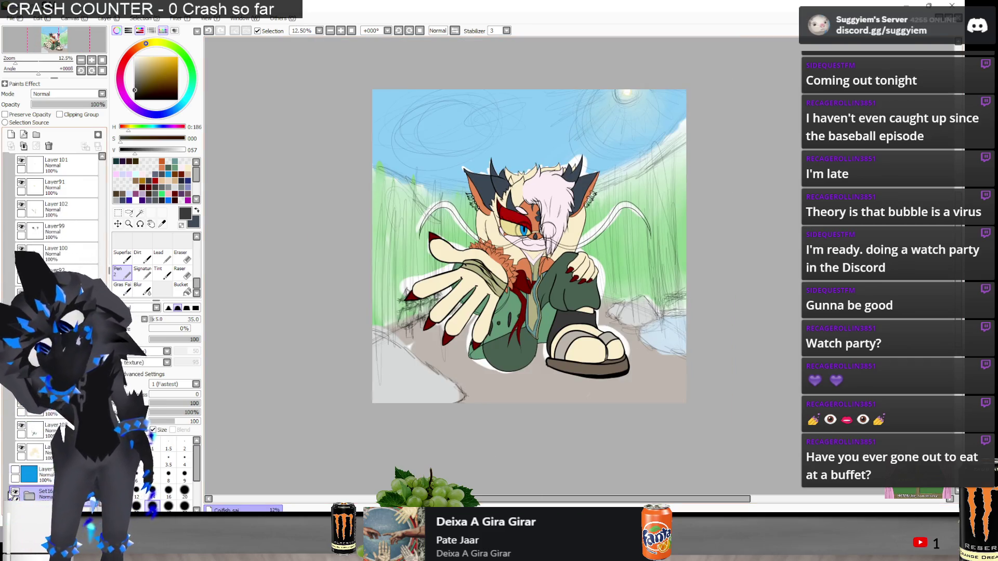
pyautogui.scroll(-5, 57, 312)
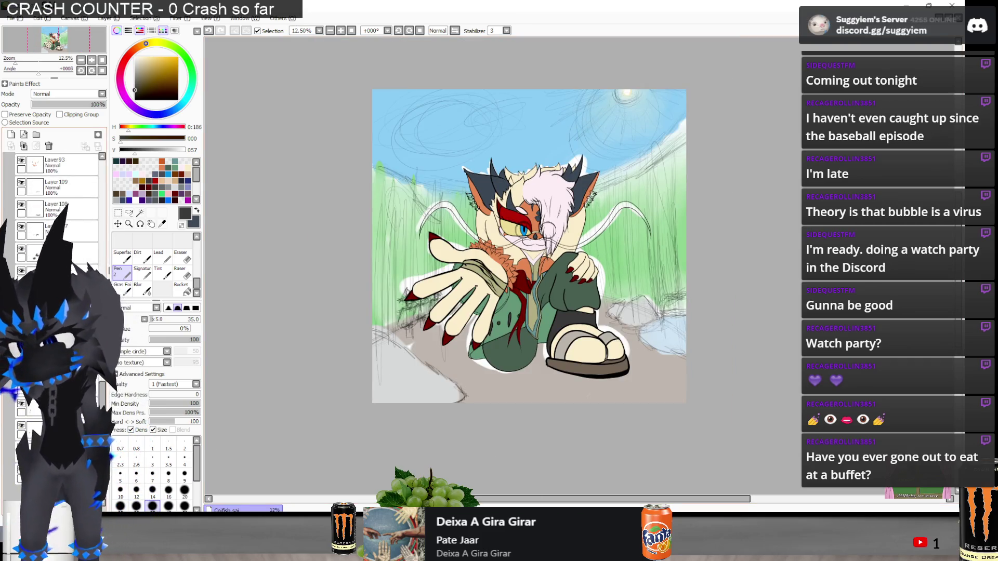
pyautogui.click(58, 312)
pyautogui.moveTo(82, 107)
pyautogui.mouseDown()
pyautogui.moveTo(104, 106)
pyautogui.moveTo(96, 123)
pyautogui.moveTo(109, 123)
pyautogui.mouseUp()
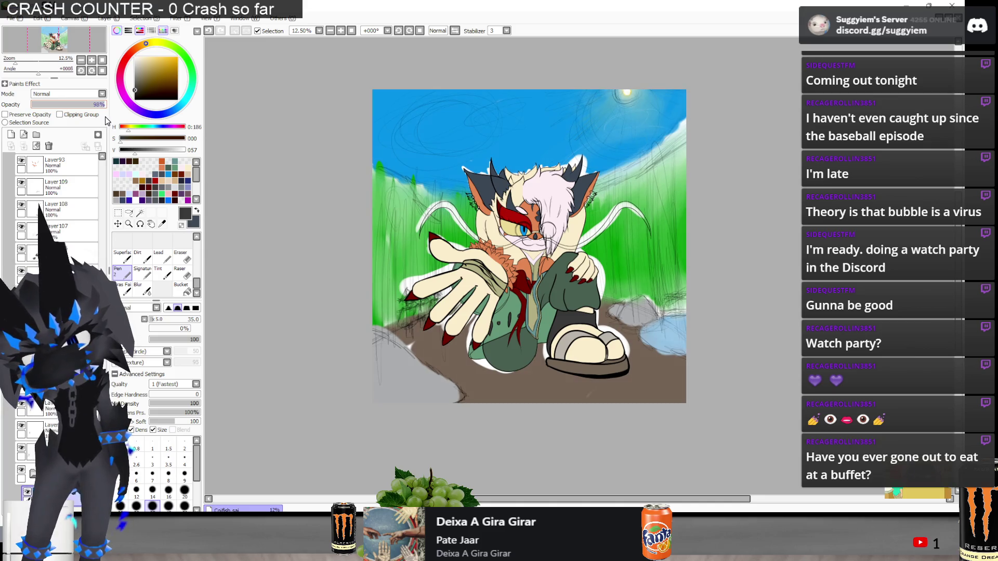
pyautogui.scroll(1, 606, 173)
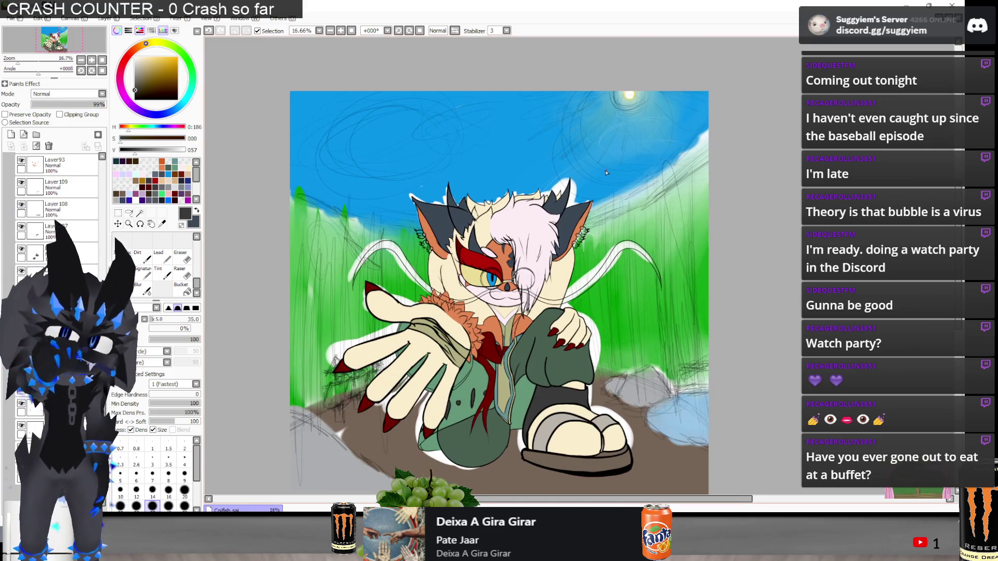
pyautogui.scroll(8, 628, 96)
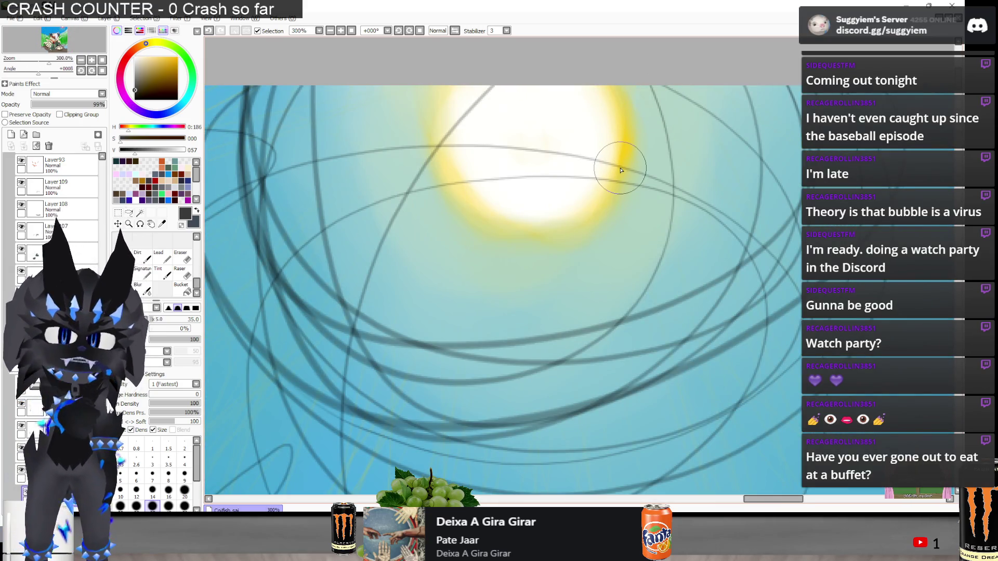
# Zoom around the blue-fringed cat and whiskers in the scene, then switch to Paint.NET
pyautogui.scroll(-6, 619, 170)
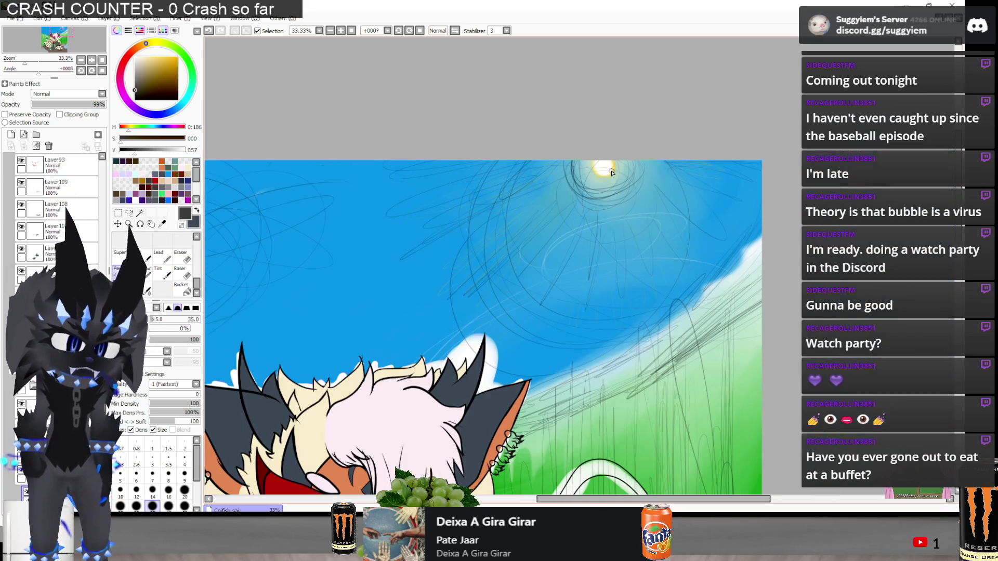
pyautogui.scroll(-4, 582, 156)
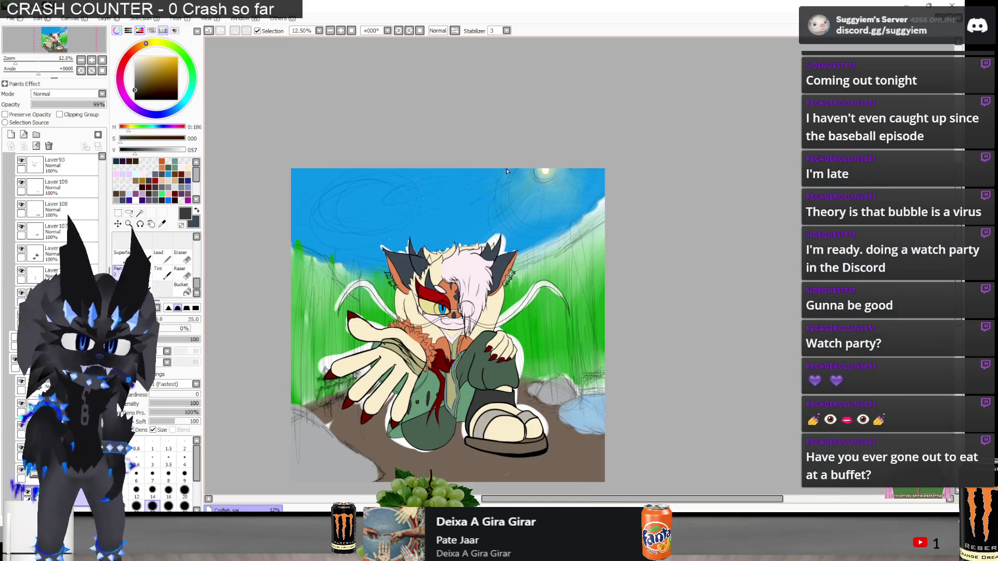
pyautogui.scroll(1, 422, 290)
pyautogui.scroll(1, 541, 239)
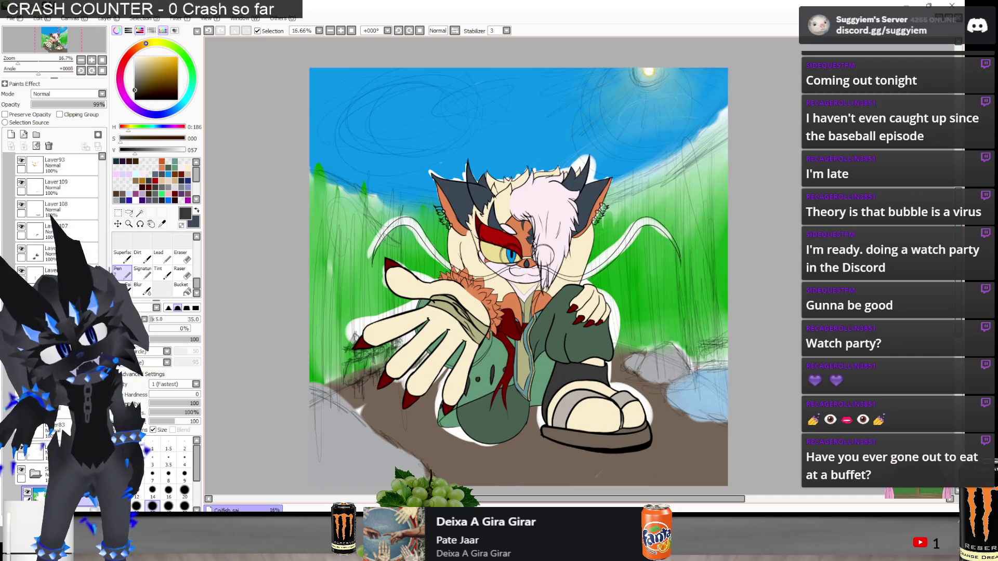
pyautogui.scroll(-1, 502, 230)
pyautogui.scroll(1, 460, 249)
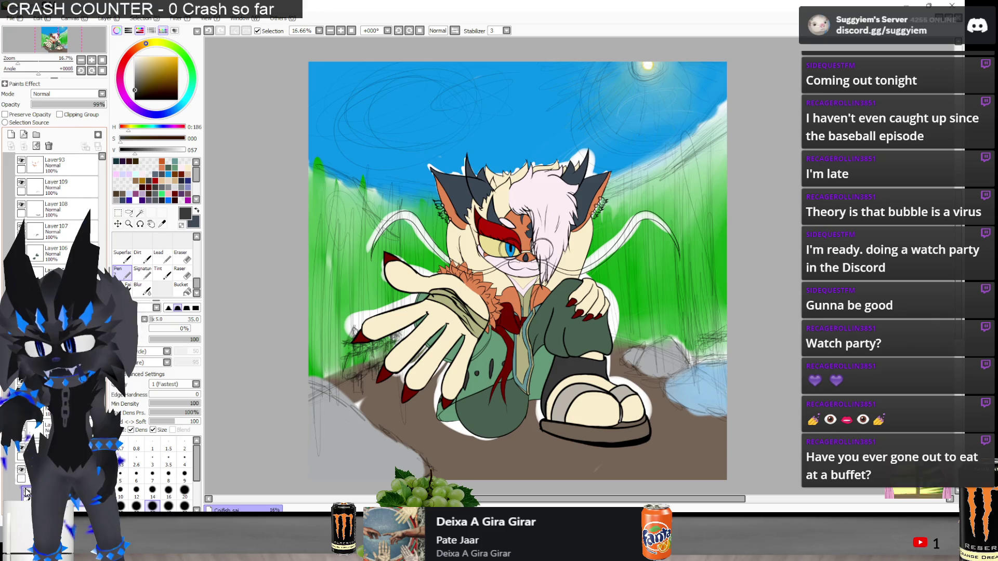
pyautogui.scroll(3, 426, 422)
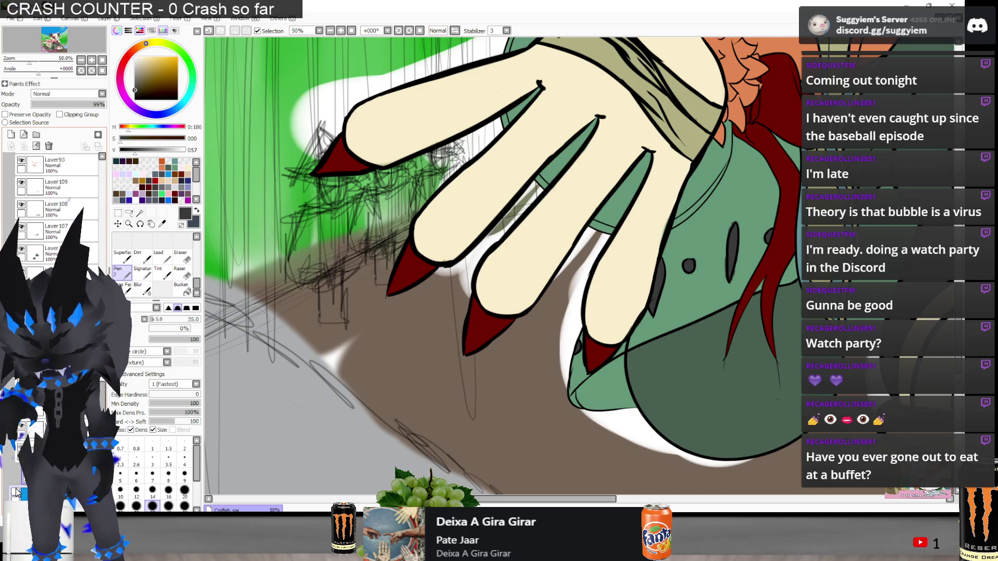
pyautogui.scroll(-4, 388, 295)
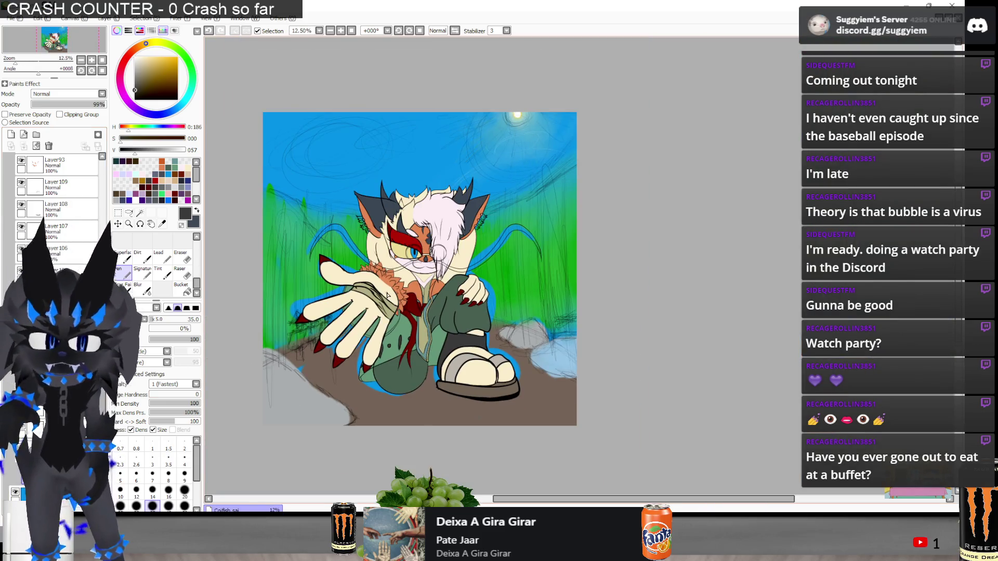
pyautogui.scroll(2, 387, 295)
pyautogui.scroll(-2, 387, 295)
pyautogui.scroll(1, 738, 243)
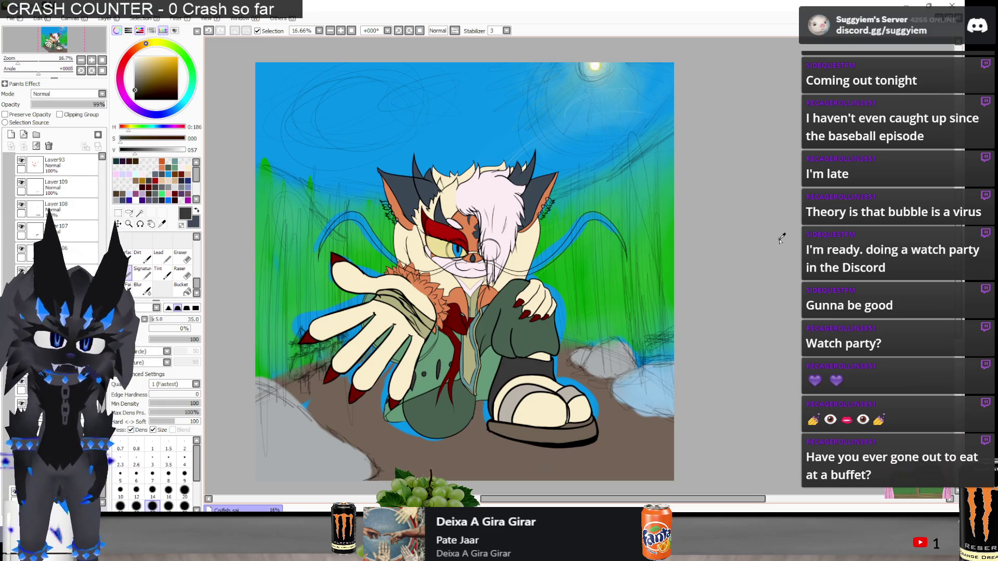
pyautogui.hotkey('alt', 'Tab')
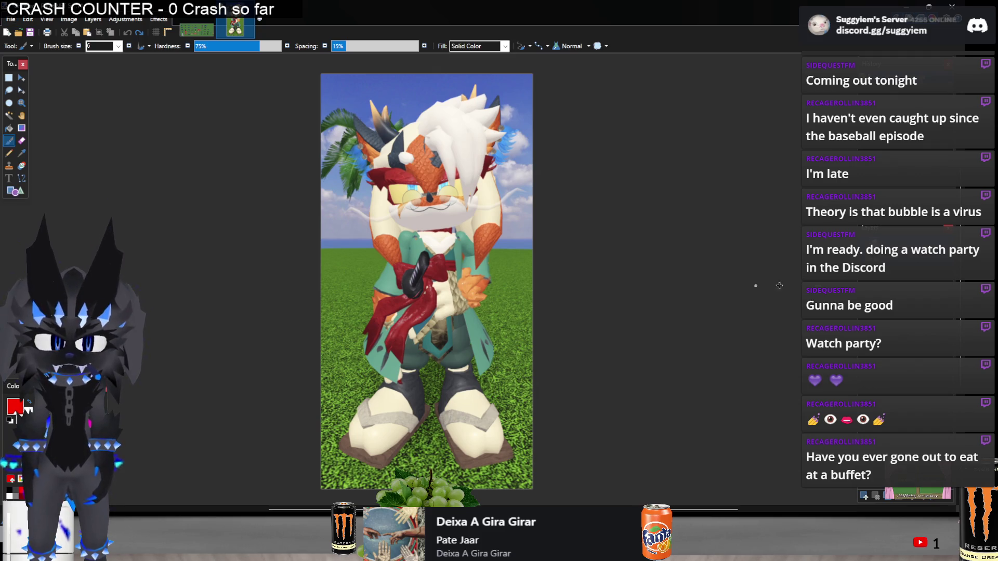
# Paste the copied character render, then paste the desktop screenshot as a new image
pyautogui.hotkey('ctrl', 'v')
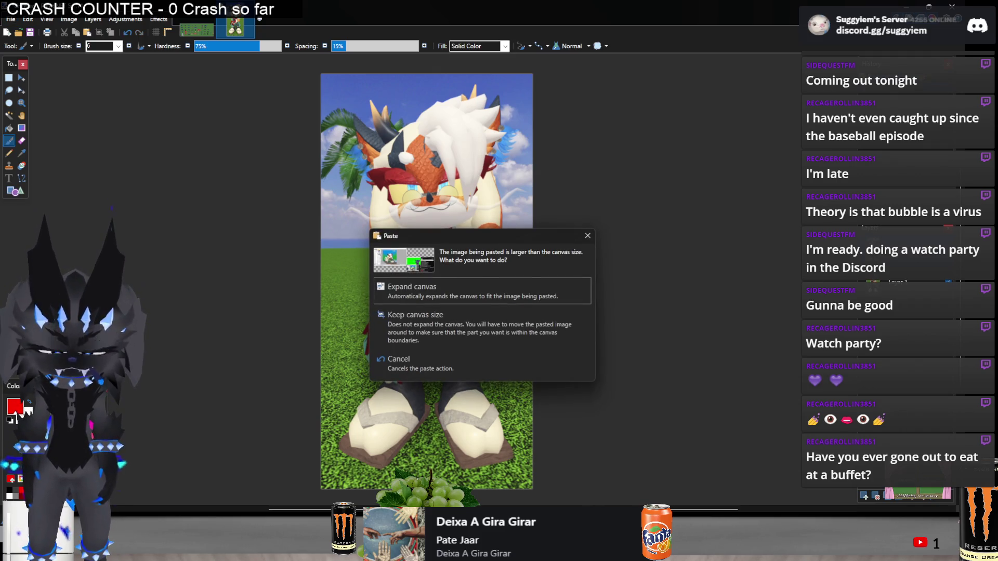
pyautogui.press('Return')
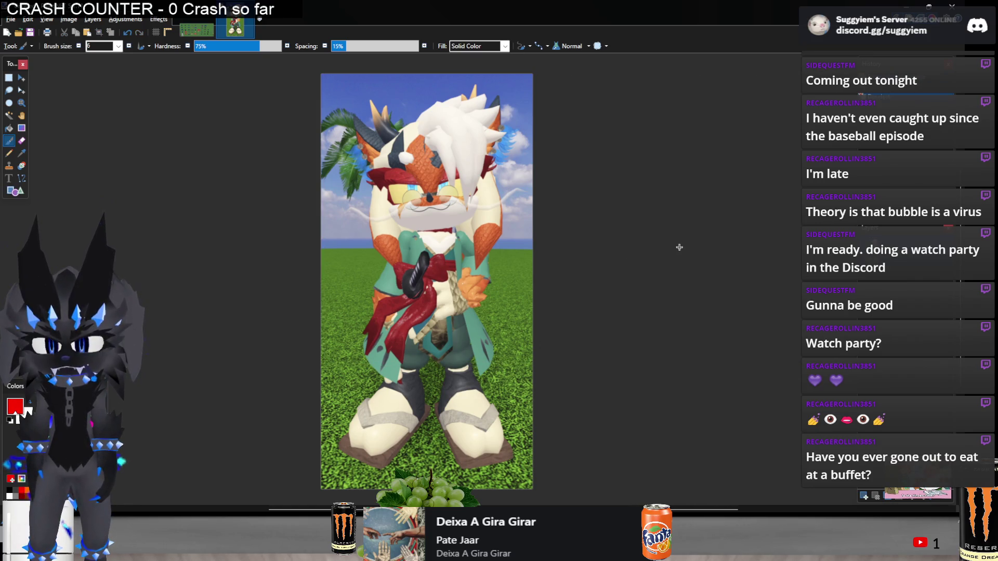
pyautogui.hotkey('ctrl', 'alt', 'v')
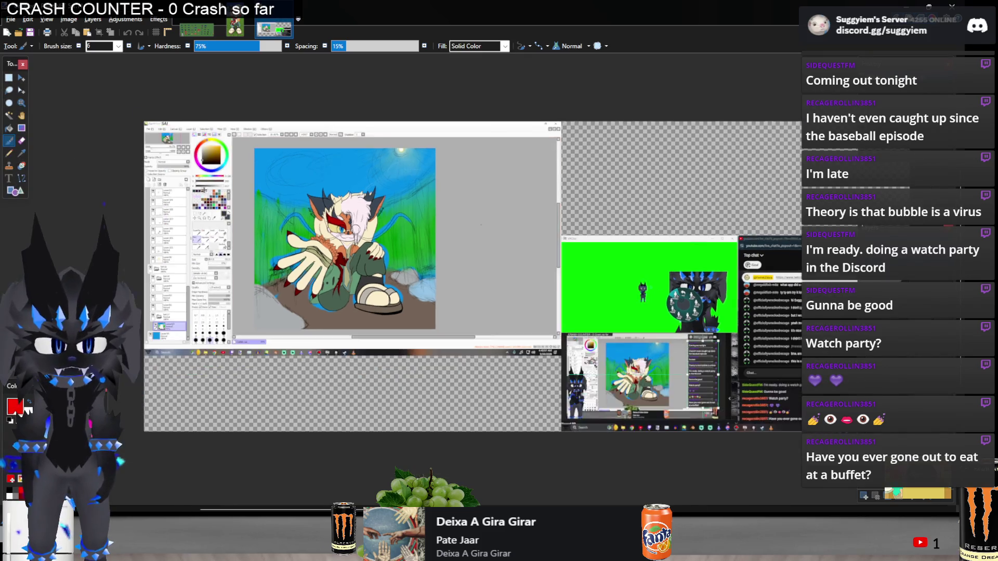
# Cut out the artwork area from the screenshot with a rectangle selection
pyautogui.scroll(1, 207, 195)
pyautogui.press('s')
pyautogui.moveTo(262, 135)
pyautogui.mouseDown()
pyautogui.moveTo(457, 341)
pyautogui.moveTo(497, 365)
pyautogui.mouseUp()
pyautogui.hotkey('ctrl', 'x')
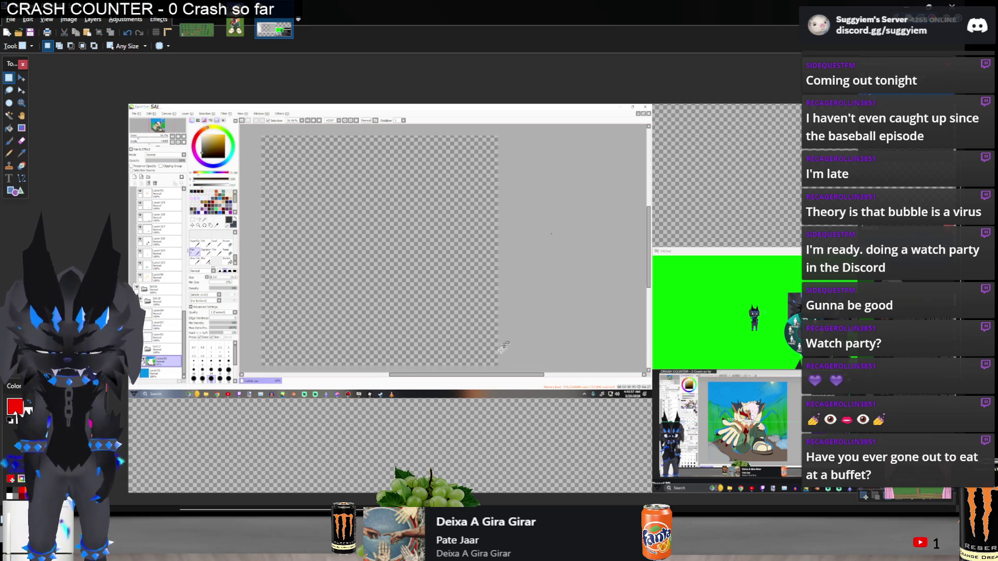
# Close Paint.NET without saving any of the images
pyautogui.click(951, 5)
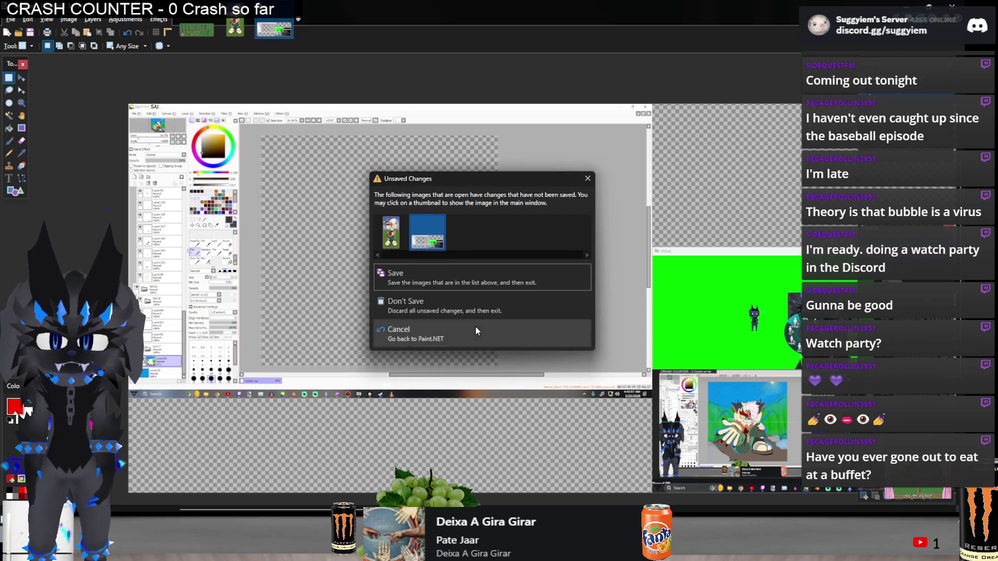
pyautogui.click(475, 327)
pyautogui.click(424, 321)
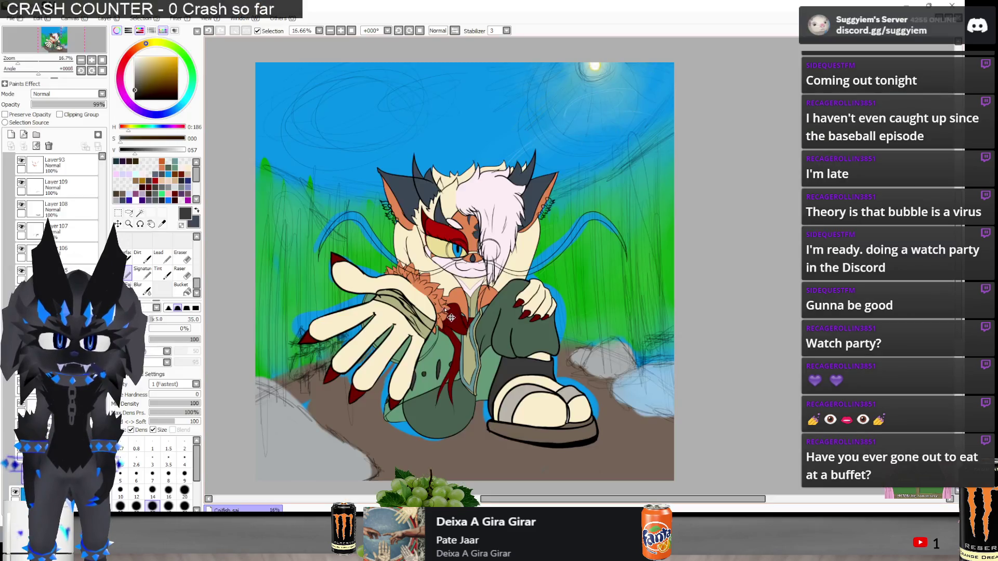
pyautogui.hotkey('alt', 'Tab')
pyautogui.hotkey('alt', 'Tab')
pyautogui.hotkey('alt', 'Tab')
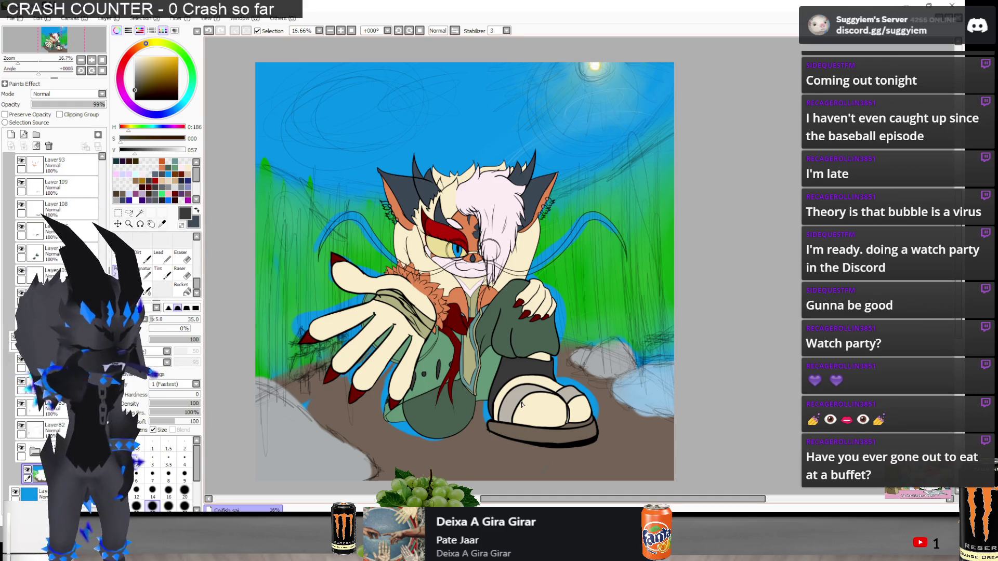
pyautogui.scroll(5, 460, 342)
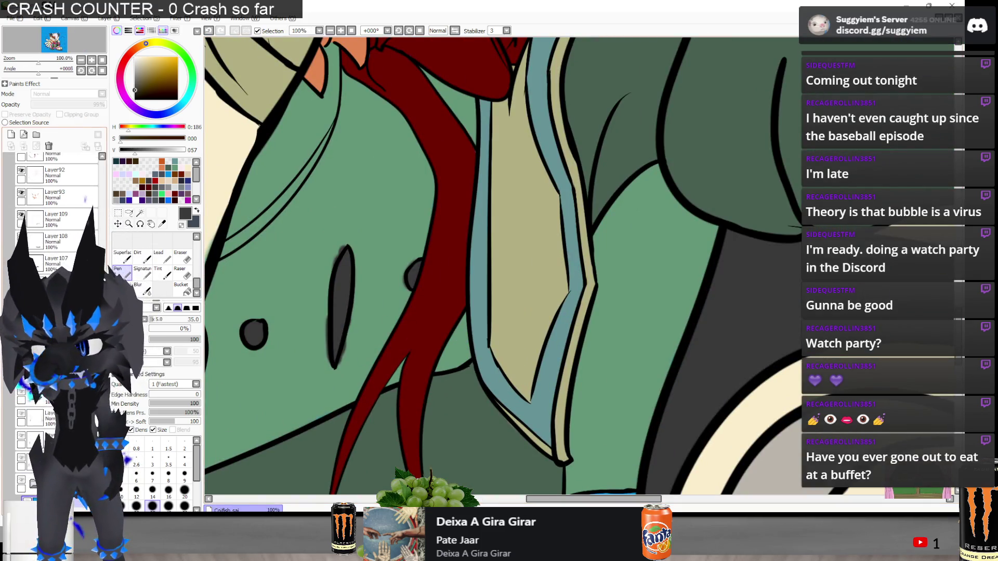
# On Layer104 with black selected, bring back the undone outline stroke beside the tie
pyautogui.scroll(-3, 432, 300)
pyautogui.scroll(-2, 432, 300)
pyautogui.scroll(5, 432, 300)
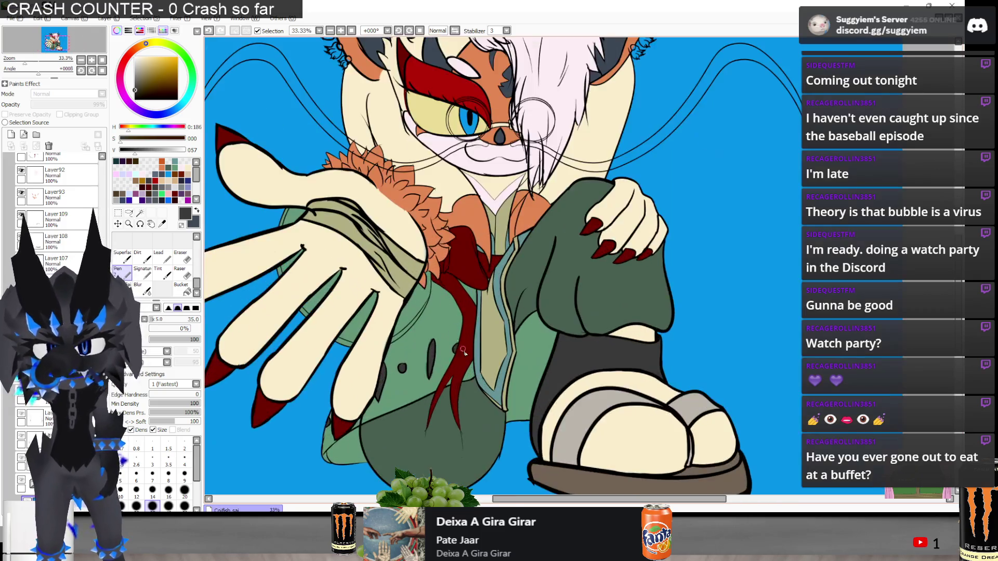
pyautogui.scroll(-5, 57, 208)
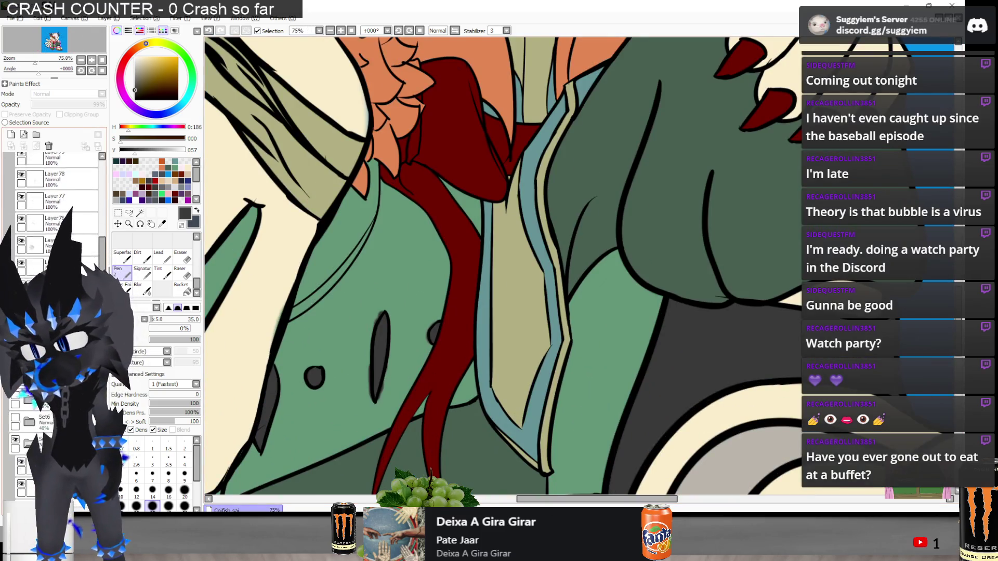
pyautogui.click(32, 178)
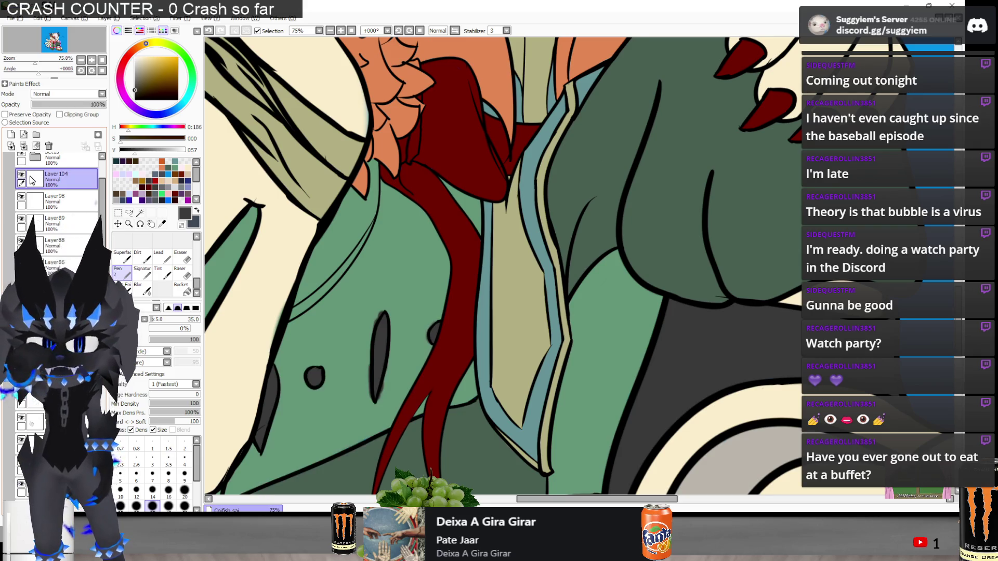
pyautogui.moveTo(182, 93); pyautogui.dragTo(105, 136)
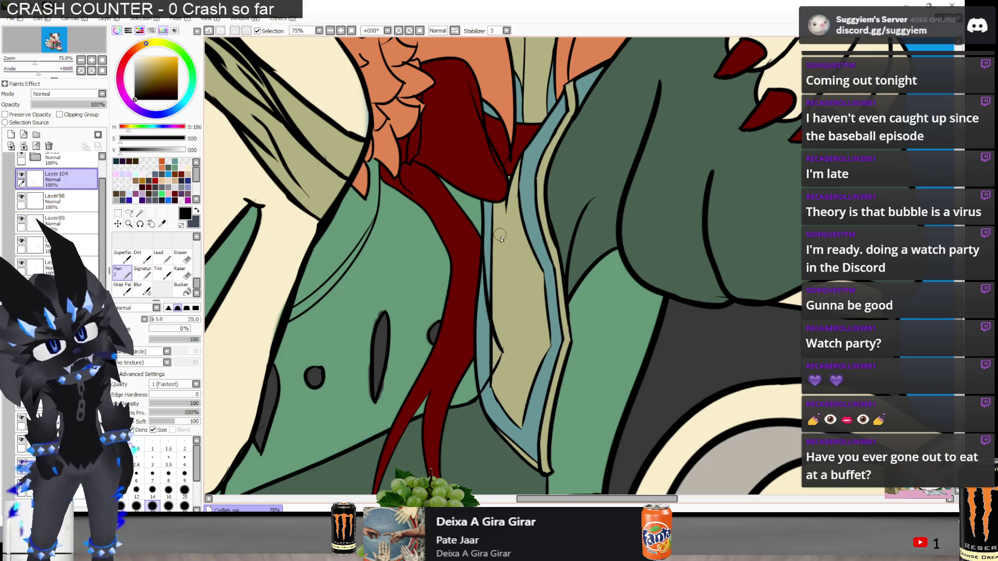
pyautogui.scroll(2, 496, 345)
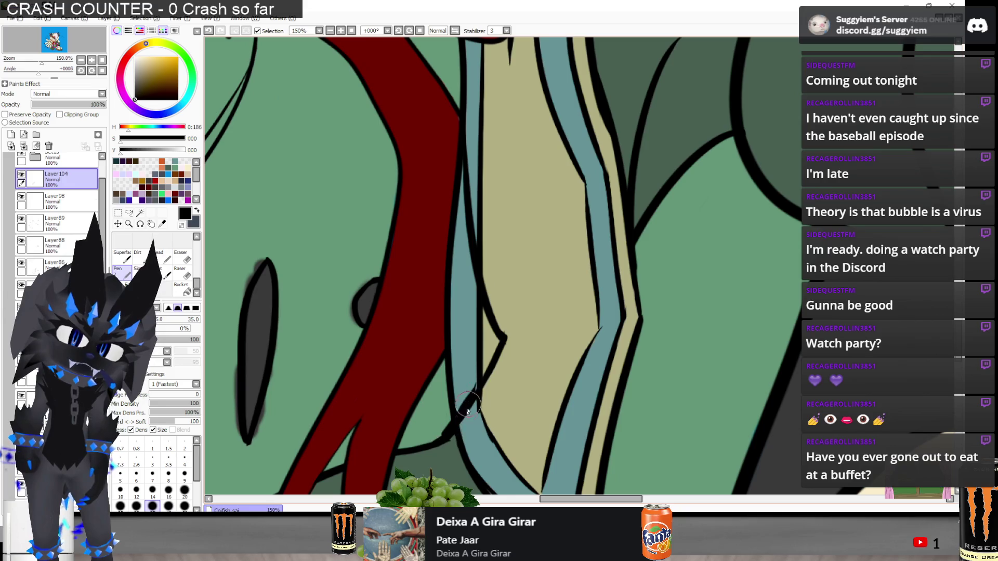
pyautogui.press('e')
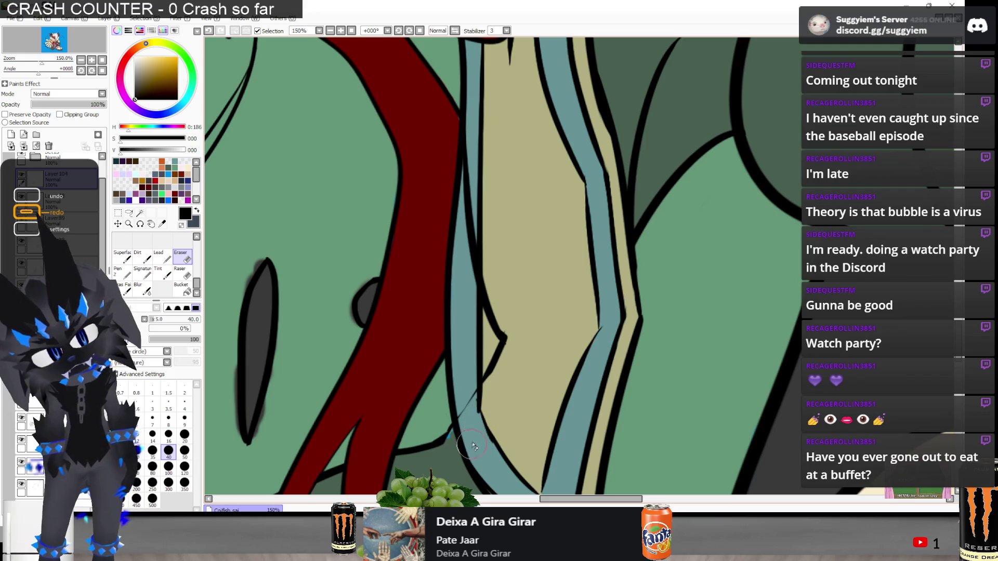
pyautogui.hotkey('ctrl', 'z')
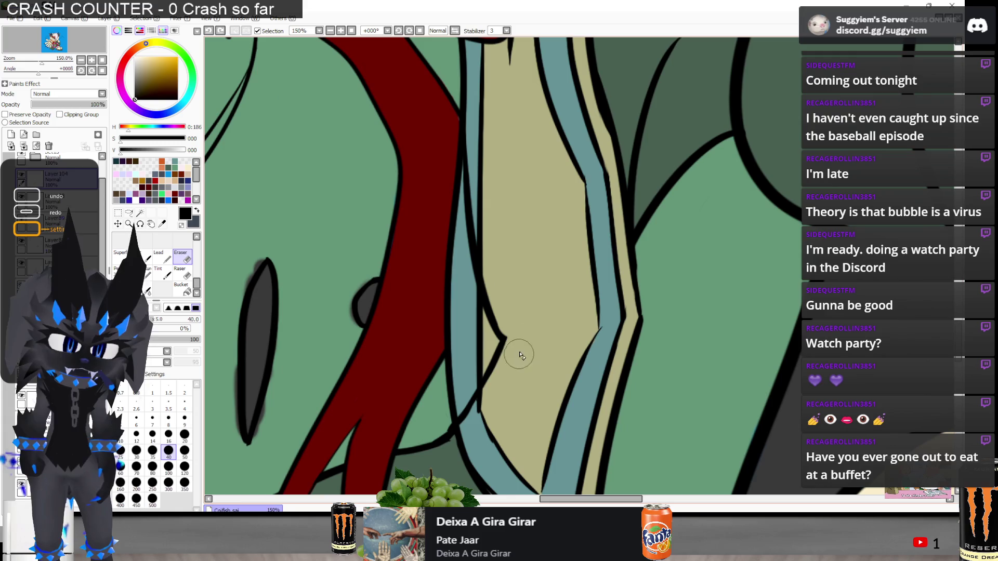
# Sample the jacket's green and hide Layer78's black lineart to inspect the flat colours
pyautogui.scroll(-4, 504, 362)
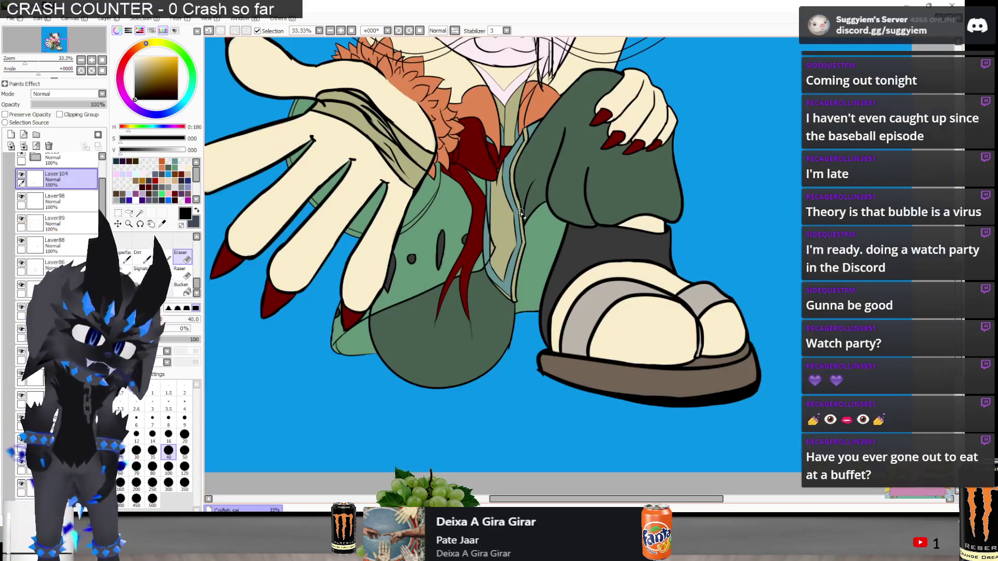
pyautogui.scroll(4, 521, 213)
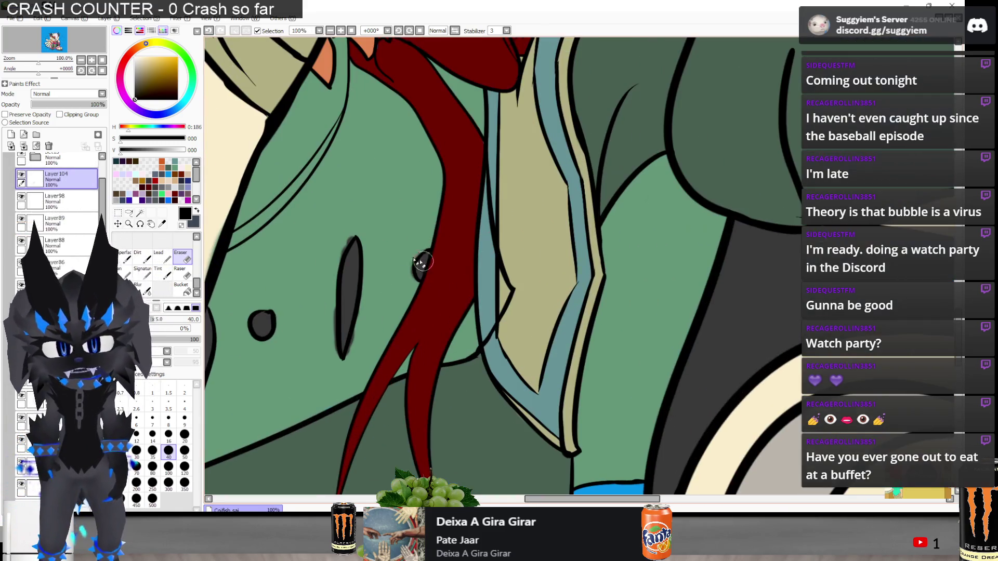
pyautogui.keyDown('alt'); pyautogui.click(364, 244); pyautogui.keyUp('alt')
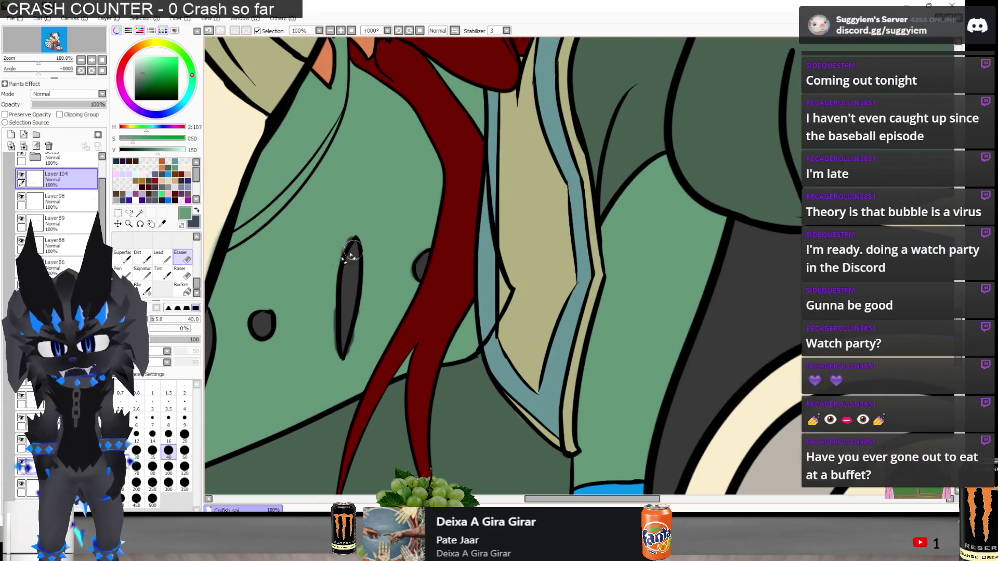
pyautogui.scroll(-10, 58, 207)
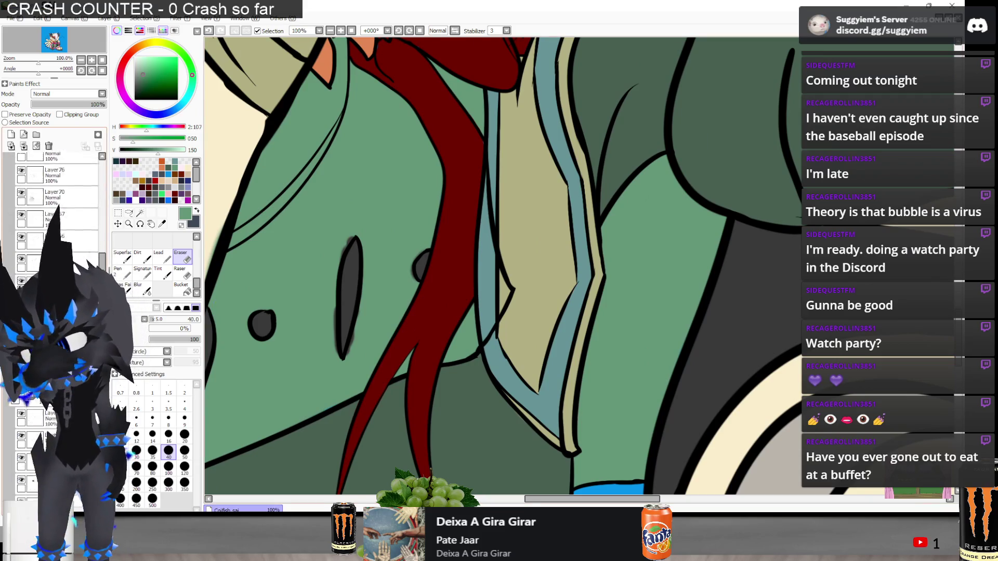
pyautogui.scroll(2, 58, 208)
pyautogui.scroll(4, 57, 208)
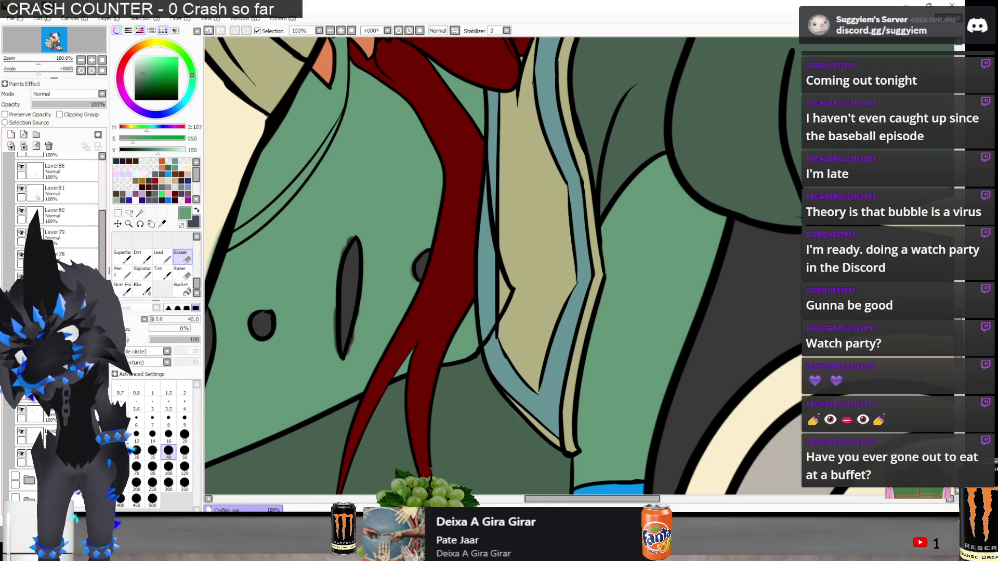
pyautogui.click(19, 254)
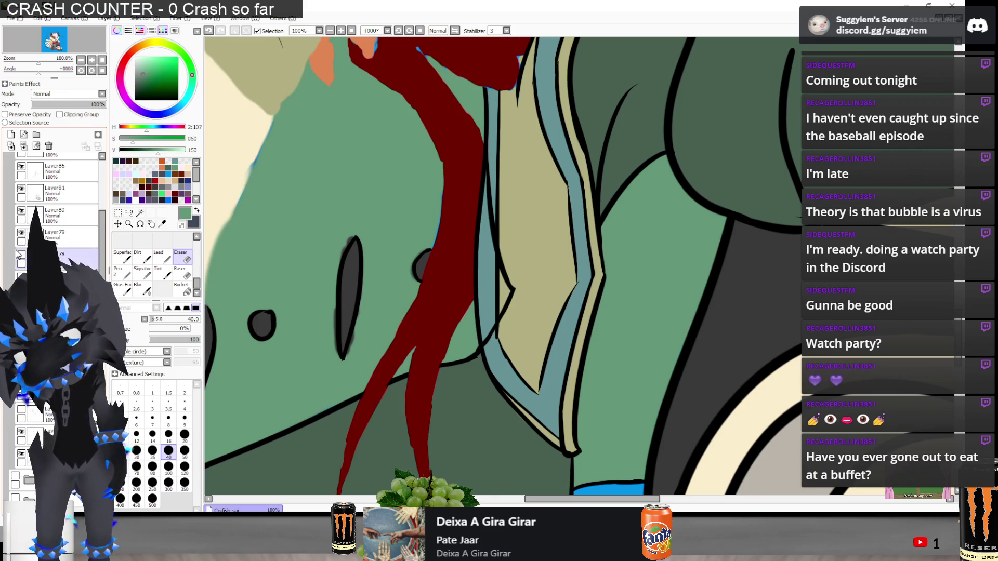
# Re-show the lineart layers and erase a sliver of red along the tie's right edge
pyautogui.moveTo(21, 213); pyautogui.dragTo(22, 412)
pyautogui.scroll(5, 20, 418)
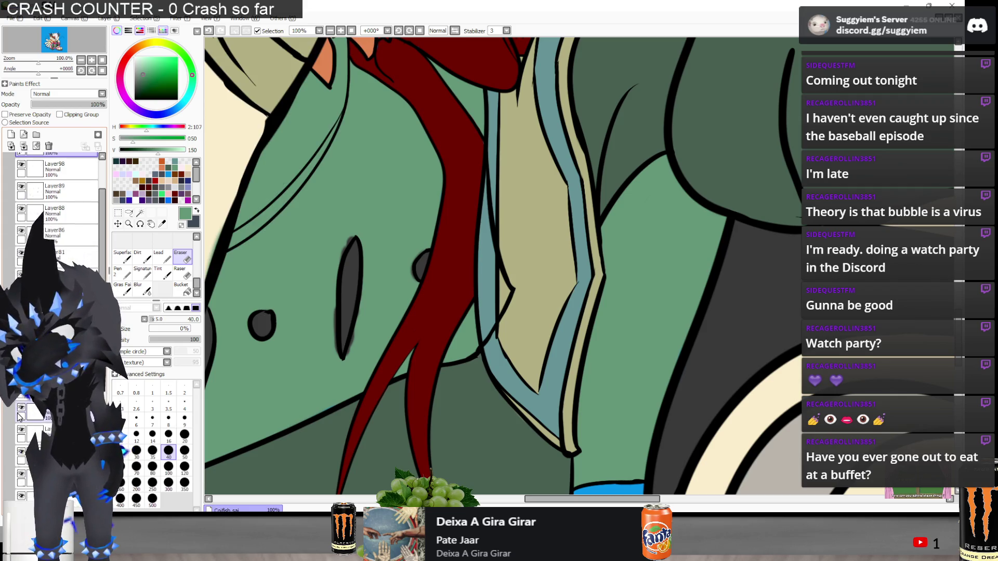
pyautogui.click(21, 256)
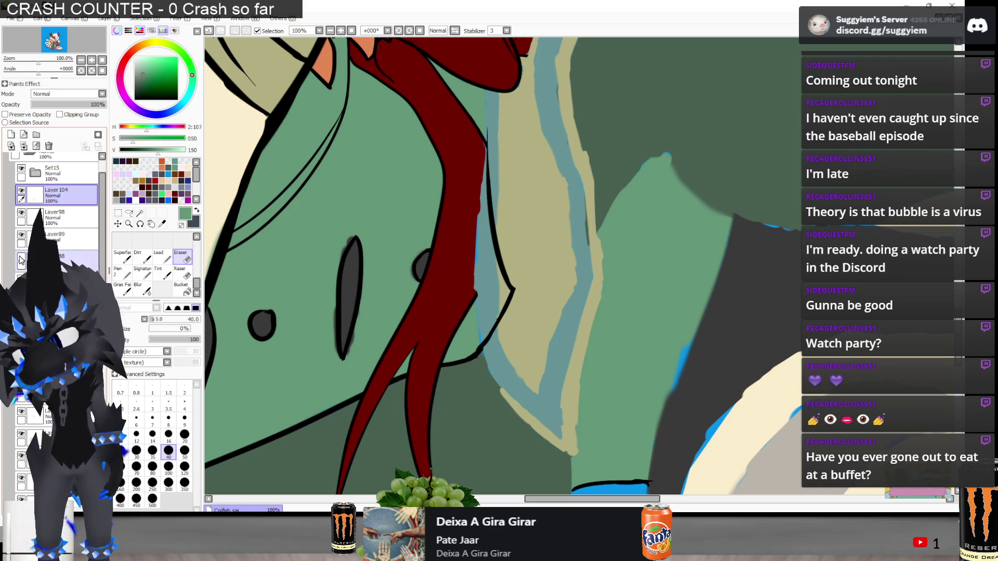
pyautogui.click(21, 257)
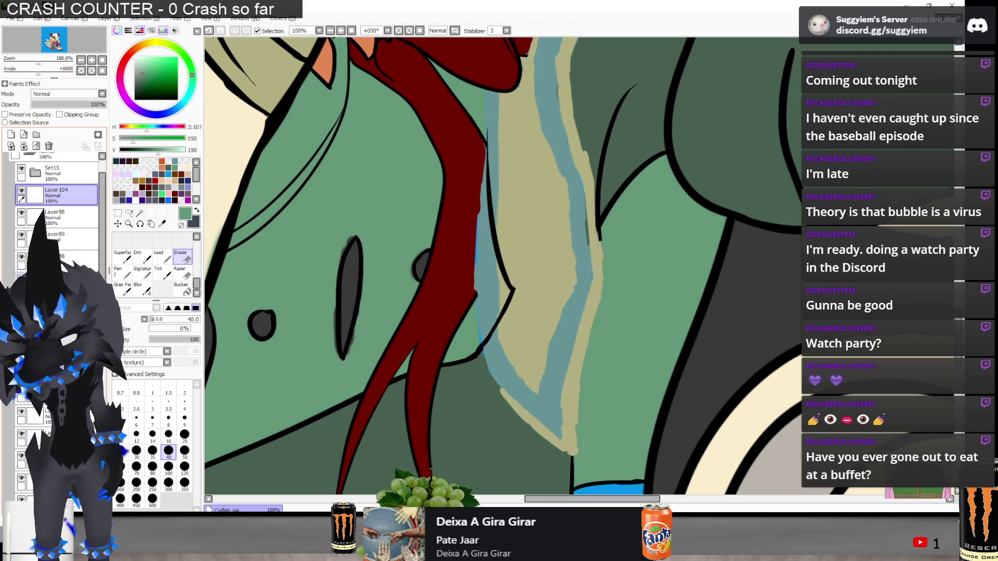
pyautogui.click(21, 279)
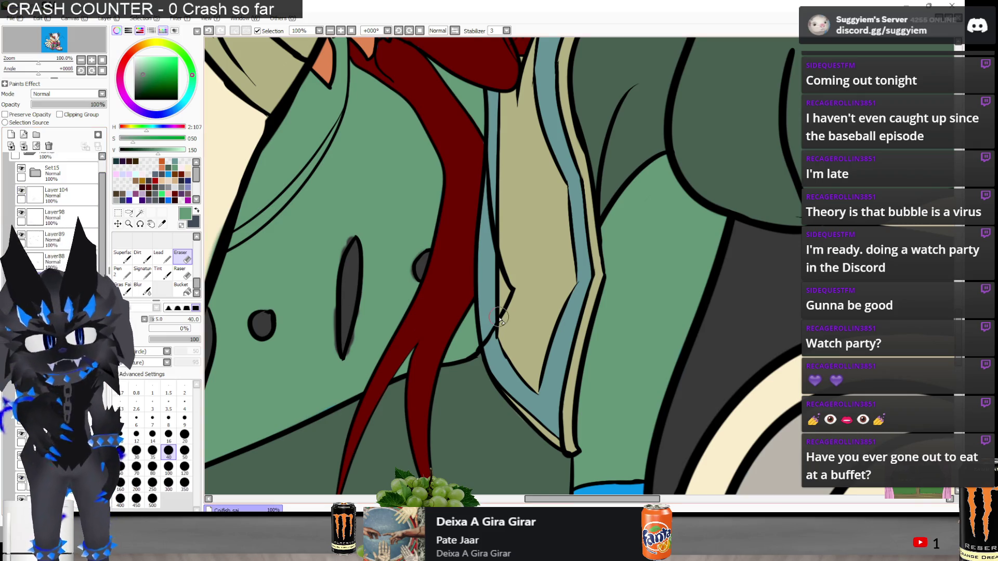
pyautogui.moveTo(477, 250); pyautogui.dragTo(480, 179)
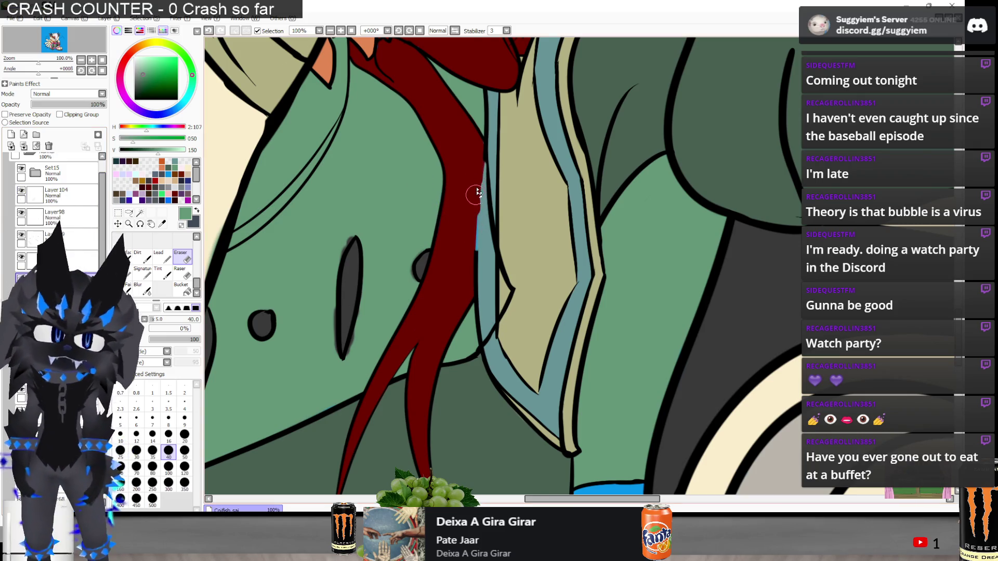
pyautogui.moveTo(477, 240); pyautogui.dragTo(482, 304)
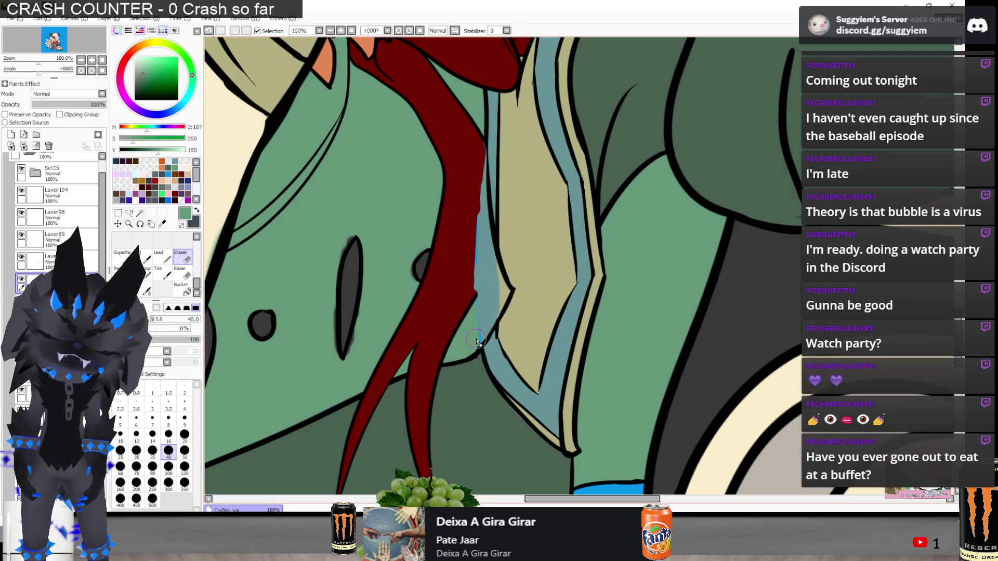
# On Layer104 with a black pen, test and undo strokes, then draw a thin line along the tie's edge
pyautogui.click(121, 271)
pyautogui.click(61, 202)
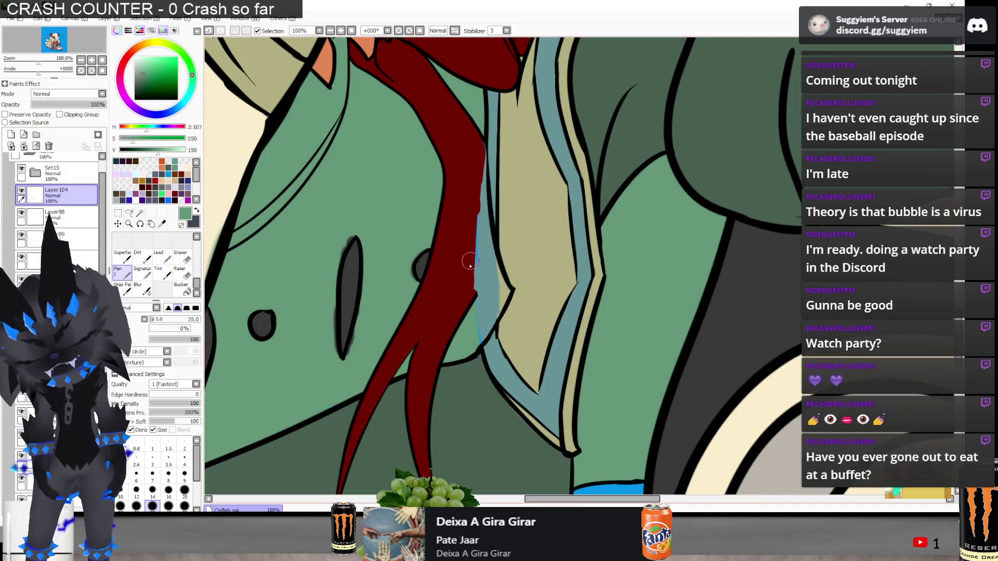
pyautogui.click(135, 99)
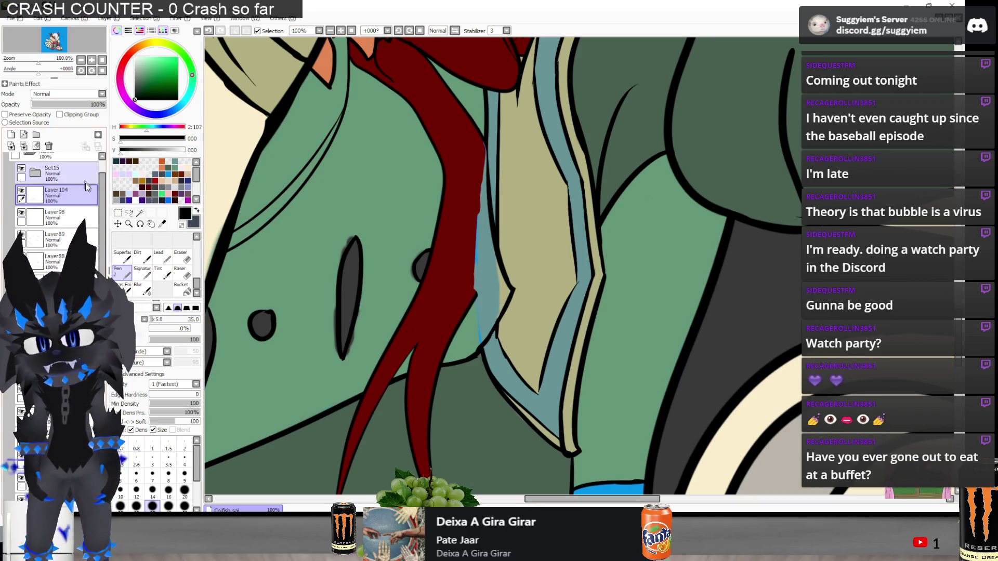
pyautogui.moveTo(486, 301); pyautogui.dragTo(498, 151)
pyautogui.hotkey('ctrl', 'z')
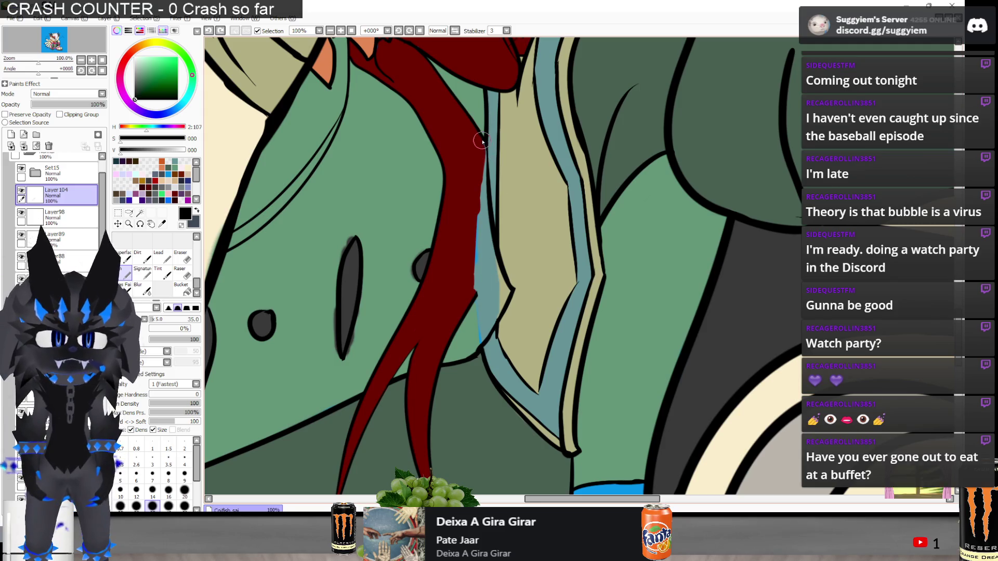
pyautogui.moveTo(513, 213); pyautogui.dragTo(522, 226)
pyautogui.hotkey('ctrl', 'z')
pyautogui.moveTo(491, 148); pyautogui.dragTo(483, 177)
# Paint a blue-grey stripe into the strip beside the tie
pyautogui.moveTo(477, 312); pyautogui.dragTo(486, 130)
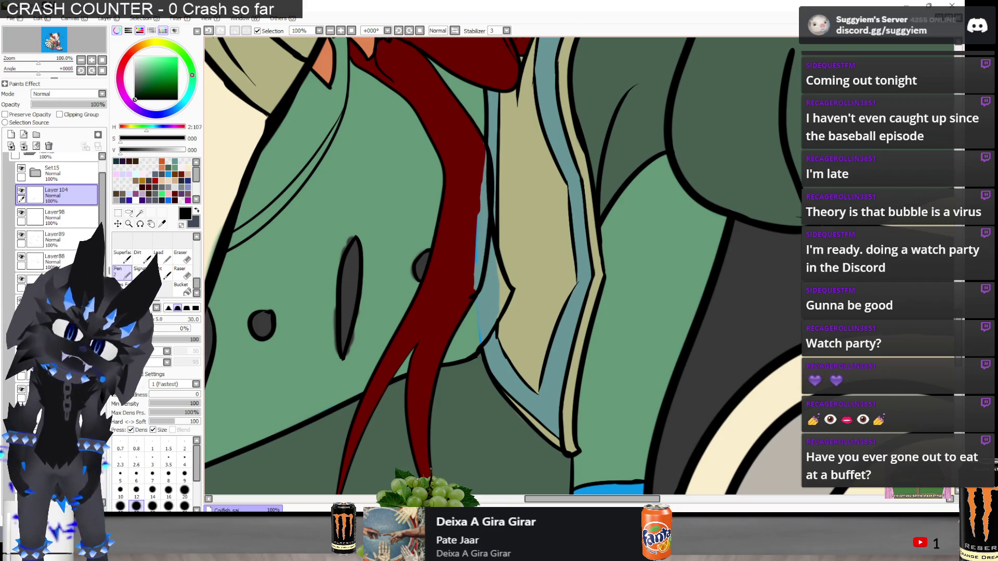
pyautogui.press('e')
pyautogui.scroll(1, 500, 280)
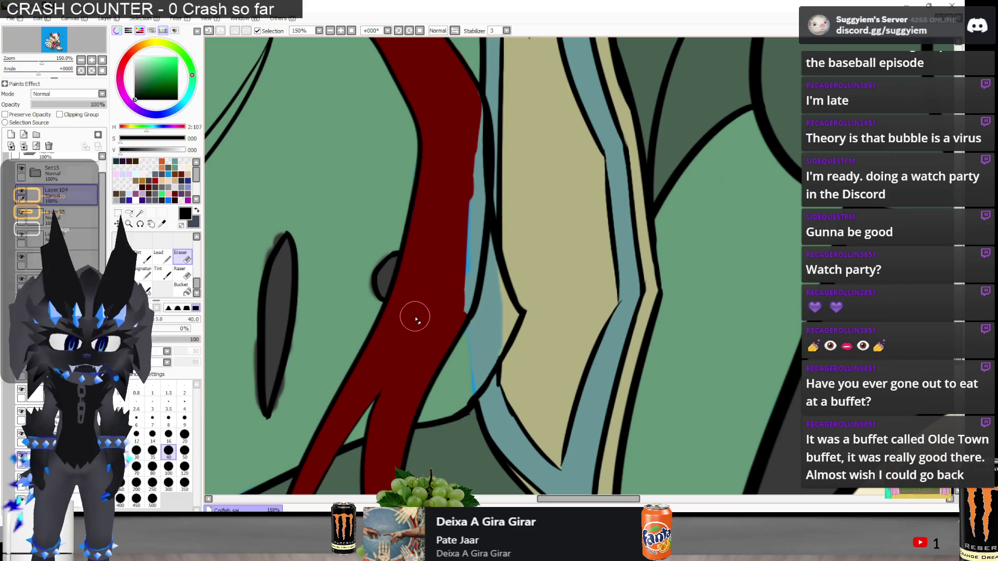
pyautogui.hotkey('alt', 'Tab')
# Skip VLC tracks until Justice's D.A.N.C.E. video plays, then return to SAI
pyautogui.press('n')
pyautogui.press('n')
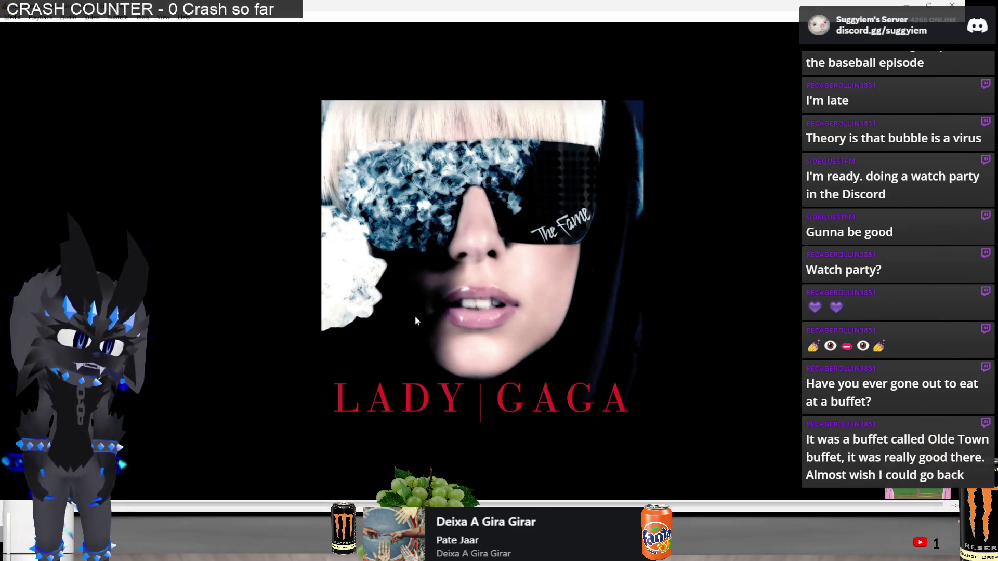
pyautogui.press('n')
pyautogui.press('n')
pyautogui.press('n')
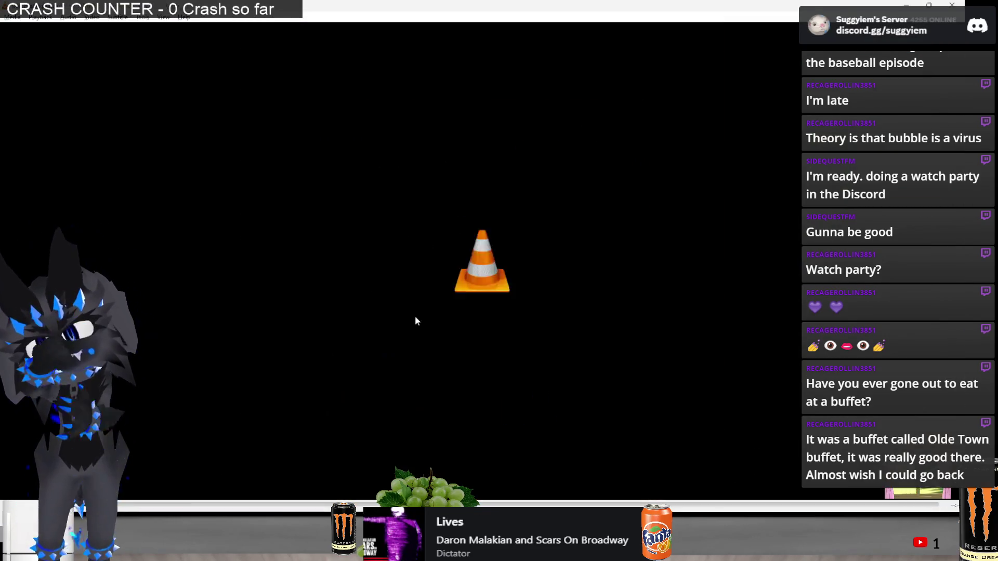
pyautogui.press('n')
pyautogui.press('n')
pyautogui.press('n')
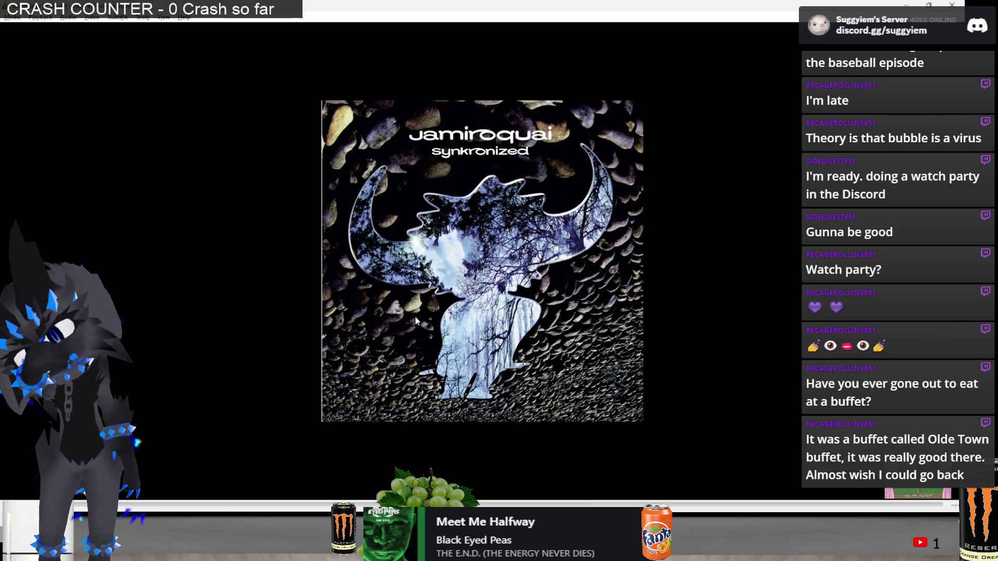
pyautogui.press('n')
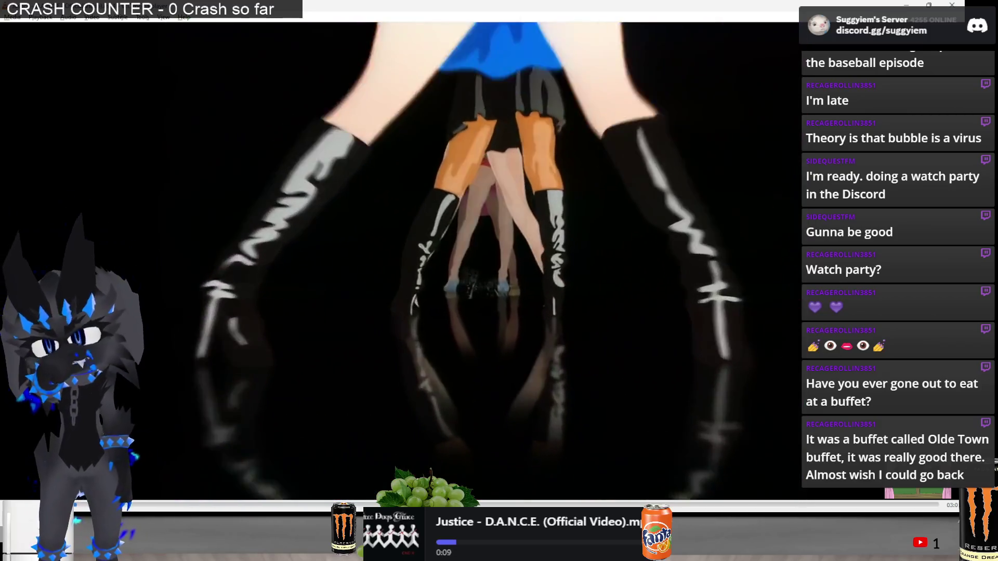
pyautogui.hotkey('alt', 'Tab')
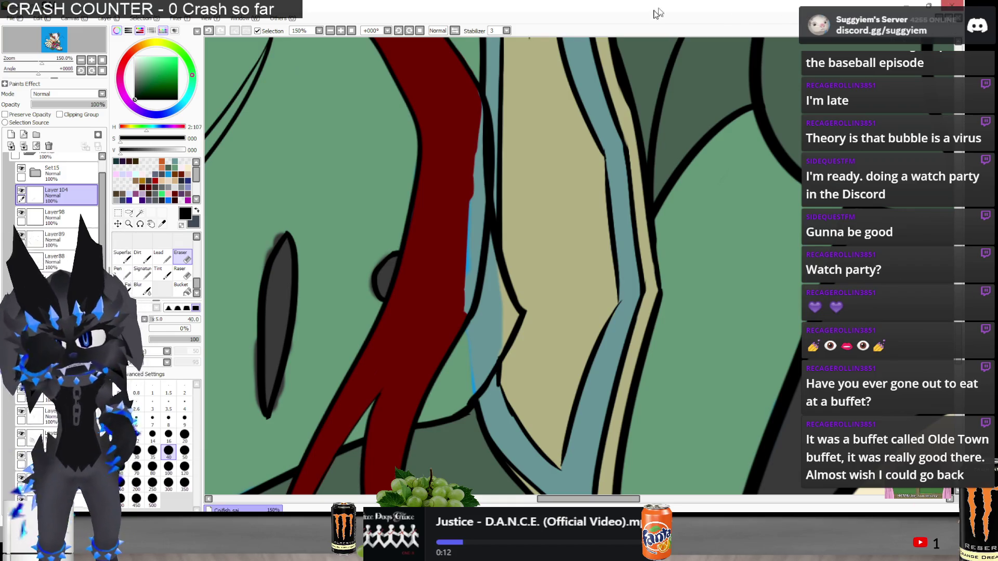
# On Layer100, paint the tie's red over the blue gap beside the tie
pyautogui.scroll(-2, 479, 223)
pyautogui.keyDown('alt'); pyautogui.click(453, 192); pyautogui.keyUp('alt')
pyautogui.scroll(-10, 57, 207)
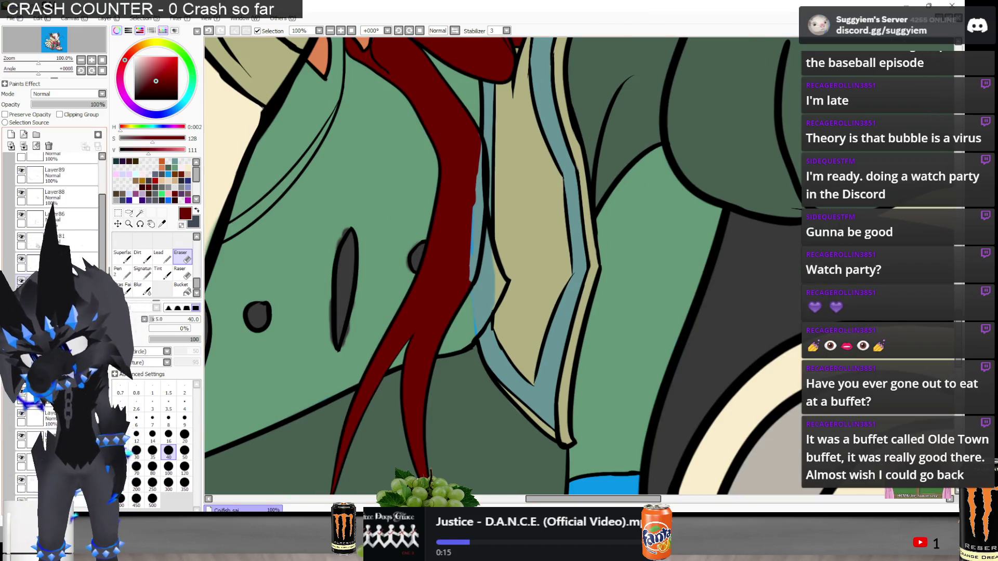
pyautogui.scroll(5, 57, 208)
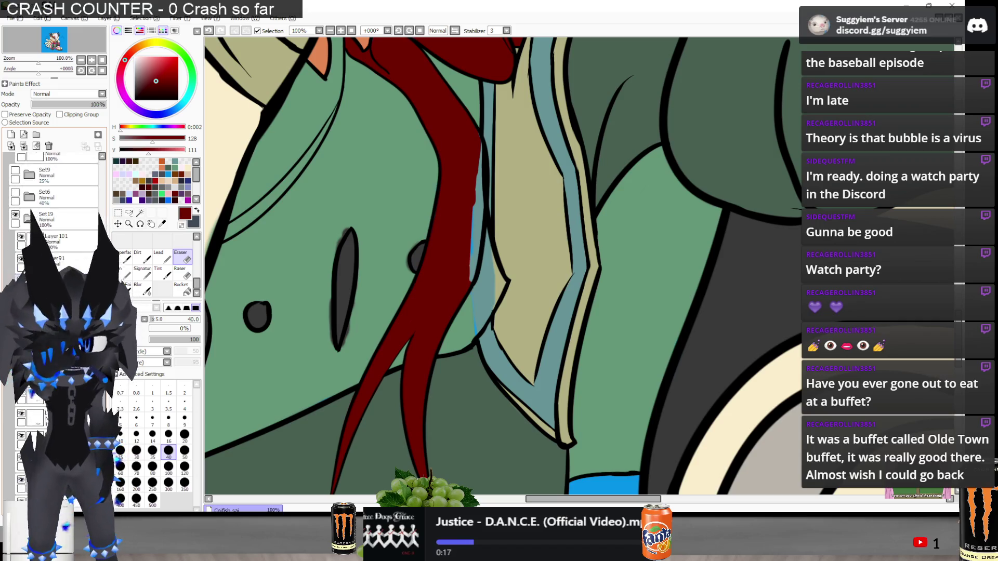
pyautogui.scroll(5, 41, 402)
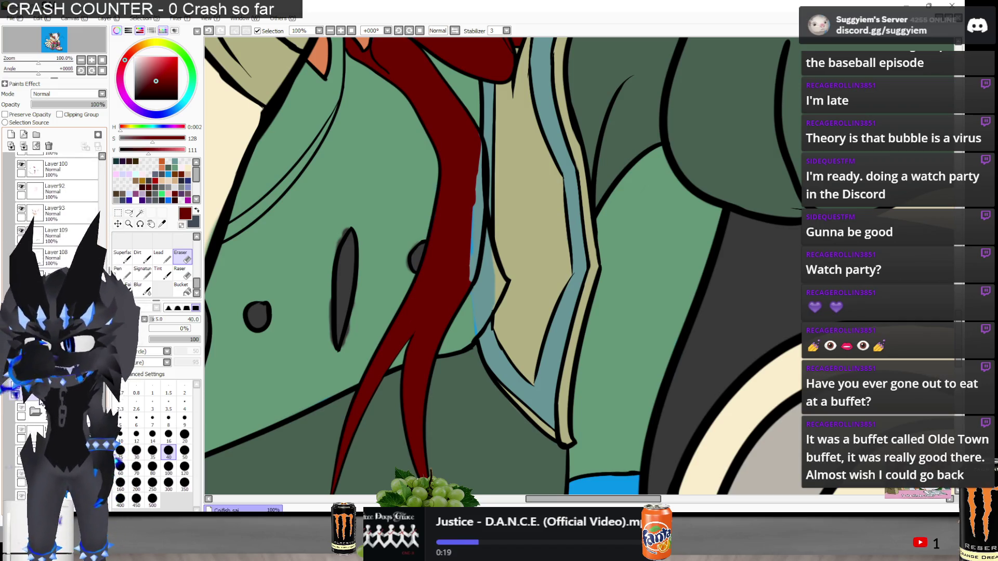
pyautogui.click(38, 248)
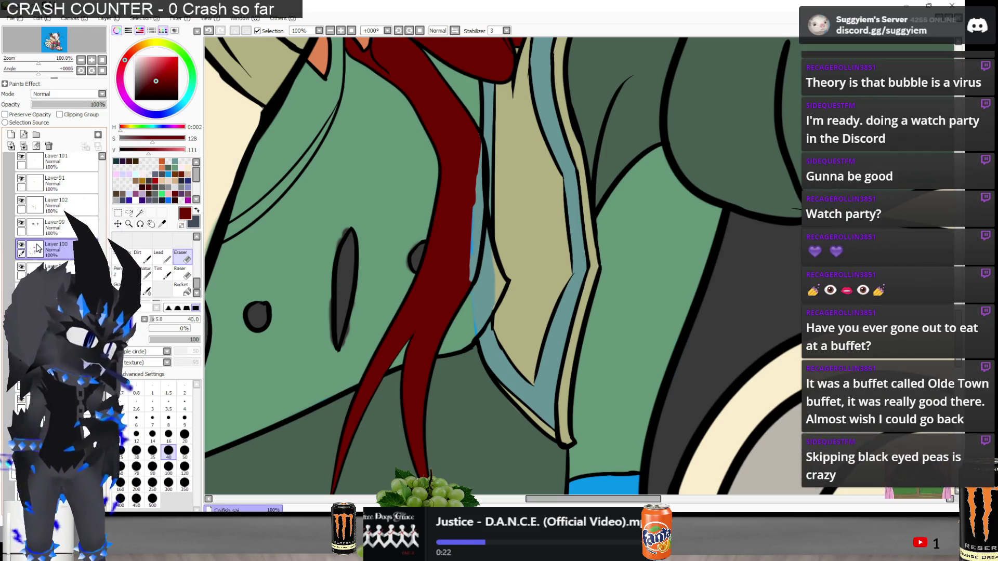
pyautogui.press('n')
pyautogui.scroll(2, 518, 153)
pyautogui.moveTo(468, 161)
pyautogui.mouseDown()
pyautogui.moveTo(452, 356)
pyautogui.moveTo(461, 383)
pyautogui.moveTo(480, 291)
pyautogui.mouseUp()
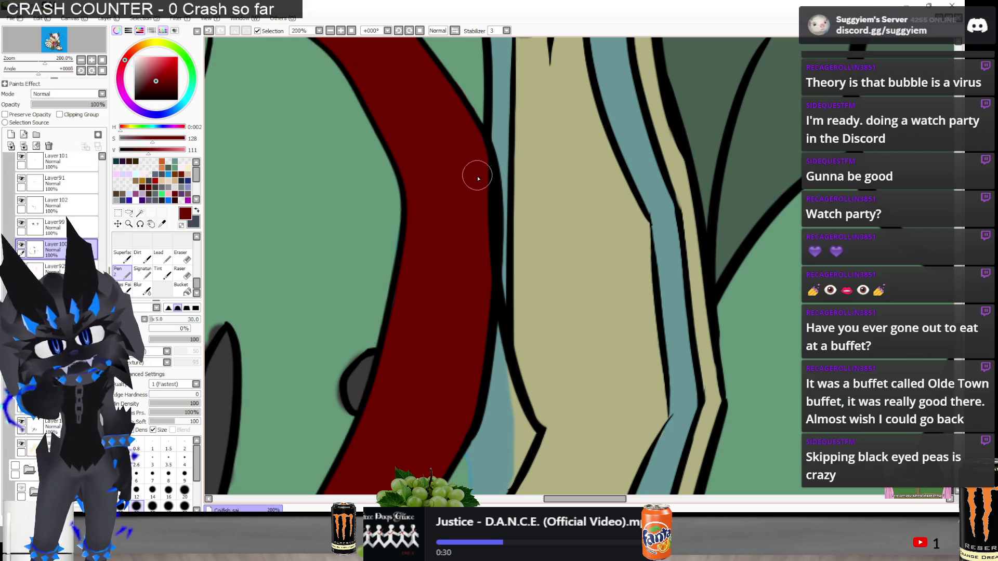
pyautogui.scroll(10, 43, 253)
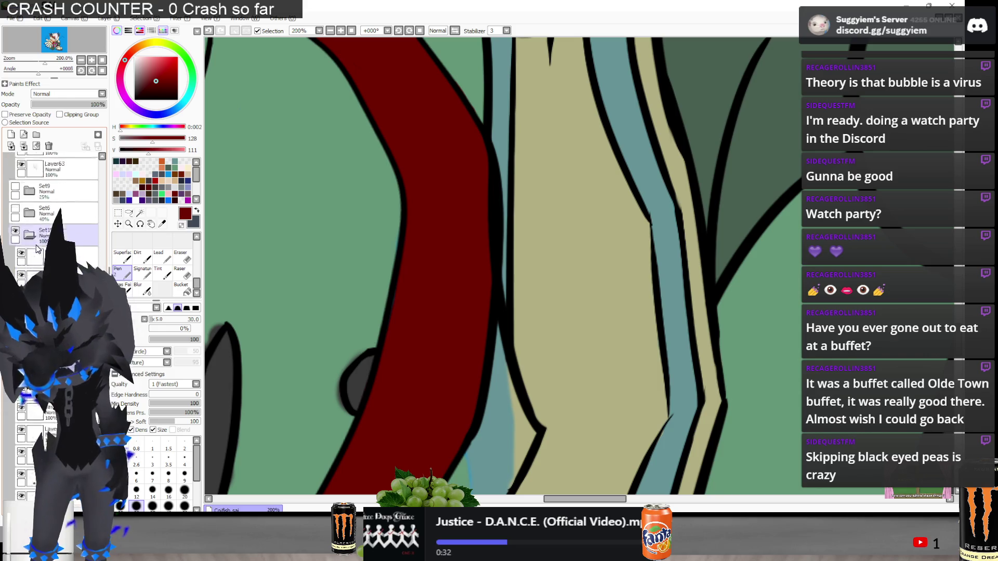
pyautogui.scroll(1, 37, 249)
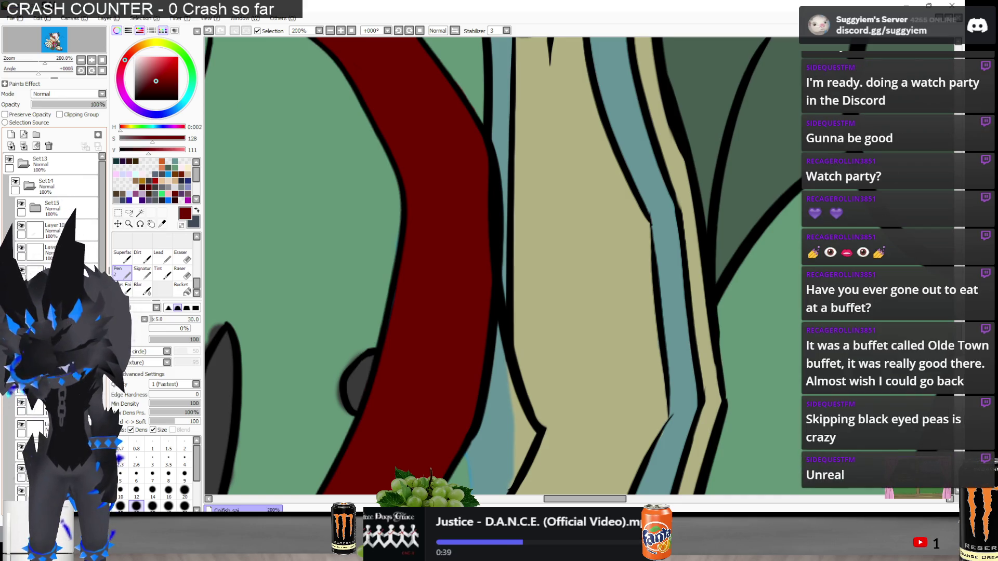
pyautogui.hotkey('ctrl', 'z')
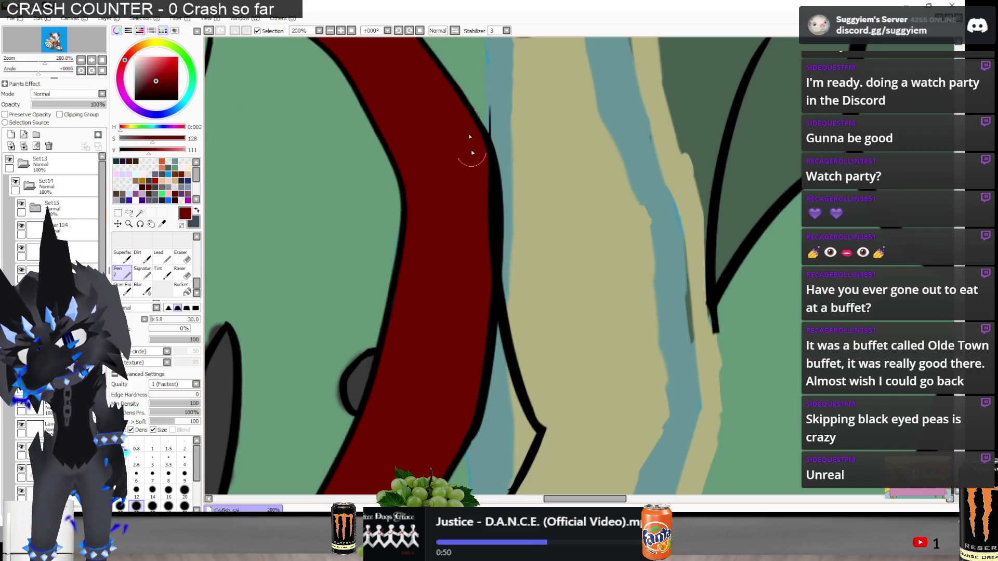
pyautogui.scroll(-10, 21, 444)
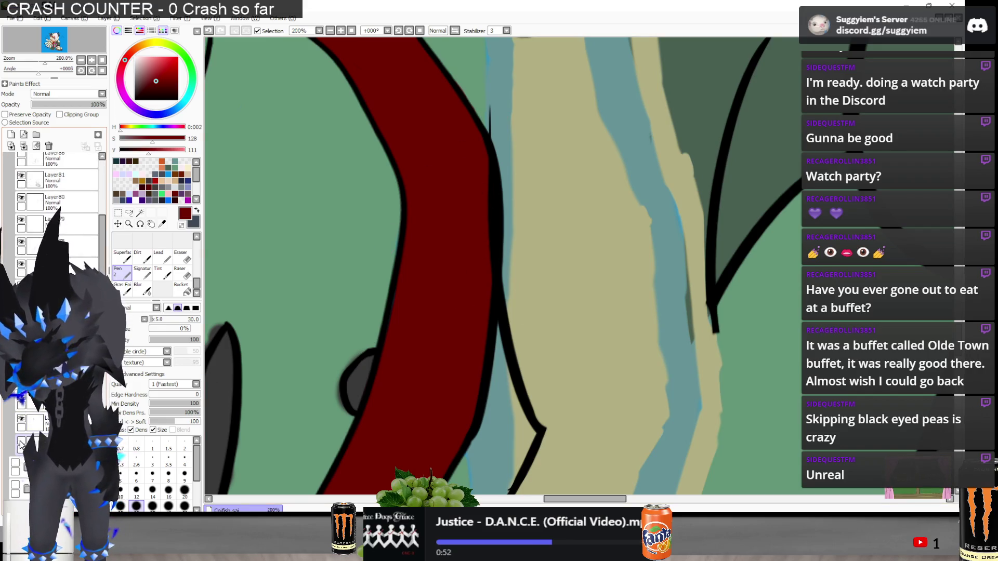
# Toggle layer visibility to find the tie's lineart on Layer104
pyautogui.moveTo(21, 219); pyautogui.dragTo(21, 264)
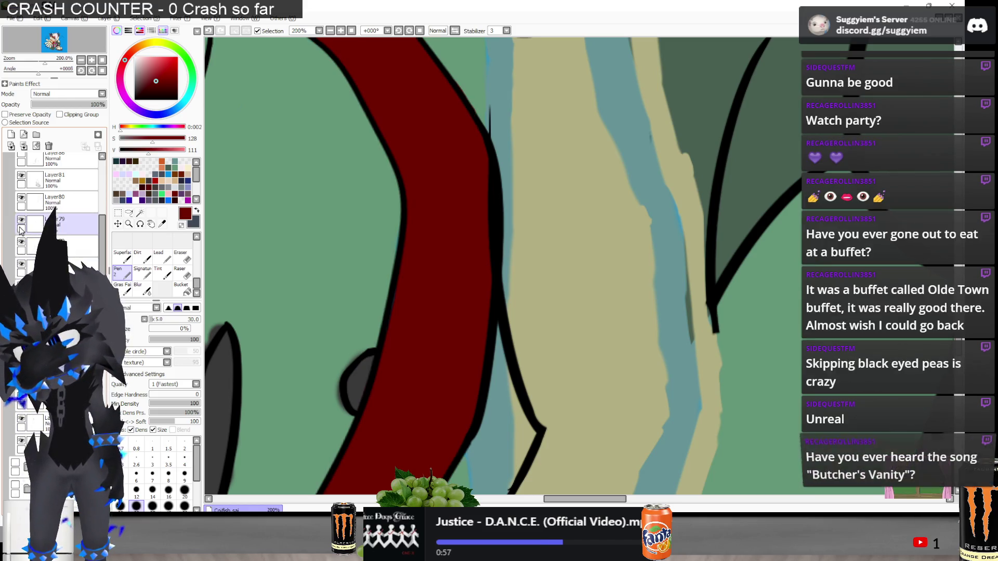
pyautogui.scroll(5, 14, 262)
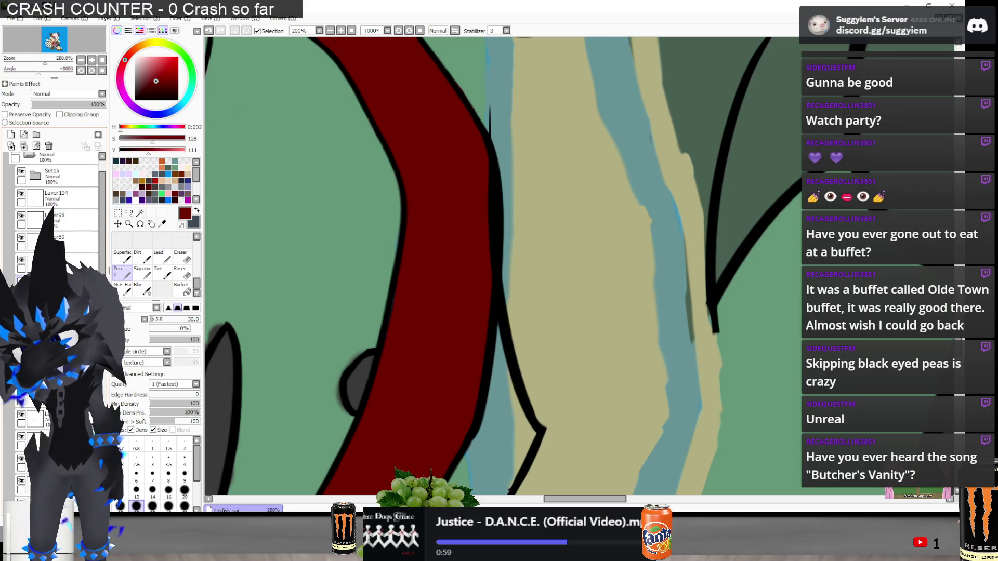
pyautogui.click(21, 260)
pyautogui.click(20, 260)
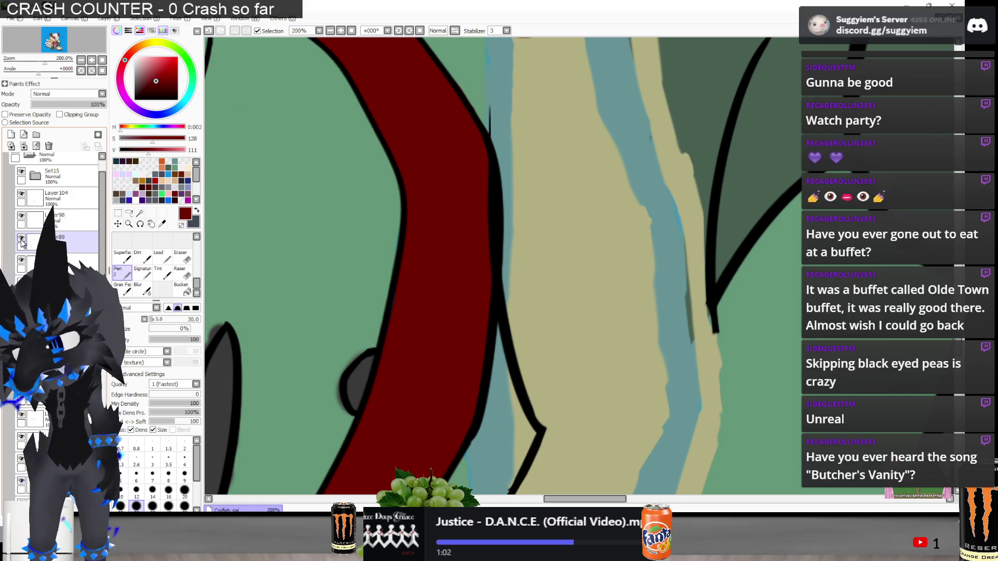
pyautogui.click(21, 194)
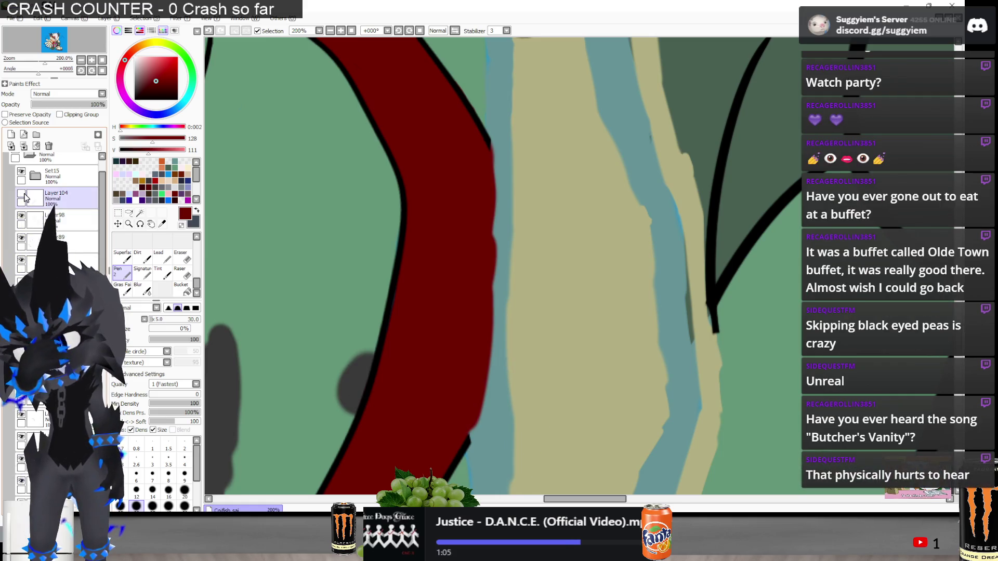
pyautogui.click(24, 194)
pyautogui.click(23, 194)
pyautogui.click(23, 193)
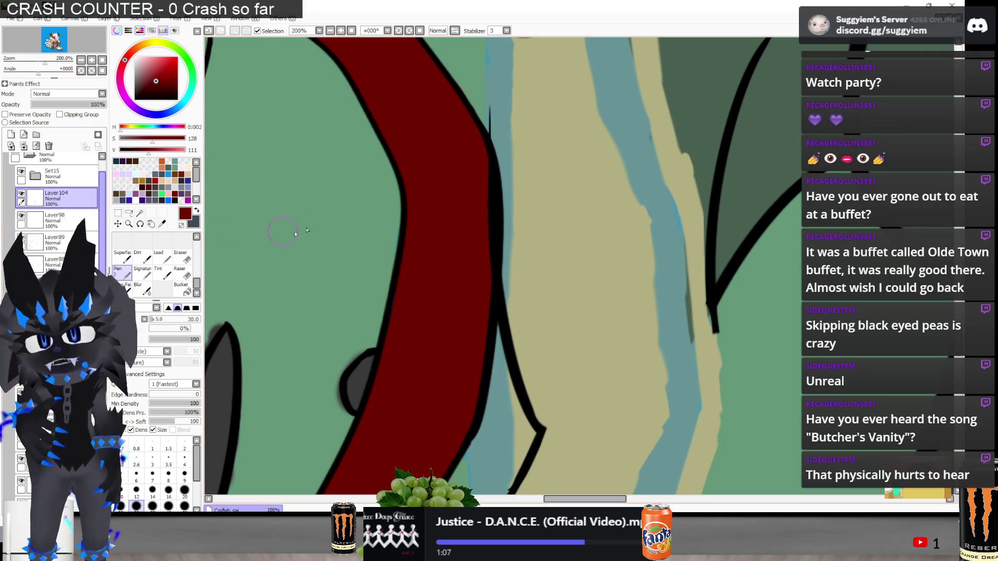
# Erase the excess red along the tie's right edge
pyautogui.press('e')
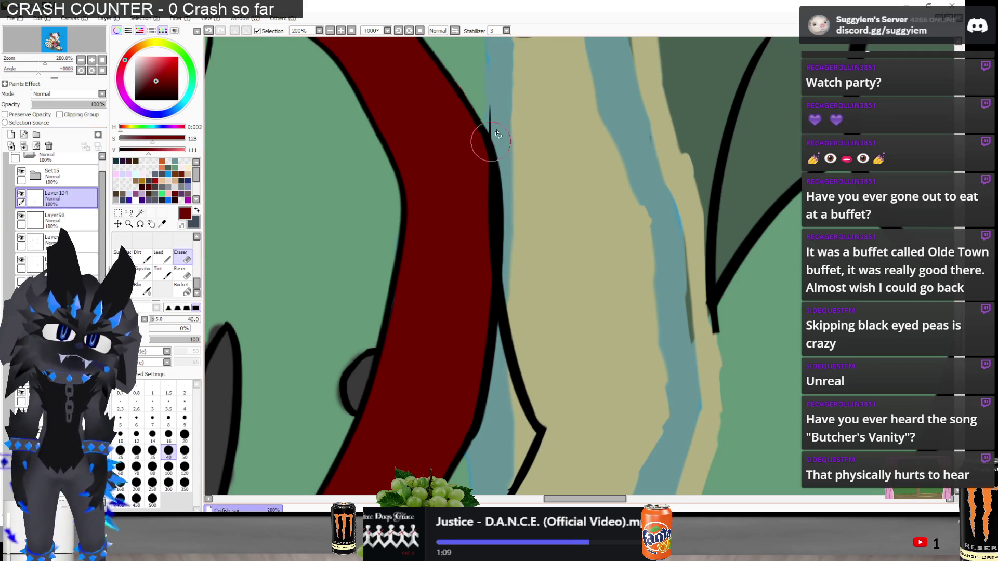
pyautogui.hotkey('ctrl', 'y')
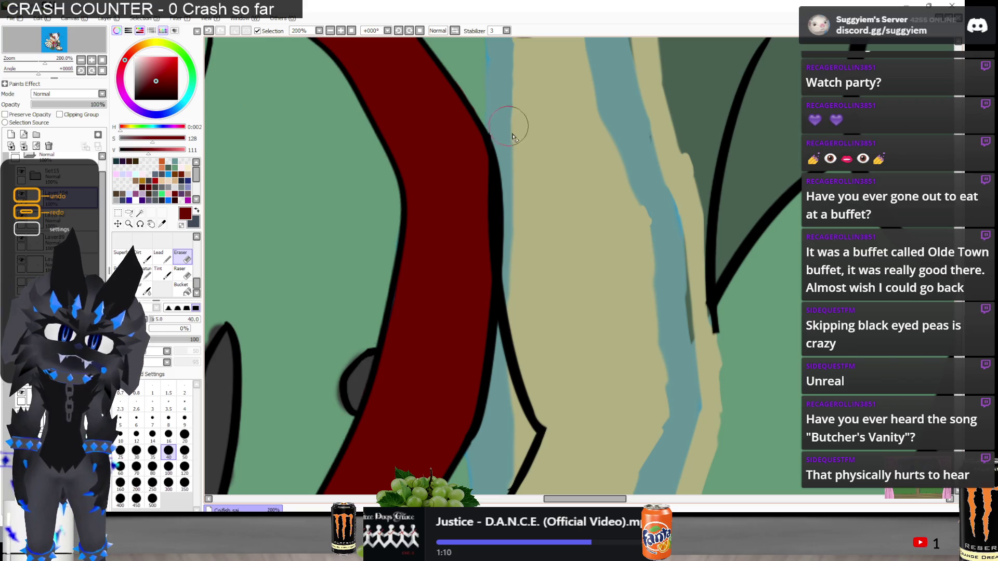
pyautogui.moveTo(496, 219); pyautogui.dragTo(486, 241)
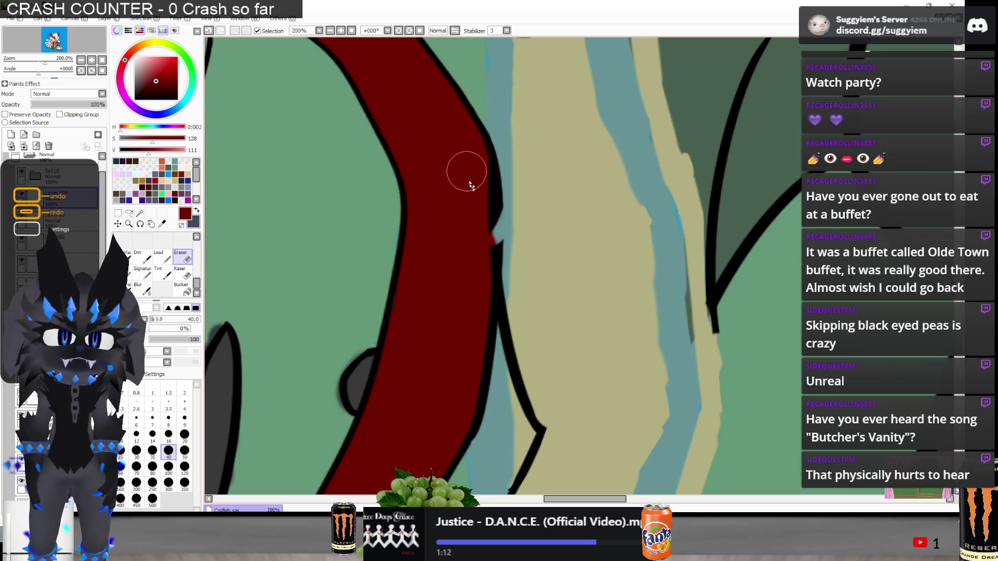
pyautogui.hotkey('ctrl', 'z')
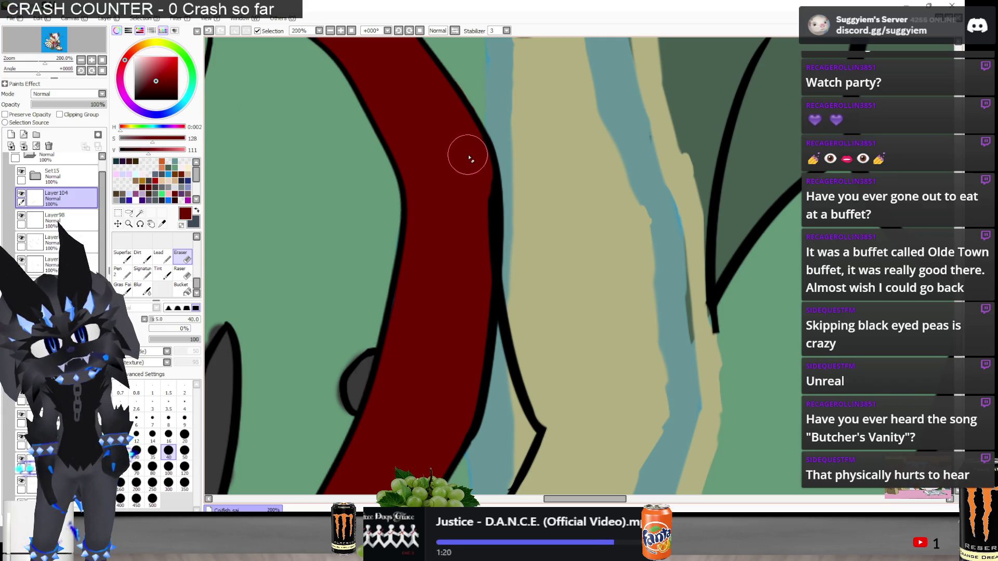
pyautogui.moveTo(457, 225)
pyautogui.mouseDown()
pyautogui.moveTo(473, 281)
pyautogui.moveTo(476, 177)
pyautogui.mouseUp()
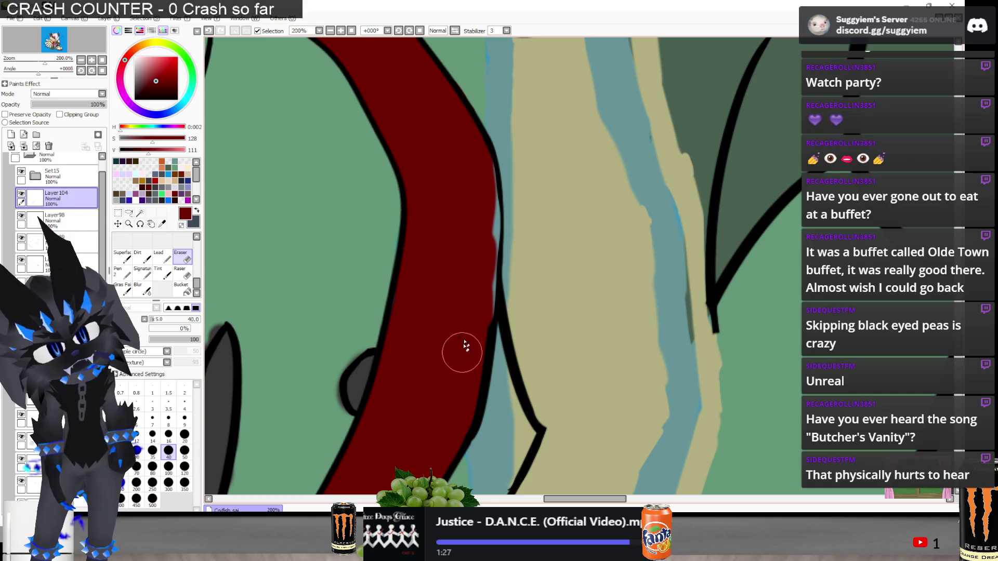
# Redraw the tie's right-edge outline with a black size-20 pen, retrying until it's even
pyautogui.press('n')
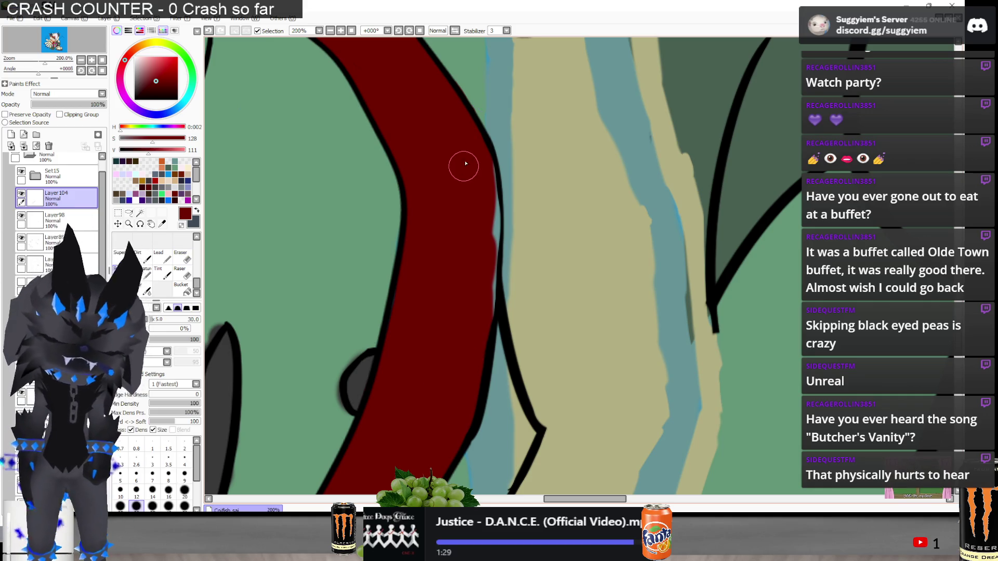
pyautogui.press('[')
pyautogui.press('[')
pyautogui.moveTo(179, 73); pyautogui.dragTo(134, 99)
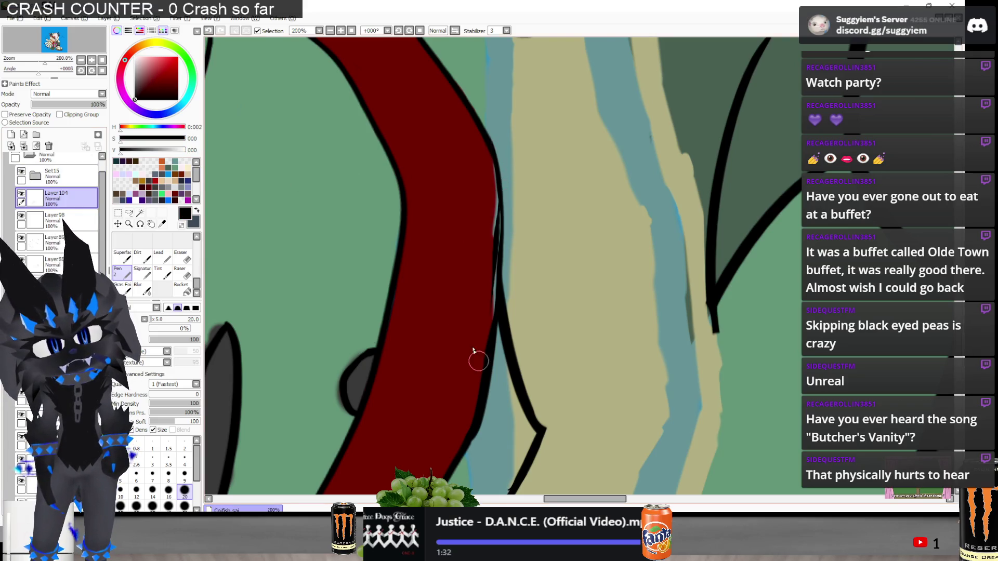
pyautogui.moveTo(488, 147); pyautogui.dragTo(498, 265)
pyautogui.hotkey('ctrl', 'z')
pyautogui.moveTo(486, 136); pyautogui.dragTo(498, 265)
pyautogui.hotkey('ctrl', 'z')
pyautogui.hotkey('ctrl', 'z')
pyautogui.hotkey('ctrl', 'z')
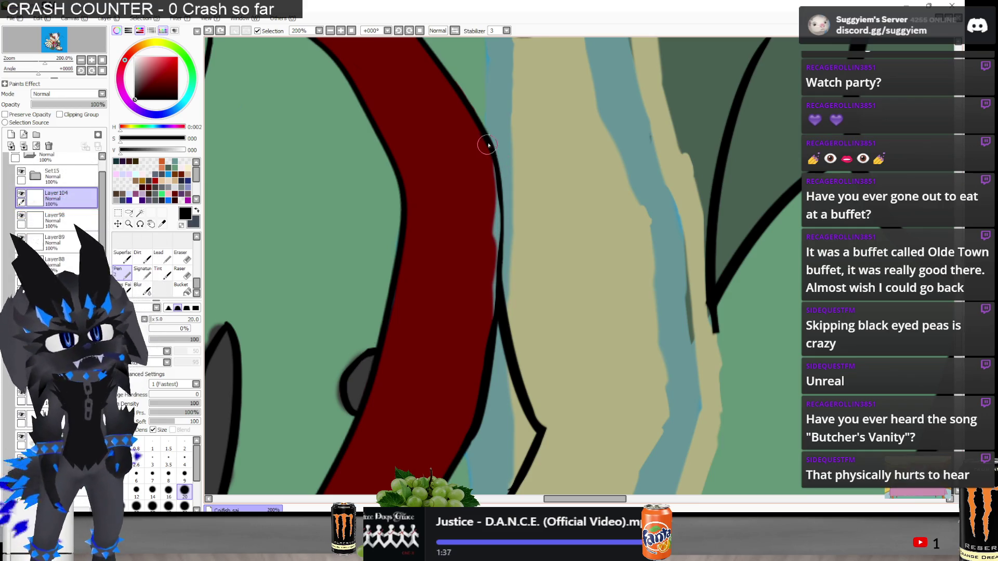
pyautogui.moveTo(483, 139); pyautogui.dragTo(500, 299)
pyautogui.hotkey('ctrl', 'z')
pyautogui.moveTo(485, 156); pyautogui.dragTo(497, 291)
pyautogui.hotkey('ctrl', 'z')
pyautogui.hotkey('ctrl', 'z')
pyautogui.moveTo(486, 156)
pyautogui.mouseDown()
pyautogui.moveTo(496, 312)
pyautogui.moveTo(496, 288)
pyautogui.mouseUp()
pyautogui.hotkey('ctrl', 'z')
pyautogui.moveTo(491, 192); pyautogui.dragTo(498, 322)
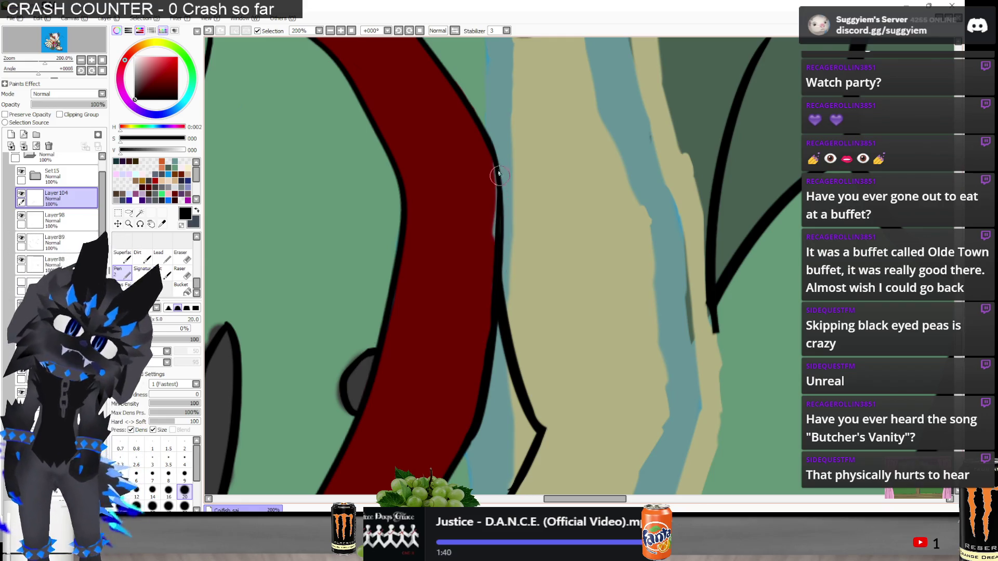
pyautogui.scroll(-5, 479, 188)
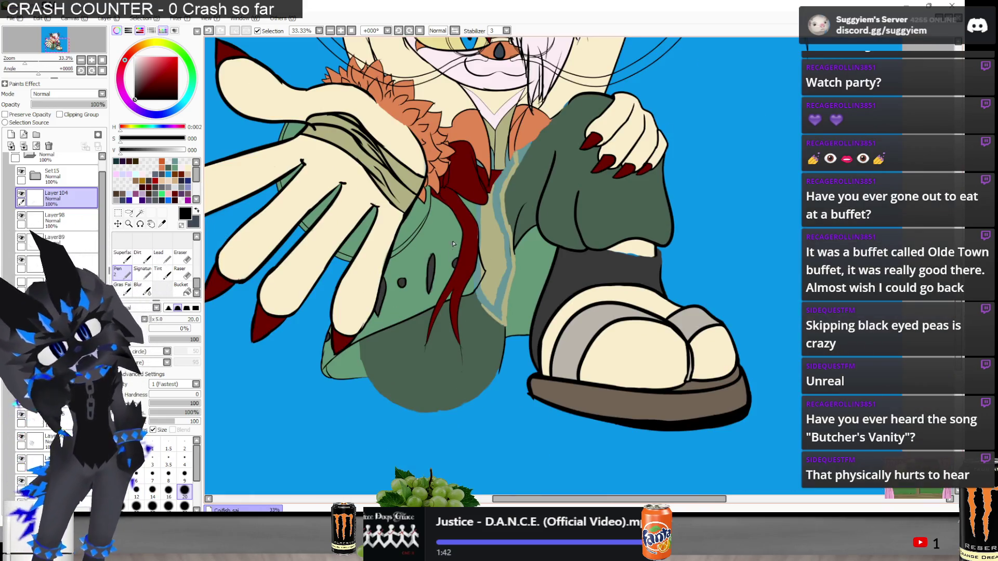
# Try short outline touch-ups at the bottom of the tie's right edge, undoing each
pyautogui.scroll(3, 453, 244)
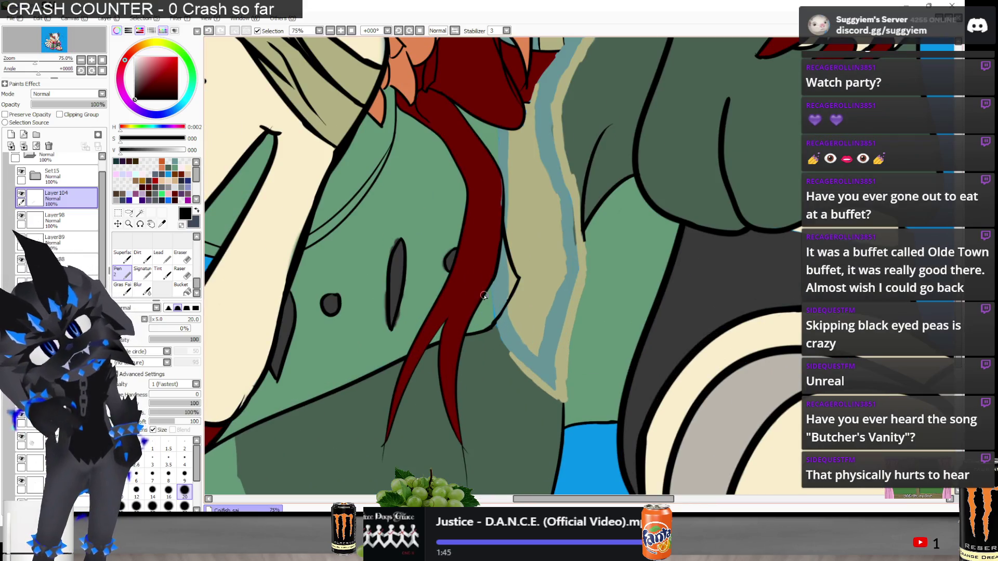
pyautogui.scroll(1, 484, 296)
pyautogui.moveTo(463, 324); pyautogui.dragTo(486, 275)
pyautogui.hotkey('ctrl', 'z')
pyautogui.hotkey('ctrl', 'z')
pyautogui.moveTo(462, 322)
pyautogui.mouseDown()
pyautogui.moveTo(483, 268)
pyautogui.moveTo(481, 280)
pyautogui.mouseUp()
pyautogui.hotkey('ctrl', 'z')
pyautogui.moveTo(464, 322); pyautogui.dragTo(481, 276)
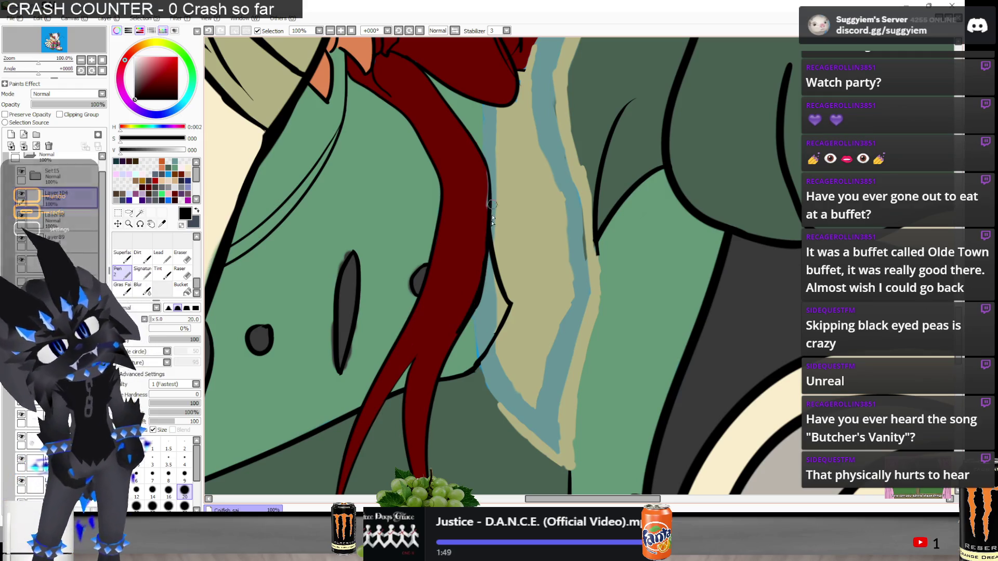
pyautogui.hotkey('ctrl', 'z')
pyautogui.hotkey('ctrl', 'z')
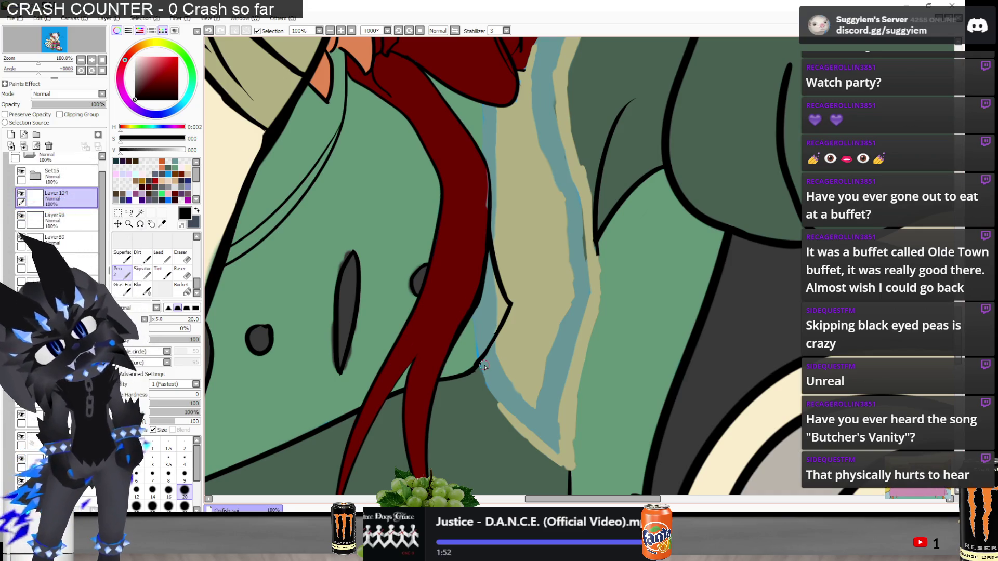
# Erase stray marks along the tie's right outline
pyautogui.press('e')
pyautogui.scroll(2, 457, 324)
pyautogui.moveTo(513, 284); pyautogui.dragTo(493, 244)
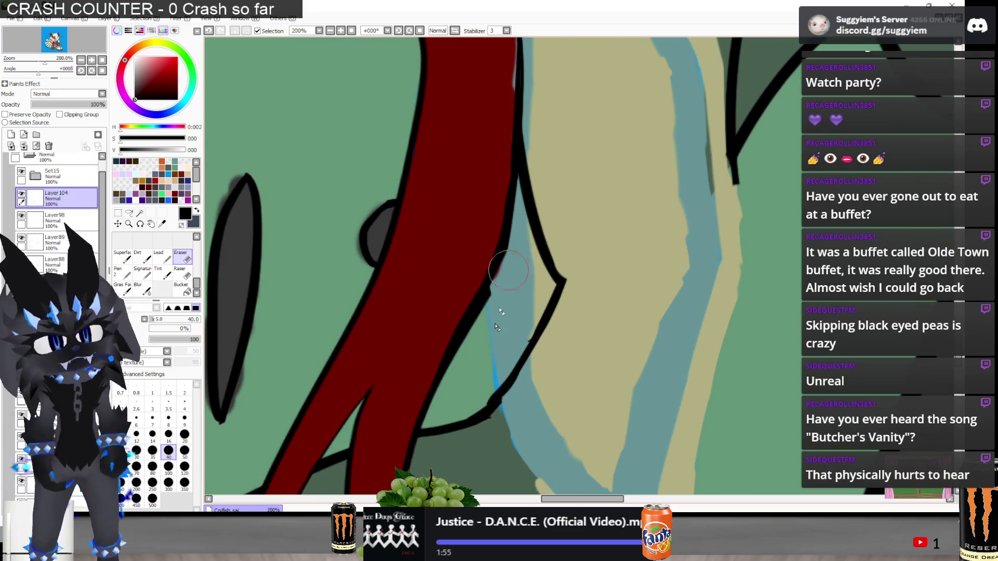
pyautogui.moveTo(496, 304)
pyautogui.mouseDown()
pyautogui.moveTo(507, 231)
pyautogui.moveTo(486, 304)
pyautogui.mouseUp()
pyautogui.moveTo(512, 213); pyautogui.dragTo(491, 302)
pyautogui.scroll(-2, 481, 337)
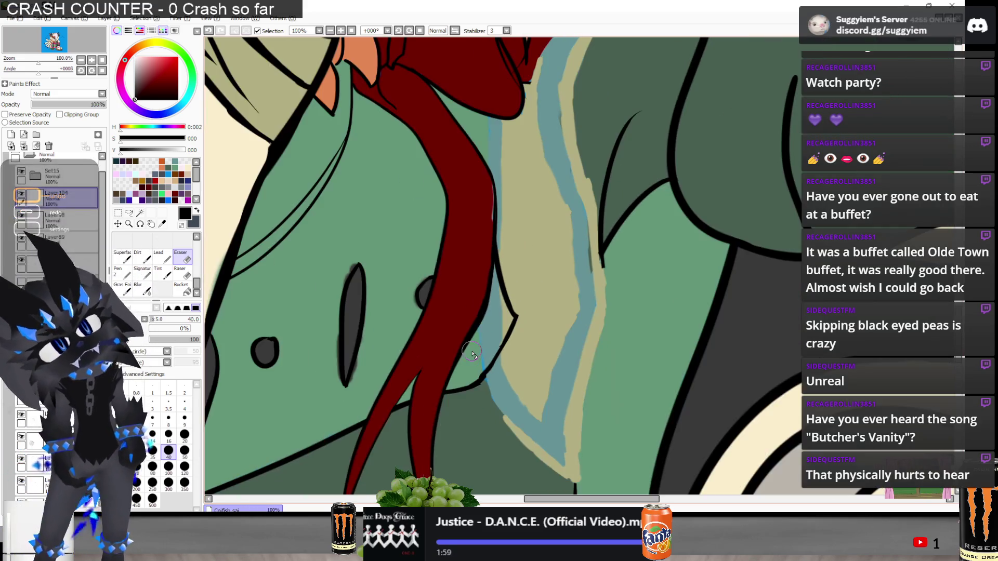
pyautogui.scroll(1, 465, 341)
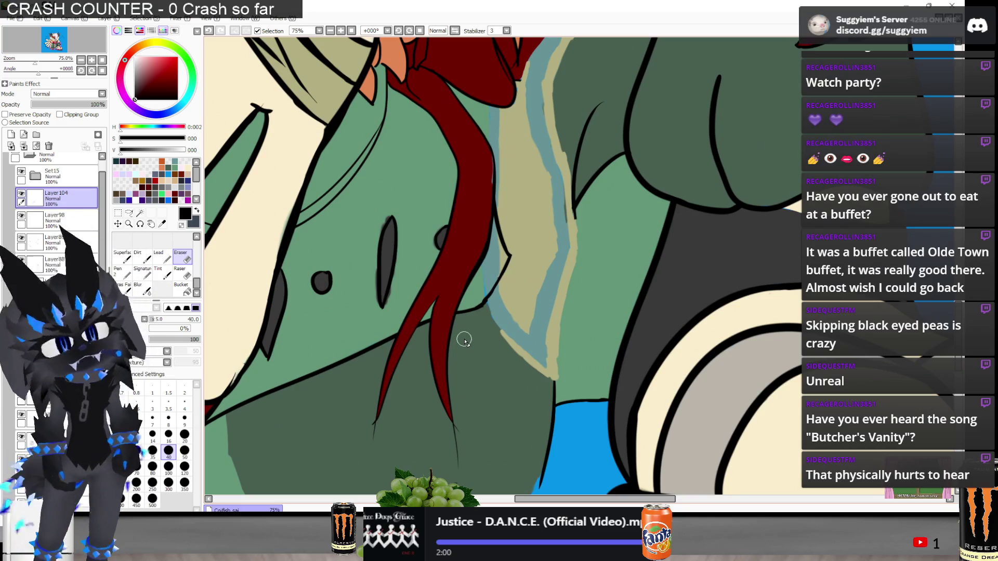
# Restore the tie tail's tip stroke and retry thickening the outline at the tail tip
pyautogui.press('n')
pyautogui.scroll(1, 464, 311)
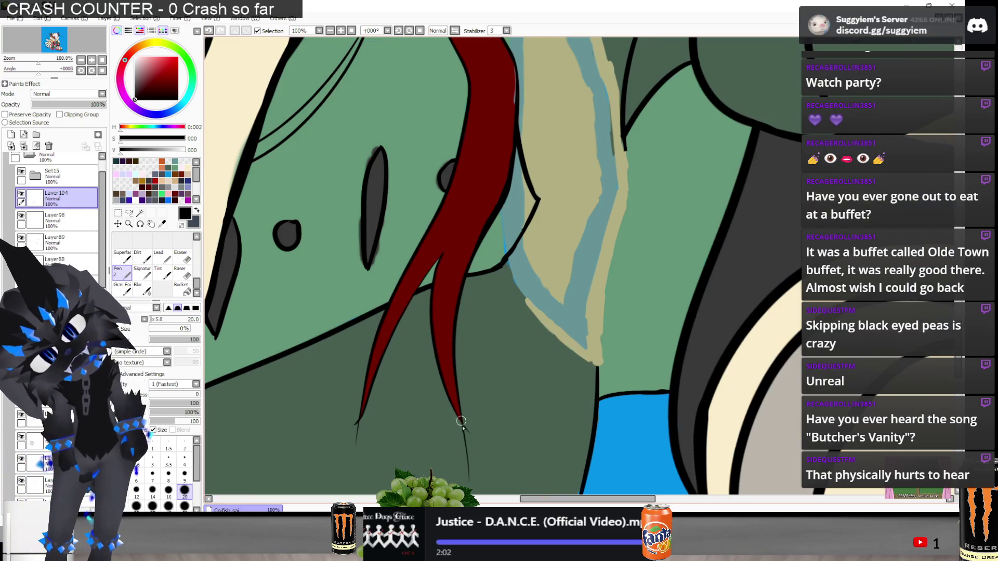
pyautogui.hotkey('ctrl', 'z')
pyautogui.hotkey('ctrl', 'y')
pyautogui.hotkey('ctrl', 'z')
pyautogui.hotkey('ctrl', 'y')
pyautogui.hotkey('ctrl', 'z')
pyautogui.hotkey('ctrl', 'y')
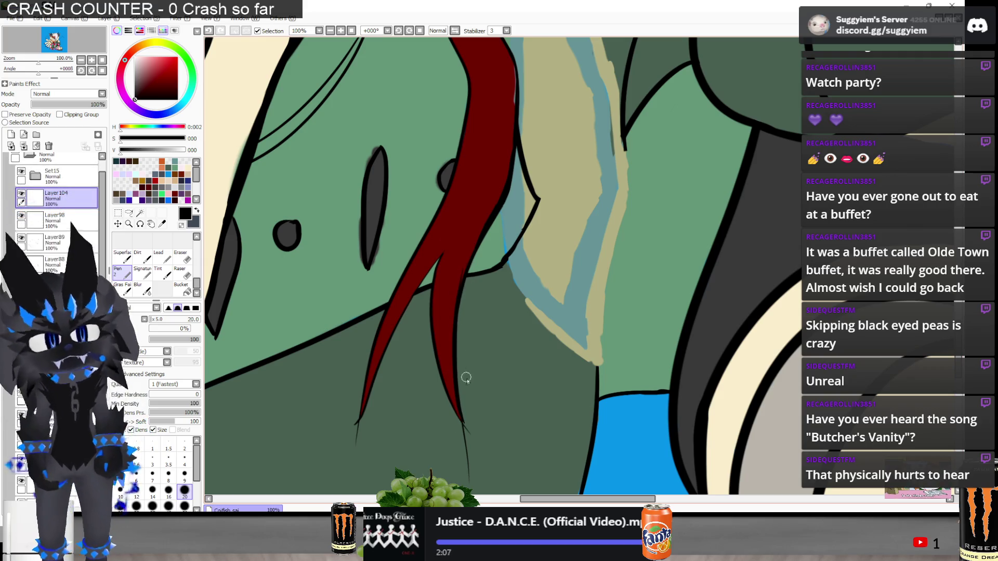
pyautogui.moveTo(458, 418); pyautogui.dragTo(446, 351)
pyautogui.hotkey('ctrl', 'z')
pyautogui.moveTo(462, 422); pyautogui.dragTo(454, 396)
pyautogui.hotkey('ctrl', 'z')
# Redraw the left tie tail's outline, finishing with a dark line along the strand's left edge
pyautogui.moveTo(358, 428)
pyautogui.mouseDown()
pyautogui.moveTo(390, 333)
pyautogui.moveTo(378, 370)
pyautogui.moveTo(429, 270)
pyautogui.mouseUp()
pyautogui.hotkey('ctrl', 'z')
pyautogui.hotkey('ctrl', 'z')
pyautogui.hotkey('ctrl', 'z')
pyautogui.moveTo(394, 325); pyautogui.dragTo(430, 269)
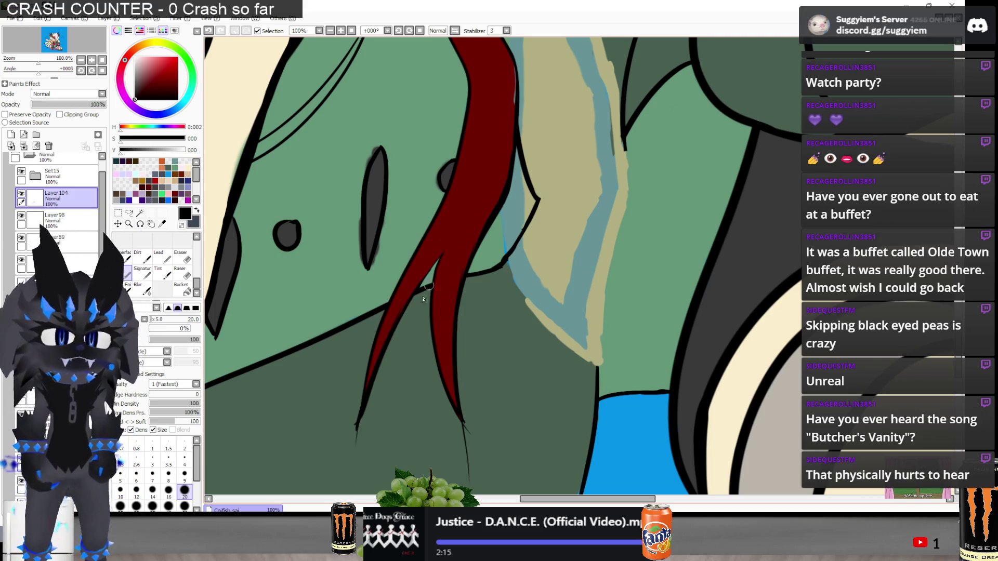
pyautogui.hotkey('ctrl', 'z')
pyautogui.moveTo(384, 338); pyautogui.dragTo(431, 267)
pyautogui.hotkey('ctrl', 'z')
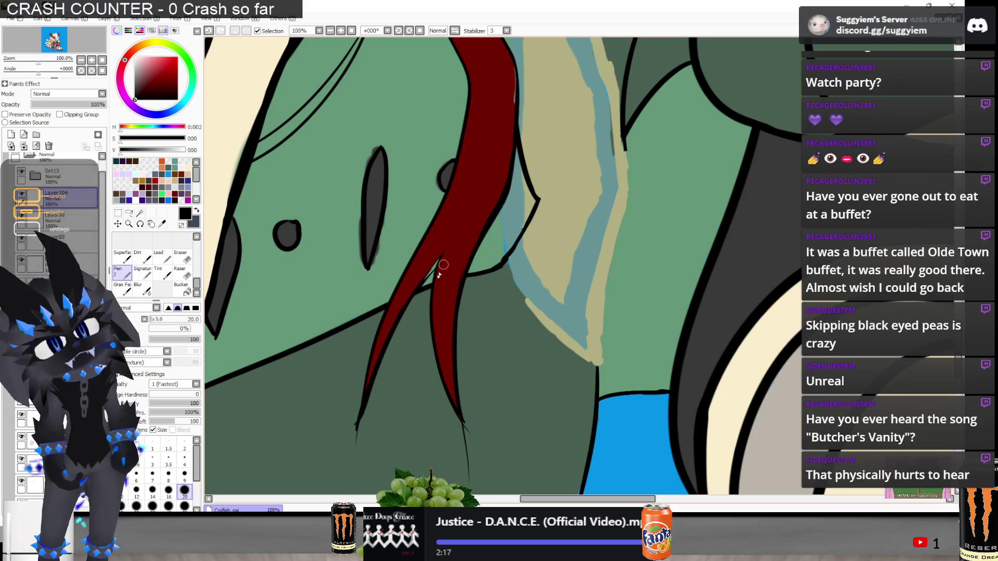
pyautogui.moveTo(404, 338); pyautogui.dragTo(425, 276)
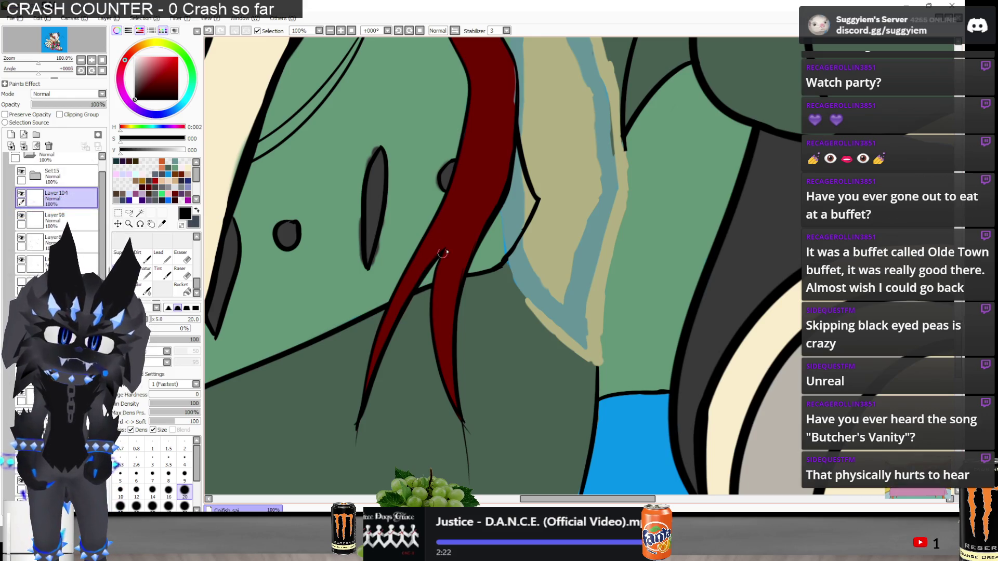
pyautogui.hotkey('ctrl', 'z')
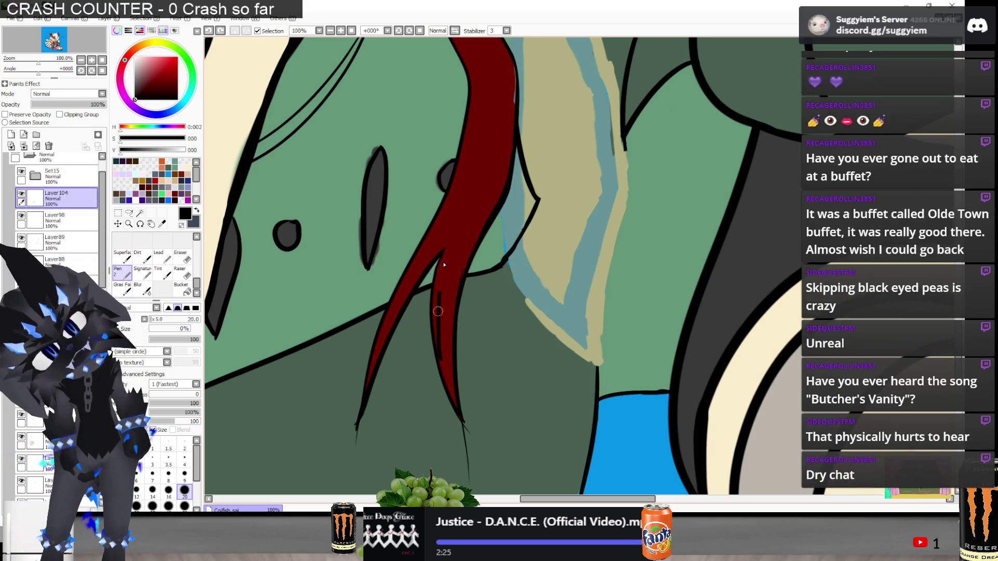
pyautogui.moveTo(433, 347); pyautogui.dragTo(438, 289)
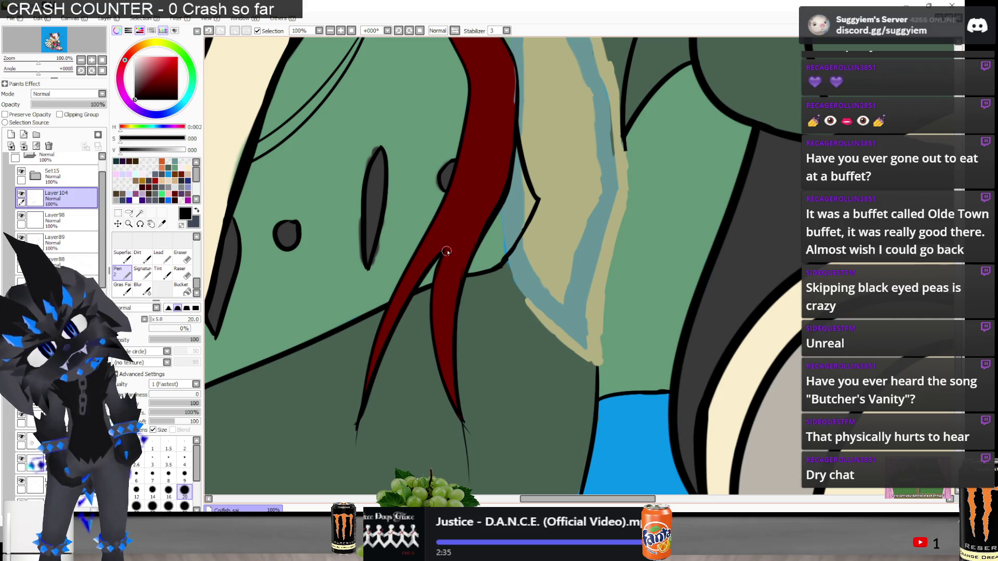
pyautogui.scroll(3, 442, 255)
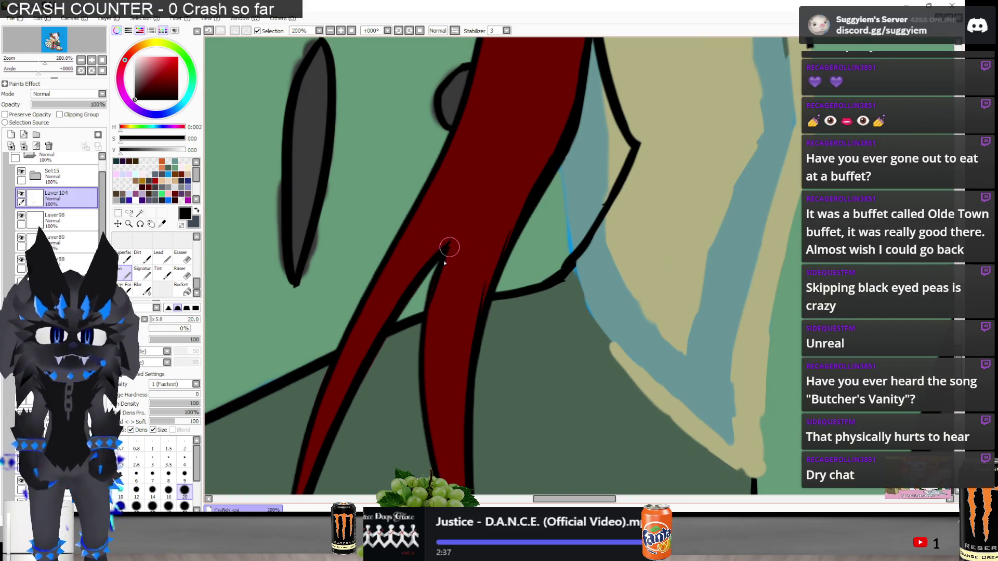
# Retouch the outline on the red strand's inner and left edges, removing a stray stroke
pyautogui.moveTo(436, 267); pyautogui.dragTo(429, 333)
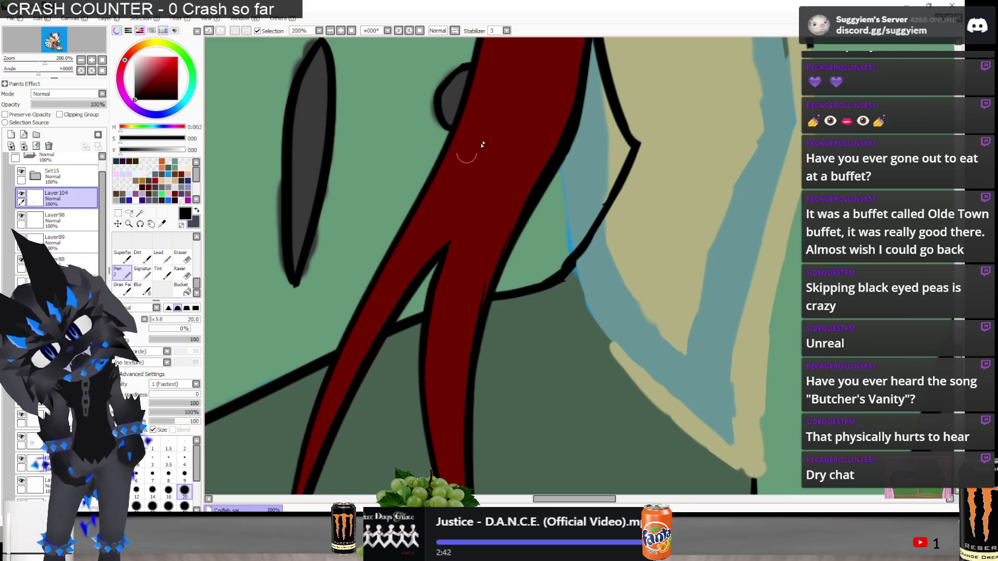
pyautogui.scroll(-2, 429, 195)
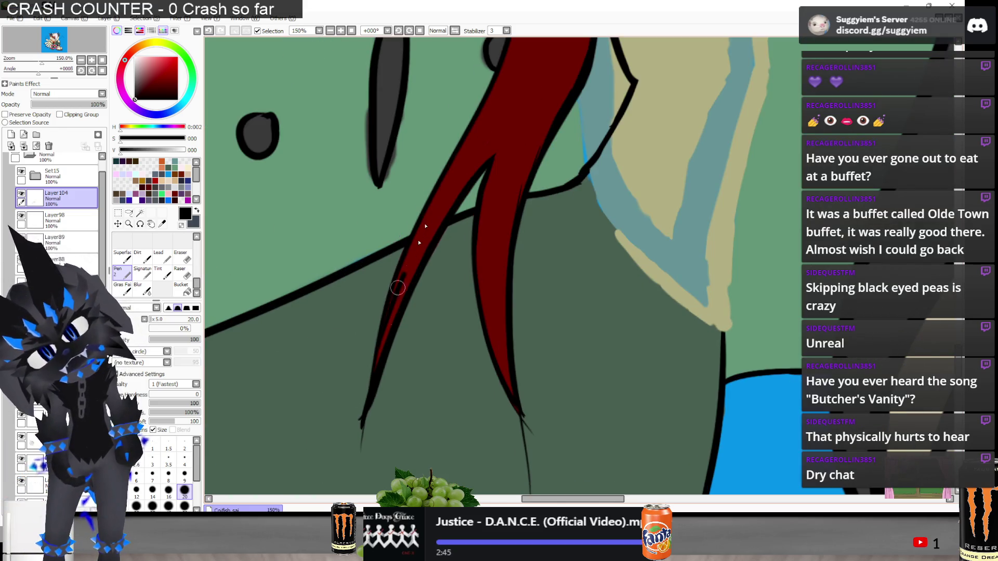
pyautogui.moveTo(380, 400); pyautogui.dragTo(406, 269)
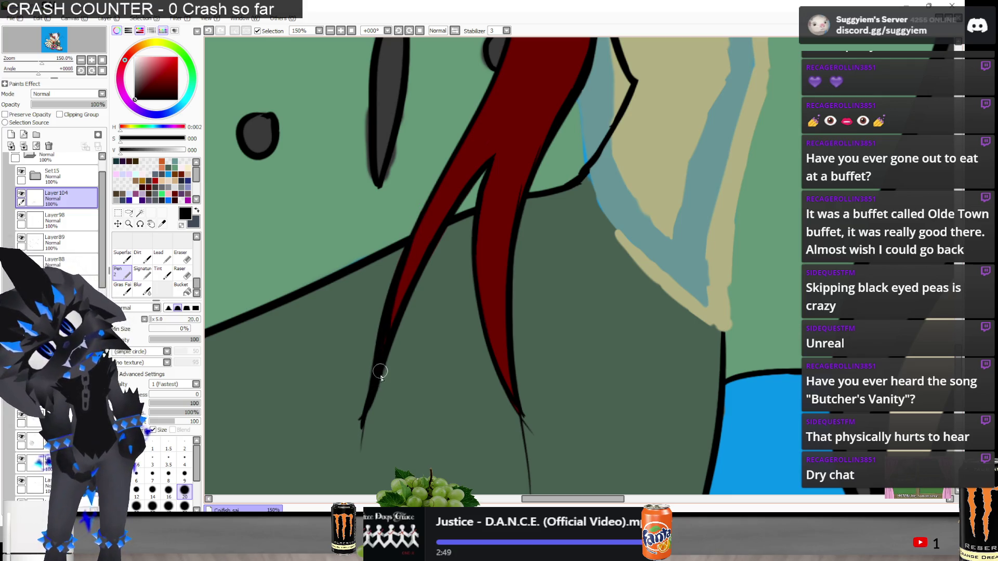
pyautogui.hotkey('ctrl', 'z')
pyautogui.scroll(-2, 385, 411)
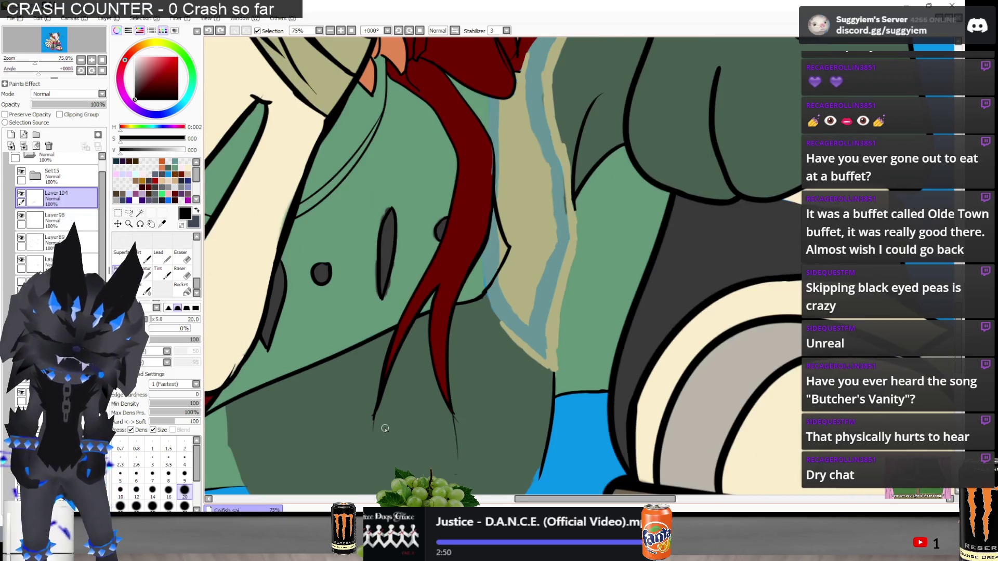
# Sample the tie's dark red and restore the outlines around the blue and tan trim strip
pyautogui.press('n')
pyautogui.keyDown('alt'); pyautogui.click(478, 161); pyautogui.keyUp('alt')
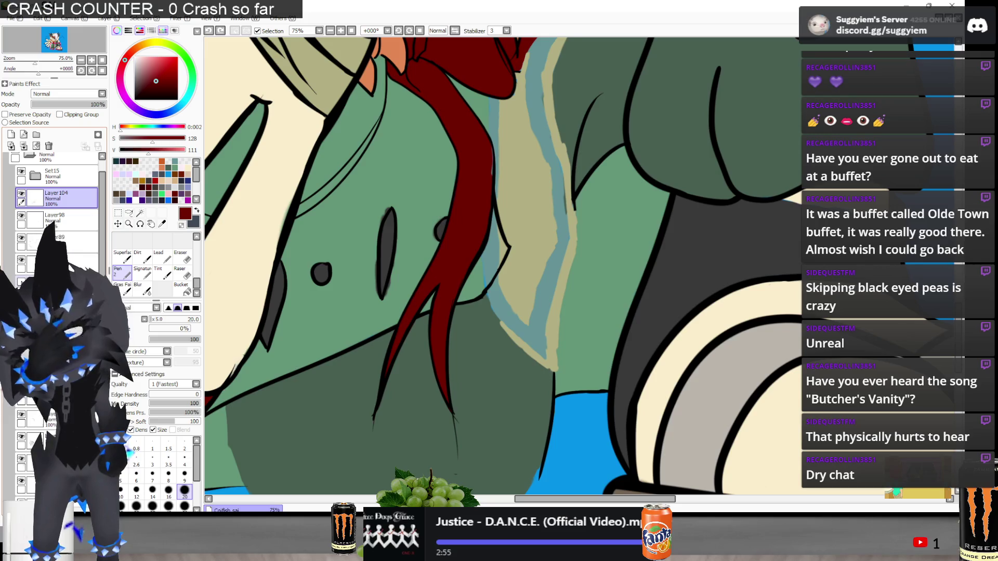
pyautogui.hotkey('ctrl', 'y')
pyautogui.hotkey('ctrl', 'z')
pyautogui.hotkey('ctrl', 'y')
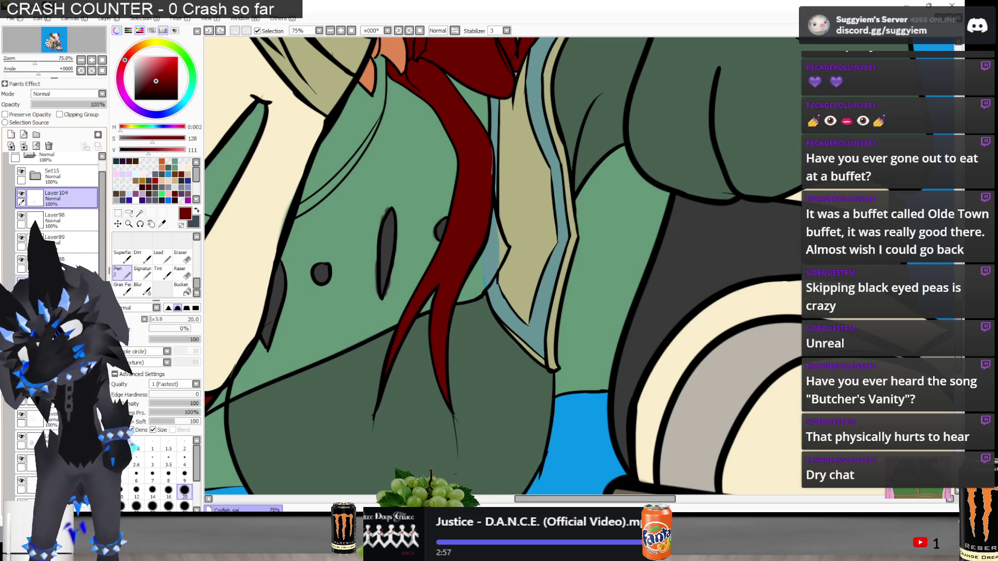
pyautogui.click(58, 286)
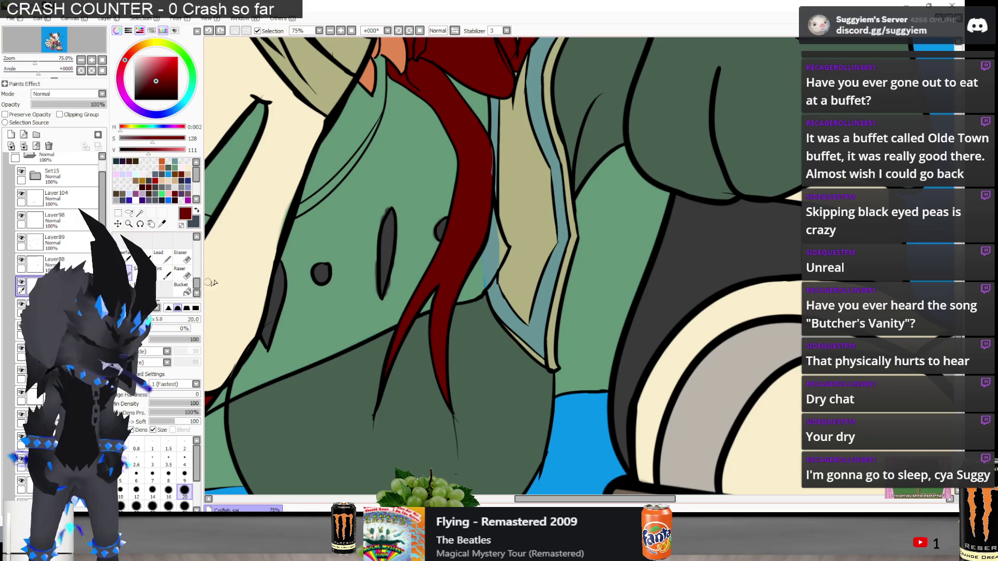
pyautogui.press('super+Tab')
# Skip ahead through the music player's tracks to Beach Fossils' 'Down the Line', then return to SAI
pyautogui.click(401, 220)
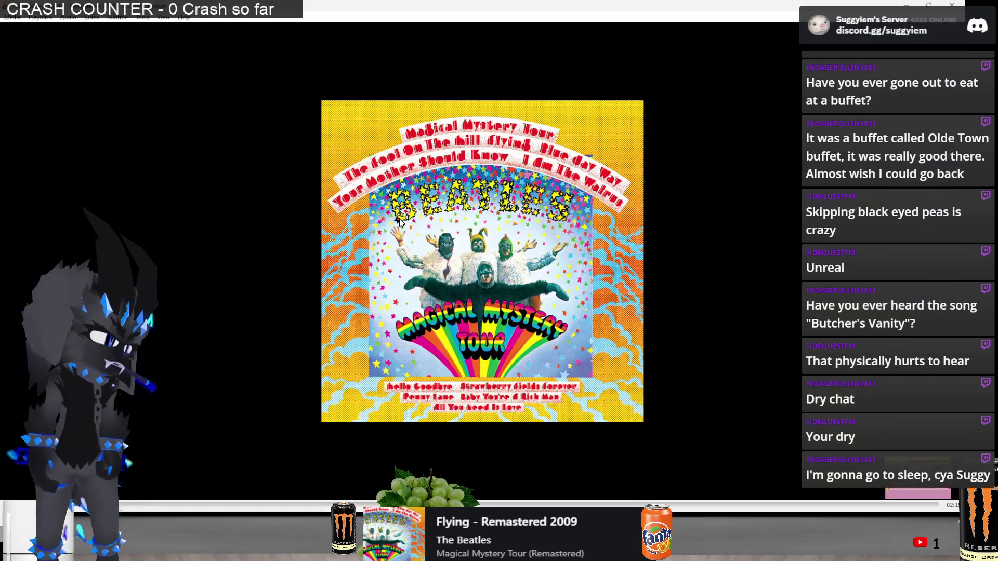
pyautogui.press('n')
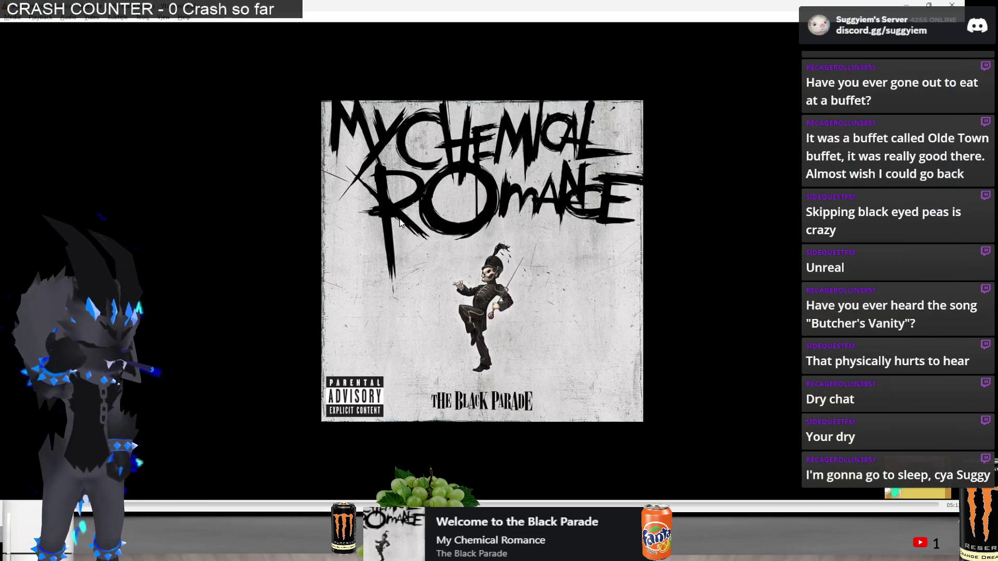
pyautogui.press('n')
pyautogui.press('n')
pyautogui.press('n')
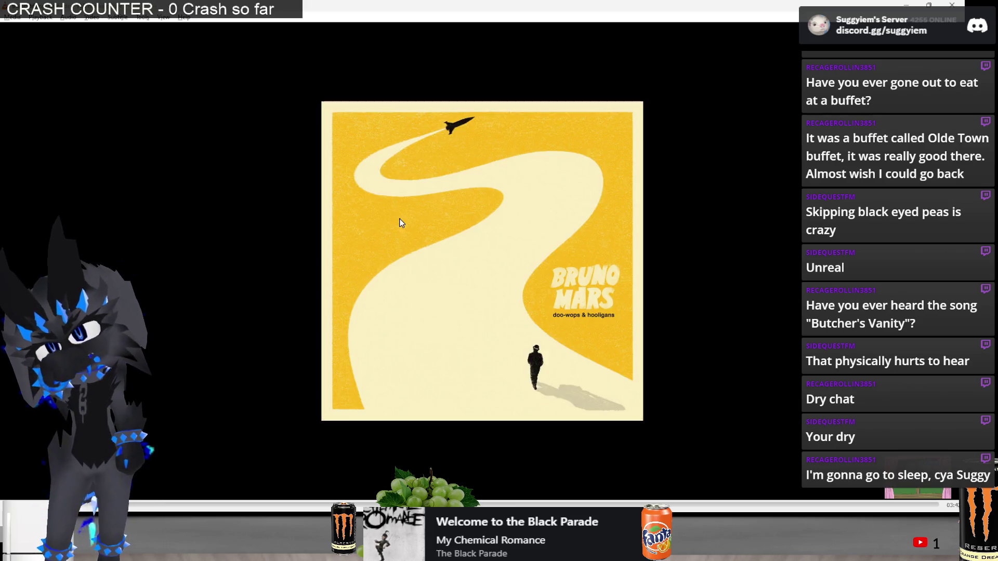
pyautogui.press('n')
pyautogui.press('n')
pyautogui.press('n')
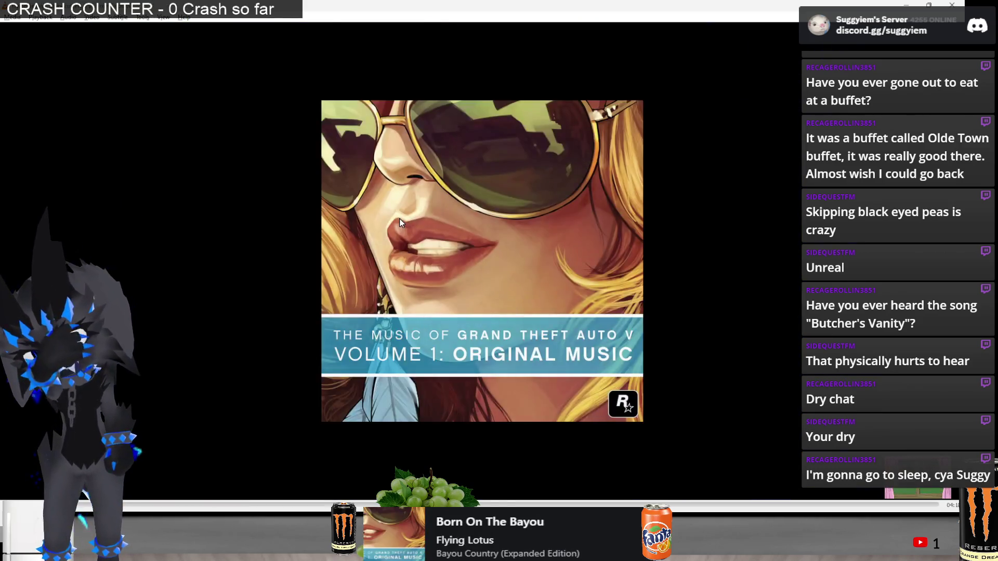
pyautogui.press('n')
pyautogui.press('n')
pyautogui.press('n')
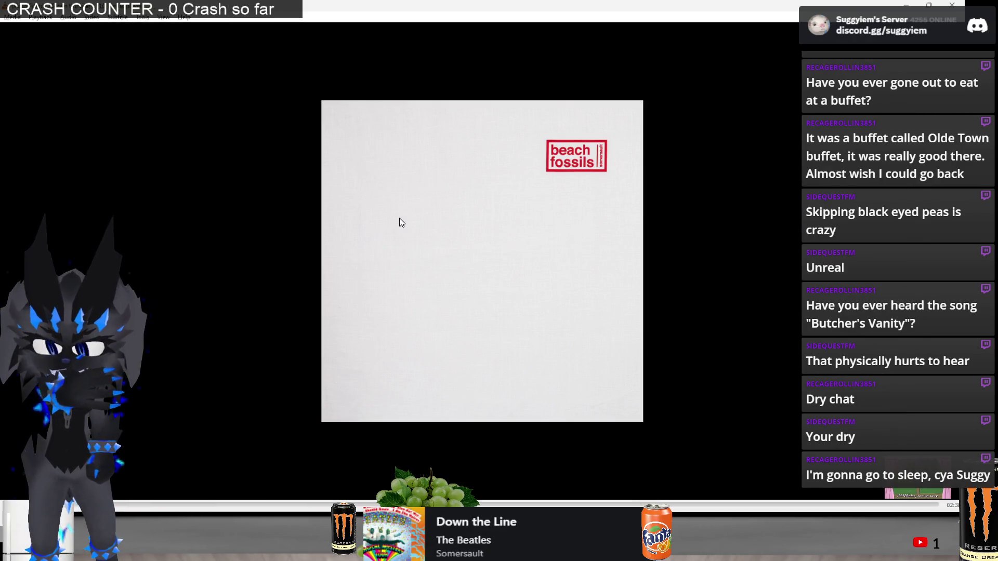
pyautogui.hotkey('alt', 'Tab')
pyautogui.scroll(3, 483, 109)
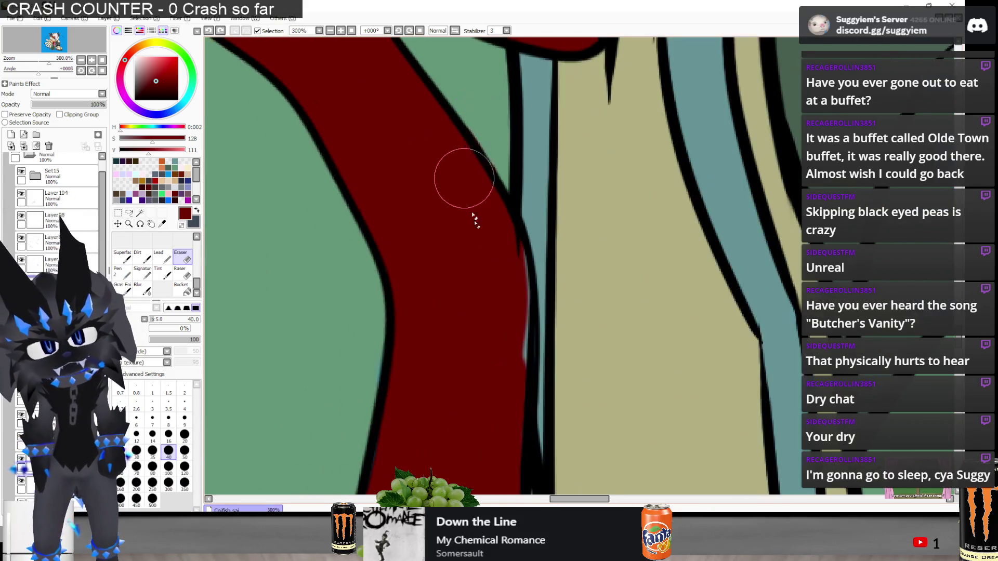
# Switch back to the Pen and set the colour to black, discarding a stray dark-red stroke
pyautogui.scroll(1, 473, 218)
pyautogui.scroll(-2, 467, 219)
pyautogui.scroll(2, 452, 260)
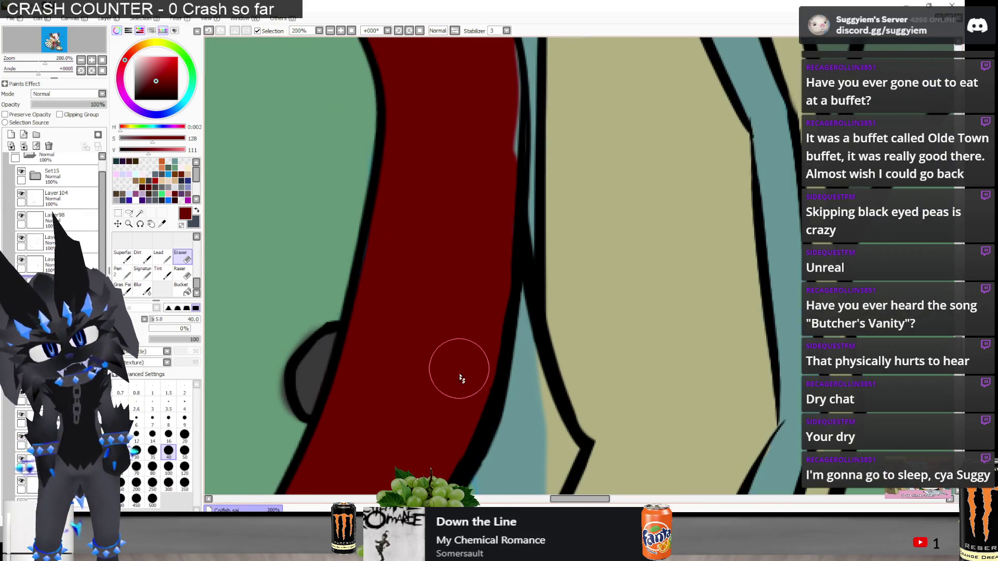
pyautogui.scroll(-6, 468, 208)
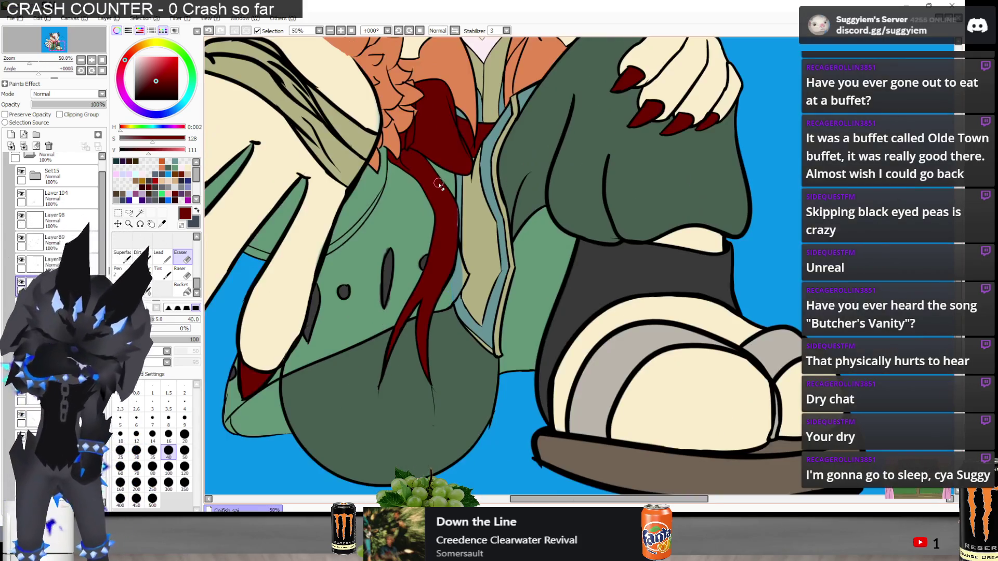
pyautogui.scroll(1, 441, 220)
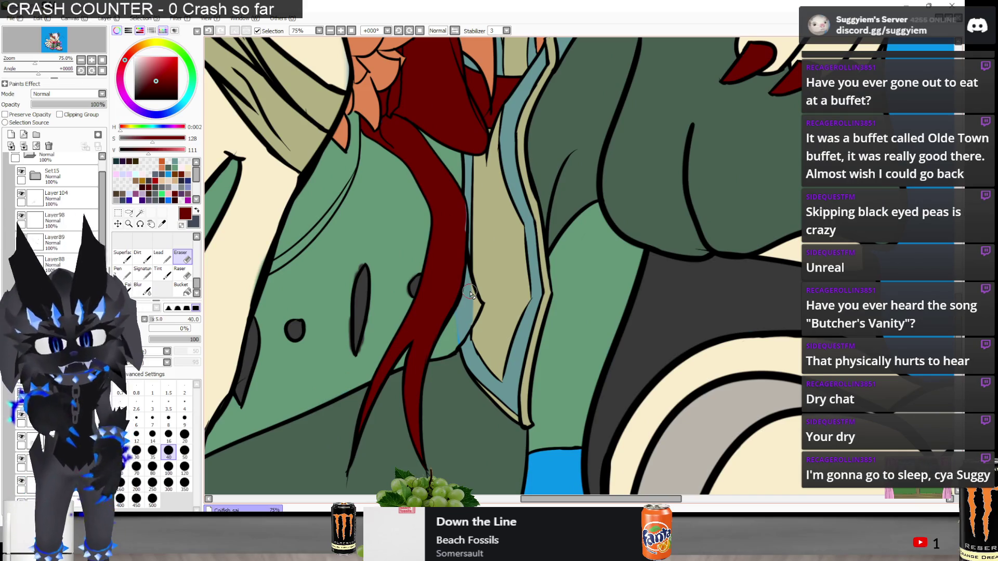
pyautogui.press('n')
pyautogui.scroll(5, 471, 294)
pyautogui.moveTo(423, 273); pyautogui.dragTo(462, 376)
pyautogui.hotkey('ctrl', 'z')
pyautogui.click(135, 98)
# Retrace the left lapel line in black, retrying the stroke several times
pyautogui.moveTo(412, 271); pyautogui.dragTo(489, 390)
pyautogui.hotkey('ctrl', 'z')
pyautogui.hotkey('ctrl', 'z')
pyautogui.hotkey('ctrl', 'z')
pyautogui.moveTo(410, 252); pyautogui.dragTo(480, 377)
pyautogui.hotkey('ctrl', 'z')
pyautogui.moveTo(423, 267)
pyautogui.mouseDown()
pyautogui.moveTo(439, 325)
pyautogui.moveTo(488, 404)
pyautogui.mouseUp()
# Thicken the right lapel line so both black lines meet in a sharp V tip
pyautogui.hotkey('ctrl', 'z')
pyautogui.moveTo(423, 230); pyautogui.dragTo(439, 323)
pyautogui.hotkey('ctrl', 'z')
pyautogui.scroll(1, 499, 395)
pyautogui.moveTo(526, 353)
pyautogui.mouseDown()
pyautogui.moveTo(528, 398)
pyautogui.moveTo(540, 319)
pyautogui.mouseUp()
pyautogui.hotkey('ctrl', 'z')
pyautogui.hotkey('ctrl', 'z')
pyautogui.hotkey('ctrl', 'z')
pyautogui.moveTo(528, 400); pyautogui.dragTo(550, 294)
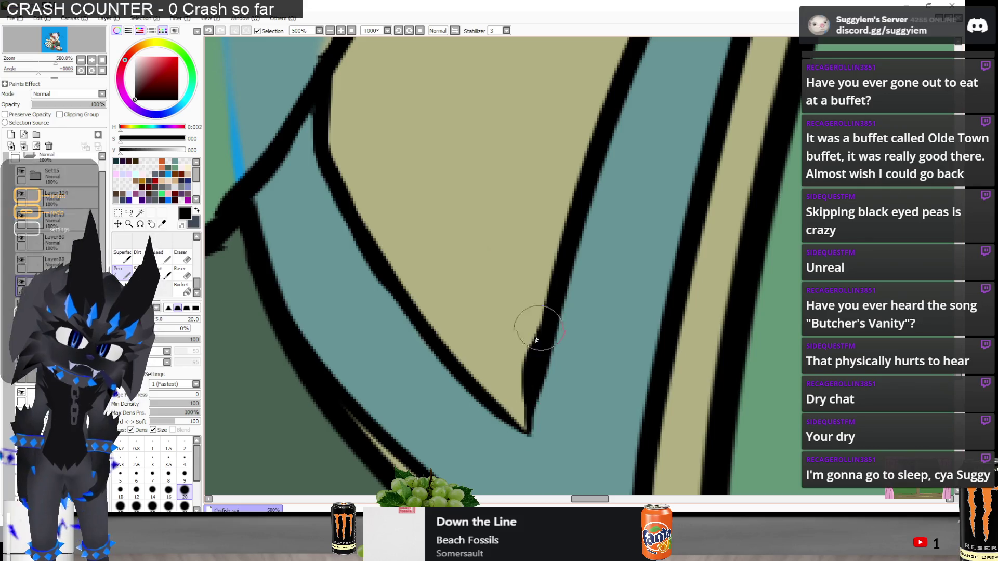
pyautogui.hotkey('ctrl', 'z')
pyautogui.moveTo(530, 395); pyautogui.dragTo(550, 282)
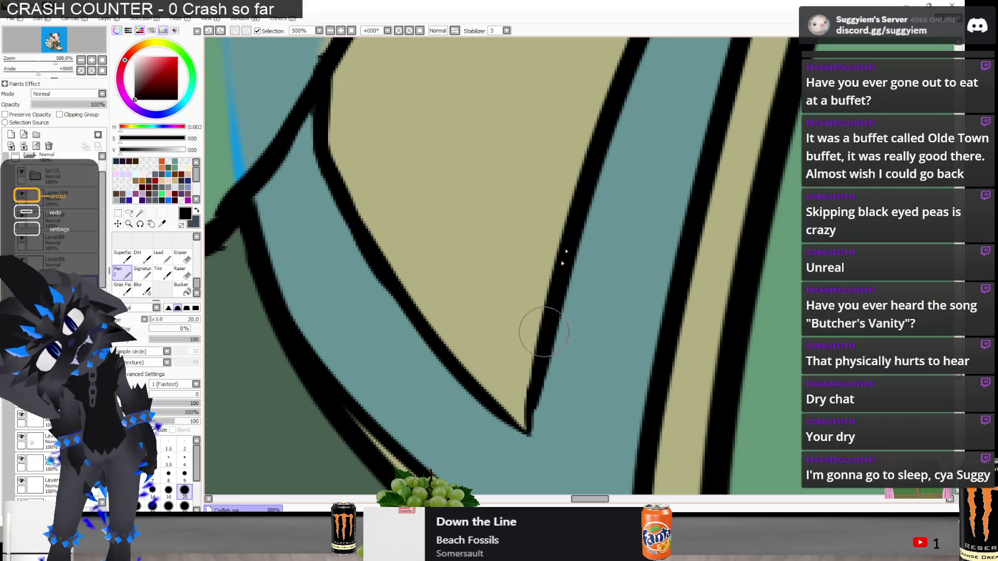
pyautogui.hotkey('ctrl', 'z')
pyautogui.moveTo(546, 343); pyautogui.dragTo(532, 422)
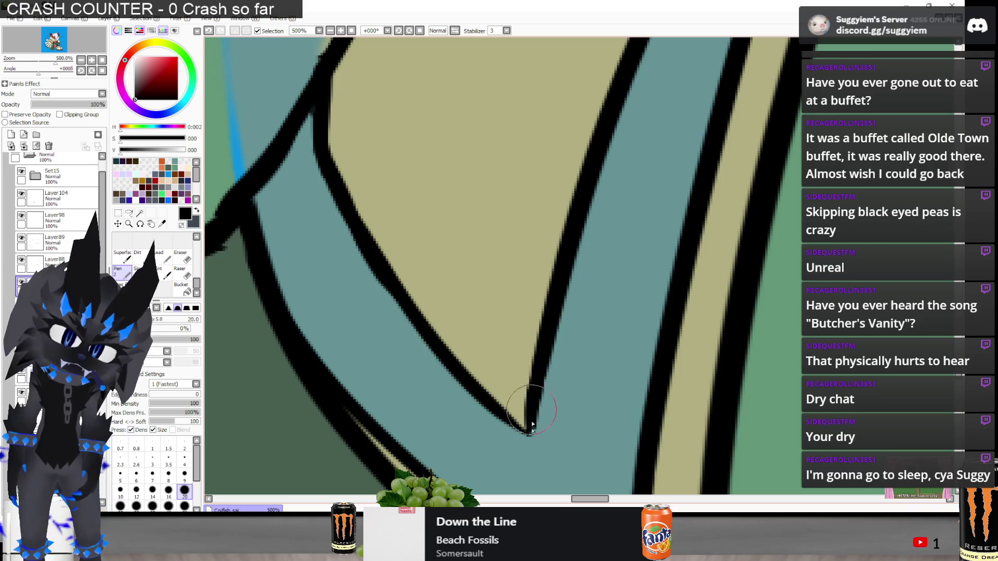
pyautogui.hotkey('ctrl', 'z')
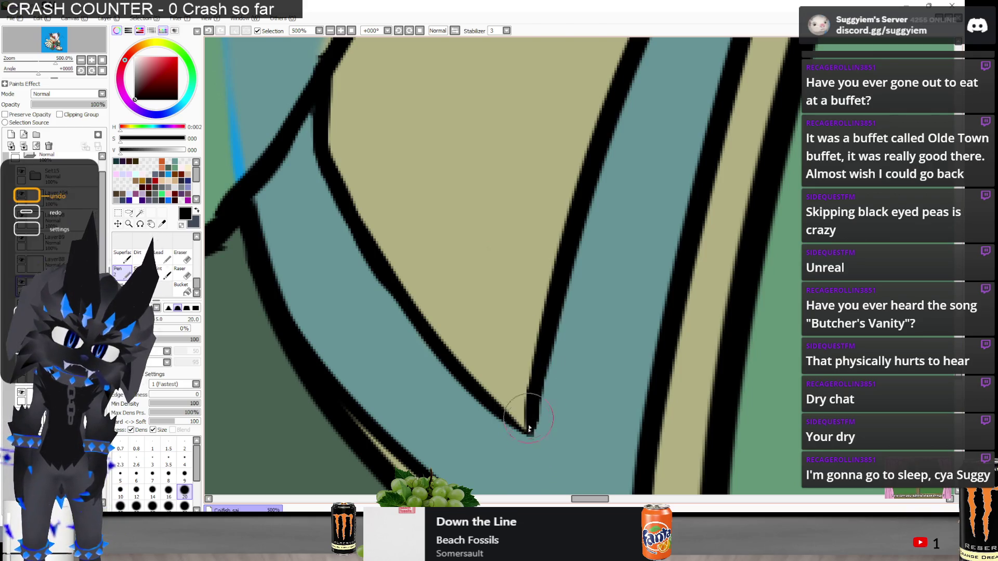
pyautogui.hotkey('ctrl', 'y')
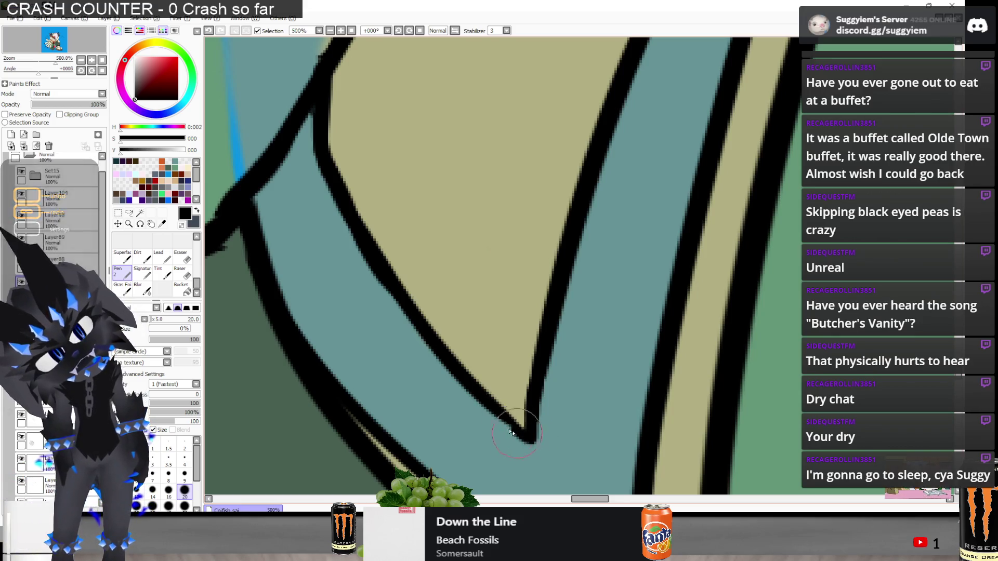
pyautogui.scroll(-1, 467, 370)
pyautogui.scroll(-4, 467, 370)
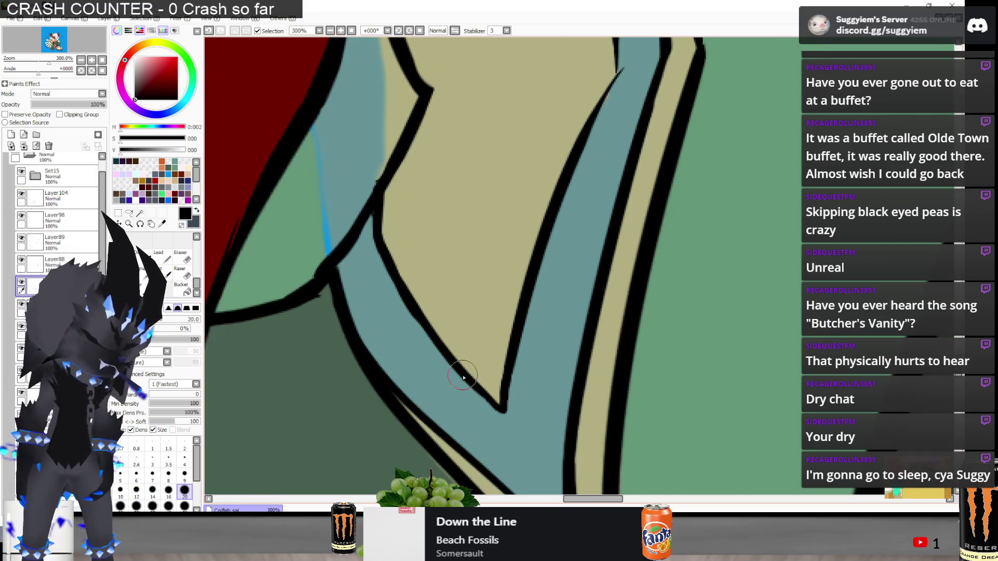
pyautogui.scroll(-3, 524, 272)
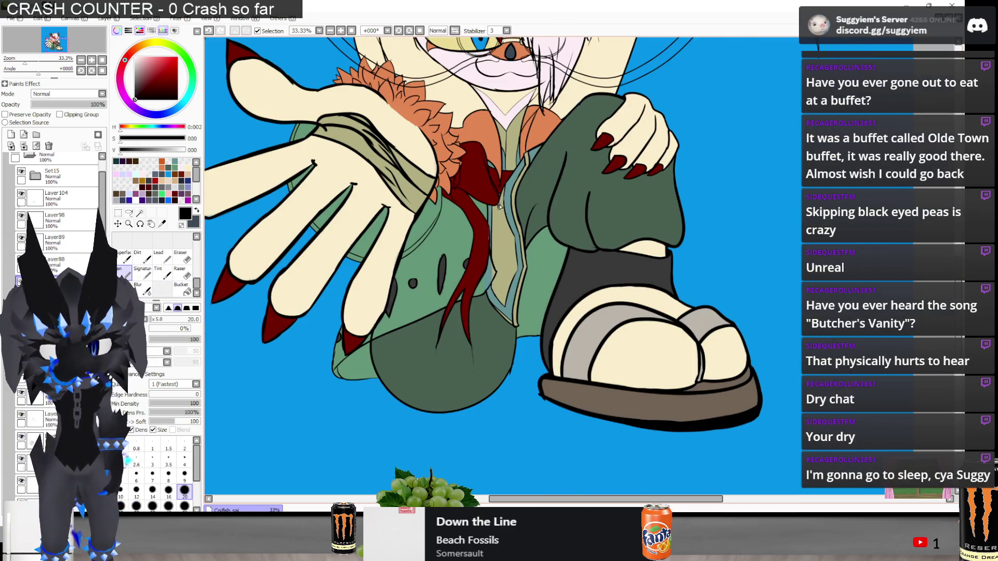
# Pick the tie's dark red and paint over the unpainted gap along its right edge
pyautogui.scroll(1, 499, 207)
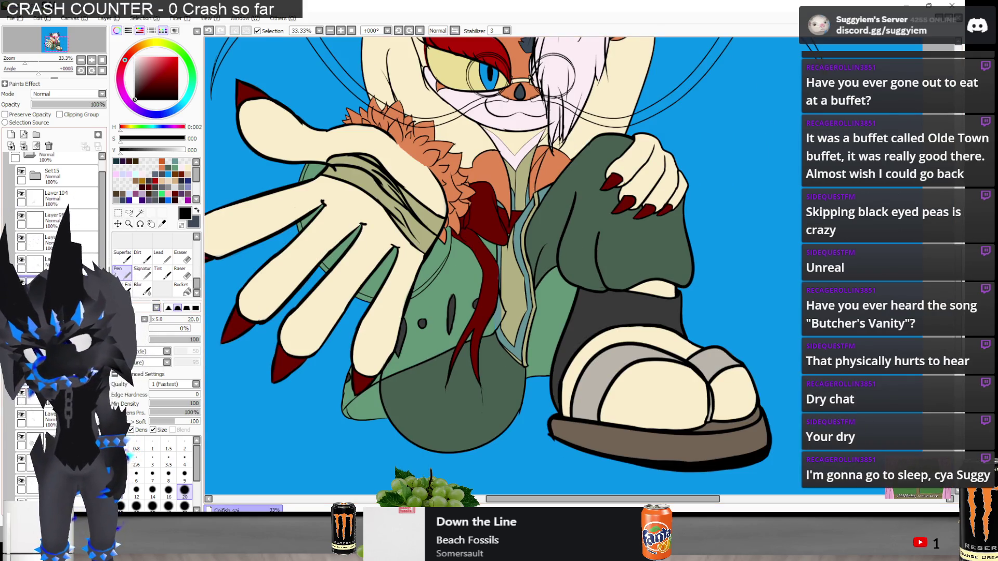
pyautogui.keyDown('alt'); pyautogui.click(492, 286); pyautogui.keyUp('alt')
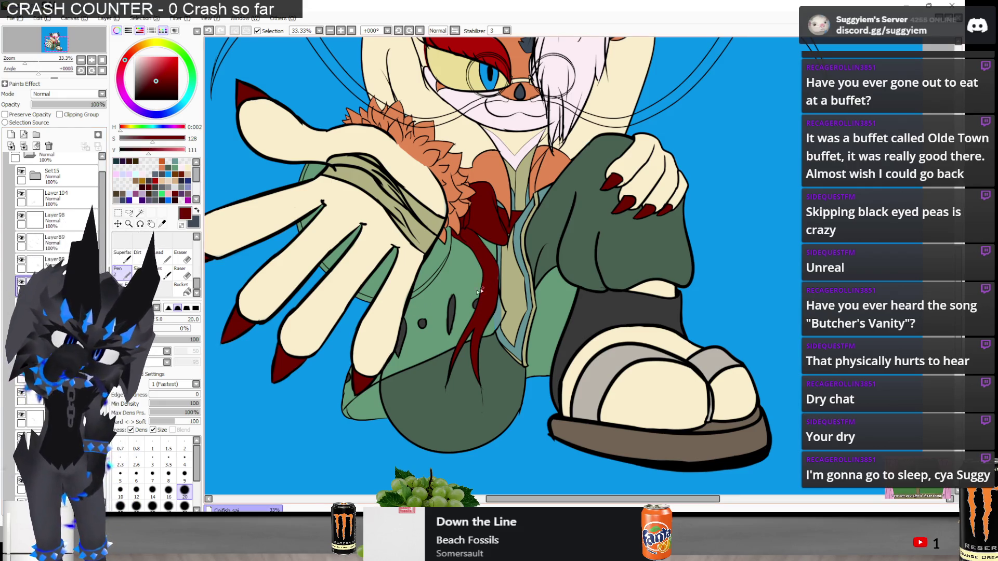
pyautogui.scroll(-3, 55, 208)
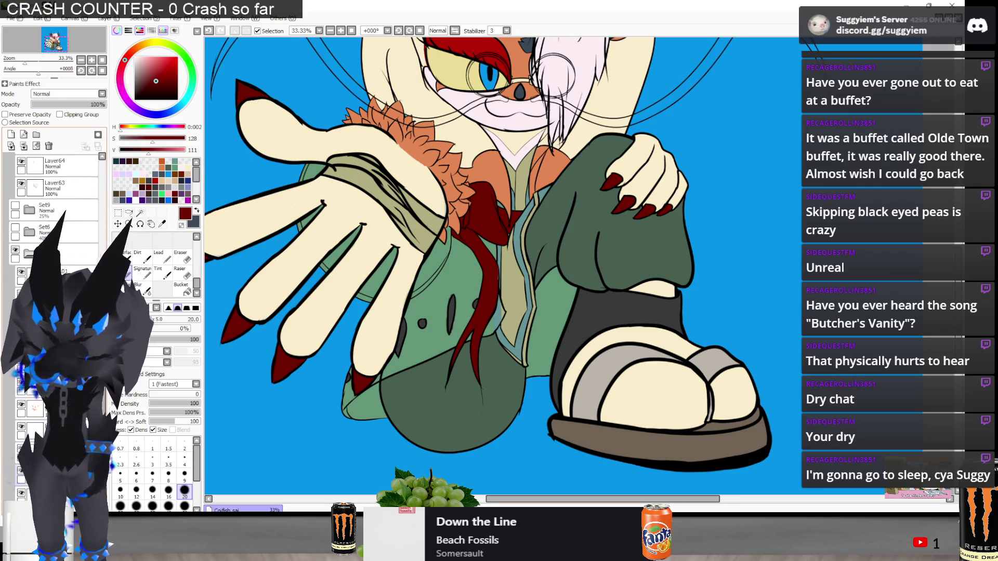
pyautogui.scroll(-2, 55, 208)
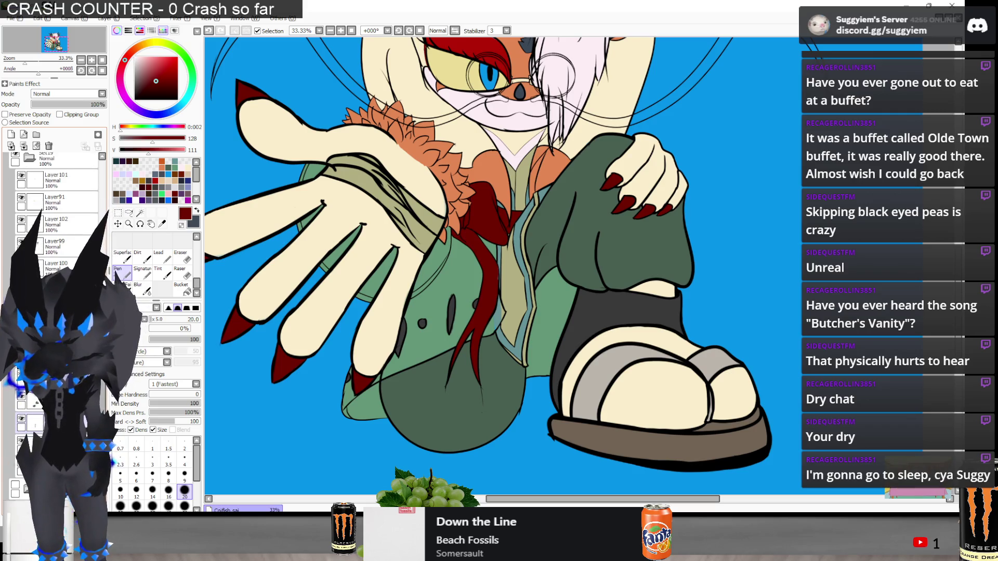
pyautogui.scroll(5, 450, 363)
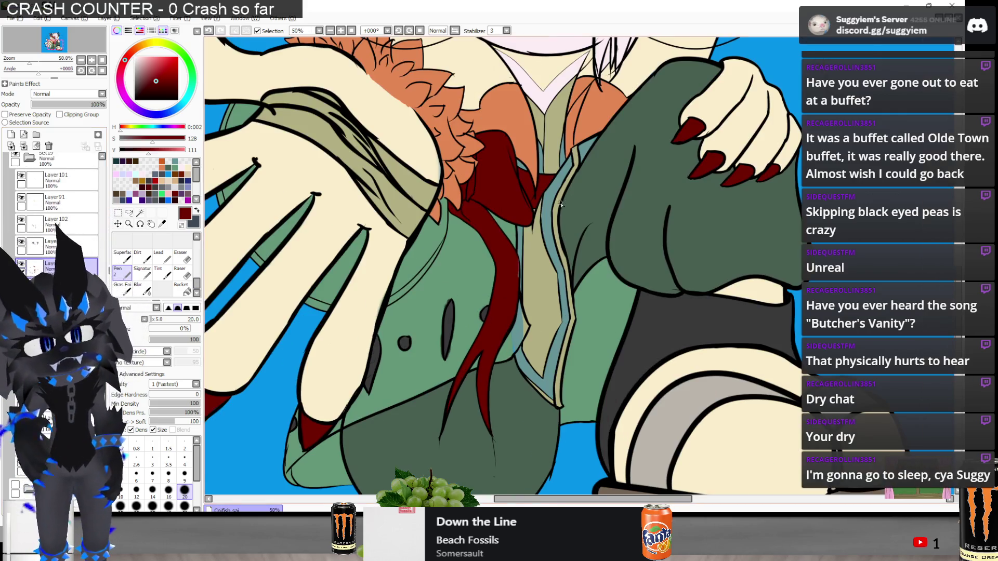
pyautogui.scroll(1, 406, 287)
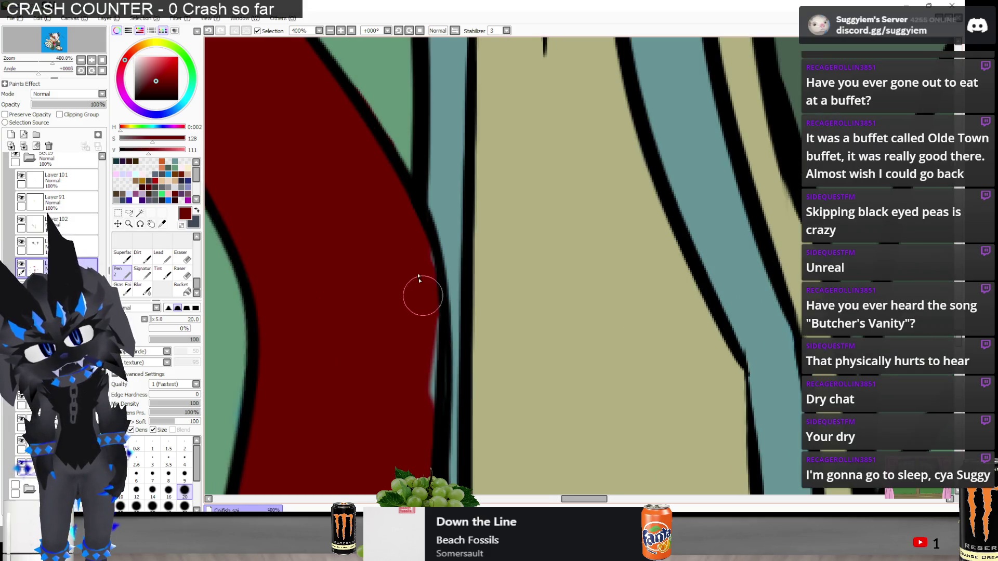
pyautogui.scroll(-3, 406, 273)
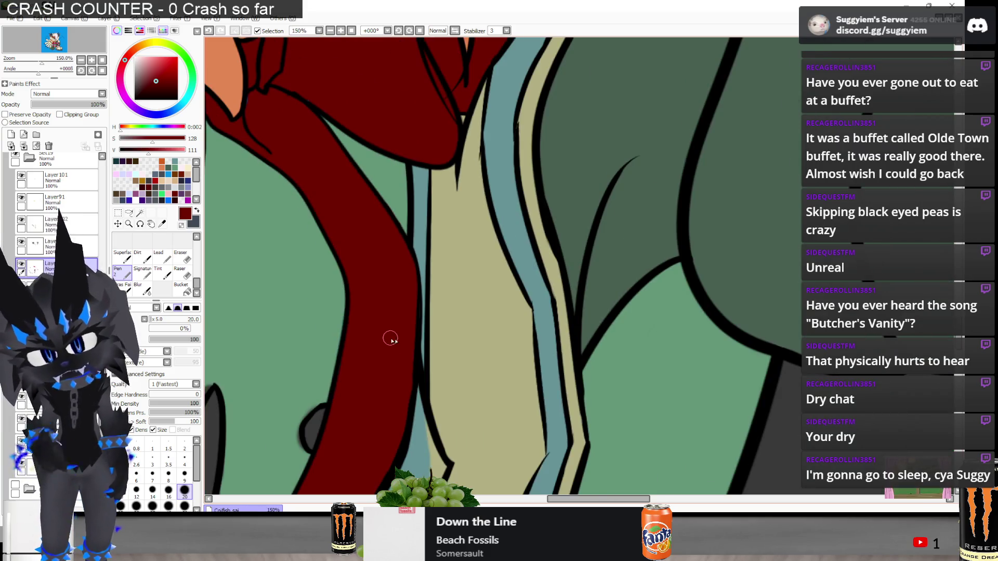
pyautogui.scroll(2, 411, 260)
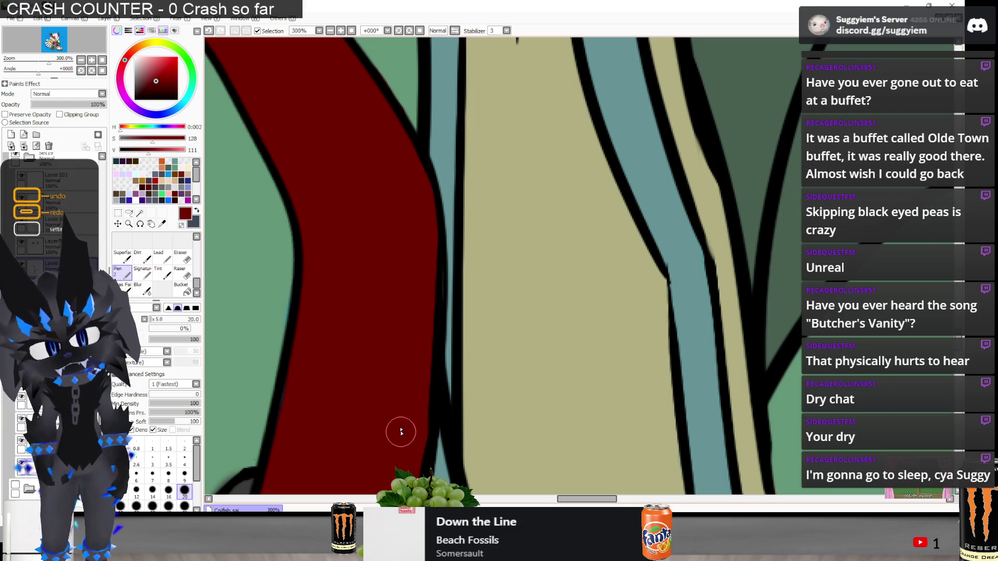
pyautogui.scroll(2, 416, 337)
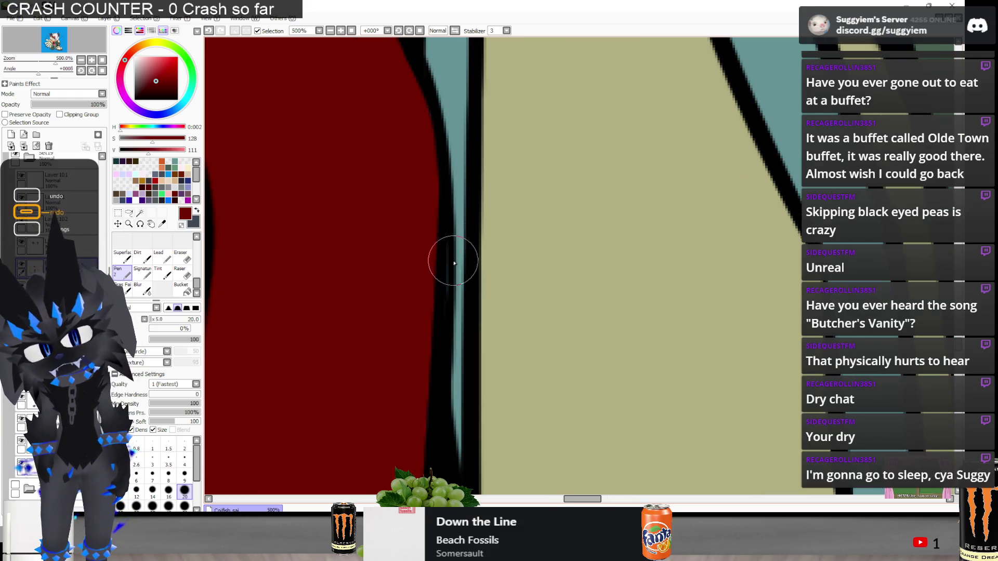
pyautogui.moveTo(396, 263)
pyautogui.mouseDown()
pyautogui.moveTo(439, 276)
pyautogui.moveTo(428, 216)
pyautogui.mouseUp()
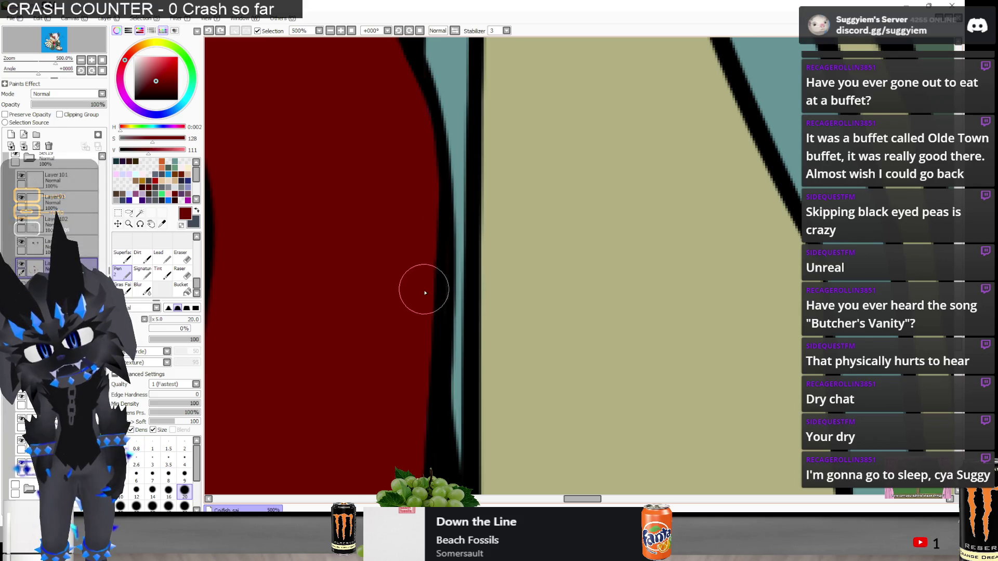
pyautogui.scroll(-4, 411, 208)
pyautogui.scroll(-1, 451, 201)
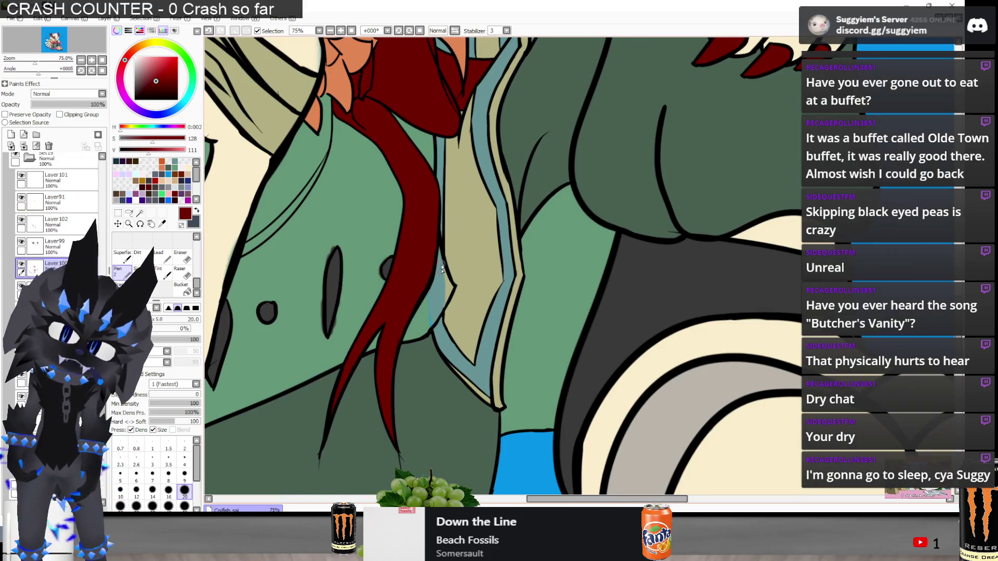
# Sample the vest's green, hide the khaki stripe layer, and paint green into the gap beside the tie
pyautogui.keyDown('alt'); pyautogui.click(443, 268); pyautogui.keyUp('alt')
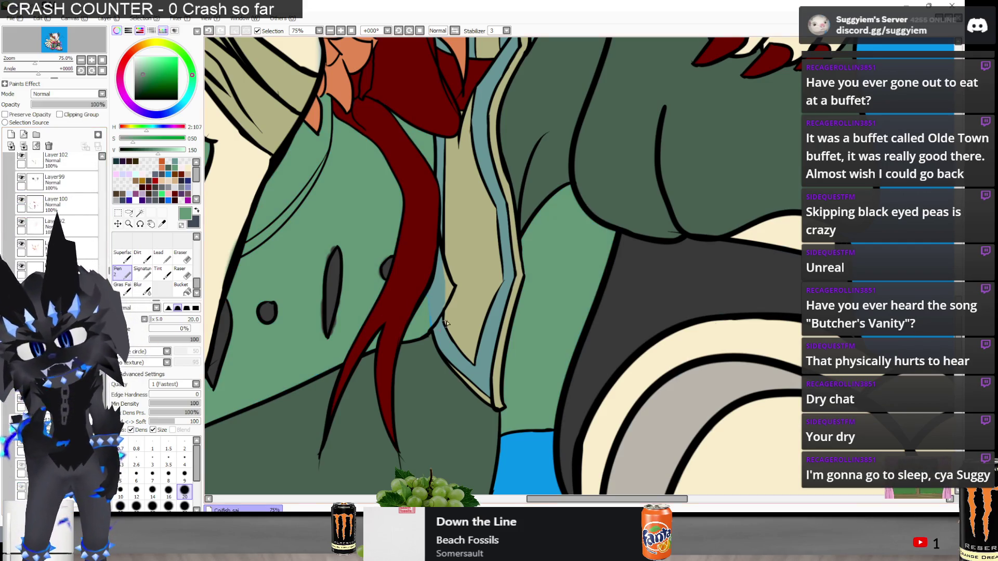
pyautogui.scroll(3, 446, 323)
pyautogui.hotkey('ctrl', 'z')
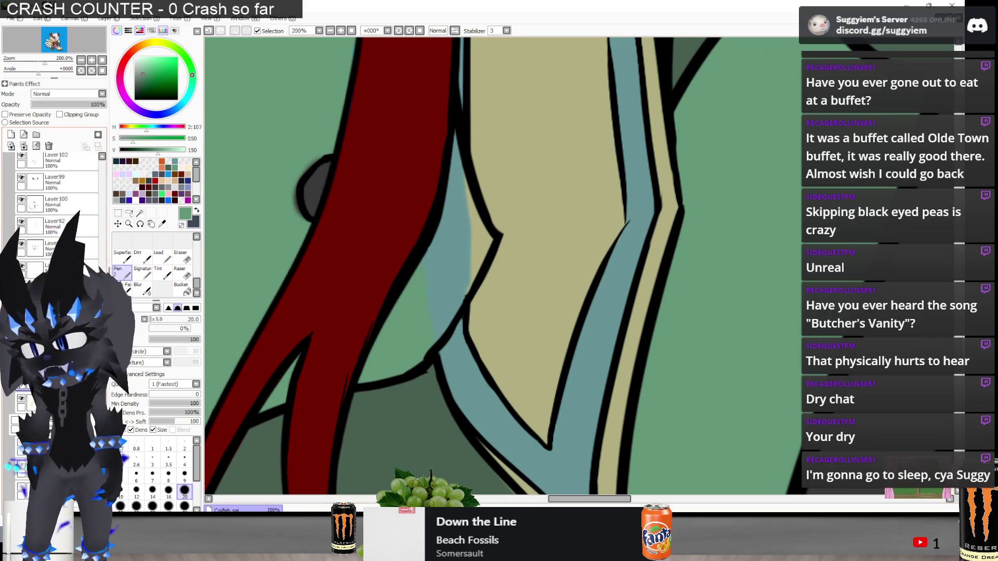
pyautogui.hotkey('ctrl', 'y')
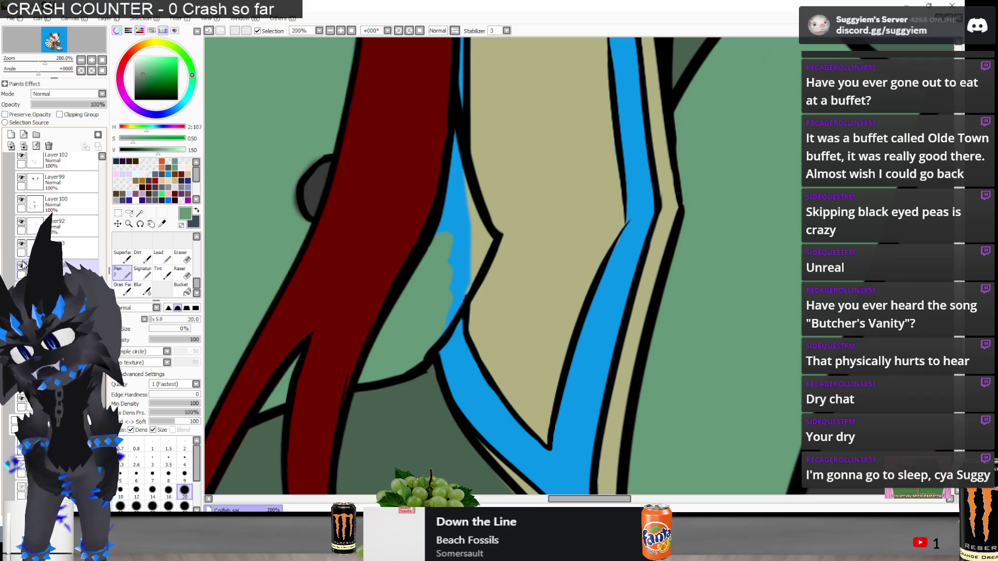
pyautogui.scroll(1, 22, 264)
pyautogui.scroll(2, 52, 182)
pyautogui.click(22, 220)
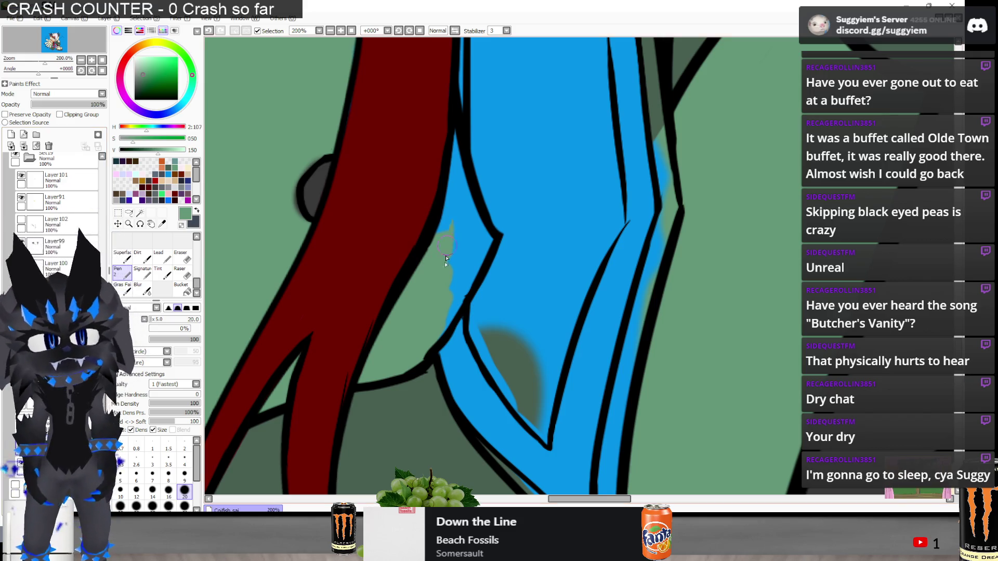
pyautogui.moveTo(461, 184)
pyautogui.mouseDown()
pyautogui.moveTo(489, 234)
pyautogui.moveTo(454, 303)
pyautogui.moveTo(448, 266)
pyautogui.mouseUp()
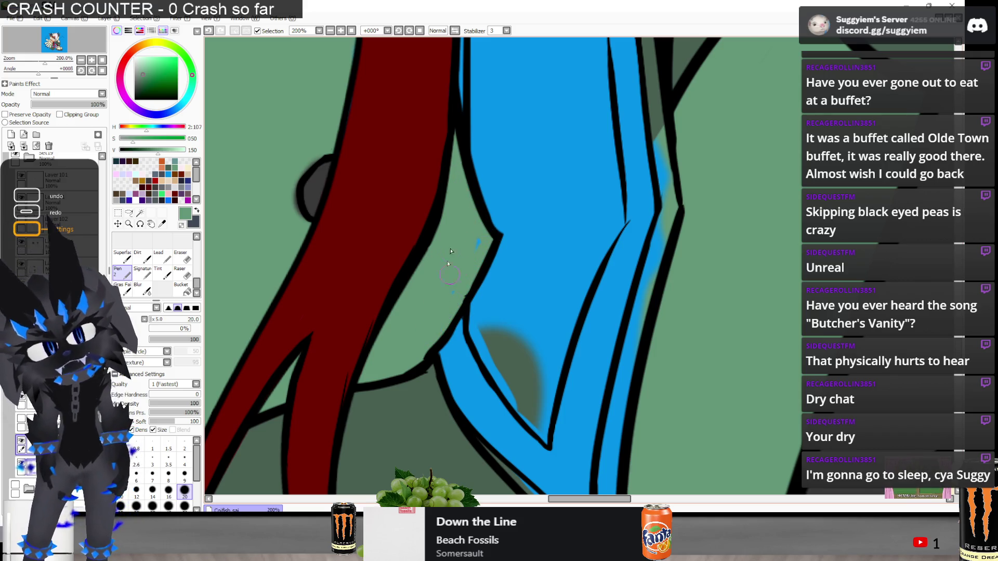
# Erase the stray green along the tie's edge and show the teal and khaki stripe layers again
pyautogui.press('e')
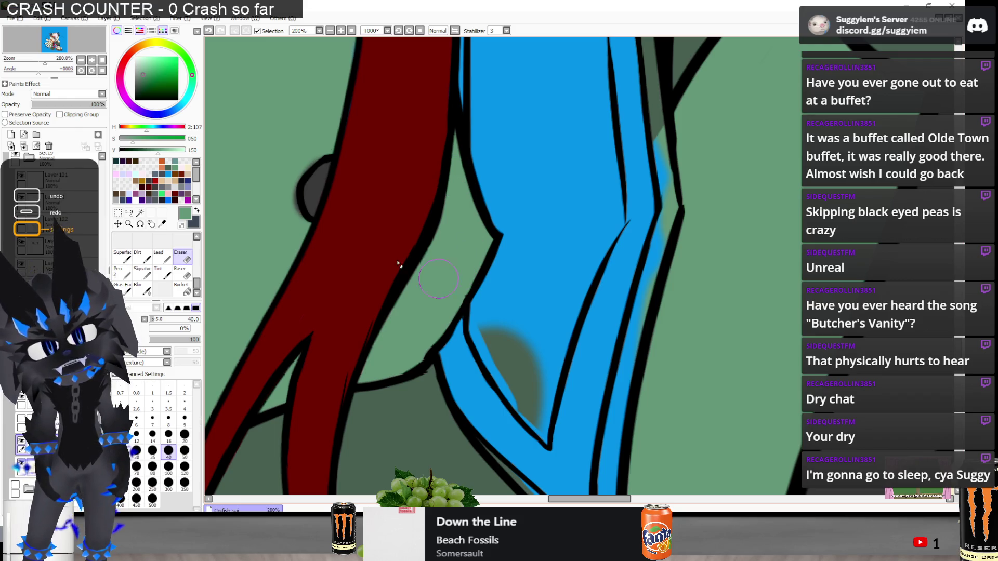
pyautogui.click(20, 426)
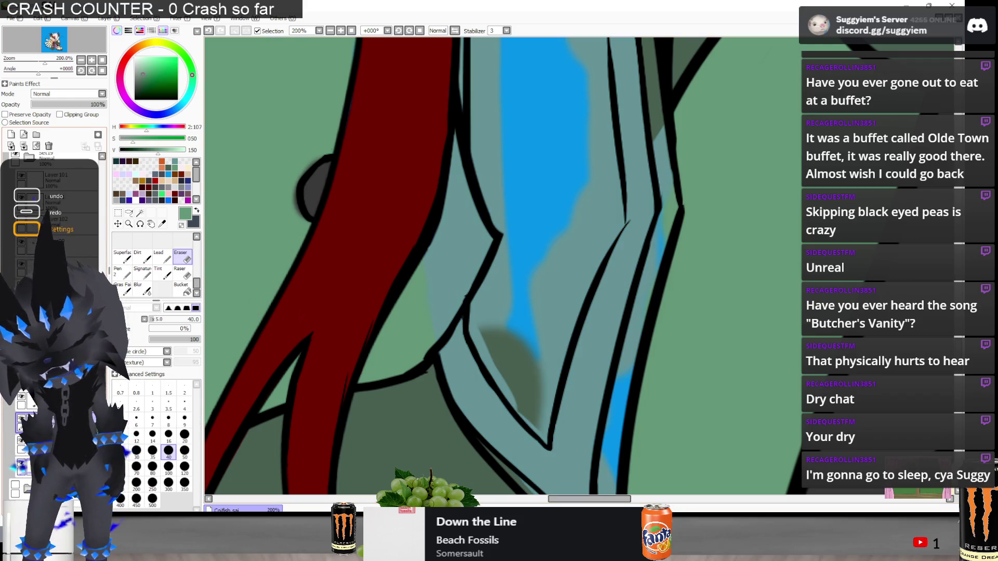
pyautogui.moveTo(448, 220)
pyautogui.mouseDown()
pyautogui.moveTo(450, 151)
pyautogui.moveTo(480, 236)
pyautogui.moveTo(442, 288)
pyautogui.mouseUp()
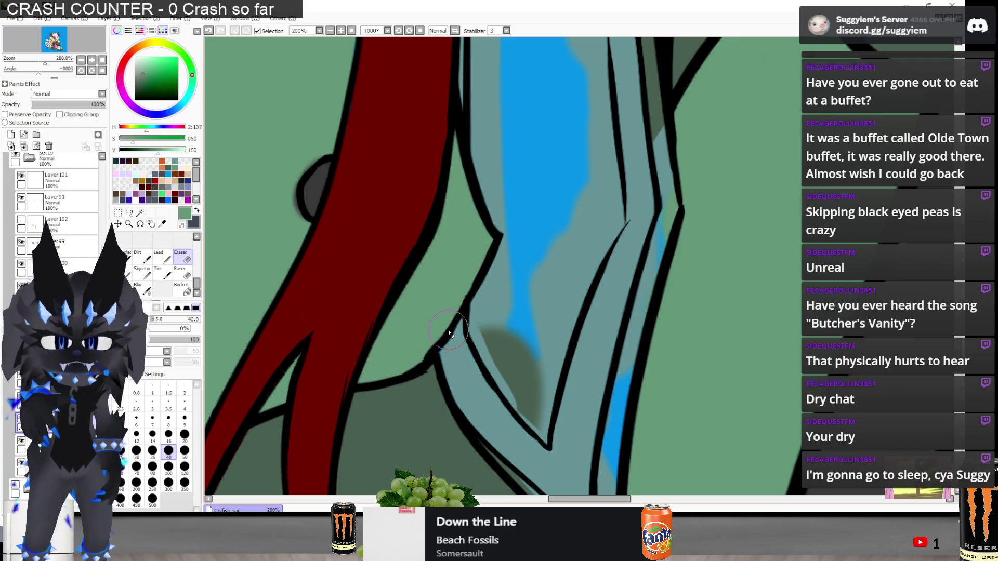
pyautogui.keyDown('alt'); pyautogui.click(460, 349); pyautogui.keyUp('alt')
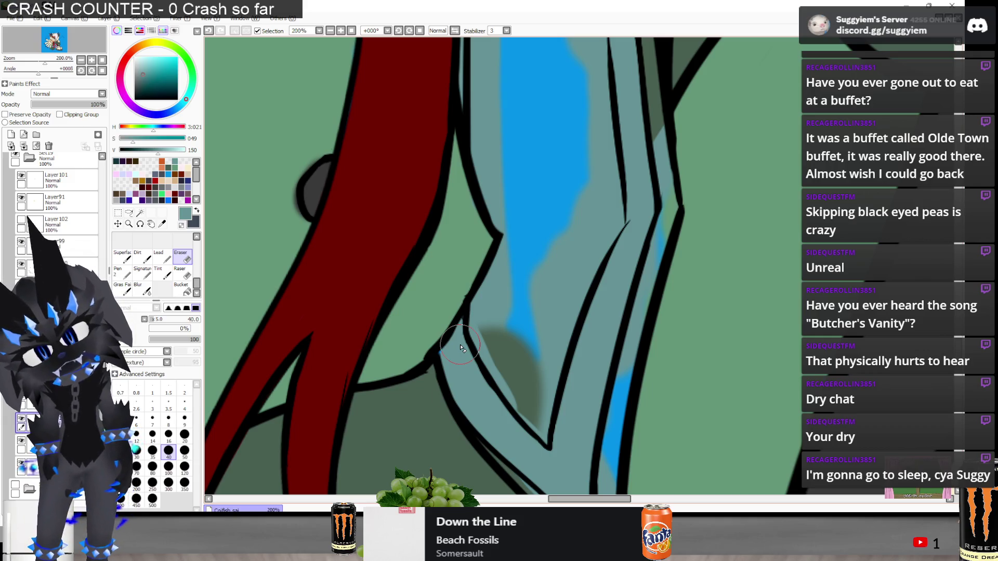
pyautogui.press('n')
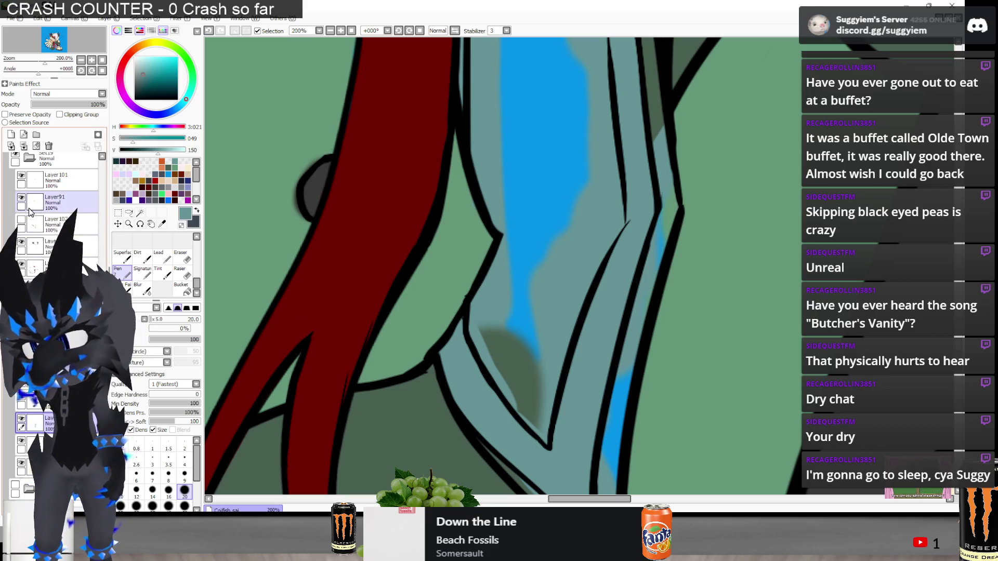
pyautogui.click(22, 220)
# Erase the leftover fill spilling past the vest outline beside the tie and zoom out
pyautogui.press('e')
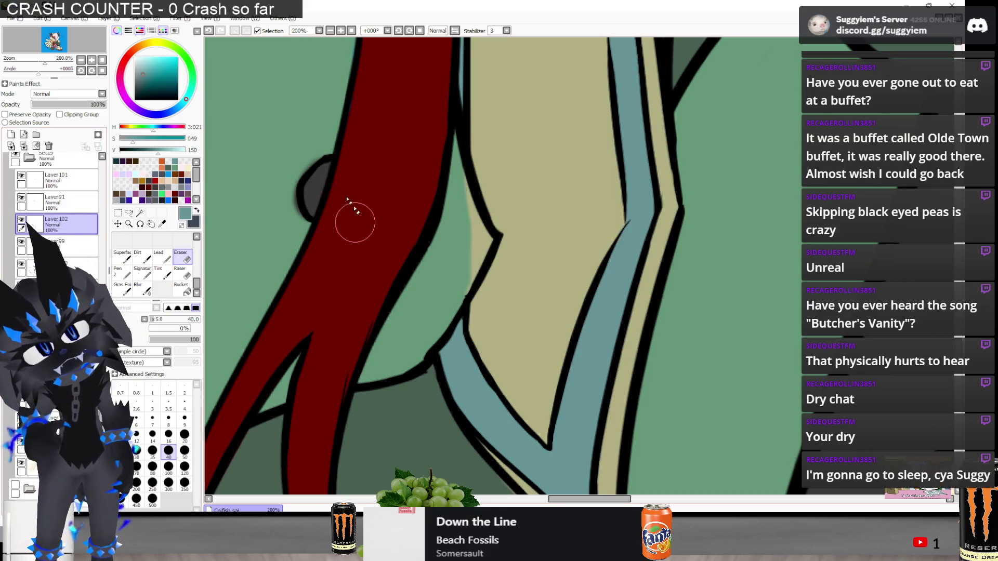
pyautogui.moveTo(464, 222)
pyautogui.mouseDown()
pyautogui.moveTo(471, 197)
pyautogui.moveTo(468, 219)
pyautogui.moveTo(485, 241)
pyautogui.moveTo(470, 283)
pyautogui.moveTo(468, 266)
pyautogui.moveTo(489, 250)
pyautogui.moveTo(453, 239)
pyautogui.mouseUp()
pyautogui.scroll(-5, 452, 239)
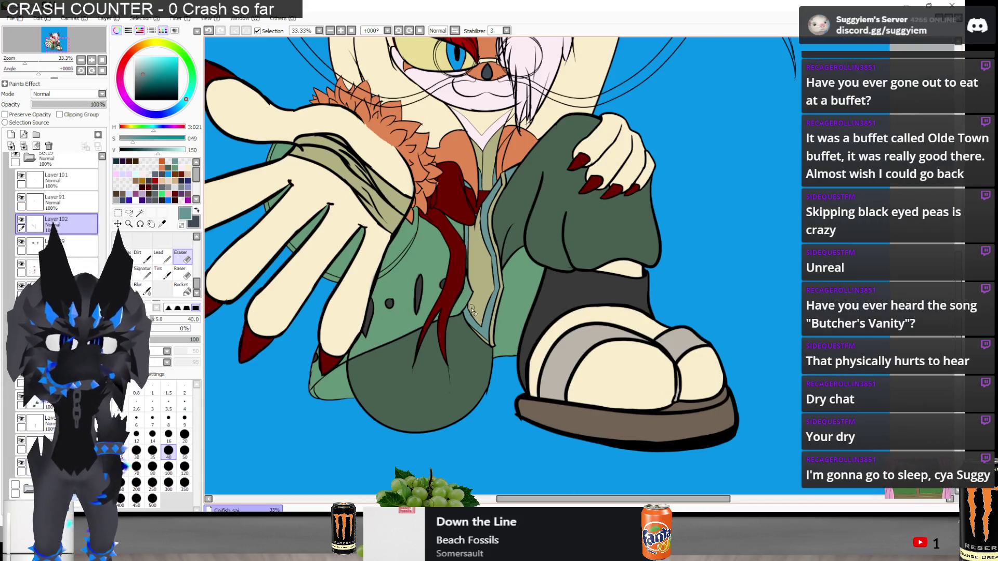
pyautogui.scroll(-2, 467, 325)
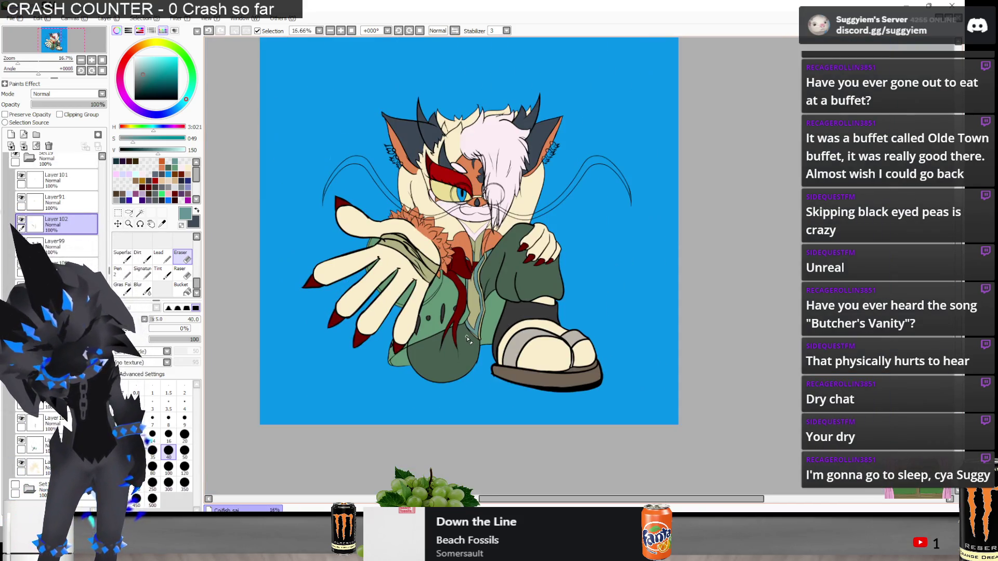
pyautogui.scroll(-1, 468, 339)
pyautogui.scroll(1, 444, 271)
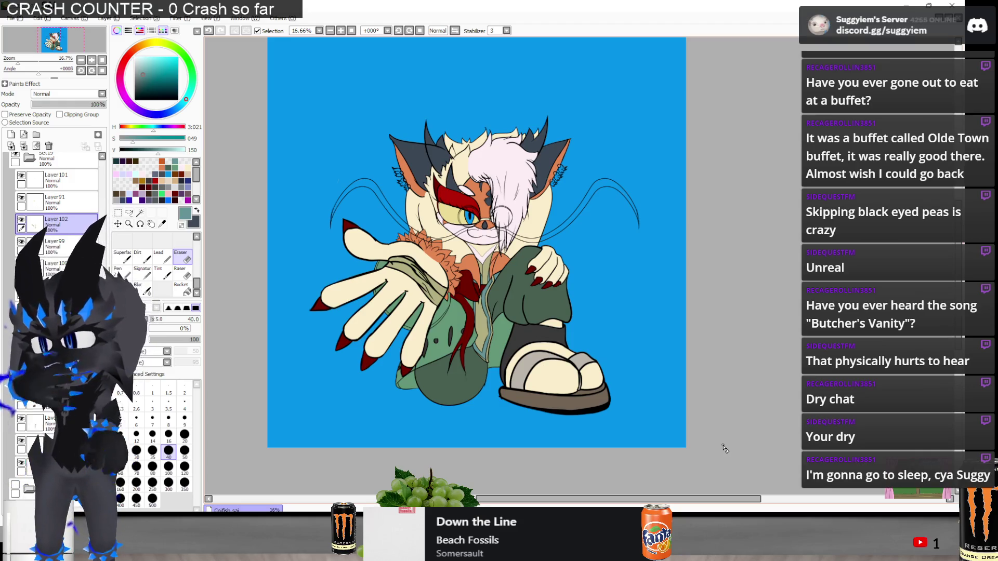
pyautogui.hotkey('alt', 'Tab')
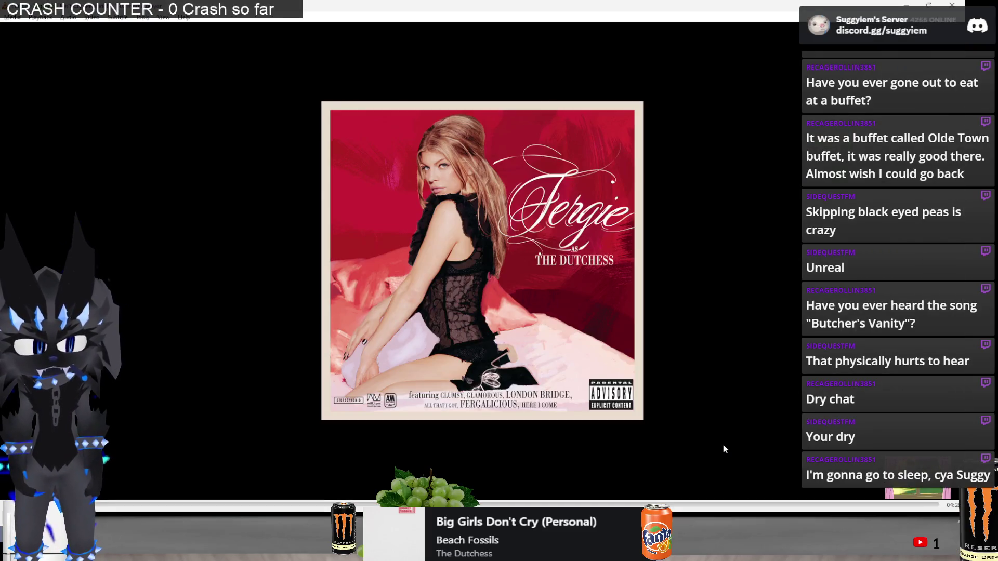
# Skip tracks in Spotify until 'Camera Eats First' plays, then return to SAI
pyautogui.press('n')
pyautogui.press('n')
pyautogui.press('n')
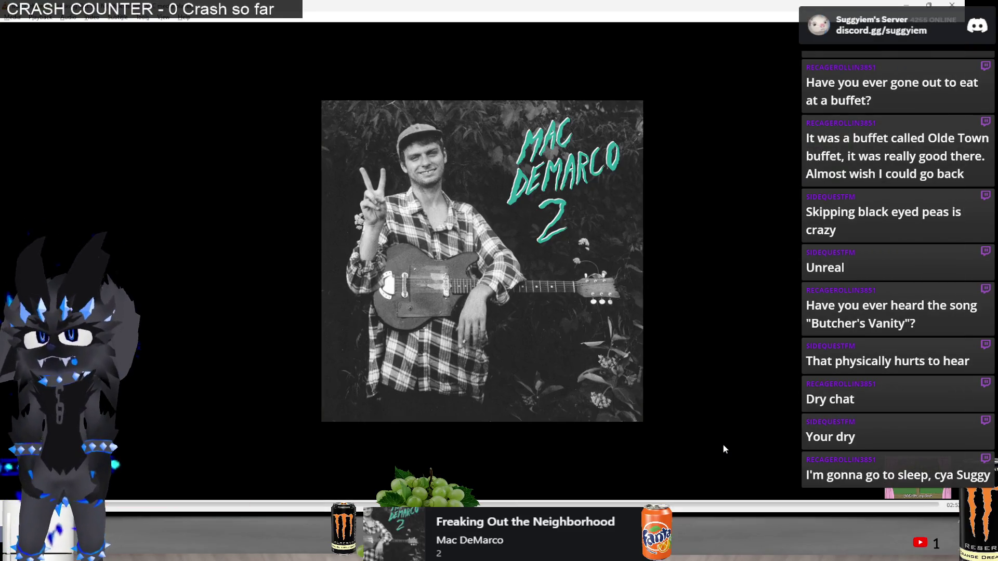
pyautogui.press('n')
pyautogui.press('n')
pyautogui.press('n')
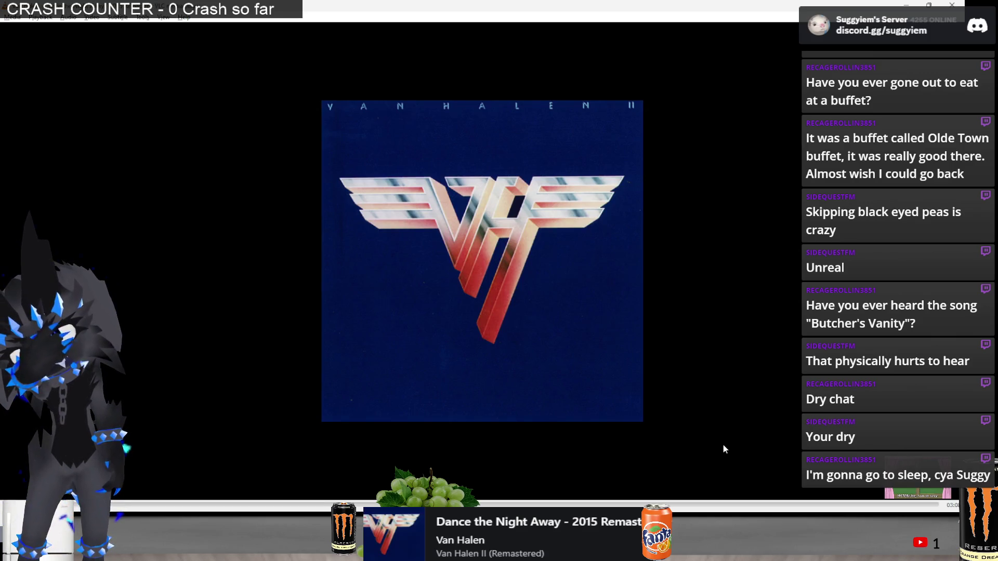
pyautogui.press('p')
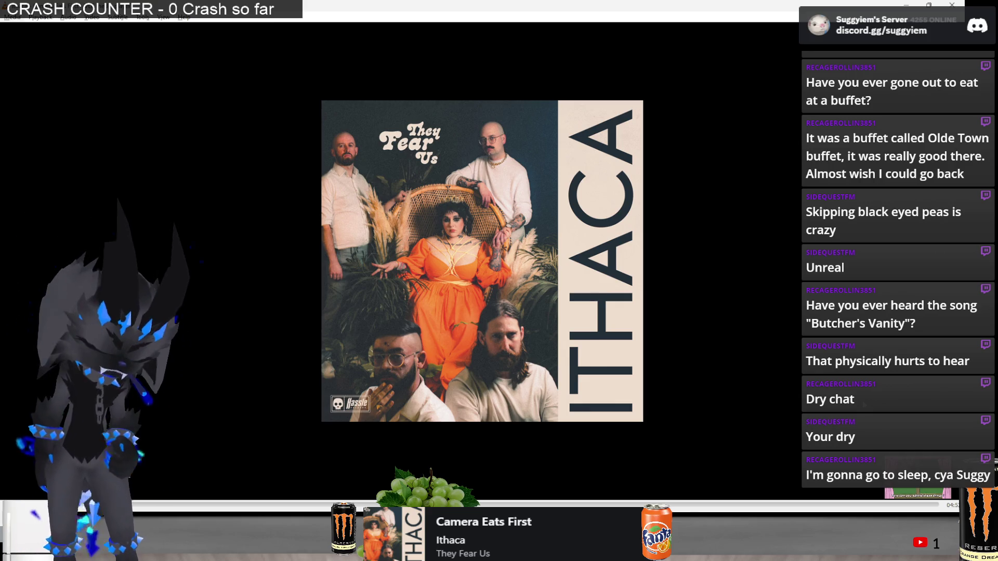
pyautogui.hotkey('alt', 'Tab')
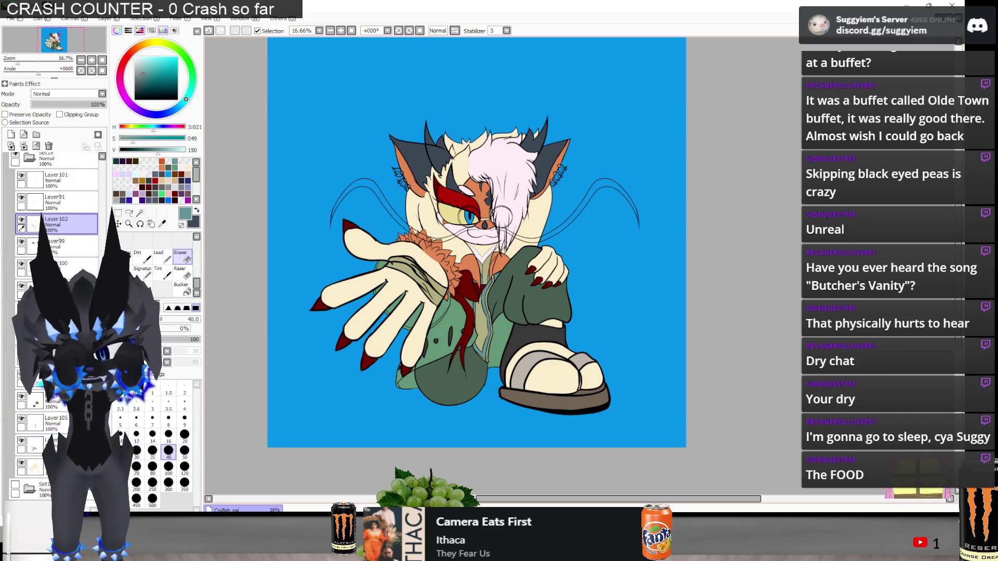
pyautogui.hotkey('alt', 'Tab')
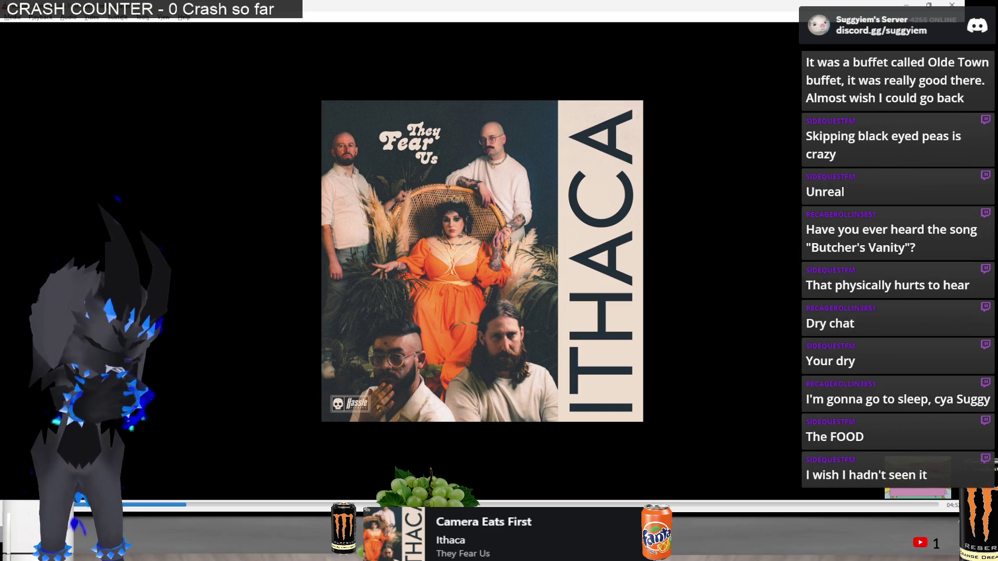
pyautogui.hotkey('alt', 'Tab')
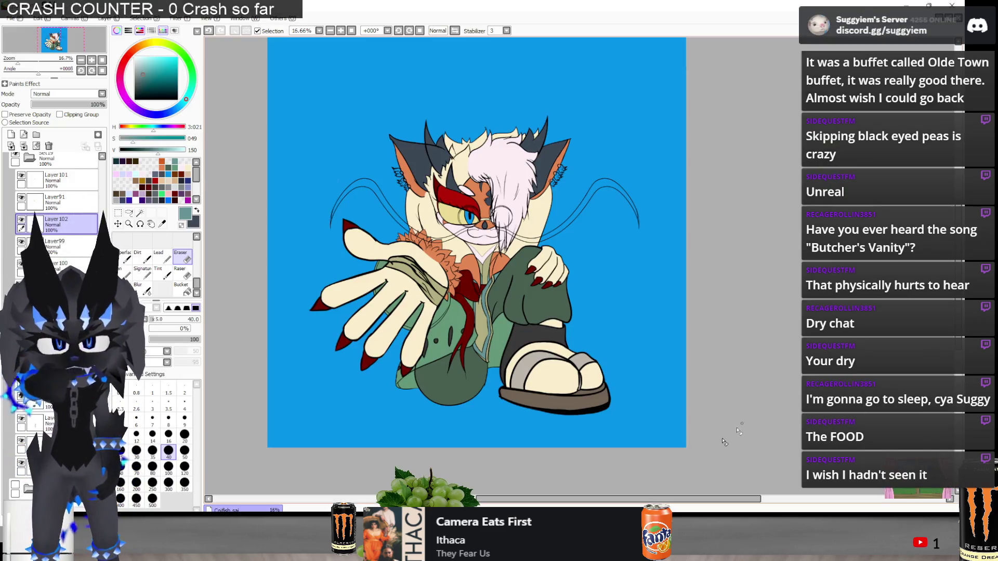
# Sample the ear's orange as the paint colour and switch back to the Pen
pyautogui.scroll(2, 482, 326)
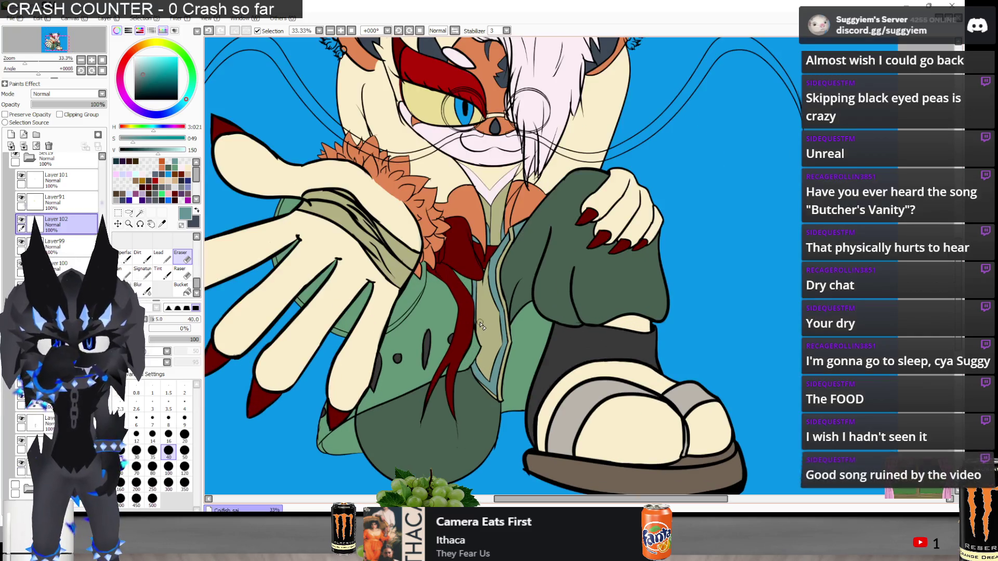
pyautogui.scroll(1, 482, 328)
pyautogui.scroll(-1, 484, 351)
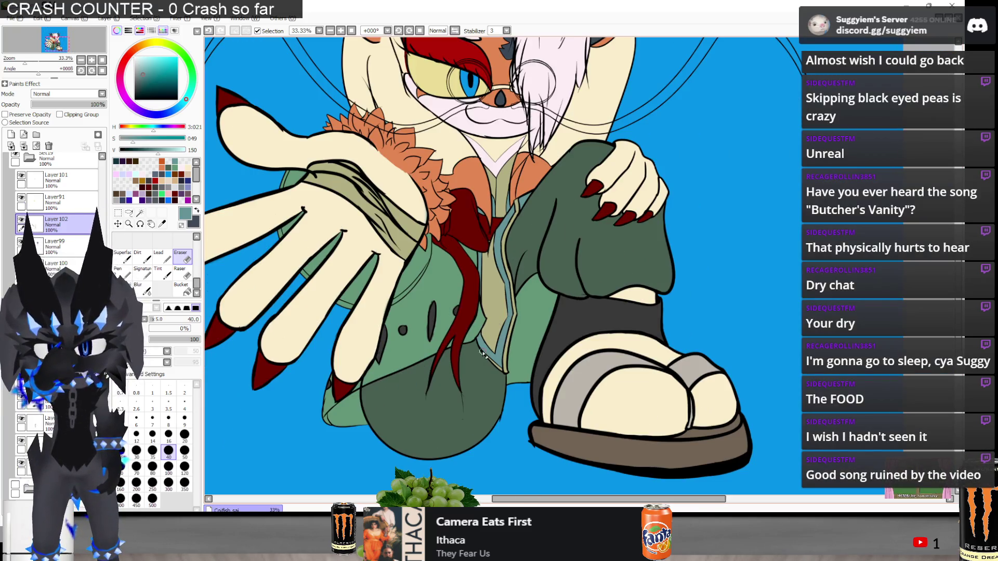
pyautogui.scroll(1, 481, 352)
pyautogui.scroll(-2, 478, 351)
pyautogui.scroll(1, 489, 378)
pyautogui.scroll(-2, 484, 348)
pyautogui.scroll(1, 479, 321)
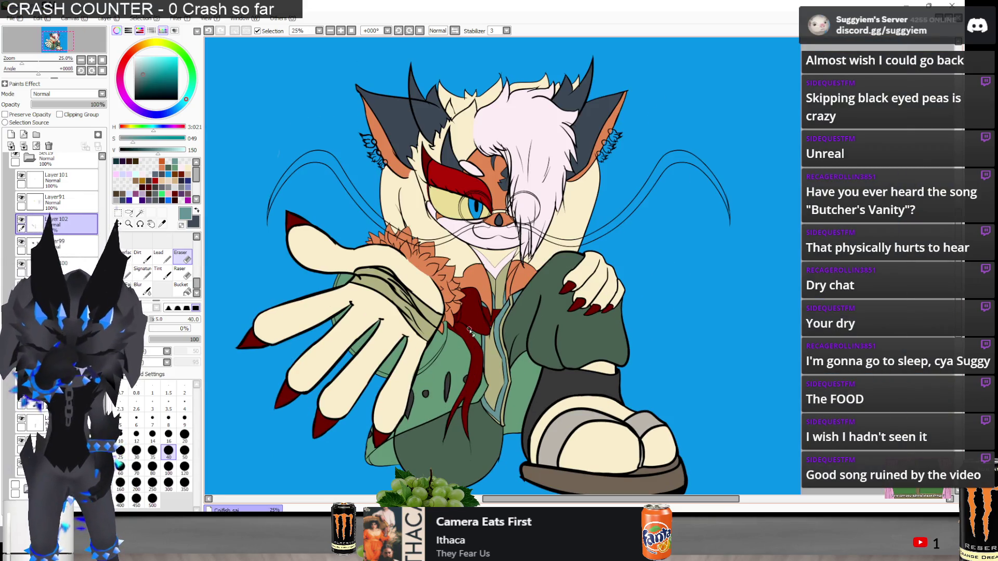
pyautogui.scroll(3, 374, 101)
pyautogui.scroll(2, 415, 104)
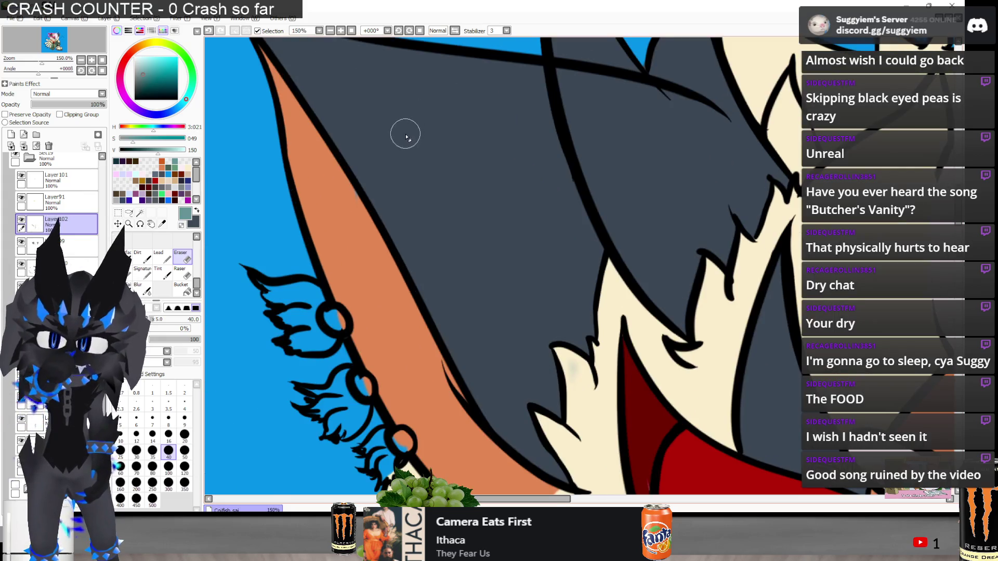
pyautogui.keyDown('alt'); pyautogui.click(339, 213); pyautogui.keyUp('alt')
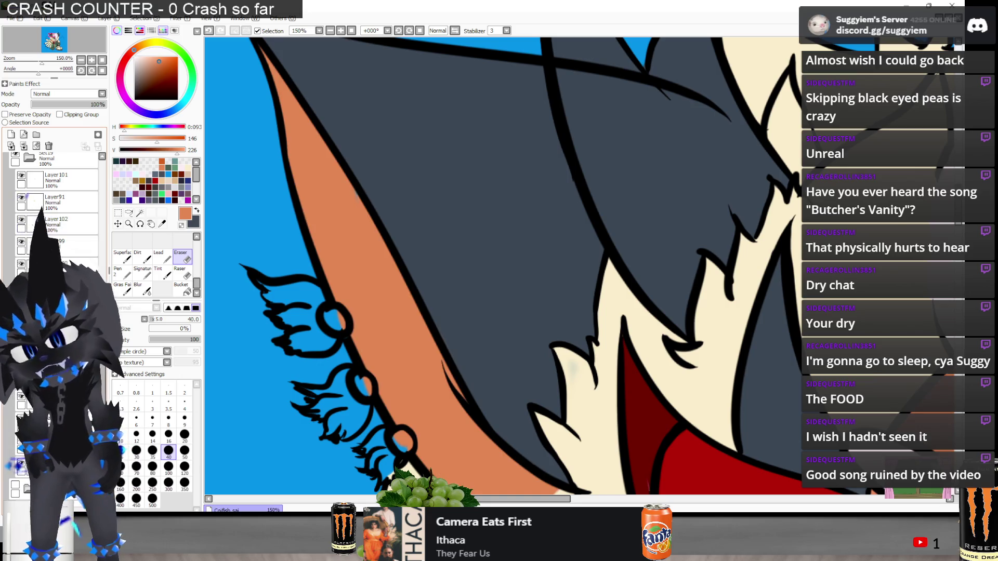
pyautogui.press('n')
pyautogui.scroll(2, 352, 196)
pyautogui.scroll(-1, 321, 188)
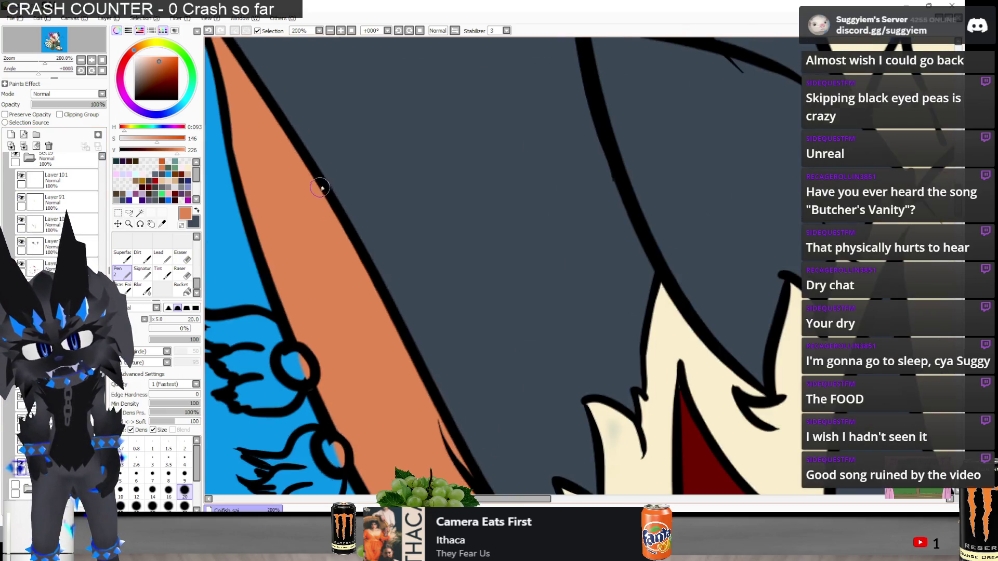
pyautogui.scroll(-3, 320, 188)
pyautogui.scroll(5, 423, 401)
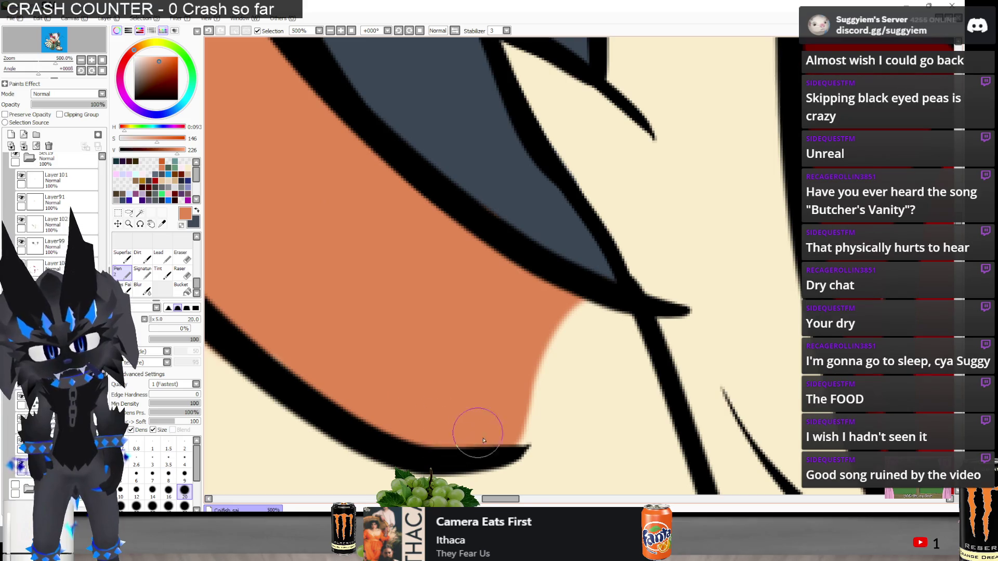
pyautogui.scroll(-5, 479, 437)
pyautogui.scroll(2, 710, 285)
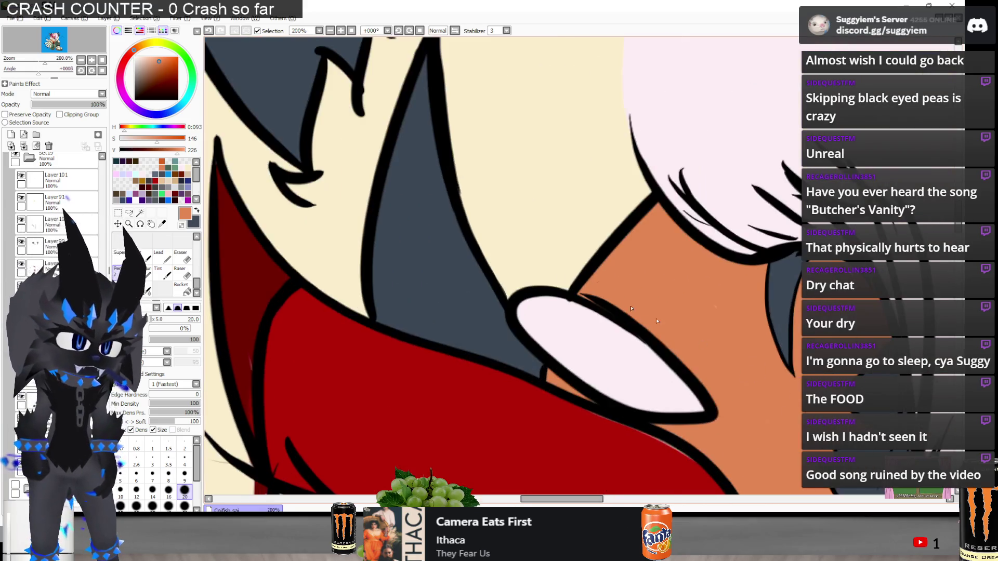
pyautogui.scroll(-1, 704, 294)
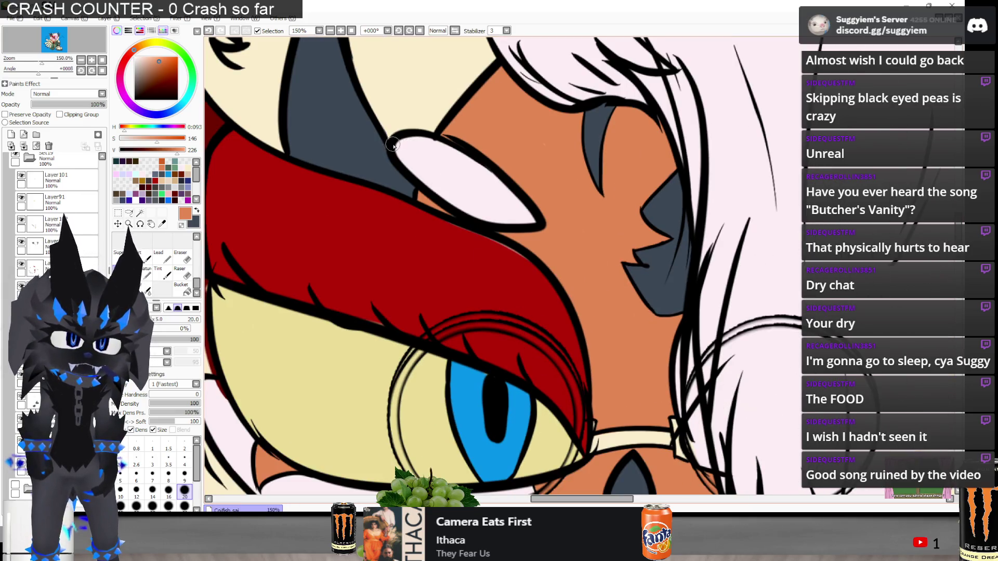
pyautogui.scroll(-1, 428, 94)
pyautogui.scroll(3, 573, 112)
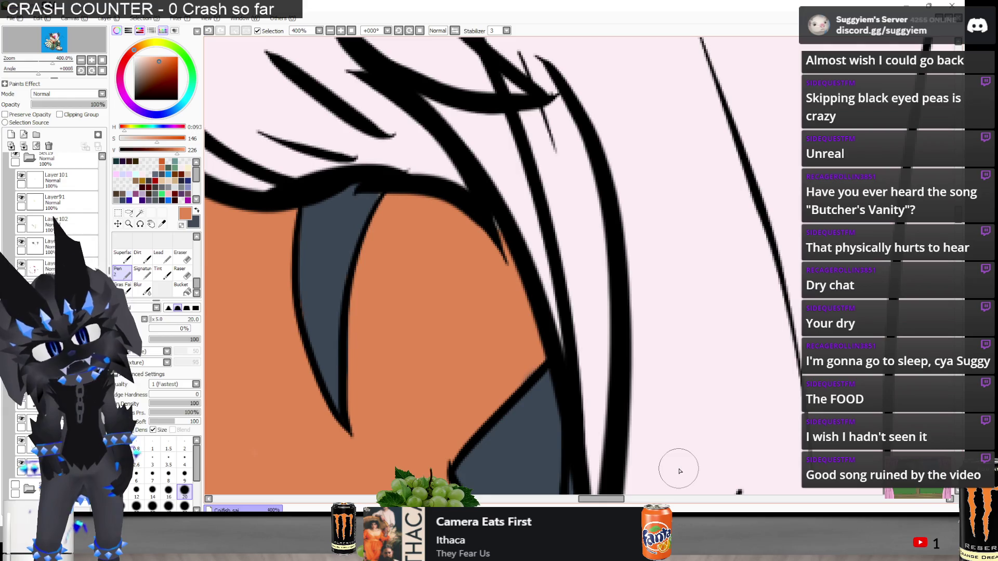
# Undo two trial eraser strokes left of the eye, then paint orange over the face gap
pyautogui.press('e')
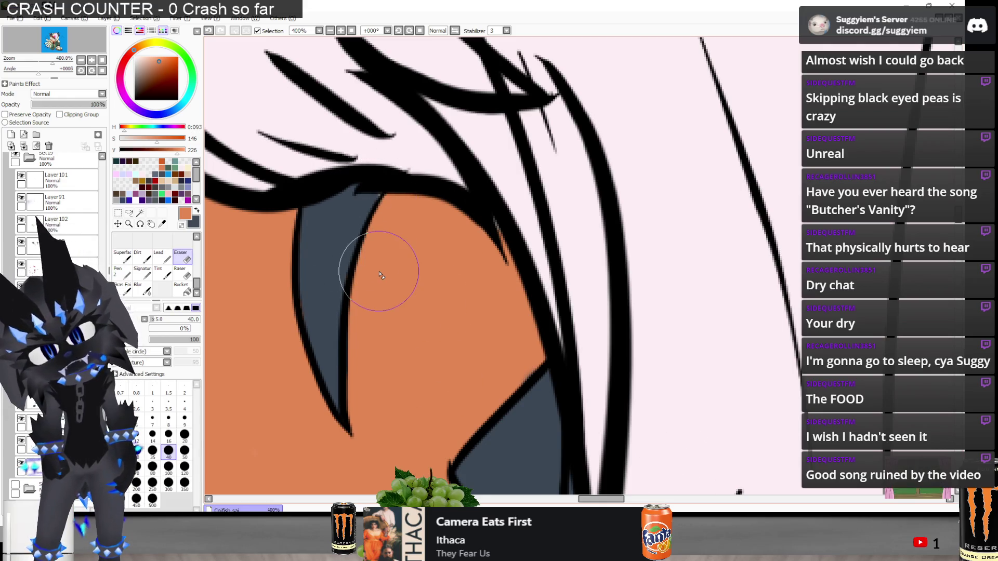
pyautogui.scroll(-2, 375, 272)
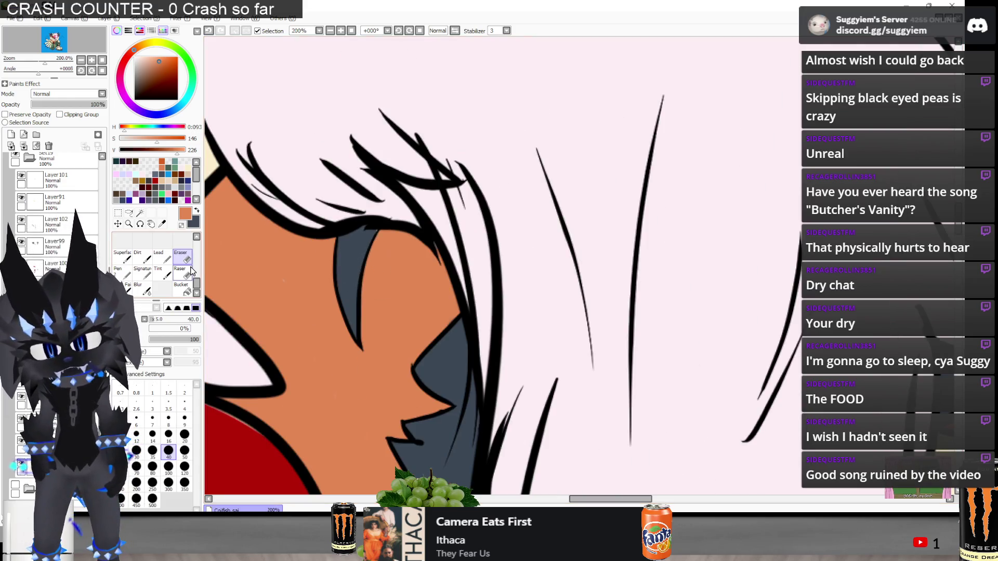
pyautogui.moveTo(263, 265); pyautogui.dragTo(307, 319)
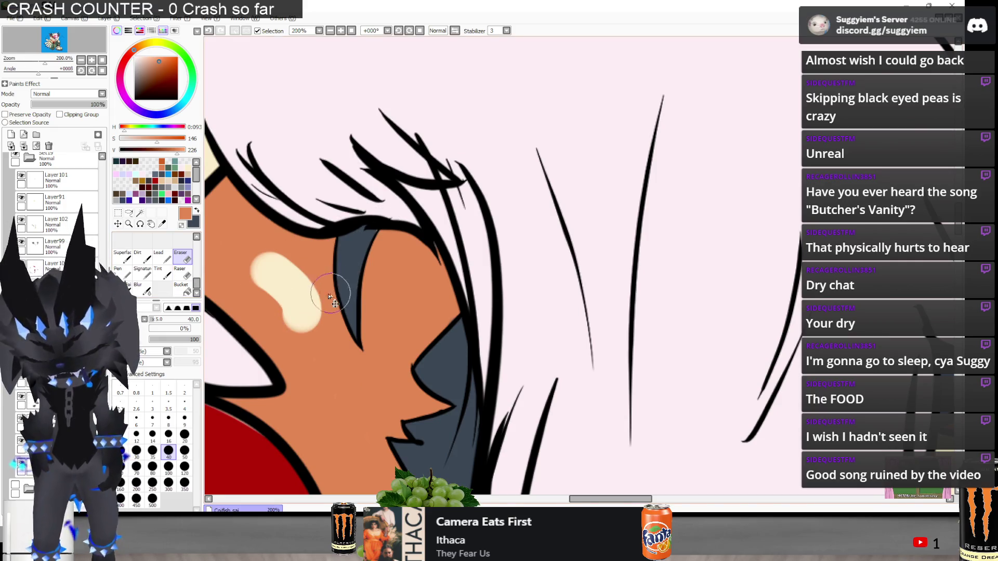
pyautogui.hotkey('ctrl', 'z')
pyautogui.moveTo(265, 252)
pyautogui.mouseDown()
pyautogui.moveTo(291, 296)
pyautogui.moveTo(306, 275)
pyautogui.moveTo(300, 268)
pyautogui.mouseUp()
pyautogui.hotkey('ctrl', 'z')
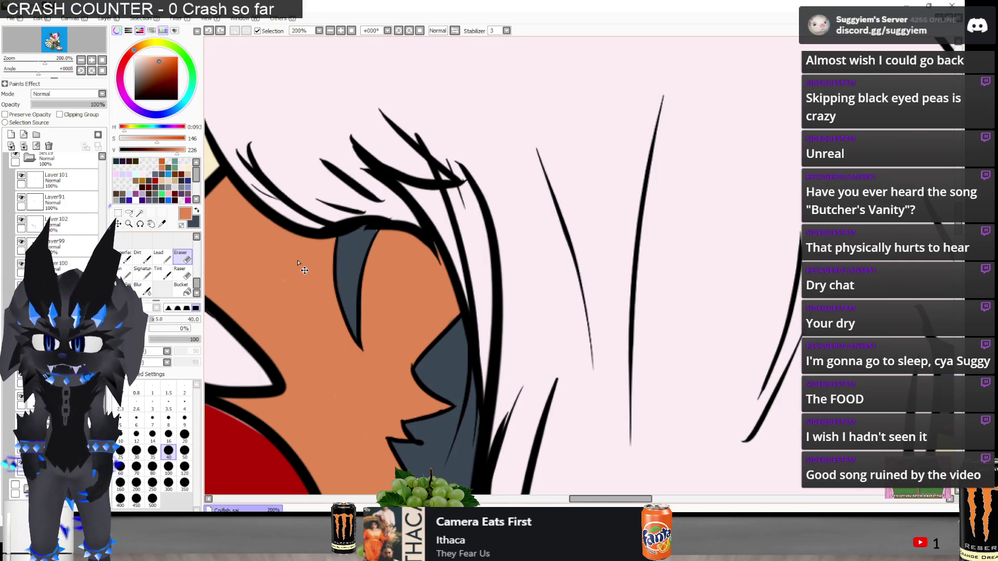
pyautogui.click(123, 272)
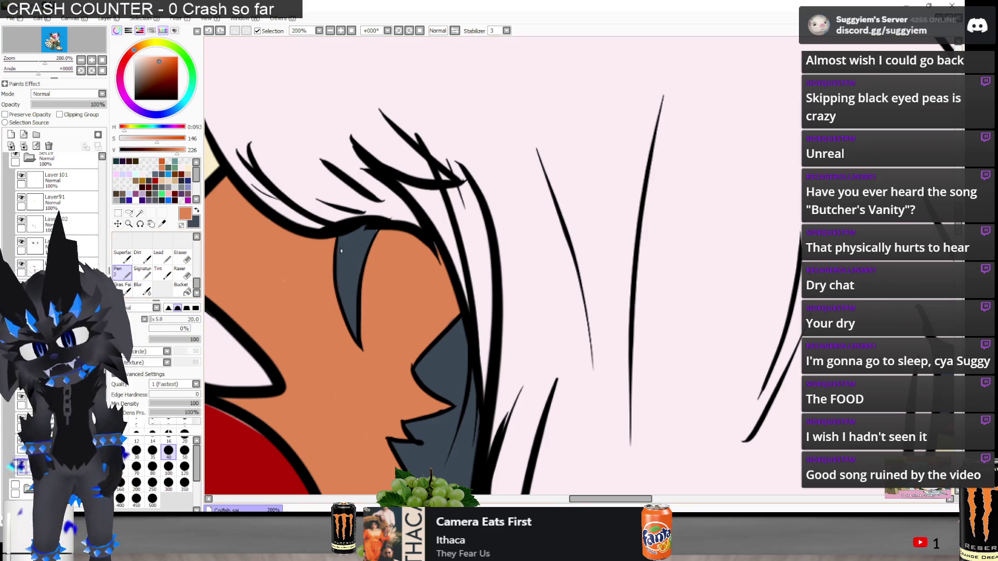
pyautogui.moveTo(296, 296); pyautogui.dragTo(287, 273)
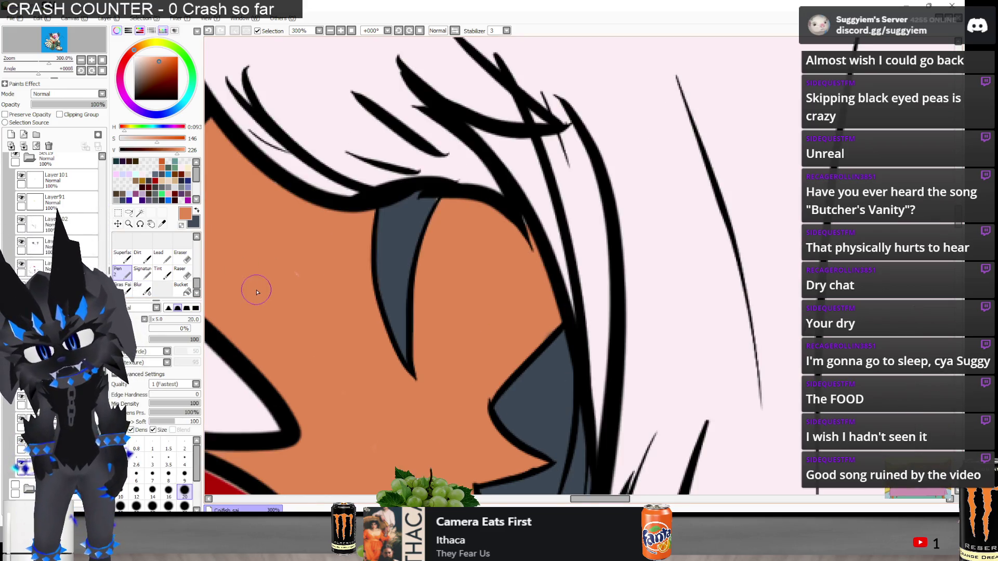
# Sample the tie's dark red as the paint colour
pyautogui.scroll(-5, 363, 363)
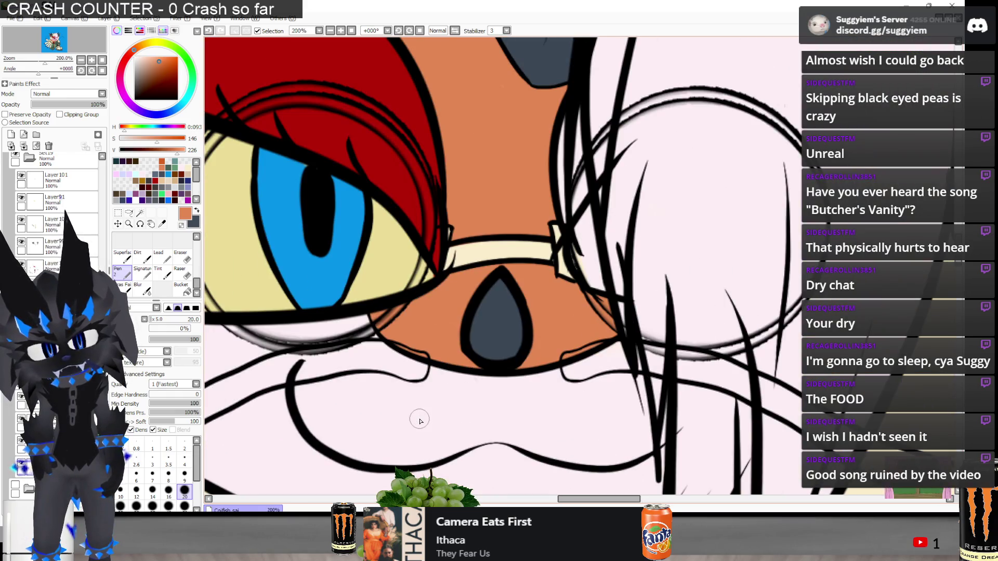
pyautogui.scroll(-5, 437, 216)
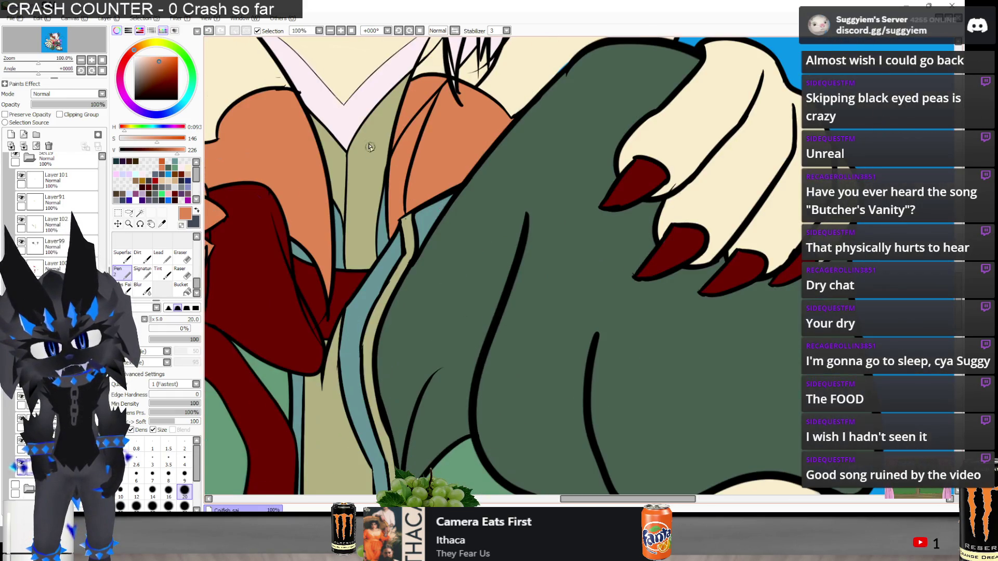
pyautogui.scroll(2, 369, 147)
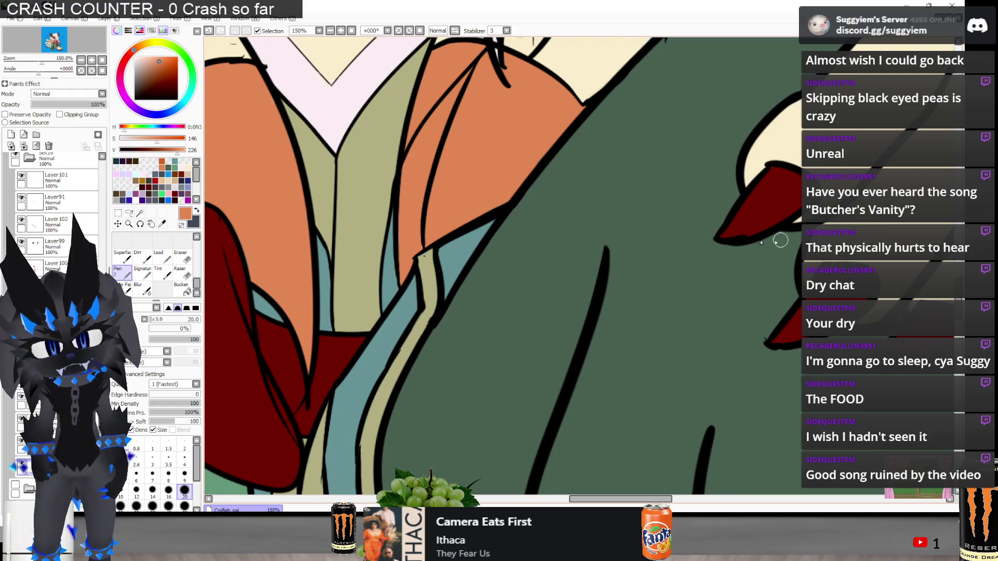
pyautogui.scroll(-2, 635, 272)
pyautogui.scroll(2, 493, 308)
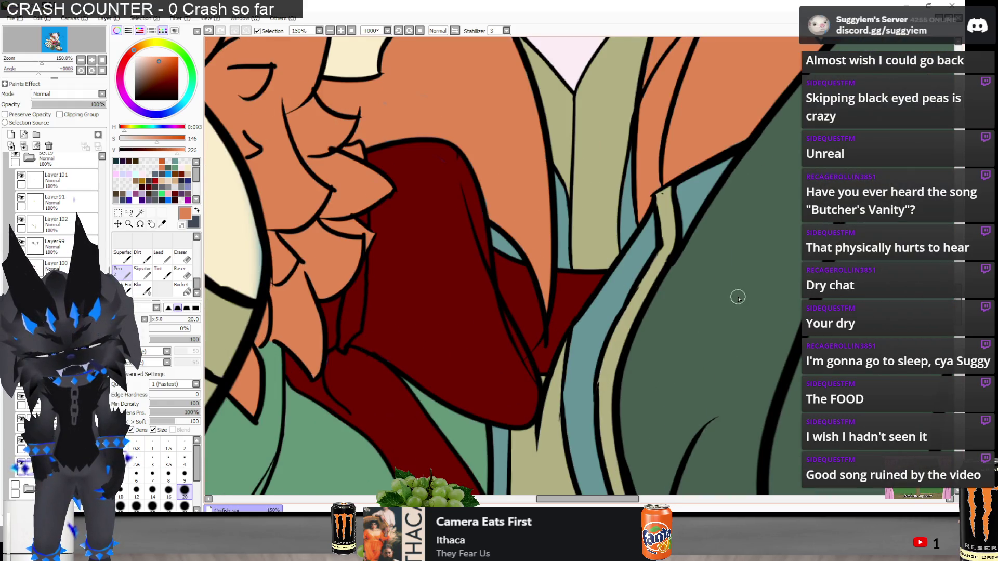
pyautogui.scroll(-3, 526, 165)
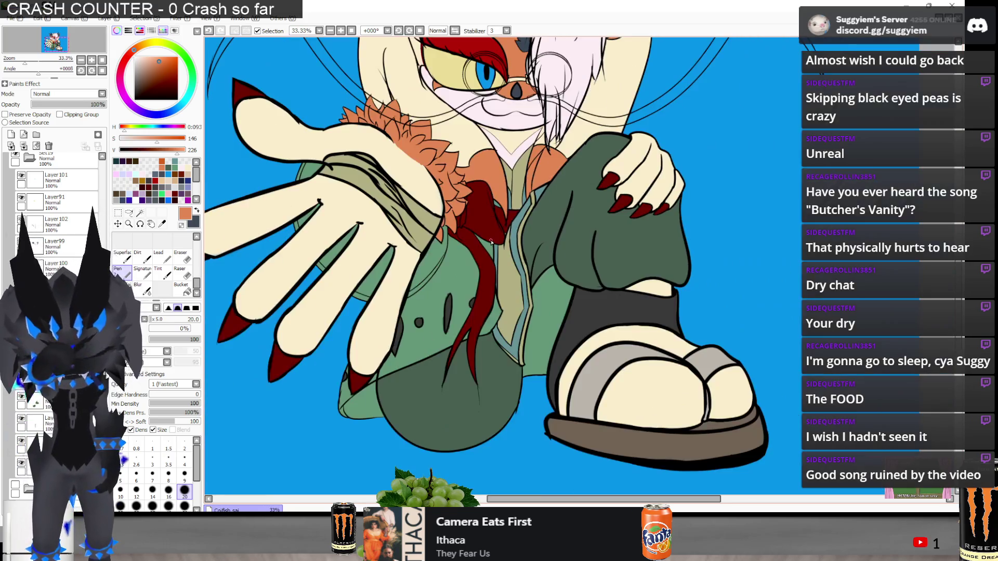
pyautogui.scroll(3, 421, 274)
pyautogui.keyDown('alt'); pyautogui.click(421, 275); pyautogui.keyUp('alt')
# Zoom in and out to inspect the dark red tie, then sample the background's bright blue
pyautogui.scroll(3, 316, 170)
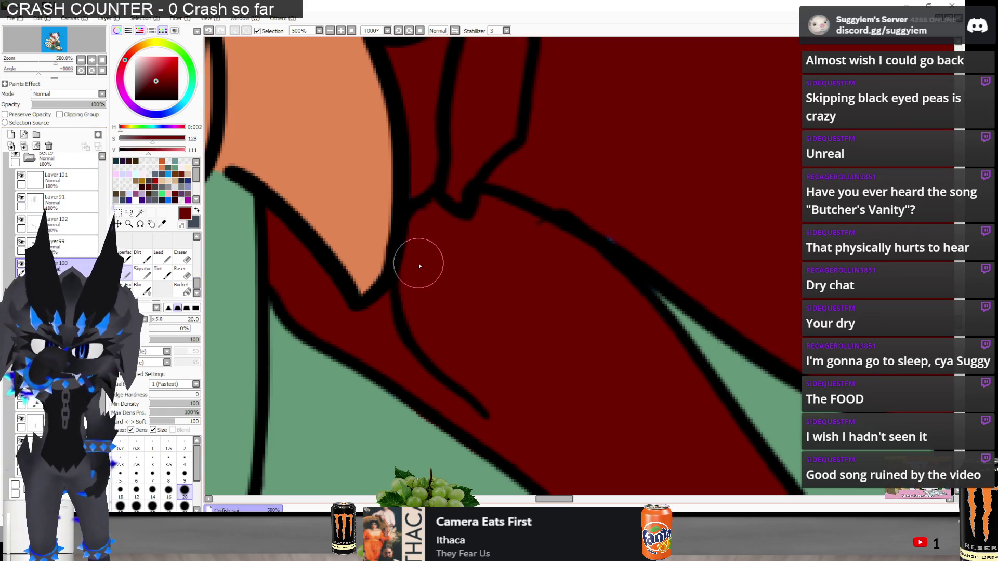
pyautogui.scroll(-3, 419, 263)
pyautogui.scroll(4, 424, 209)
pyautogui.scroll(-3, 598, 328)
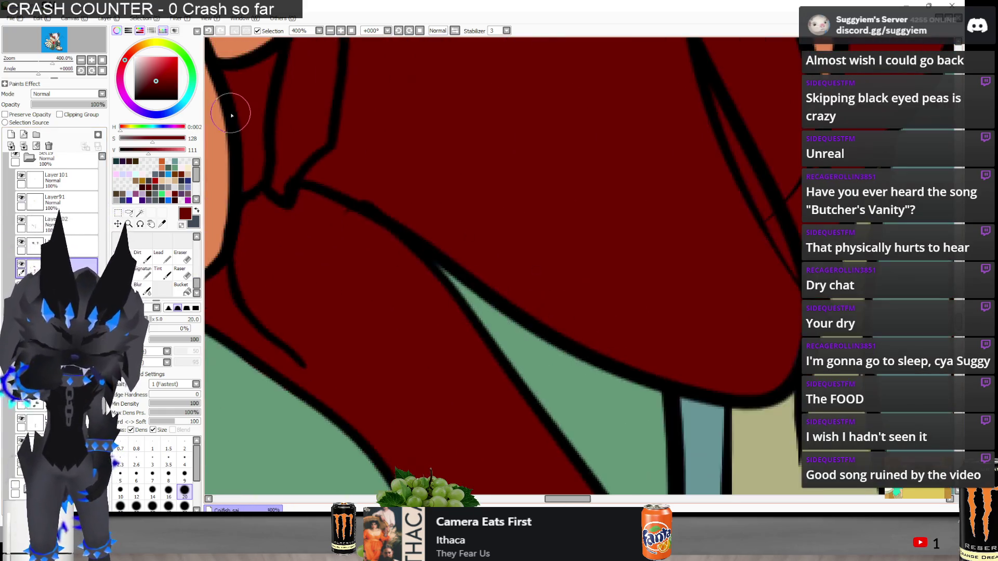
pyautogui.scroll(3, 498, 252)
pyautogui.scroll(-4, 499, 251)
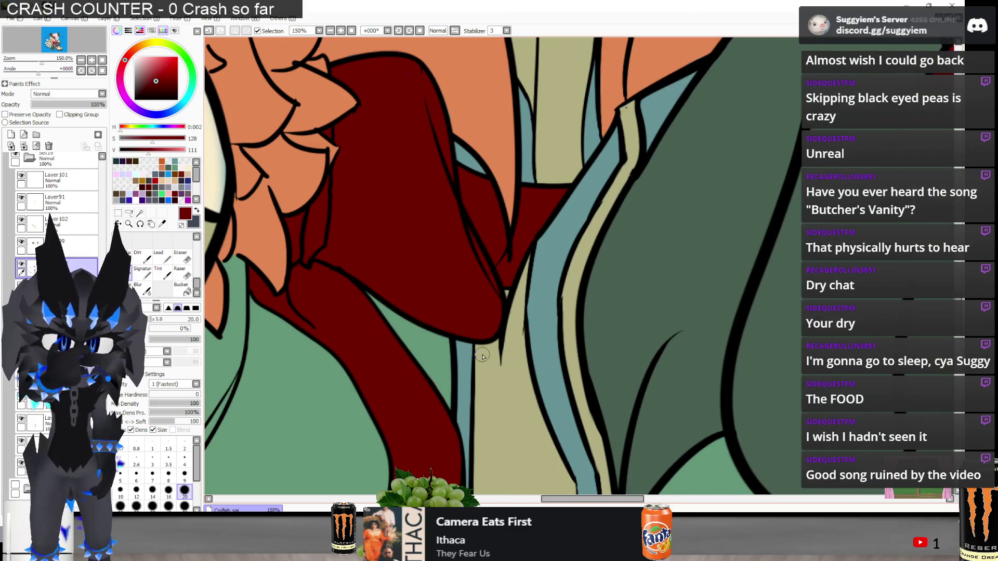
pyautogui.scroll(-3, 477, 338)
pyautogui.scroll(2, 460, 209)
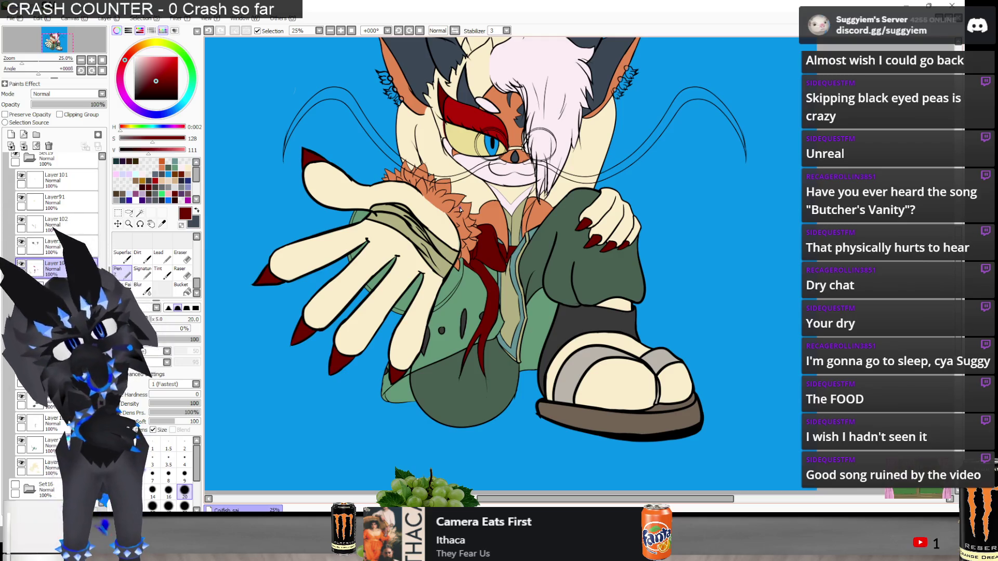
pyautogui.scroll(-1, 444, 197)
pyautogui.scroll(1, 511, 133)
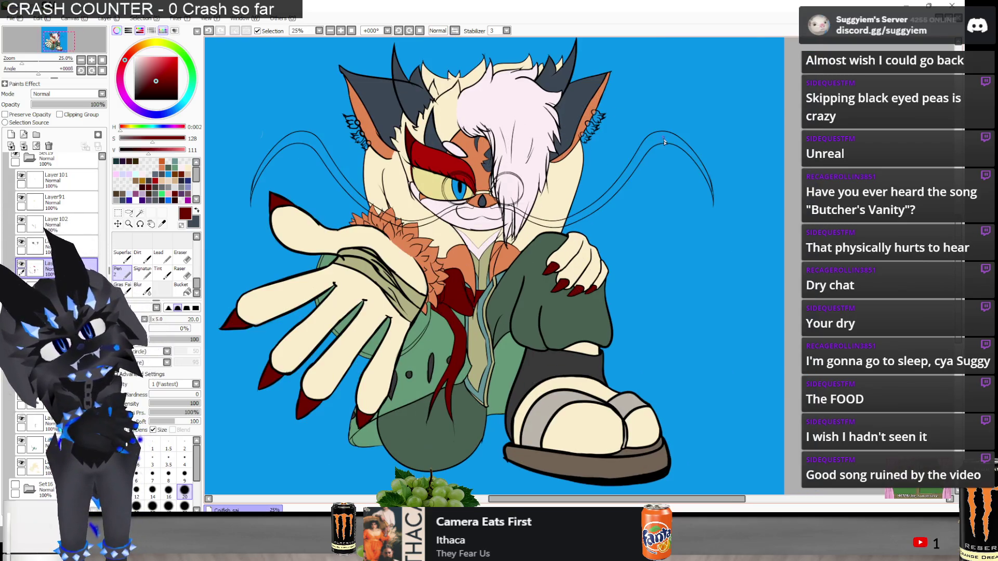
pyautogui.scroll(2, 346, 106)
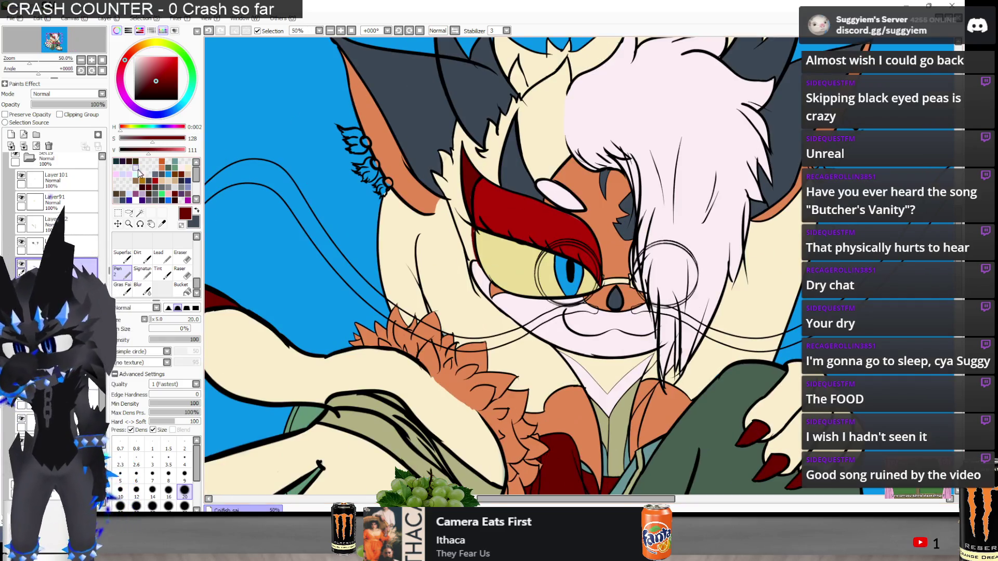
pyautogui.keyDown('alt'); pyautogui.click(320, 464); pyautogui.keyUp('alt')
pyautogui.scroll(2, 52, 208)
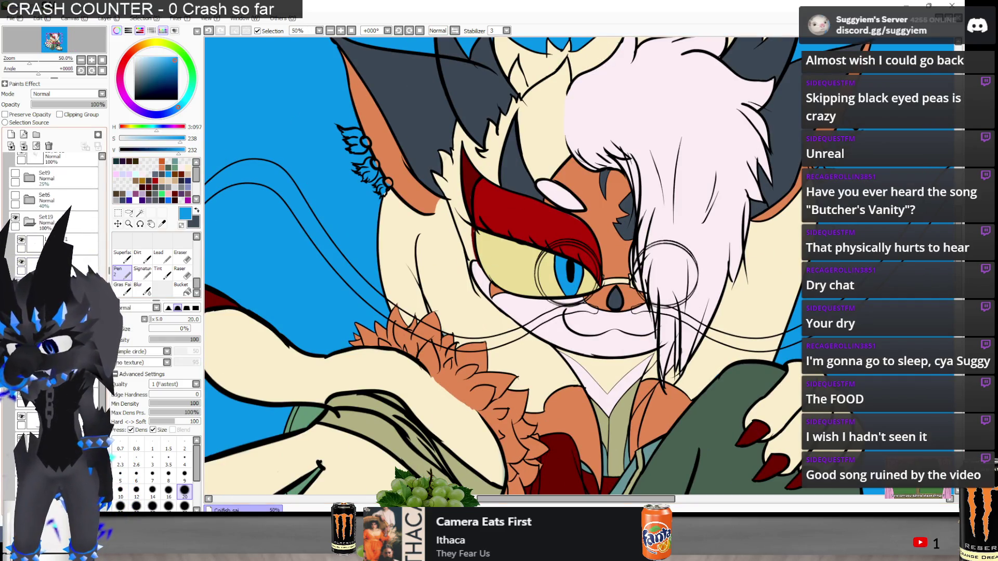
# In Set19's first layer, pick bright blue with the Pen and set the black layer to 54% opacity
pyautogui.click(22, 250)
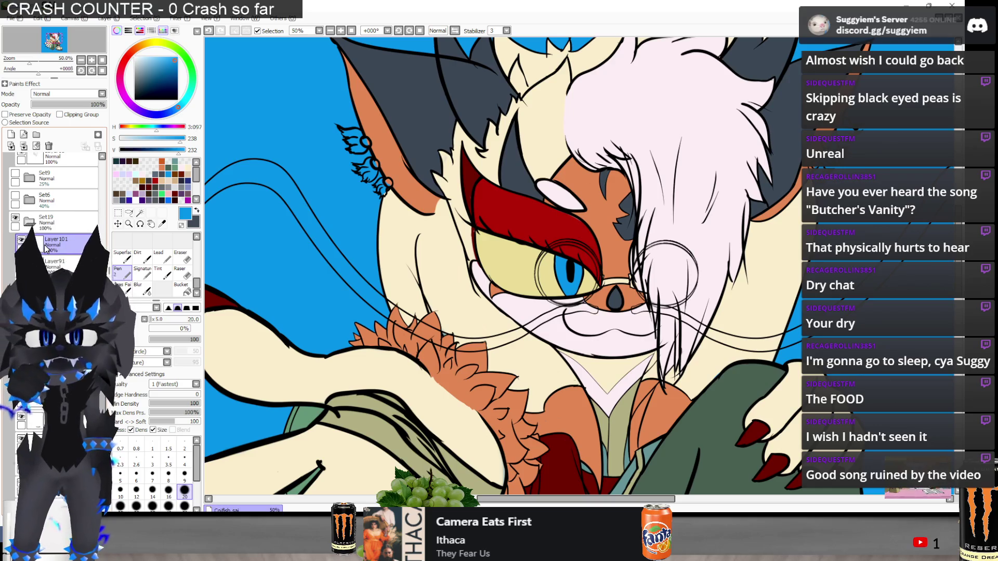
pyautogui.scroll(2, 324, 133)
pyautogui.scroll(-5, 57, 234)
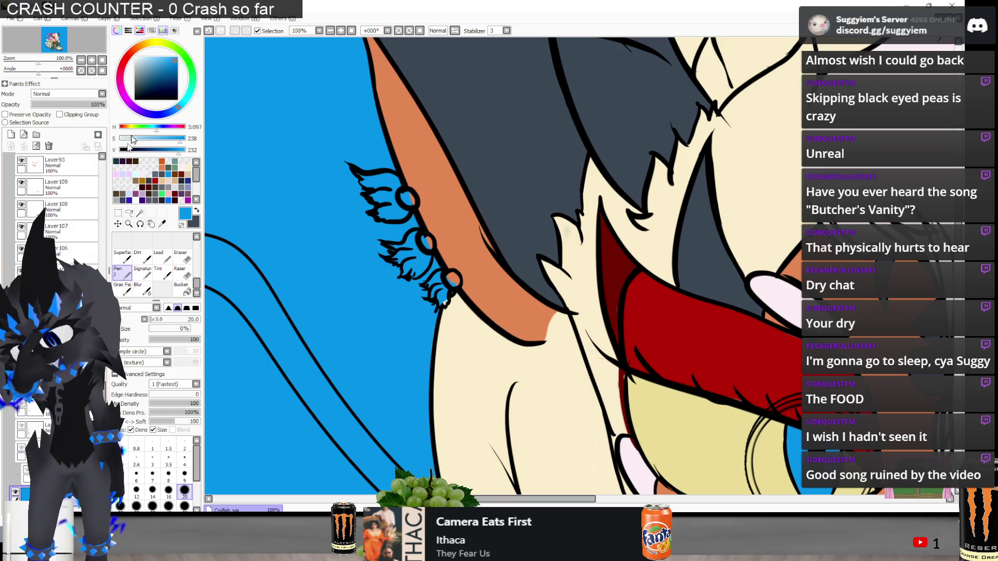
pyautogui.click(183, 289)
pyautogui.click(175, 188)
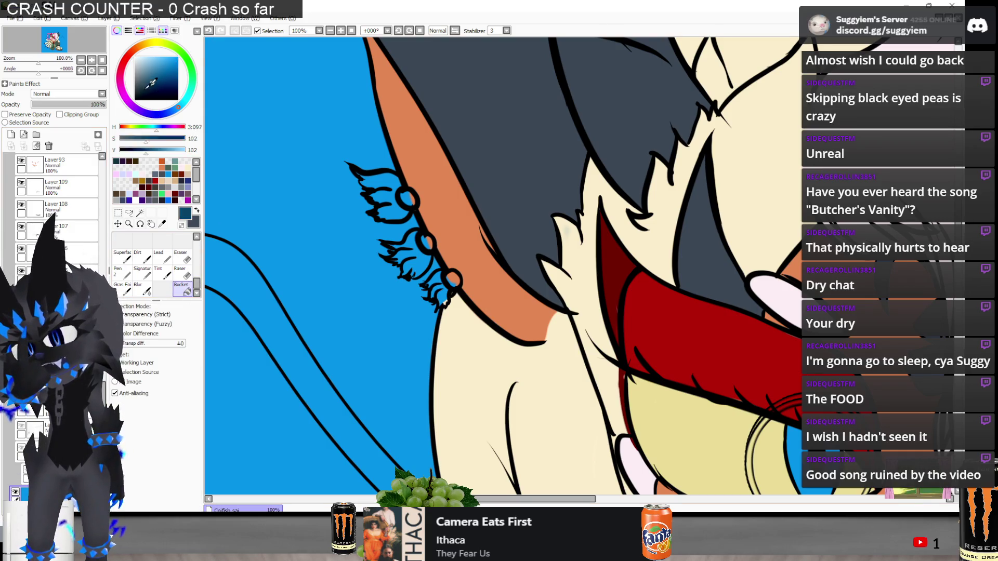
pyautogui.click(311, 260)
pyautogui.click(173, 172)
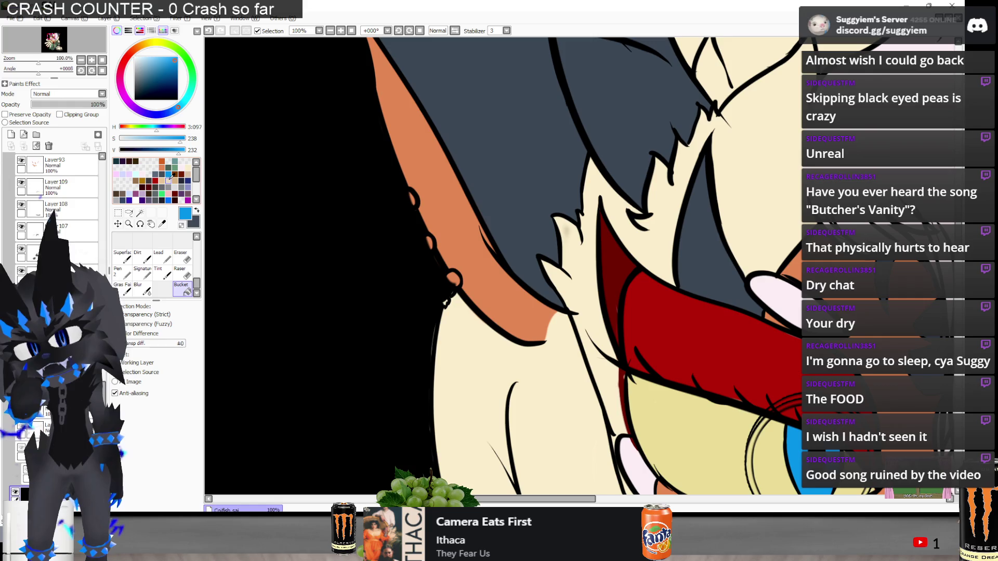
pyautogui.press('n')
pyautogui.scroll(4, 390, 188)
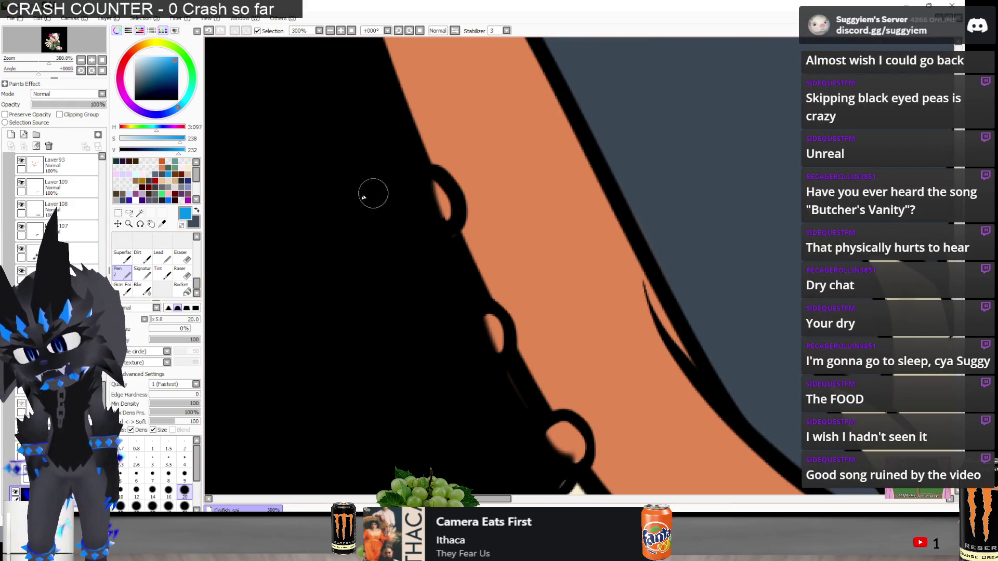
pyautogui.click(72, 105)
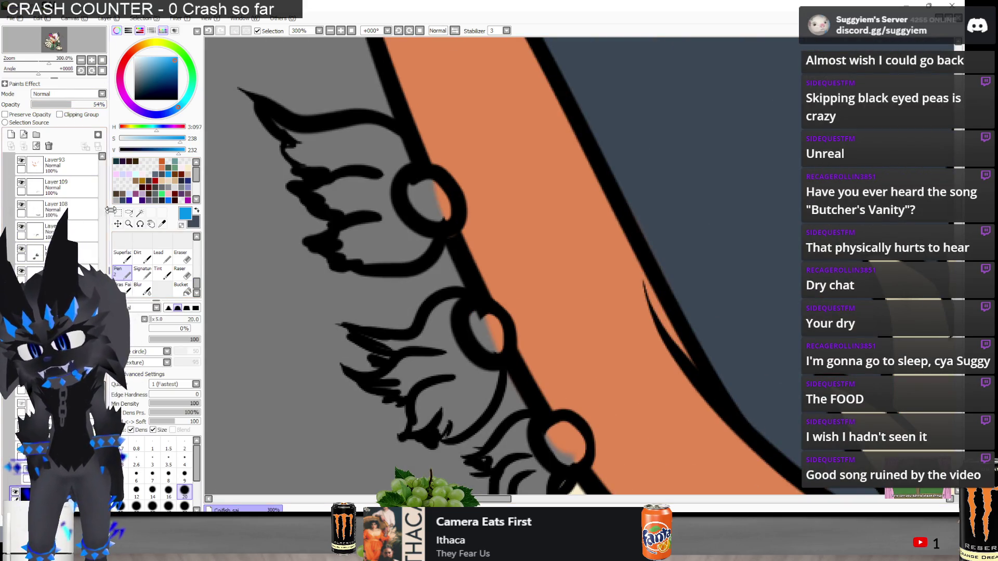
pyautogui.scroll(-5, 57, 219)
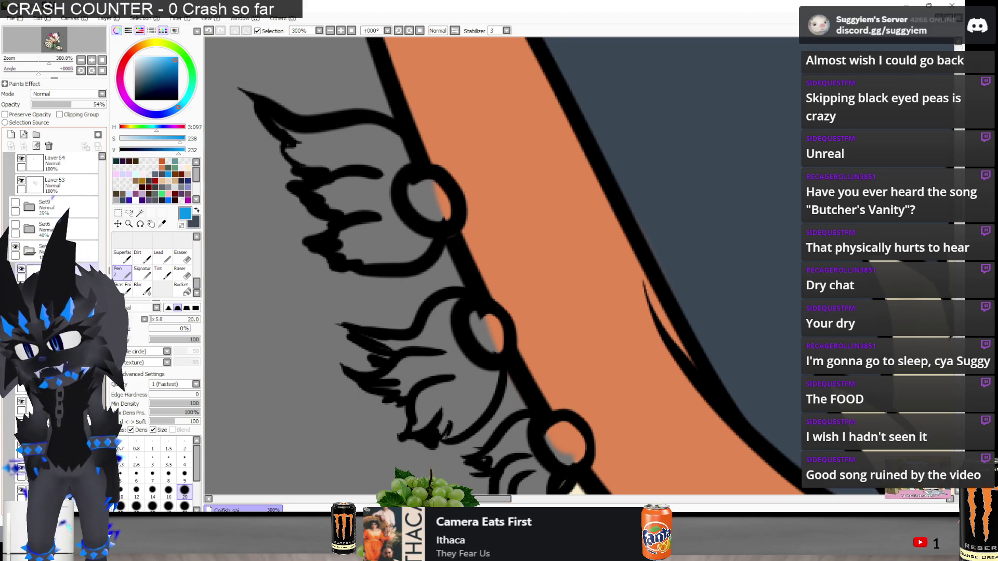
# On the chosen layer, paint the top ear tuft bright blue, redoing one misplaced stroke
pyautogui.click(57, 270)
pyautogui.moveTo(275, 124); pyautogui.dragTo(302, 152)
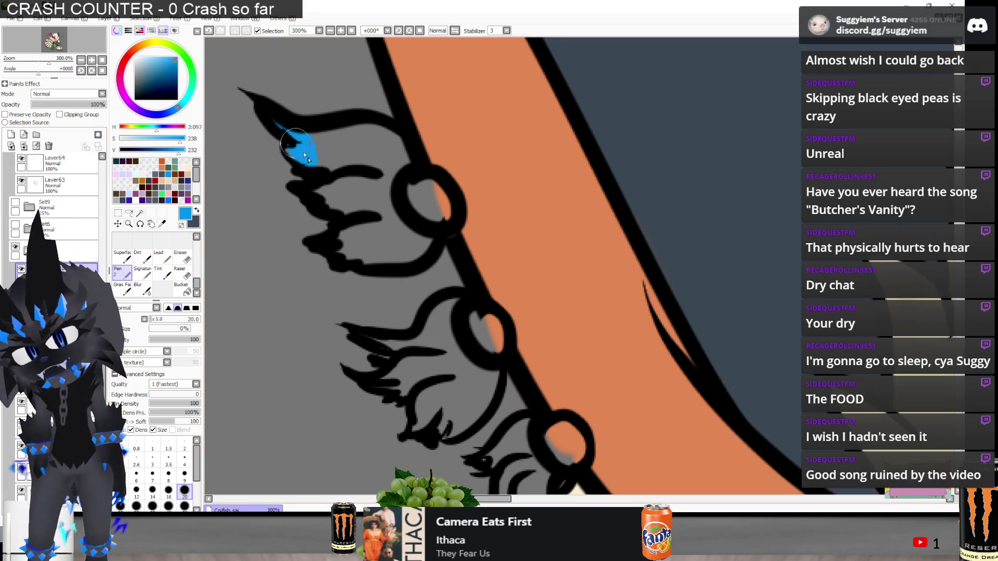
pyautogui.hotkey('ctrl', 'z')
pyautogui.hotkey('ctrl', 'z')
pyautogui.click(304, 156)
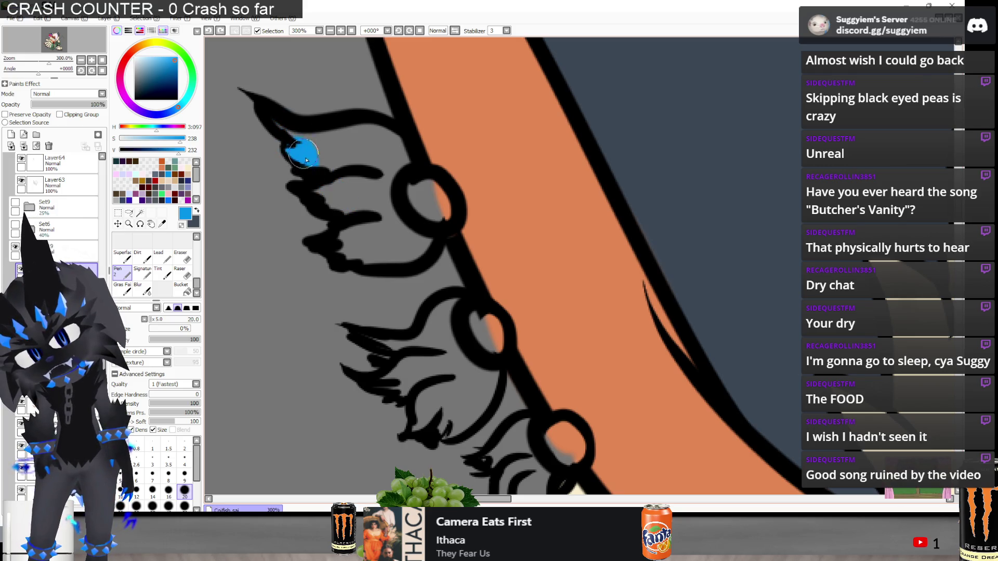
pyautogui.moveTo(277, 125); pyautogui.dragTo(325, 167)
pyautogui.moveTo(344, 217)
pyautogui.mouseDown()
pyautogui.moveTo(357, 247)
pyautogui.moveTo(430, 241)
pyautogui.moveTo(370, 224)
pyautogui.mouseUp()
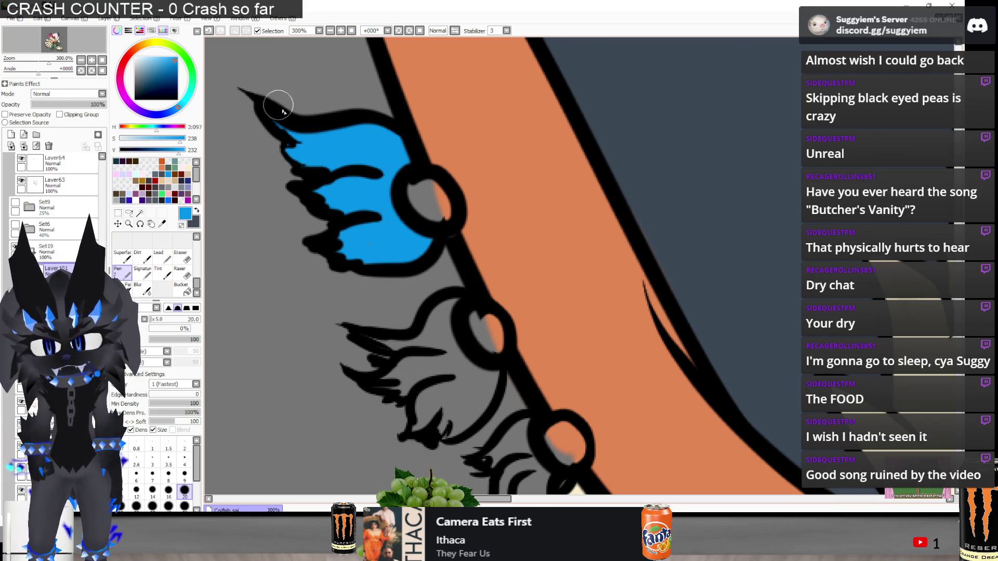
# Paint the second and lowest ear tufts bright blue
pyautogui.scroll(-5, 282, 110)
pyautogui.scroll(1, 343, 270)
pyautogui.moveTo(374, 283)
pyautogui.mouseDown()
pyautogui.moveTo(338, 271)
pyautogui.moveTo(330, 250)
pyautogui.moveTo(344, 273)
pyautogui.moveTo(411, 208)
pyautogui.moveTo(411, 294)
pyautogui.moveTo(445, 313)
pyautogui.moveTo(441, 343)
pyautogui.moveTo(430, 350)
pyautogui.mouseUp()
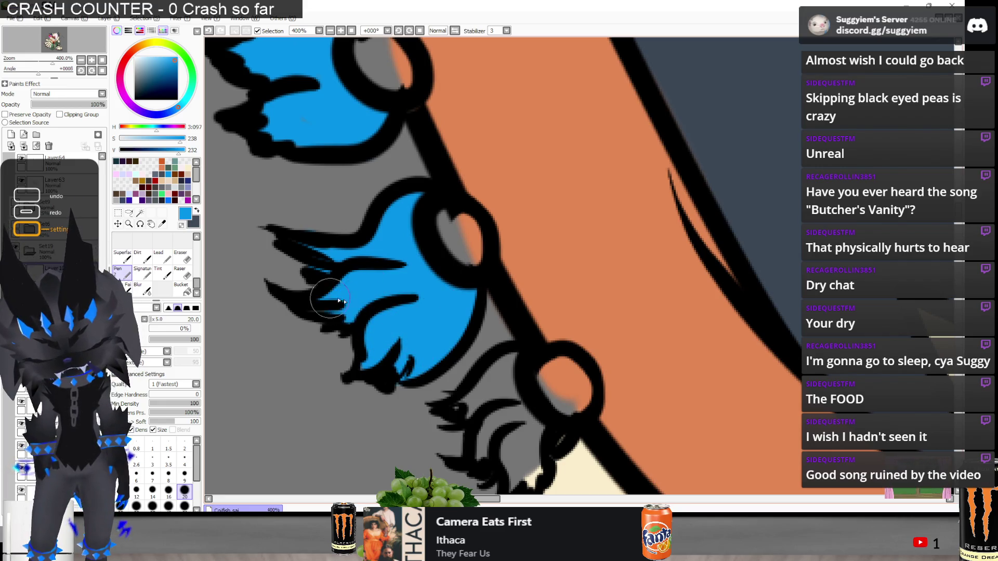
pyautogui.scroll(-2, 508, 359)
pyautogui.scroll(2, 508, 359)
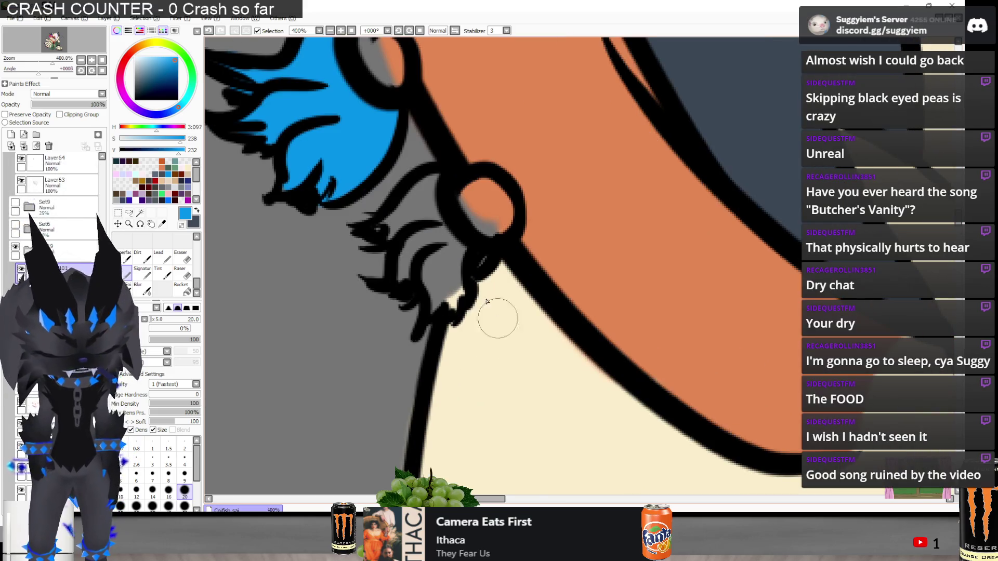
pyautogui.moveTo(418, 211)
pyautogui.mouseDown()
pyautogui.moveTo(391, 229)
pyautogui.moveTo(441, 176)
pyautogui.moveTo(436, 219)
pyautogui.moveTo(470, 260)
pyautogui.moveTo(455, 307)
pyautogui.moveTo(431, 233)
pyautogui.mouseUp()
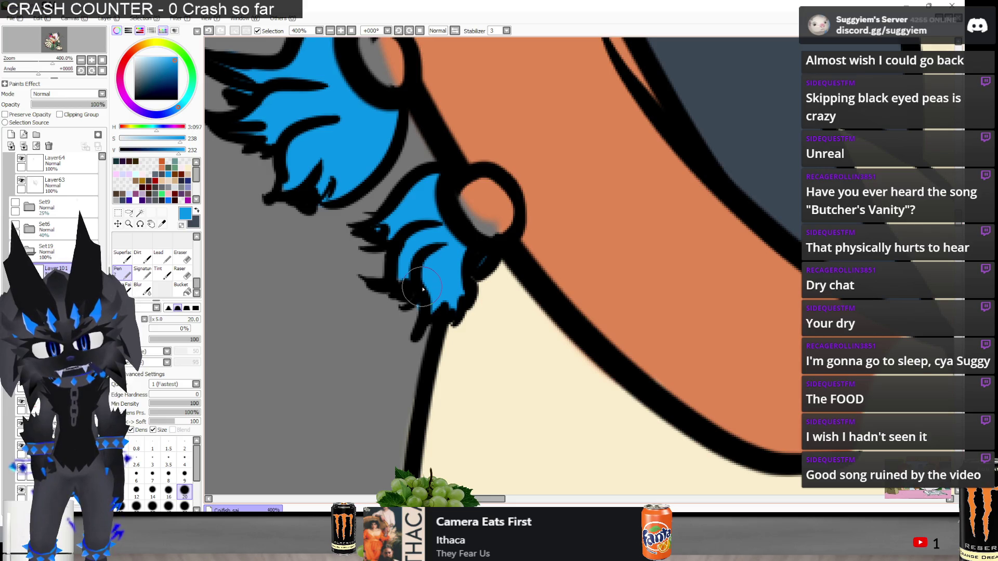
# Clean the tufts' blue edges with the Eraser against the black outlines
pyautogui.scroll(2, 422, 289)
pyautogui.press('e')
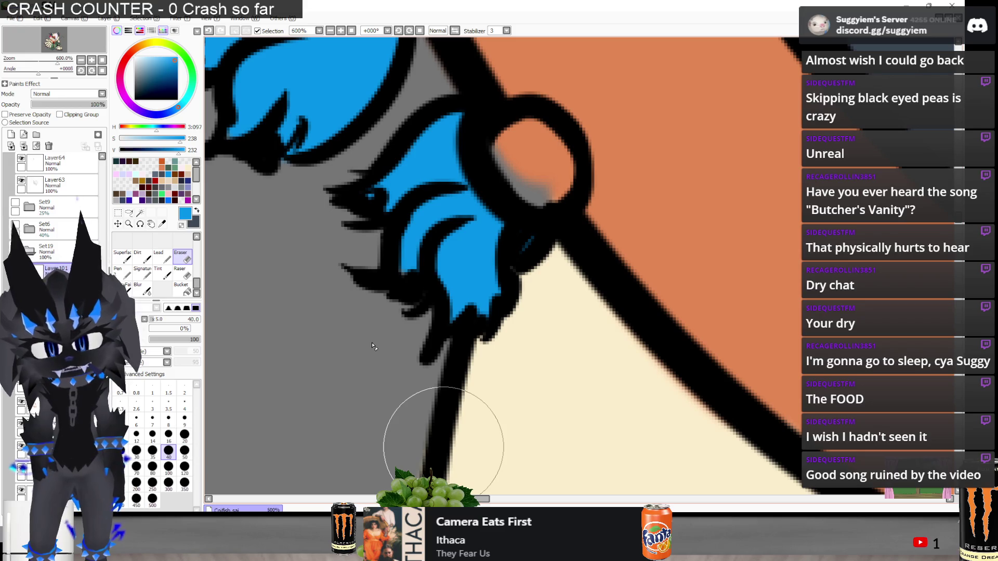
pyautogui.press('n')
pyautogui.scroll(-1, 471, 291)
pyautogui.scroll(-5, 471, 291)
pyautogui.scroll(4, 322, 128)
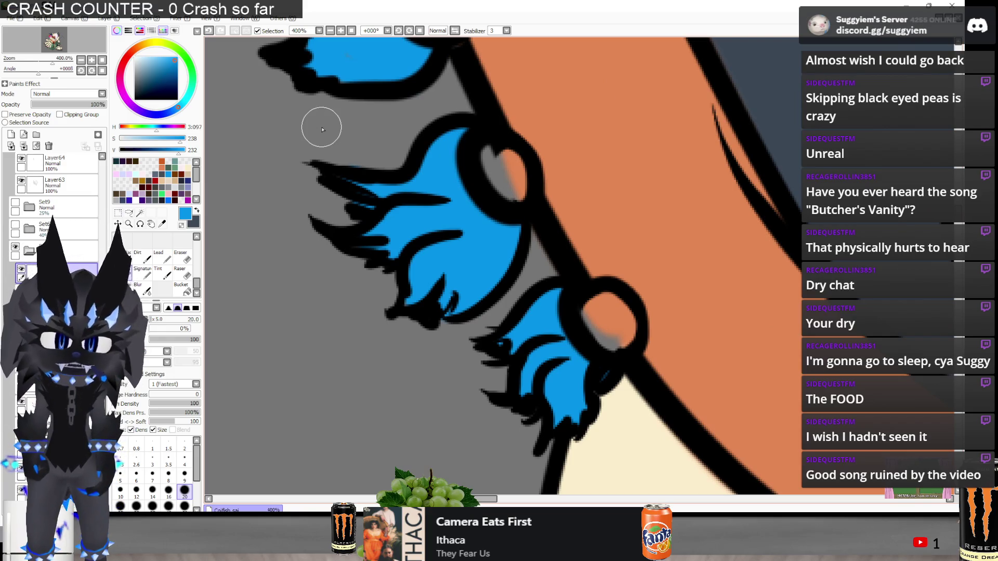
pyautogui.press('e')
pyautogui.scroll(-2, 261, 307)
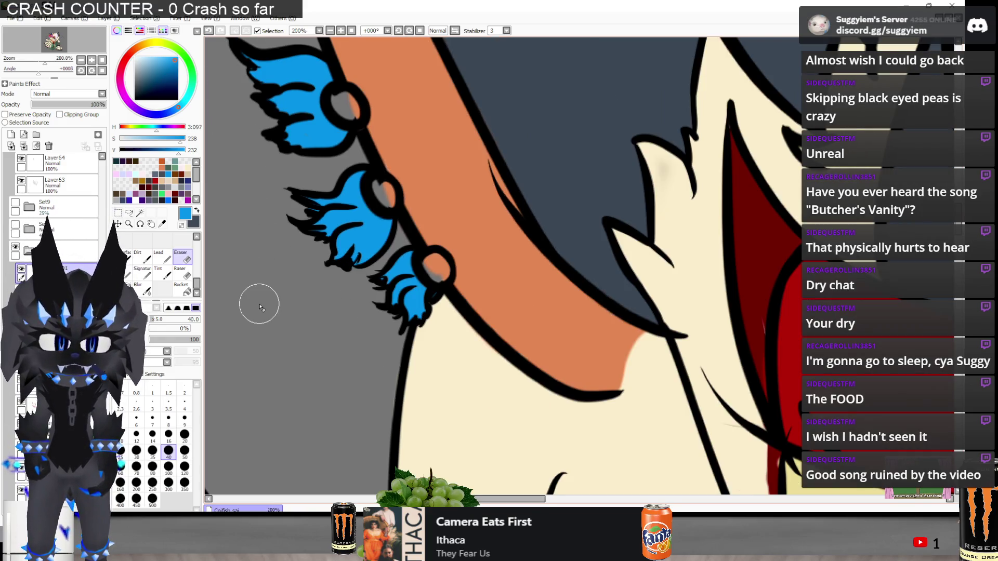
# Undo the stray stroke and fill the other ear's top tuft bright blue
pyautogui.press('n')
pyautogui.scroll(-3, 333, 198)
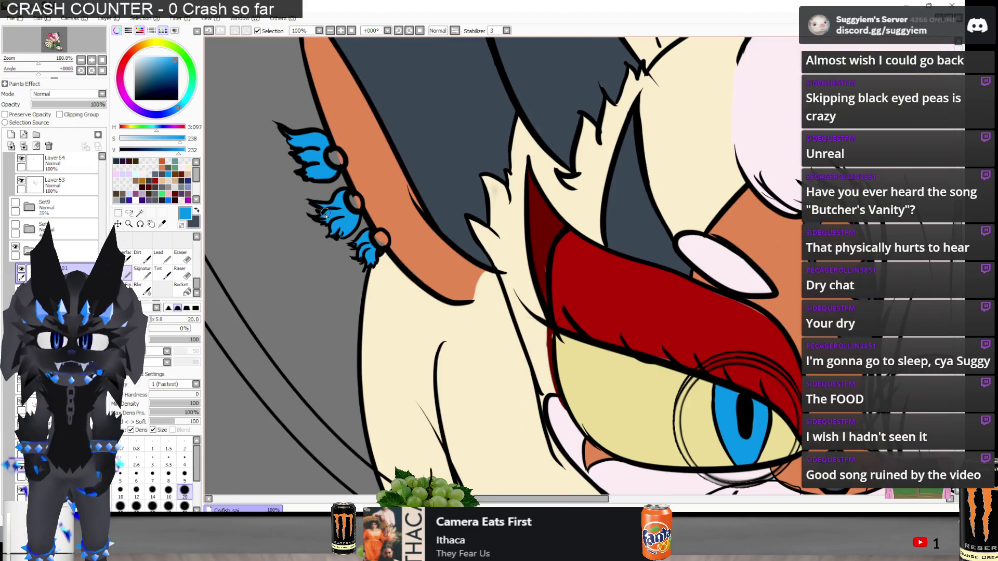
pyautogui.scroll(-2, 306, 189)
pyautogui.scroll(3, 618, 154)
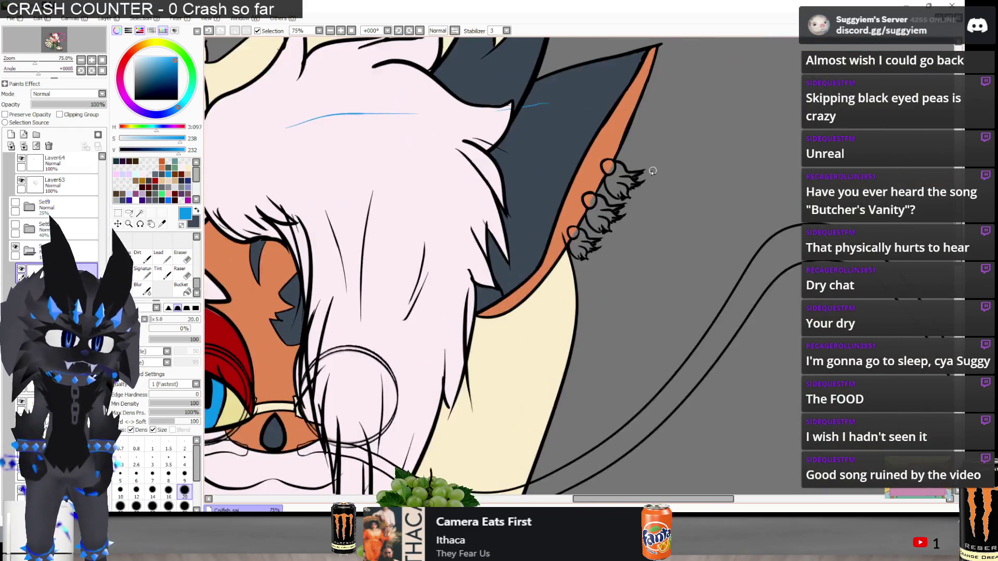
pyautogui.hotkey('ctrl', 'z')
pyautogui.scroll(4, 622, 180)
pyautogui.moveTo(581, 136); pyautogui.dragTo(579, 139)
pyautogui.moveTo(621, 195)
pyautogui.mouseDown()
pyautogui.moveTo(676, 179)
pyautogui.moveTo(637, 221)
pyautogui.moveTo(658, 242)
pyautogui.moveTo(632, 251)
pyautogui.moveTo(658, 238)
pyautogui.moveTo(617, 268)
pyautogui.moveTo(613, 291)
pyautogui.moveTo(598, 281)
pyautogui.moveTo(582, 302)
pyautogui.moveTo(544, 265)
pyautogui.mouseUp()
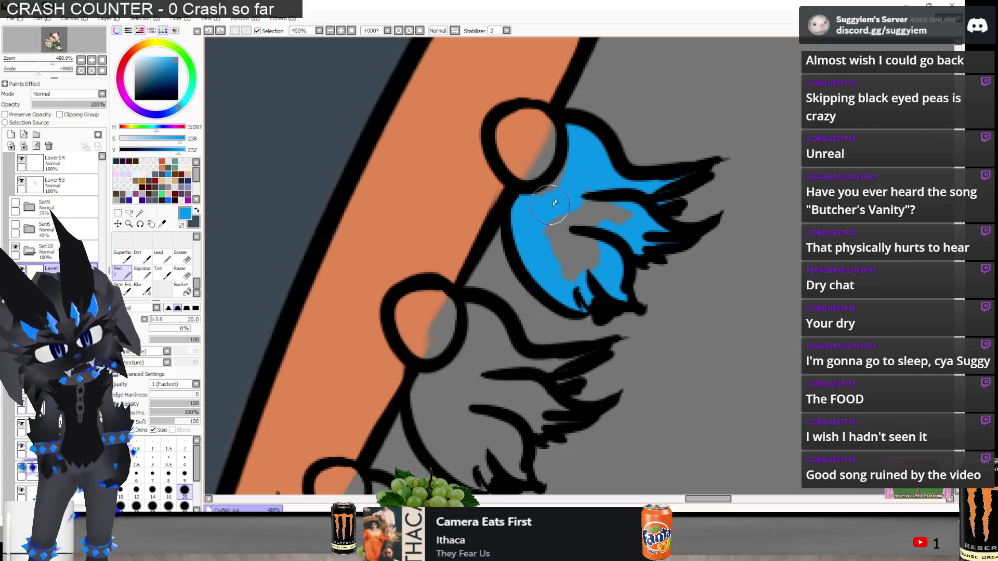
pyautogui.moveTo(537, 201)
pyautogui.mouseDown()
pyautogui.moveTo(578, 227)
pyautogui.moveTo(618, 196)
pyautogui.mouseUp()
pyautogui.moveTo(582, 268); pyautogui.dragTo(598, 206)
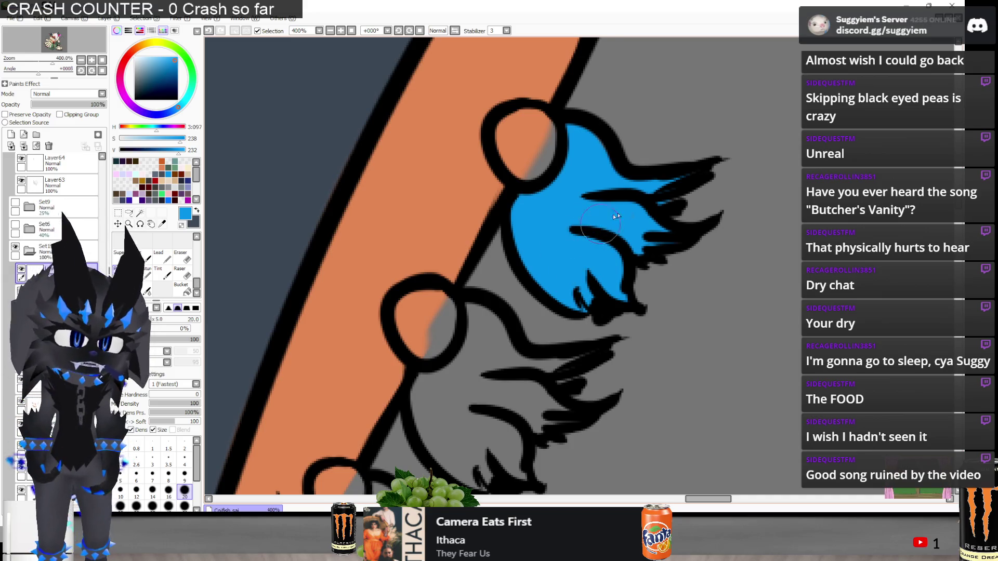
pyautogui.scroll(-5, 610, 219)
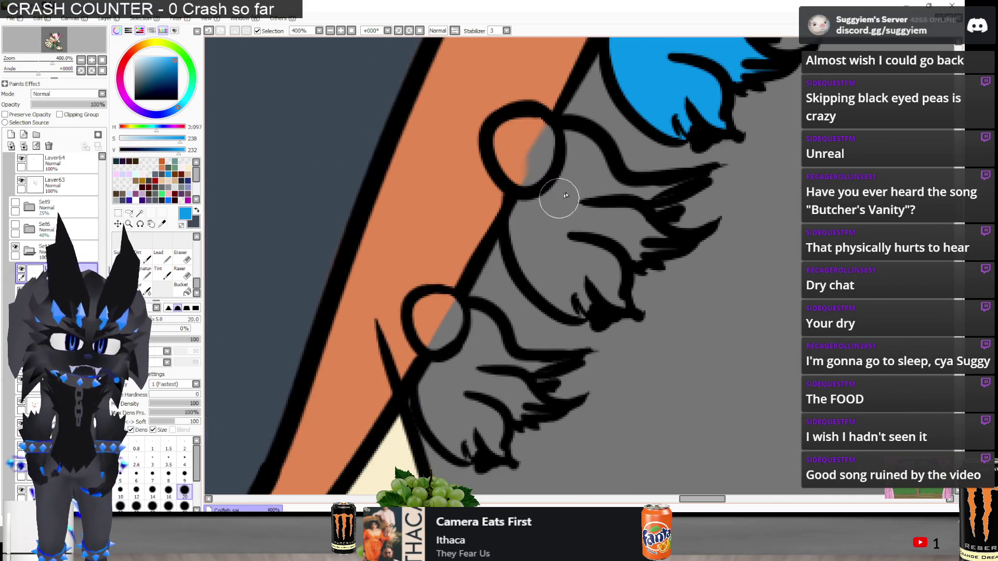
# Paint the middle and lowest tufts on this ear blue
pyautogui.moveTo(587, 176)
pyautogui.mouseDown()
pyautogui.moveTo(572, 143)
pyautogui.moveTo(592, 217)
pyautogui.moveTo(665, 193)
pyautogui.moveTo(644, 200)
pyautogui.moveTo(645, 229)
pyautogui.moveTo(661, 237)
pyautogui.moveTo(614, 250)
pyautogui.mouseUp()
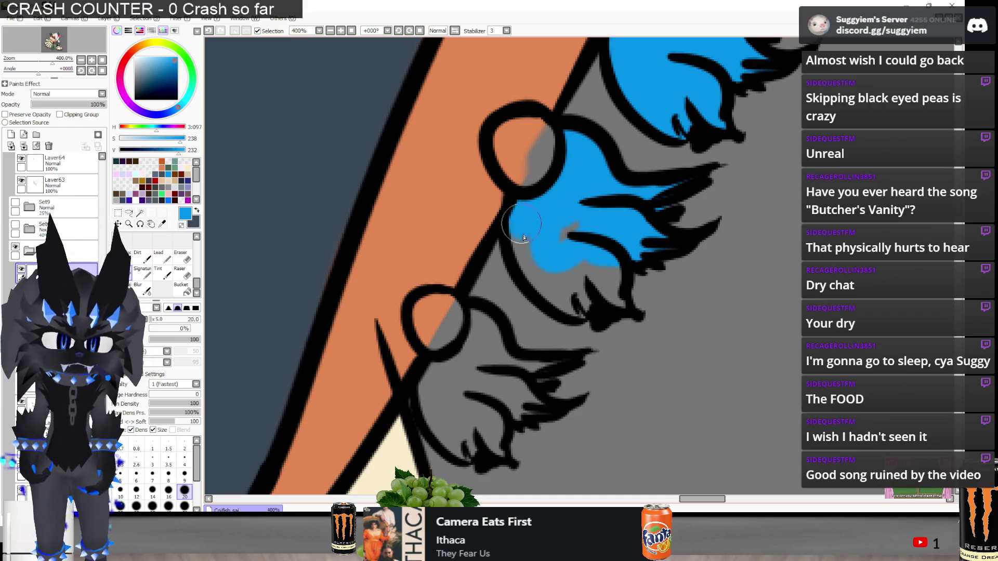
pyautogui.moveTo(536, 245)
pyautogui.mouseDown()
pyautogui.moveTo(616, 301)
pyautogui.moveTo(623, 294)
pyautogui.moveTo(600, 270)
pyautogui.mouseUp()
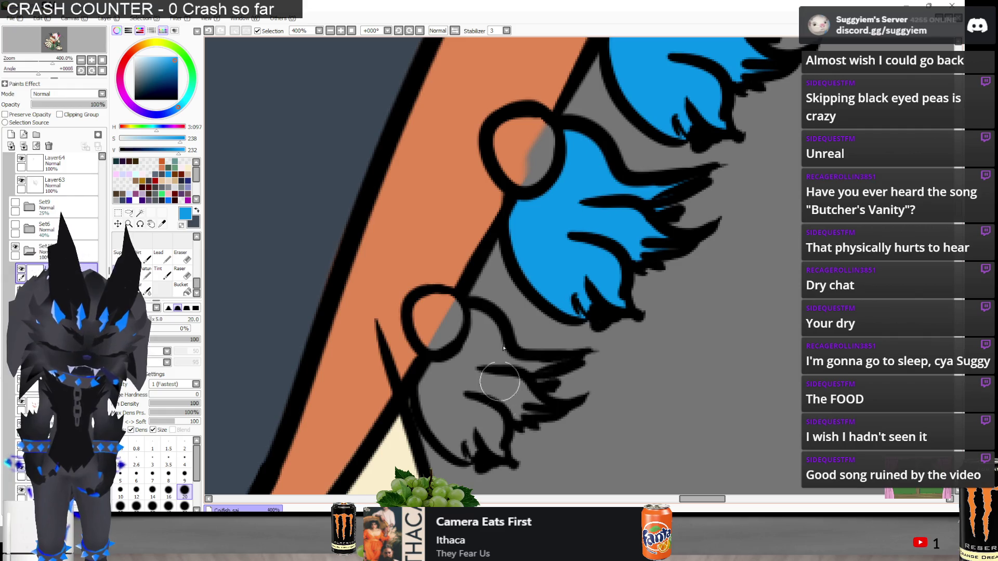
pyautogui.scroll(-1, 583, 193)
pyautogui.scroll(2, 485, 382)
pyautogui.moveTo(495, 285)
pyautogui.mouseDown()
pyautogui.moveTo(481, 289)
pyautogui.moveTo(498, 349)
pyautogui.moveTo(458, 312)
pyautogui.moveTo(516, 366)
pyautogui.moveTo(538, 340)
pyautogui.moveTo(557, 364)
pyautogui.moveTo(553, 304)
pyautogui.moveTo(603, 312)
pyautogui.moveTo(587, 319)
pyautogui.moveTo(612, 241)
pyautogui.moveTo(541, 229)
pyautogui.moveTo(525, 192)
pyautogui.moveTo(541, 227)
pyautogui.mouseUp()
pyautogui.scroll(-8, 554, 258)
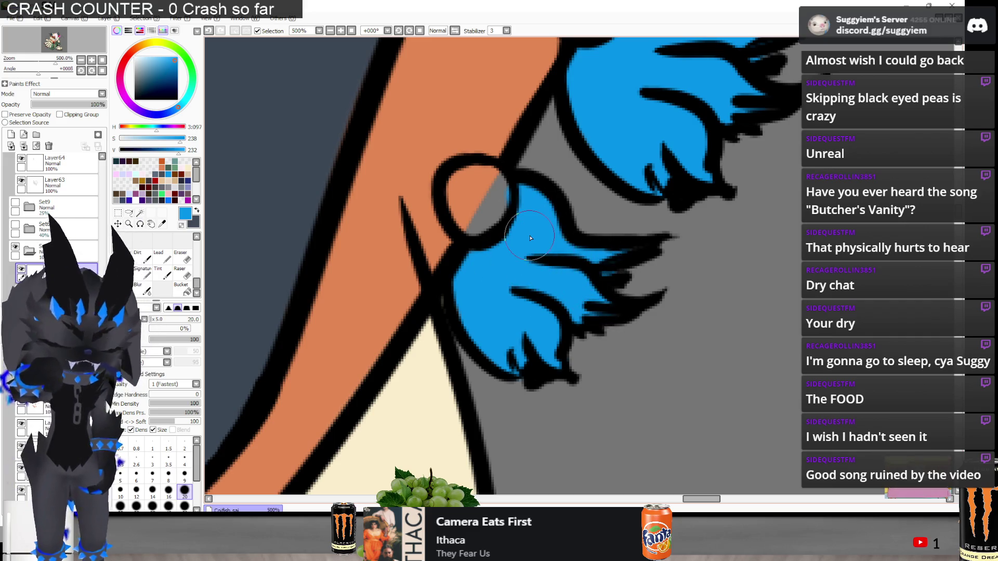
pyautogui.scroll(-2, 657, 237)
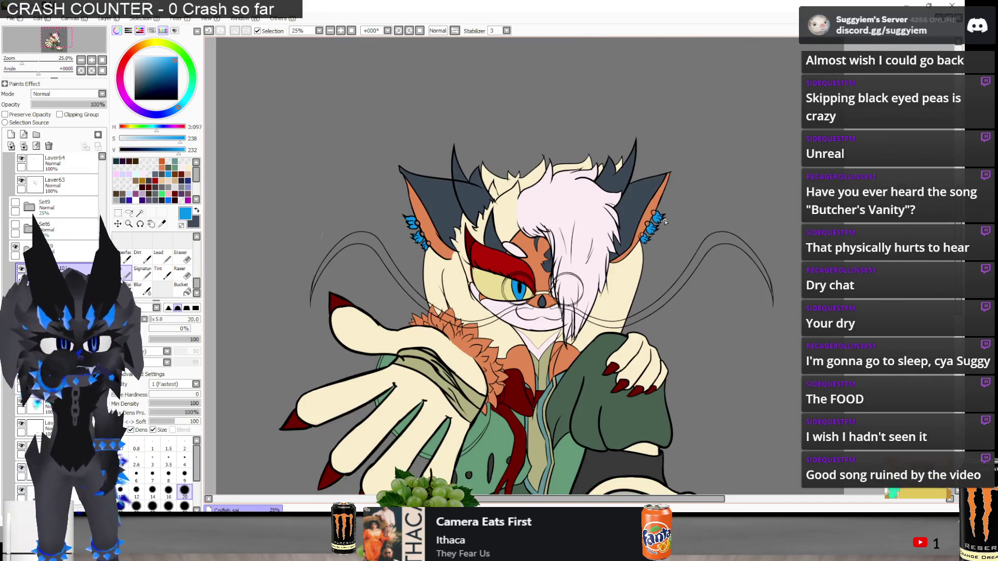
pyautogui.scroll(1, 588, 286)
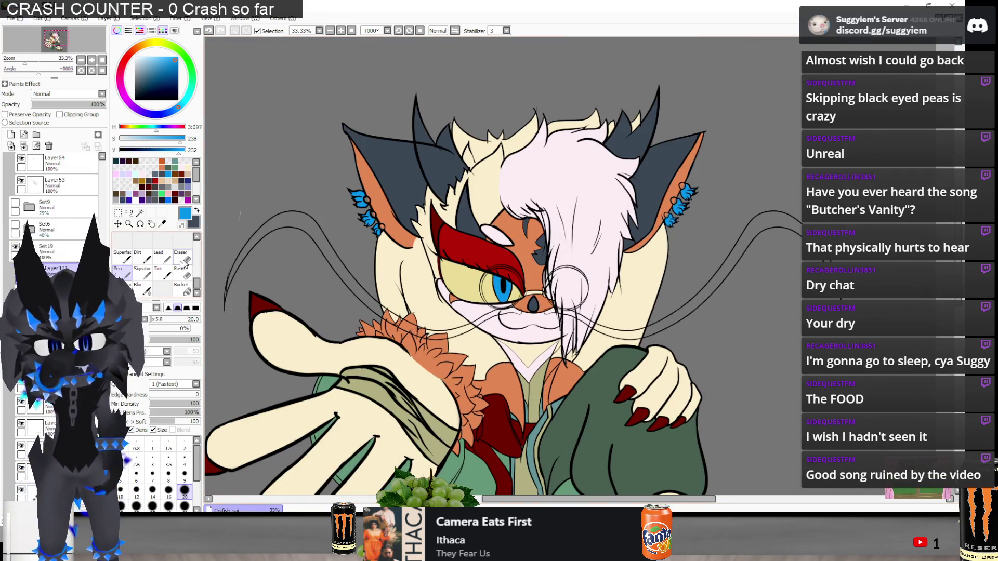
# Sample the dark slate ear colour, check the Paint.NET reference, and desaturate it to grey
pyautogui.keyDown('alt'); pyautogui.click(391, 167); pyautogui.keyUp('alt')
pyautogui.keyDown('ctrl'); pyautogui.keyDown('shift'); pyautogui.click(392, 168); pyautogui.keyUp('shift'); pyautogui.keyUp('ctrl')
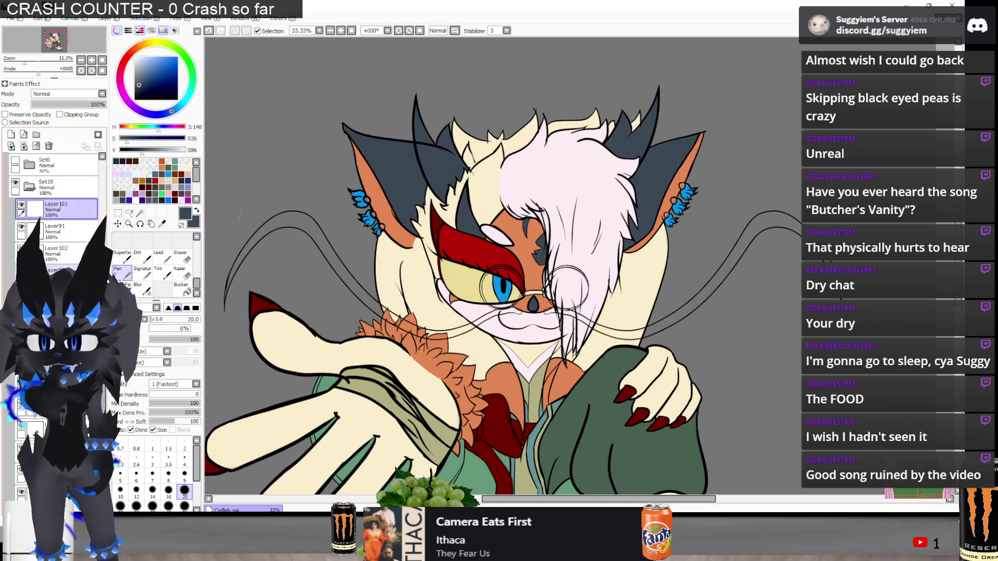
pyautogui.hotkey('alt', 'Tab')
pyautogui.hotkey('alt', 'Tab')
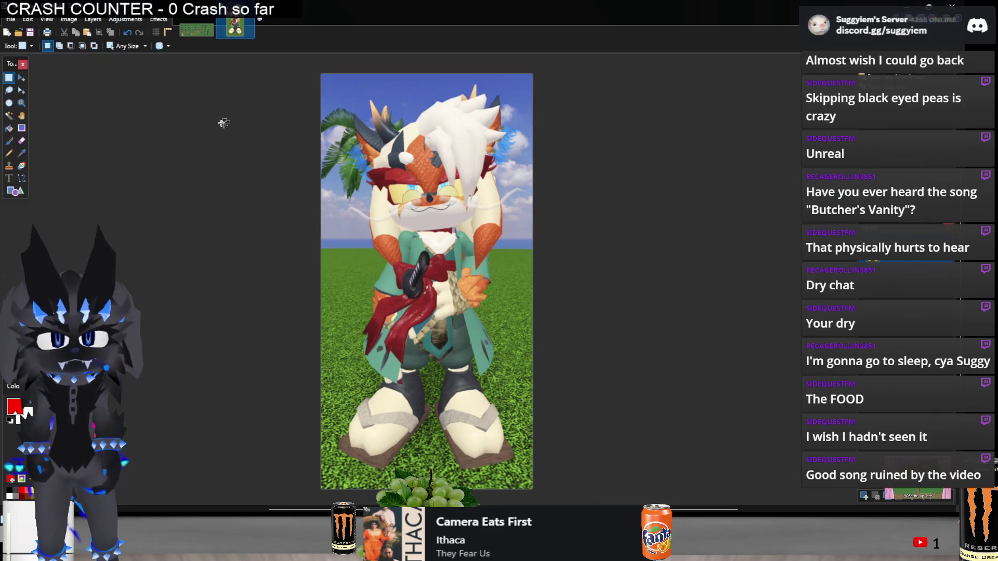
pyautogui.scroll(5, 330, 151)
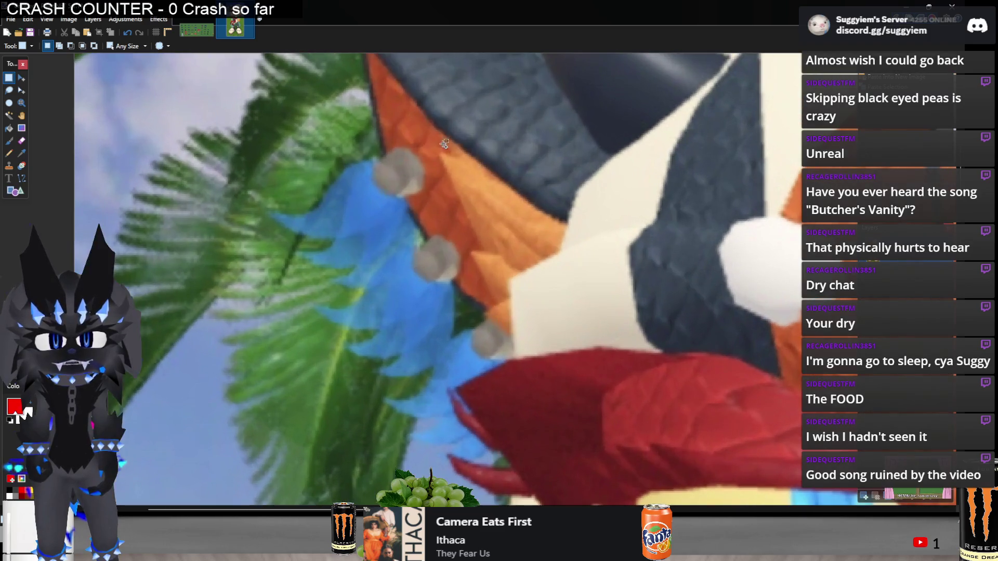
pyautogui.hotkey('alt', 'Tab')
pyautogui.moveTo(158, 139); pyautogui.dragTo(71, 138)
pyautogui.scroll(6, 399, 238)
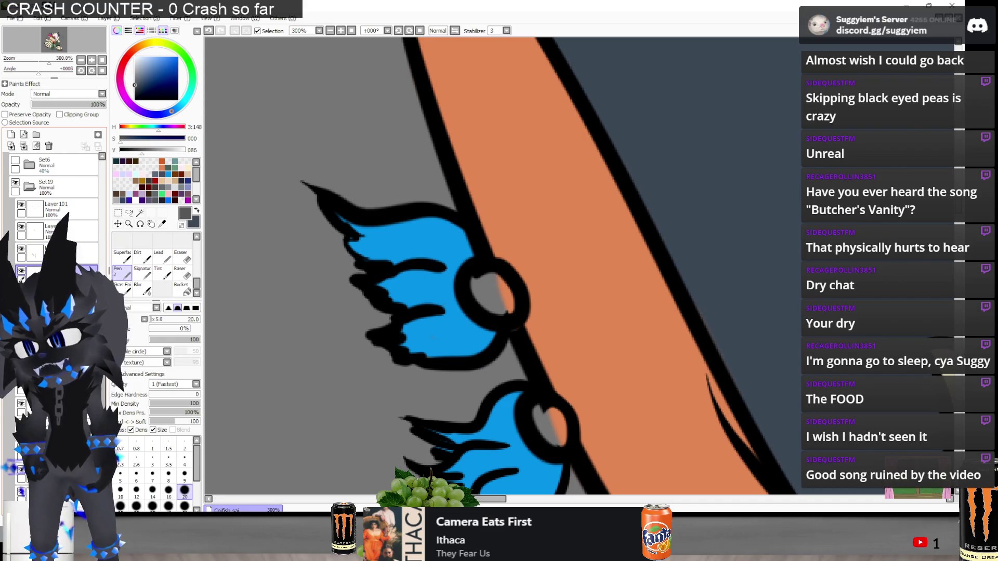
# Paint the insides of the upper and lower earring rings grey
pyautogui.moveTo(494, 290)
pyautogui.mouseDown()
pyautogui.moveTo(486, 289)
pyautogui.moveTo(515, 310)
pyautogui.mouseUp()
pyautogui.moveTo(551, 413); pyautogui.dragTo(542, 421)
pyautogui.scroll(-3, 541, 421)
pyautogui.scroll(4, 470, 291)
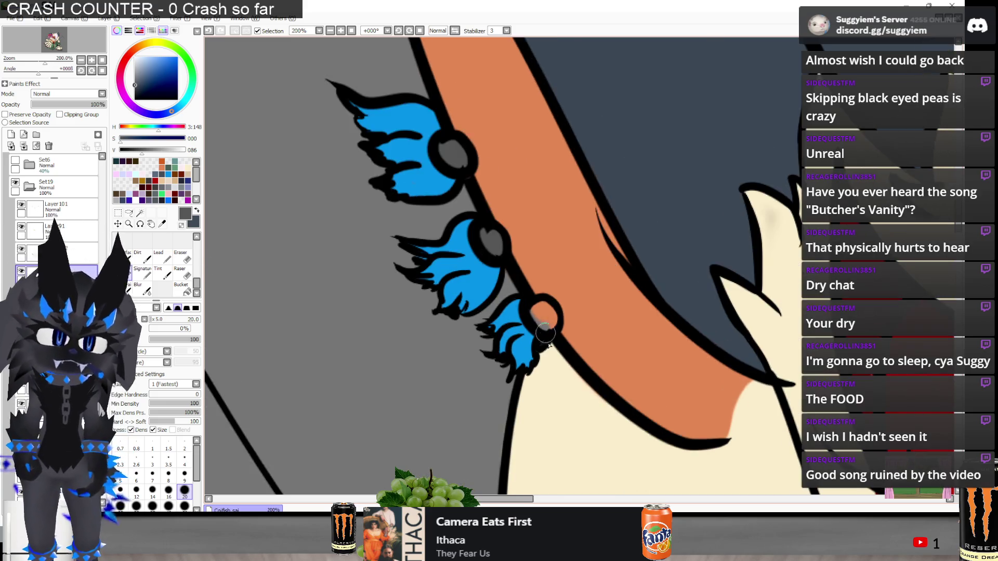
# Fill the upper, middle and lower earring insides with a lighter grey
pyautogui.click(135, 64)
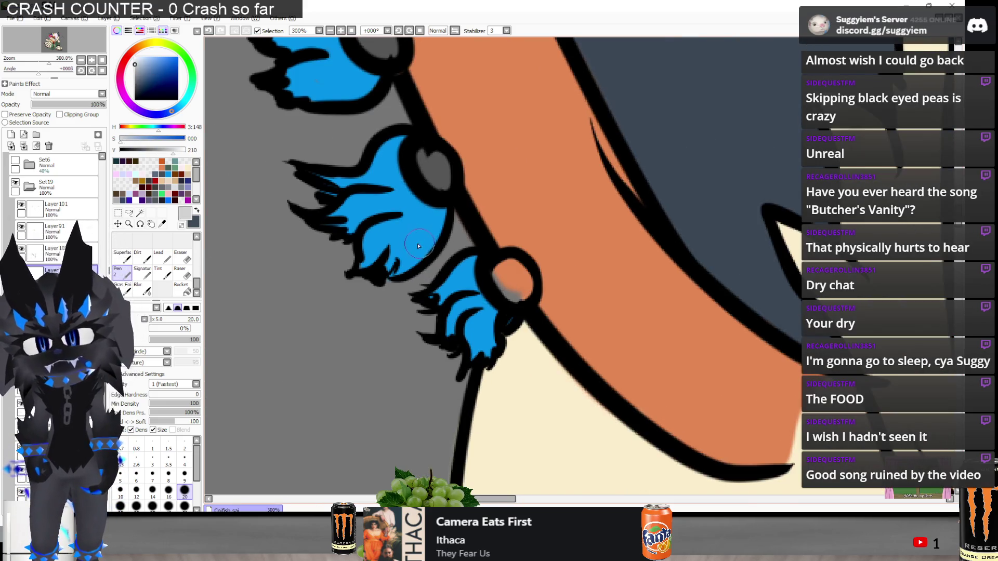
pyautogui.scroll(-2, 386, 108)
pyautogui.scroll(1, 387, 109)
pyautogui.moveTo(386, 108); pyautogui.dragTo(399, 120)
pyautogui.moveTo(448, 270)
pyautogui.mouseDown()
pyautogui.moveTo(442, 248)
pyautogui.moveTo(452, 256)
pyautogui.mouseUp()
pyautogui.moveTo(525, 380); pyautogui.dragTo(536, 370)
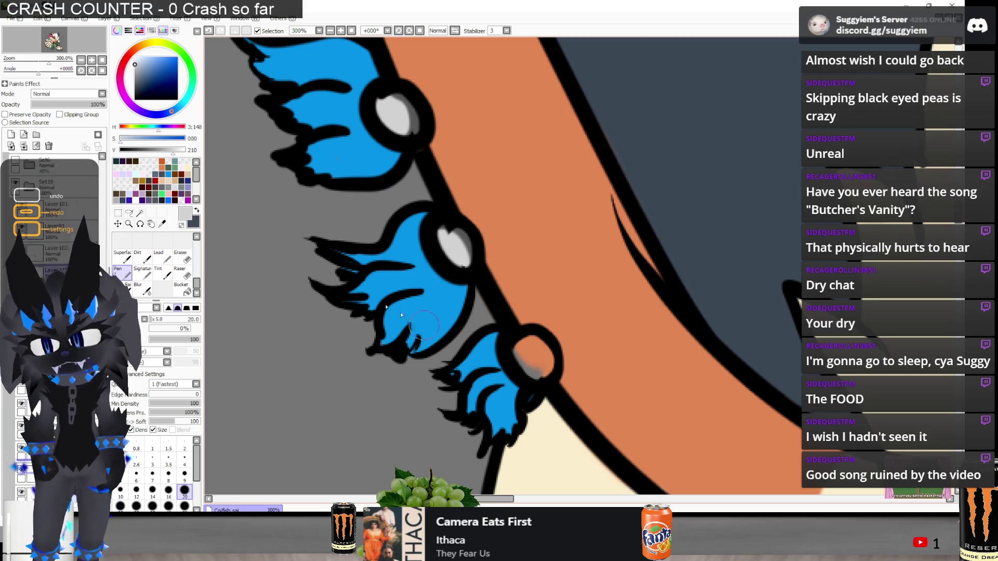
# Eyedrop the dark grey and fill the lower earring rings with it
pyautogui.keyDown('alt'); pyautogui.click(420, 126); pyautogui.keyUp('alt')
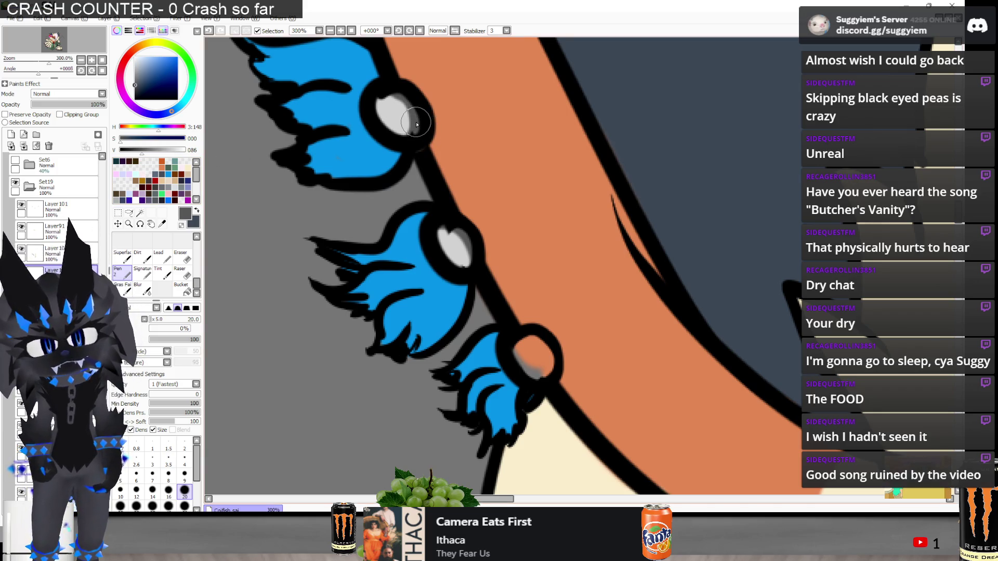
pyautogui.moveTo(514, 394); pyautogui.dragTo(535, 351)
pyautogui.scroll(-4, 369, 295)
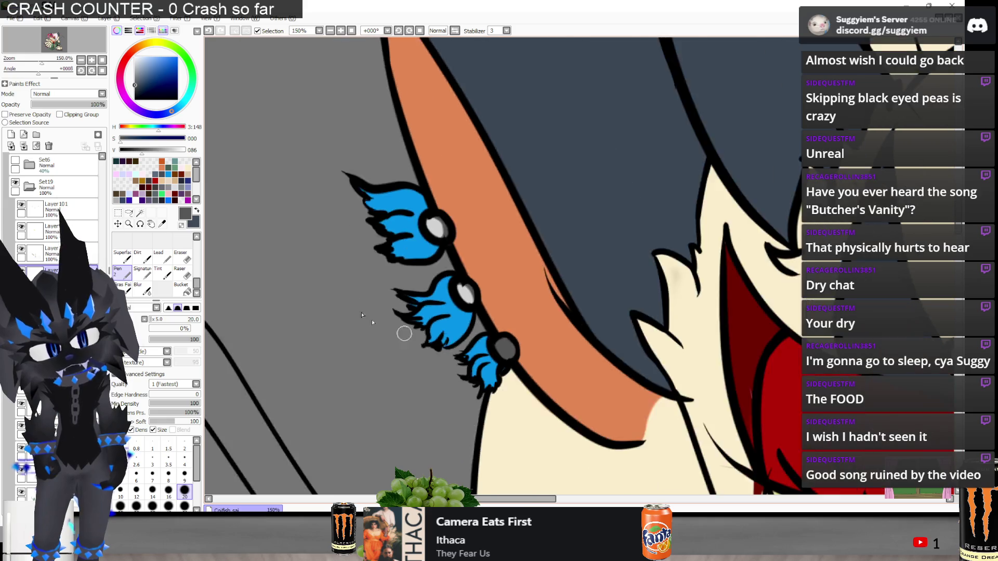
pyautogui.scroll(4, 324, 236)
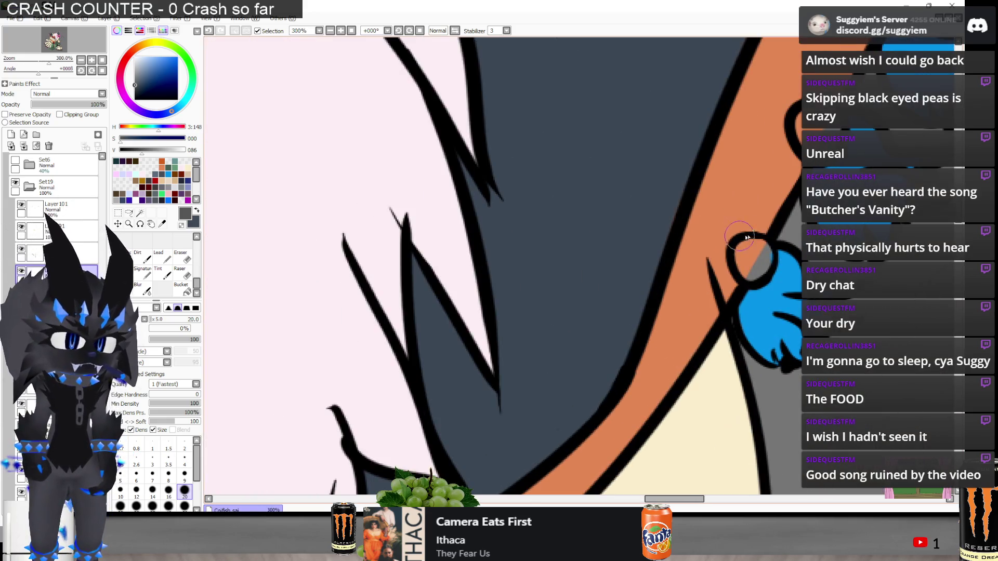
pyautogui.moveTo(744, 250); pyautogui.dragTo(751, 260)
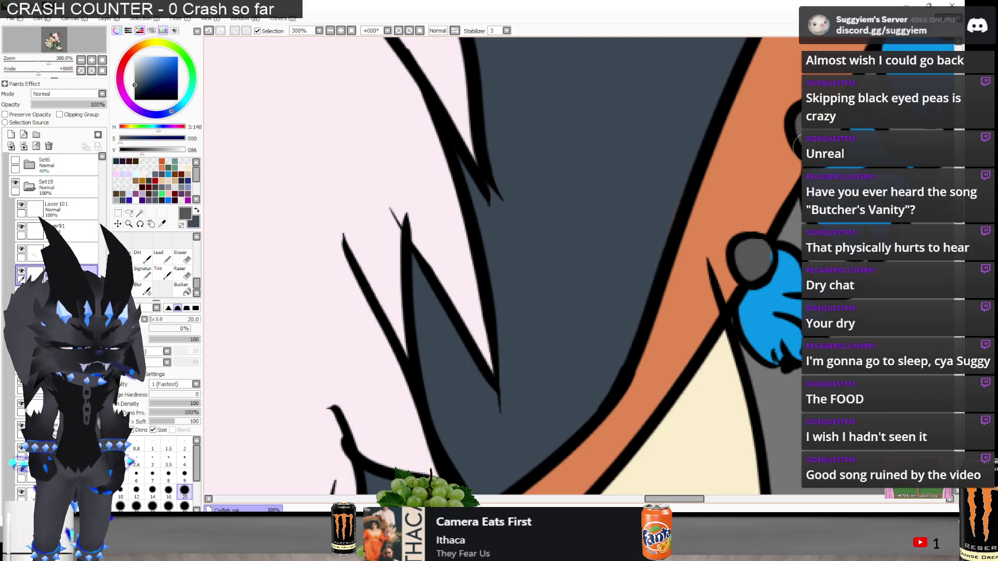
pyautogui.scroll(-4, 795, 141)
pyautogui.scroll(6, 782, 132)
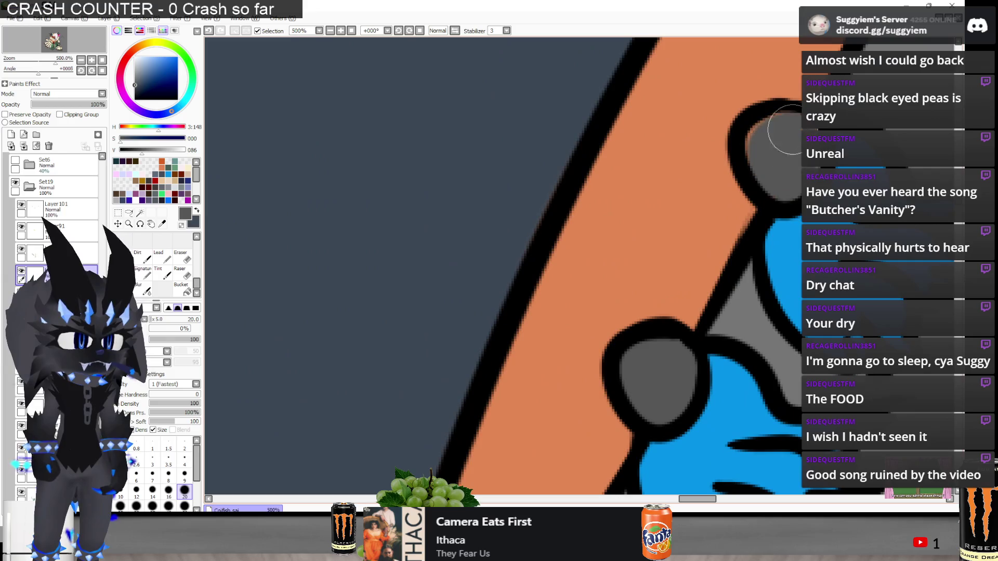
# Sample the light grey and dab highlights on the lower, middle and top earring balls
pyautogui.scroll(-4, 769, 129)
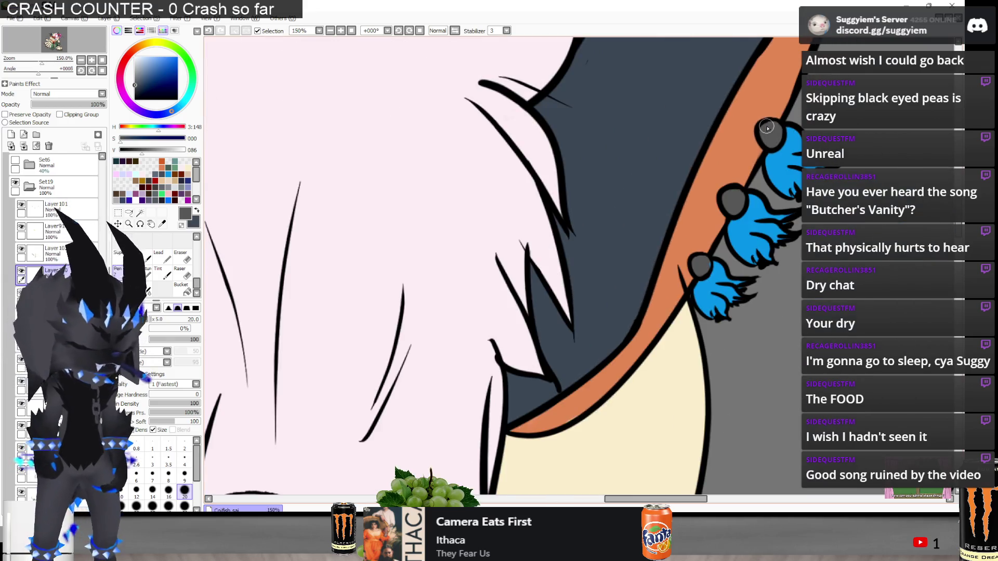
pyautogui.scroll(-3, 767, 127)
pyautogui.scroll(3, 255, 164)
pyautogui.keyDown('alt'); pyautogui.click(255, 163); pyautogui.keyUp('alt')
pyautogui.scroll(2, 304, 251)
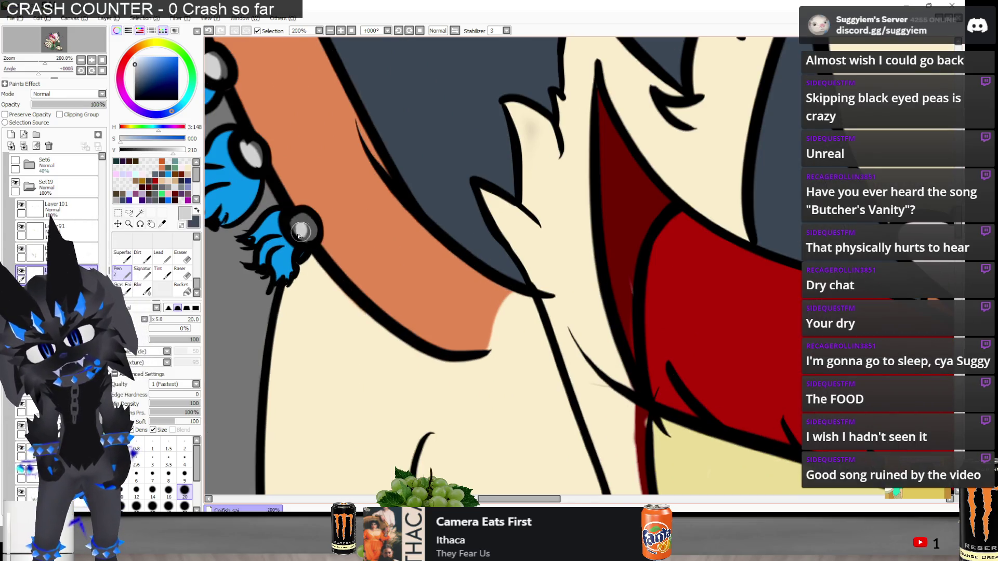
pyautogui.scroll(-4, 294, 229)
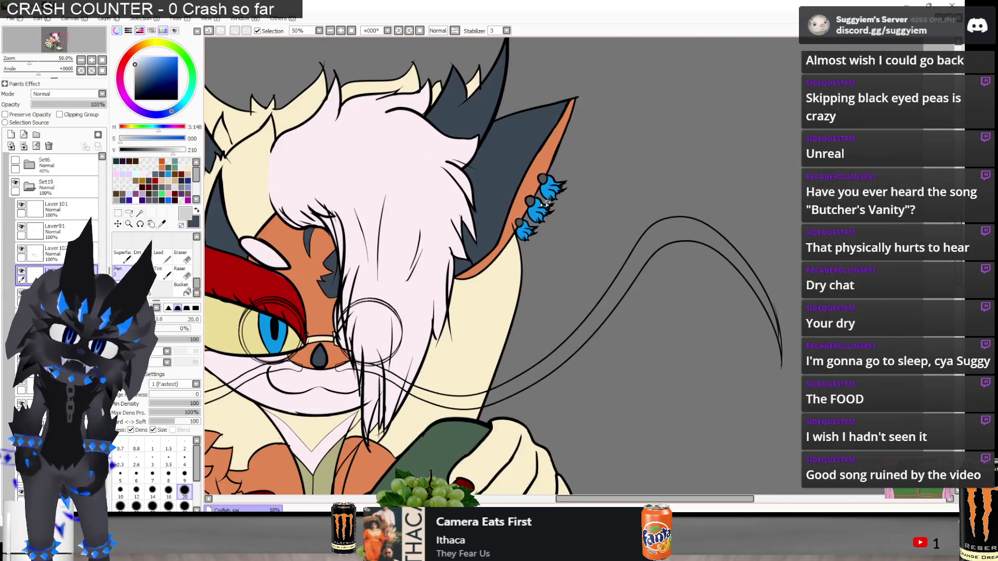
pyautogui.scroll(2, 542, 205)
pyautogui.scroll(4, 431, 259)
pyautogui.moveTo(535, 291)
pyautogui.mouseDown()
pyautogui.moveTo(551, 304)
pyautogui.moveTo(546, 312)
pyautogui.mouseUp()
pyautogui.scroll(-1, 502, 315)
pyautogui.moveTo(608, 162)
pyautogui.mouseDown()
pyautogui.moveTo(593, 182)
pyautogui.moveTo(603, 180)
pyautogui.mouseUp()
pyautogui.moveTo(629, 110); pyautogui.dragTo(644, 91)
pyautogui.scroll(-5, 611, 126)
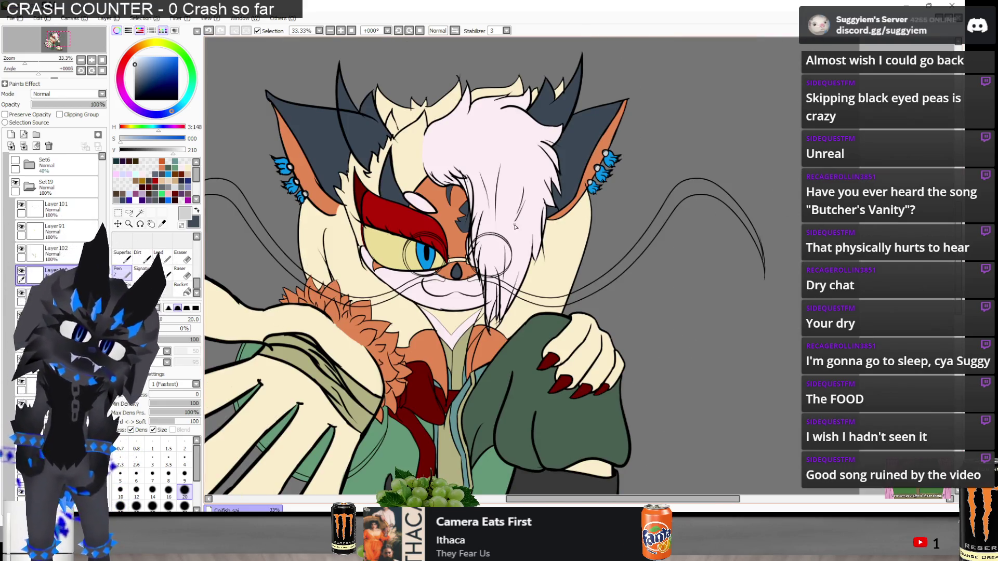
pyautogui.scroll(1, 318, 179)
pyautogui.scroll(1, 694, 136)
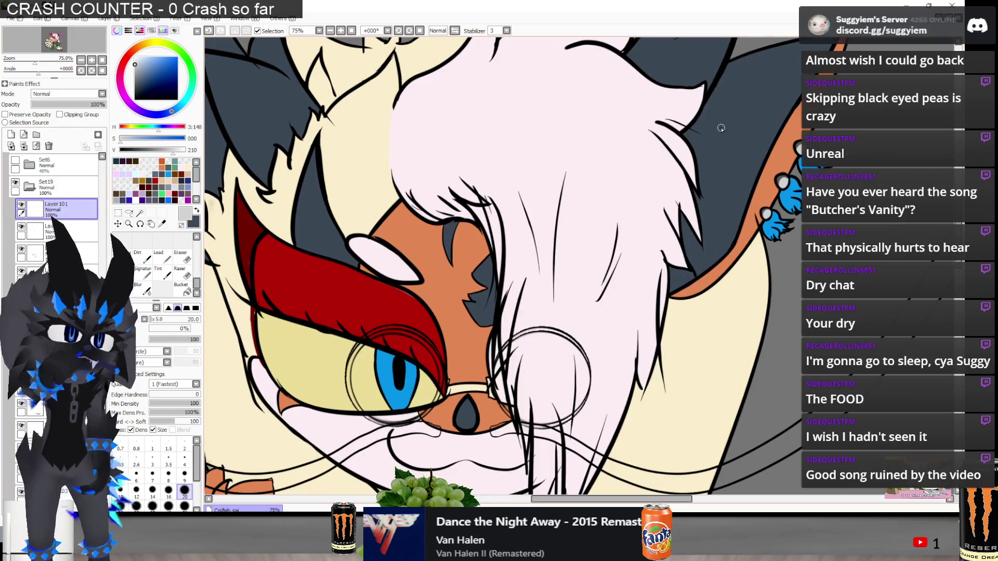
# Eyedrop the dark grey from the eye shading and return to the Pen
pyautogui.press('e')
pyautogui.scroll(7, 716, 239)
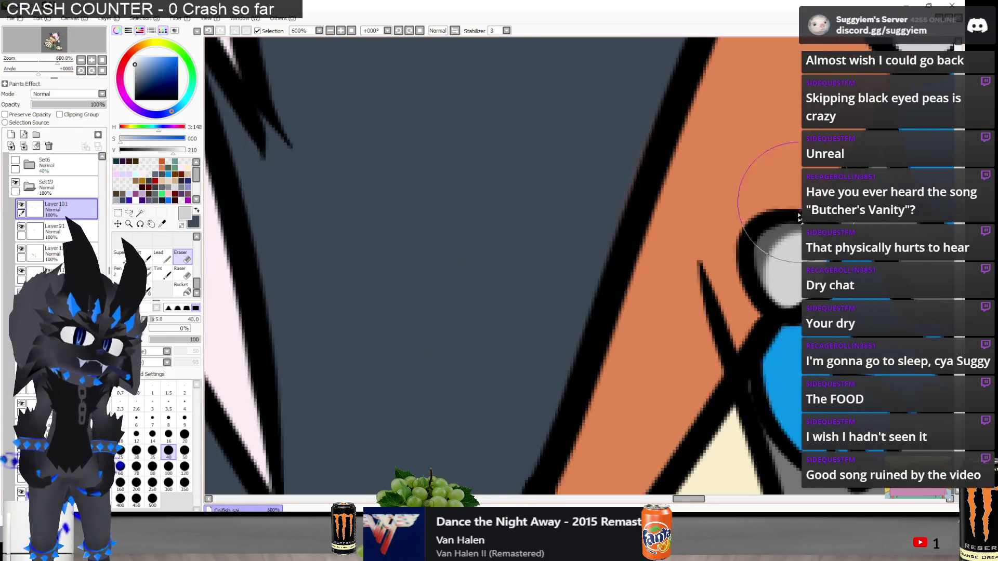
pyautogui.scroll(-10, 686, 156)
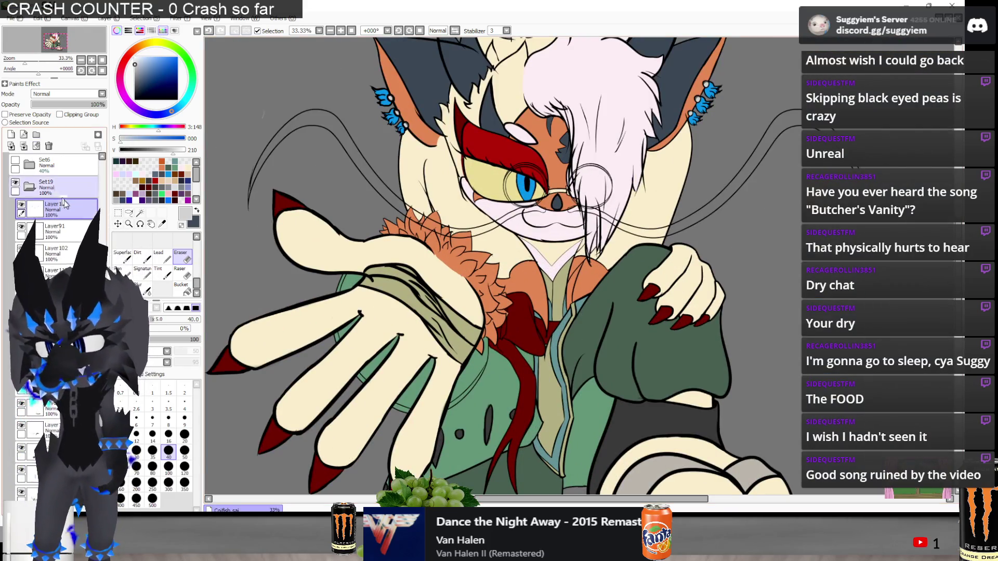
pyautogui.scroll(10, 303, 89)
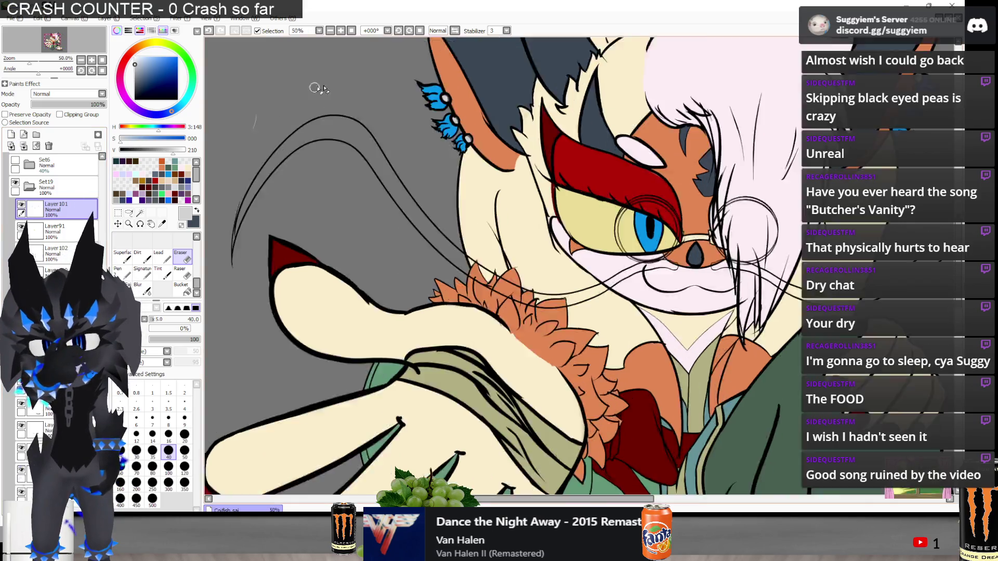
pyautogui.keyDown('alt'); pyautogui.click(671, 252); pyautogui.keyUp('alt')
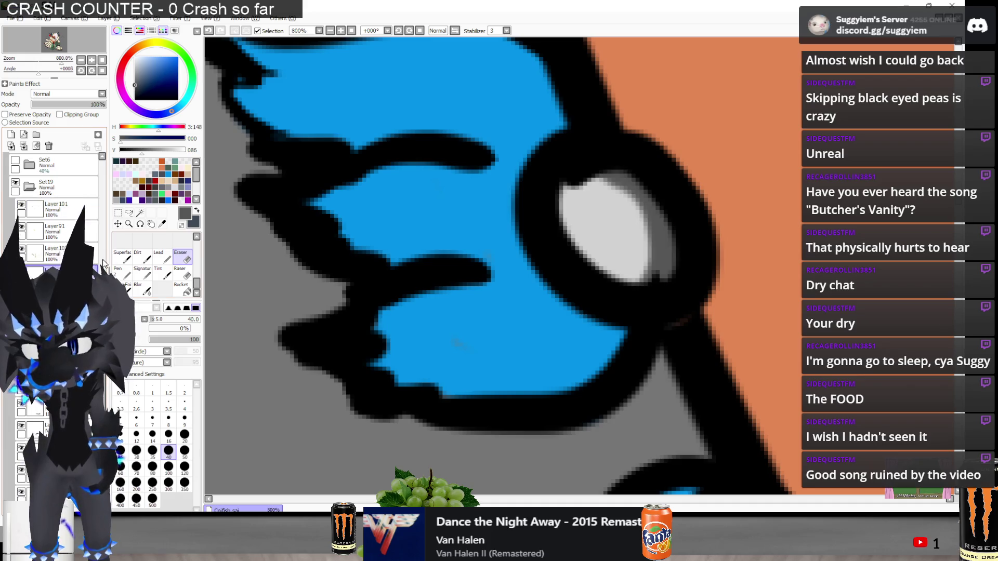
pyautogui.scroll(-10, 557, 201)
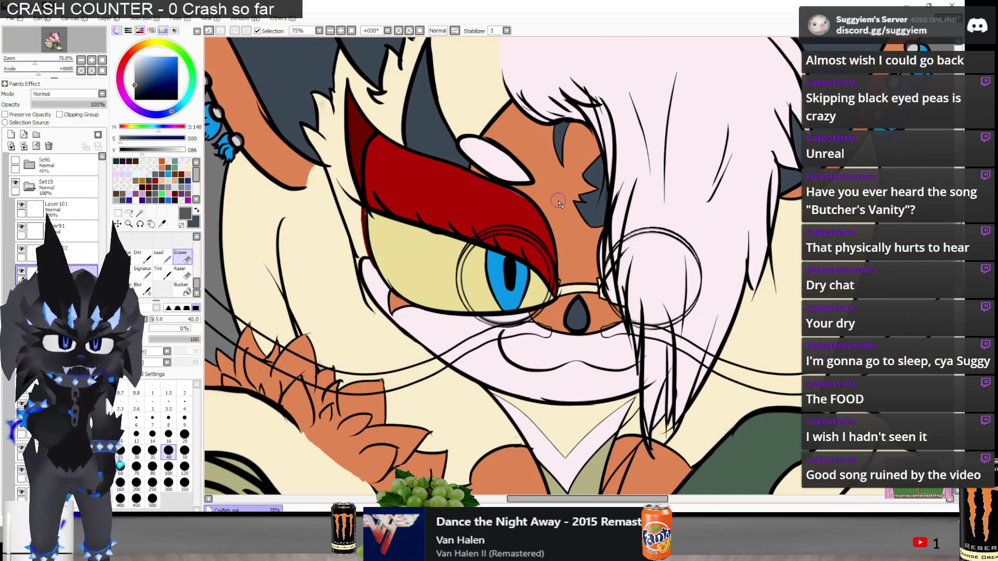
pyautogui.scroll(4, 521, 293)
pyautogui.press('n')
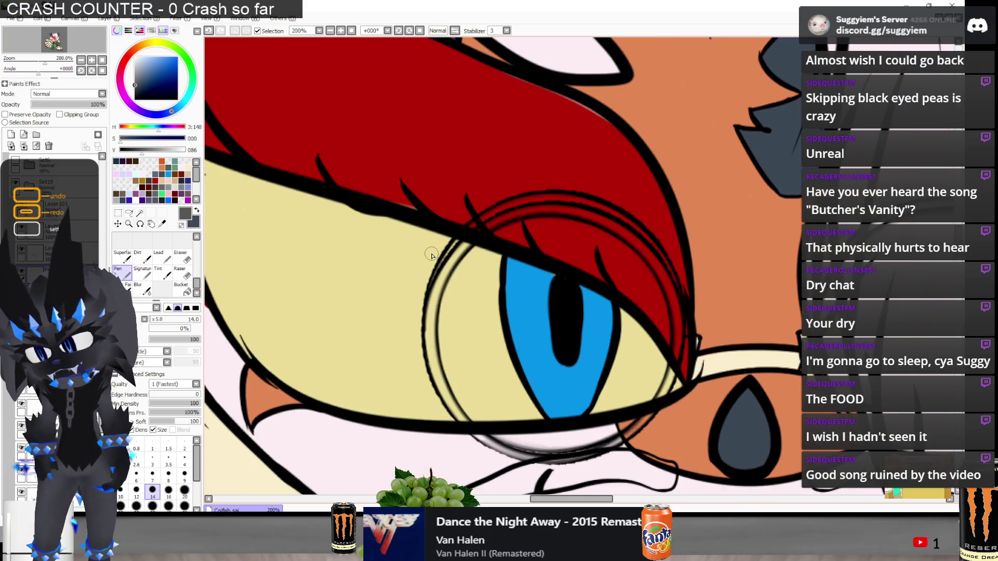
# Undo two changes, then trace the dark grey lens rim above the eye and down the eyelid
pyautogui.hotkey('ctrl', 'z')
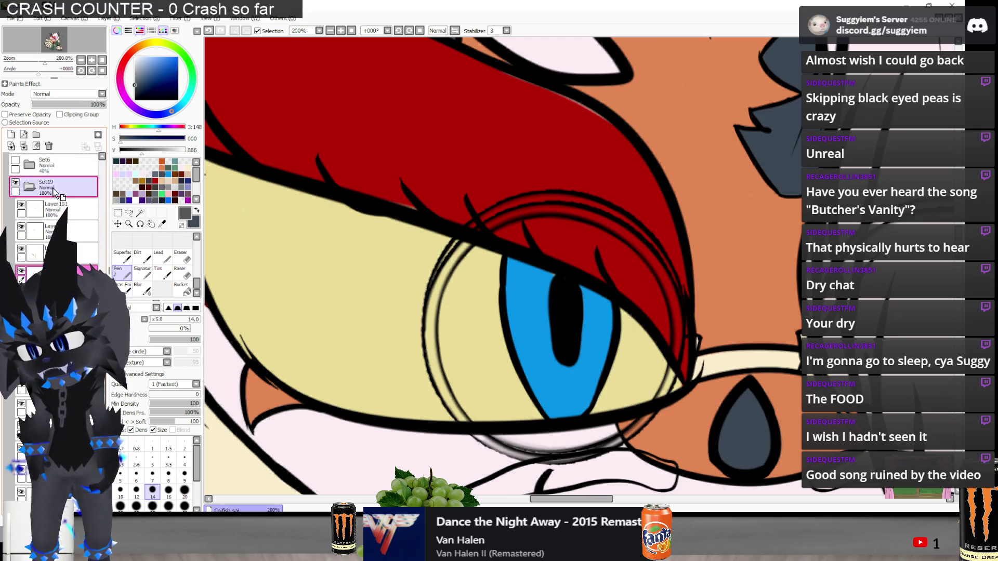
pyautogui.hotkey('ctrl', 'z')
pyautogui.scroll(2, 407, 257)
pyautogui.moveTo(440, 312)
pyautogui.mouseDown()
pyautogui.moveTo(470, 250)
pyautogui.moveTo(515, 203)
pyautogui.mouseUp()
pyautogui.hotkey('ctrl', 'z')
pyautogui.hotkey('ctrl', 'y')
pyautogui.moveTo(475, 239)
pyautogui.mouseDown()
pyautogui.moveTo(434, 333)
pyautogui.moveTo(452, 270)
pyautogui.moveTo(542, 181)
pyautogui.moveTo(621, 152)
pyautogui.moveTo(624, 141)
pyautogui.moveTo(603, 152)
pyautogui.moveTo(652, 154)
pyautogui.moveTo(677, 143)
pyautogui.mouseUp()
pyautogui.hotkey('ctrl', 'z')
pyautogui.scroll(-3, 662, 138)
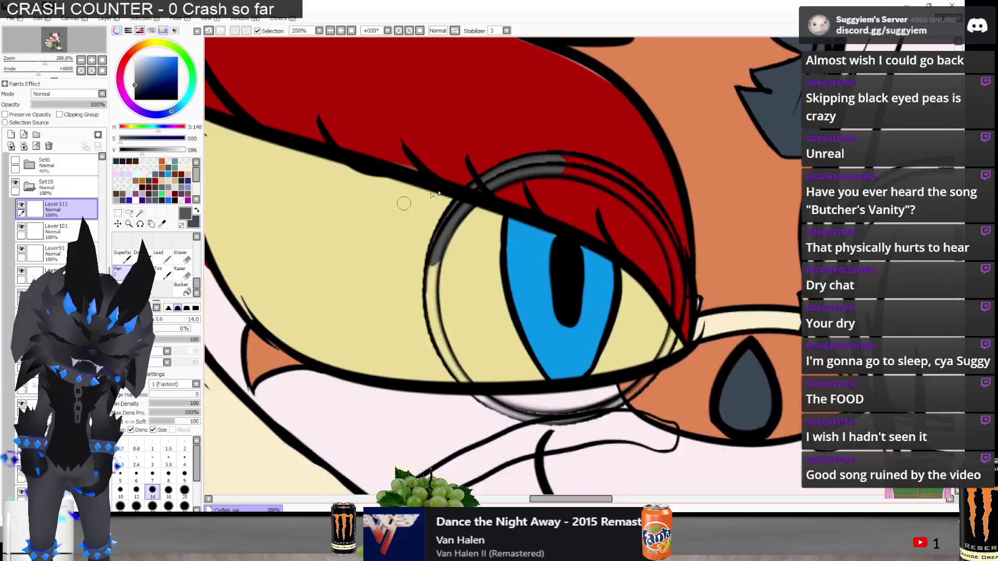
pyautogui.scroll(2, 573, 216)
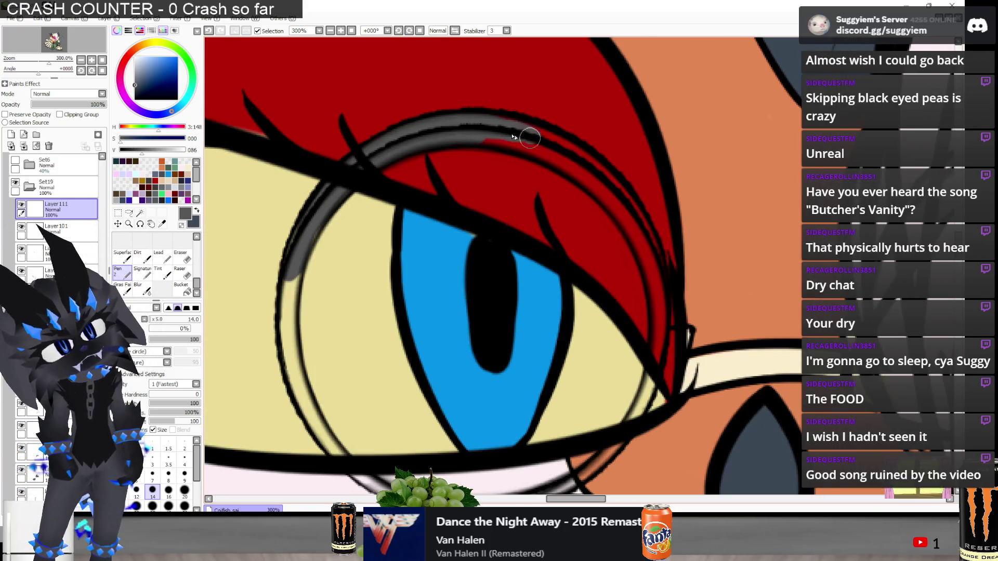
pyautogui.moveTo(541, 148)
pyautogui.mouseDown()
pyautogui.moveTo(631, 213)
pyautogui.moveTo(655, 289)
pyautogui.mouseUp()
pyautogui.moveTo(641, 222)
pyautogui.mouseDown()
pyautogui.moveTo(654, 322)
pyautogui.moveTo(629, 432)
pyautogui.mouseUp()
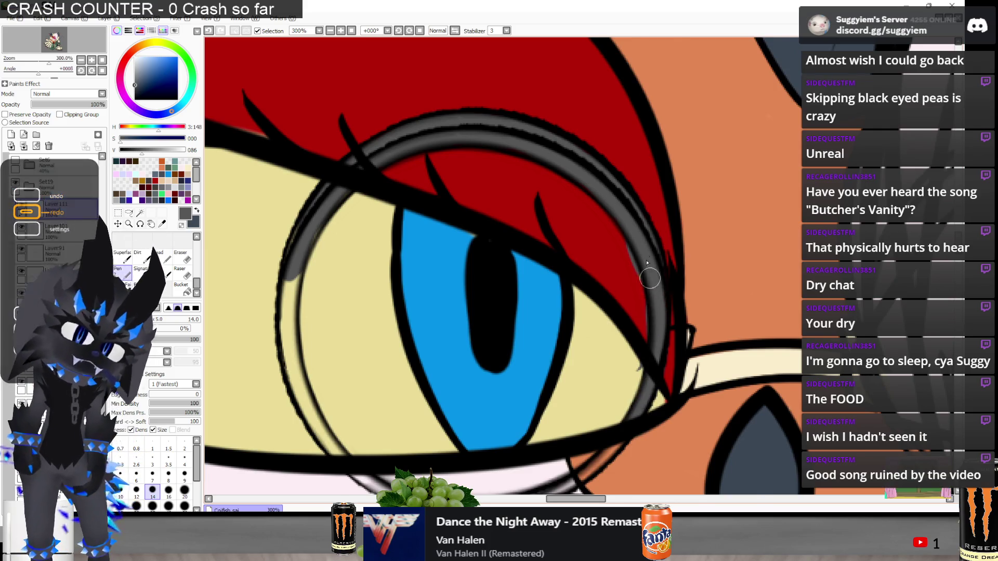
# Paint the left and lower edges of the lens rim dark grey
pyautogui.scroll(-3, 659, 326)
pyautogui.moveTo(298, 200)
pyautogui.mouseDown()
pyautogui.moveTo(290, 241)
pyautogui.moveTo(330, 361)
pyautogui.moveTo(391, 410)
pyautogui.moveTo(441, 423)
pyautogui.mouseUp()
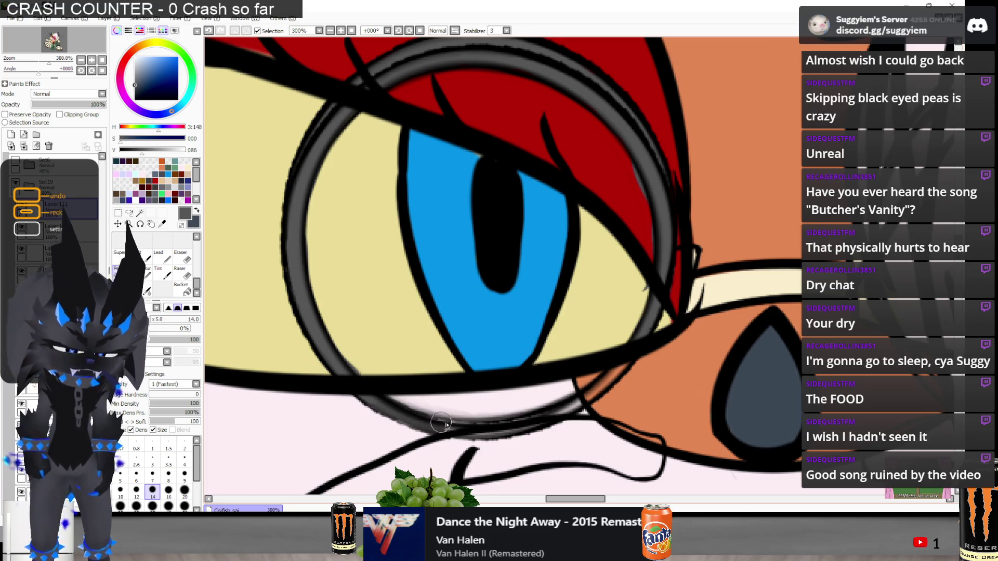
pyautogui.moveTo(376, 403)
pyautogui.mouseDown()
pyautogui.moveTo(432, 429)
pyautogui.moveTo(575, 408)
pyautogui.mouseUp()
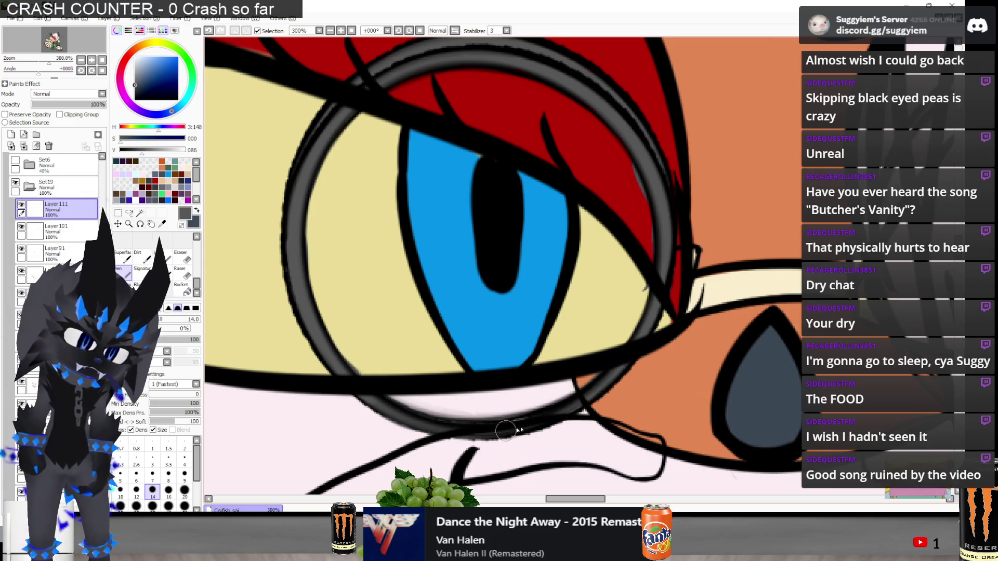
pyautogui.moveTo(489, 416); pyautogui.dragTo(414, 413)
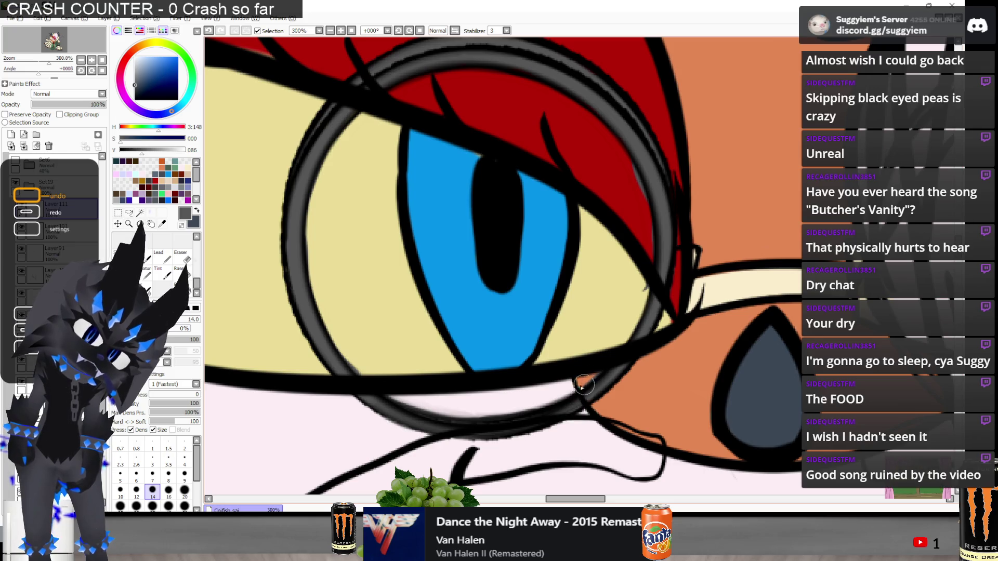
# Zoom in on the monocle and trace its rim arc in dark grey
pyautogui.hotkey('ctrl', '-')
pyautogui.hotkey('ctrl', '-')
pyautogui.hotkey('ctrl', '-')
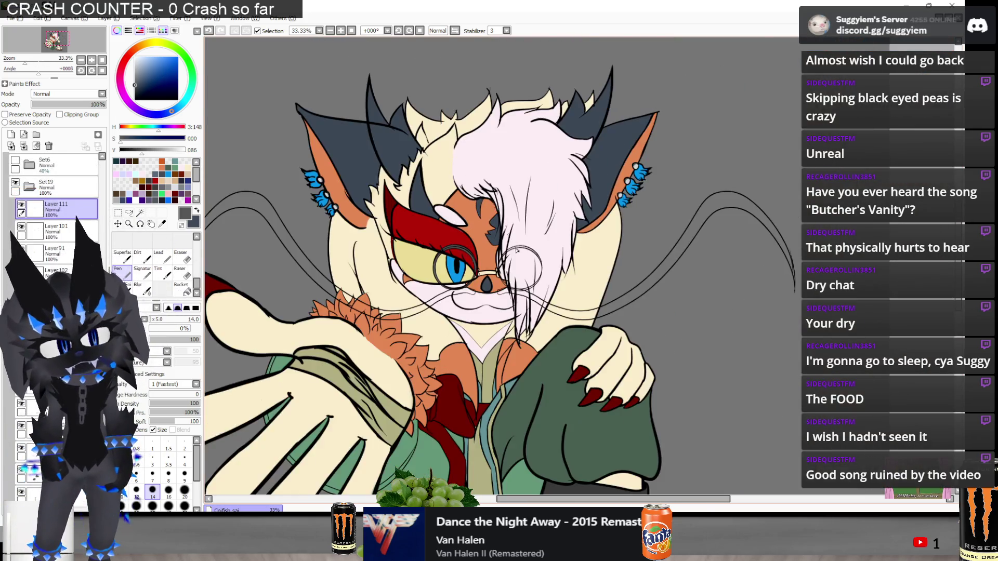
pyautogui.hotkey('ctrl', '+')
pyautogui.hotkey('ctrl', '+')
pyautogui.hotkey('ctrl', '+')
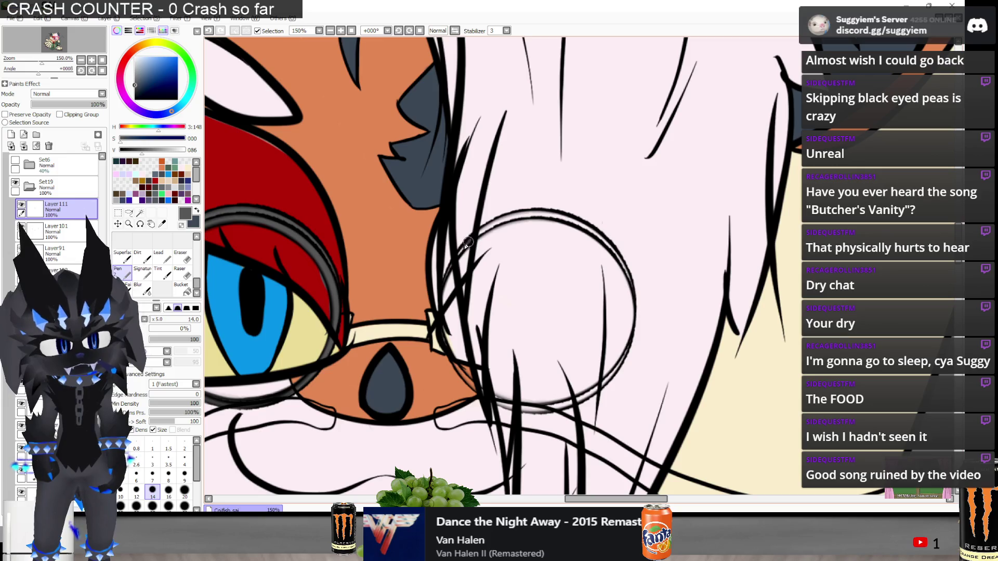
pyautogui.hotkey('ctrl', '+')
pyautogui.hotkey('ctrl', '+')
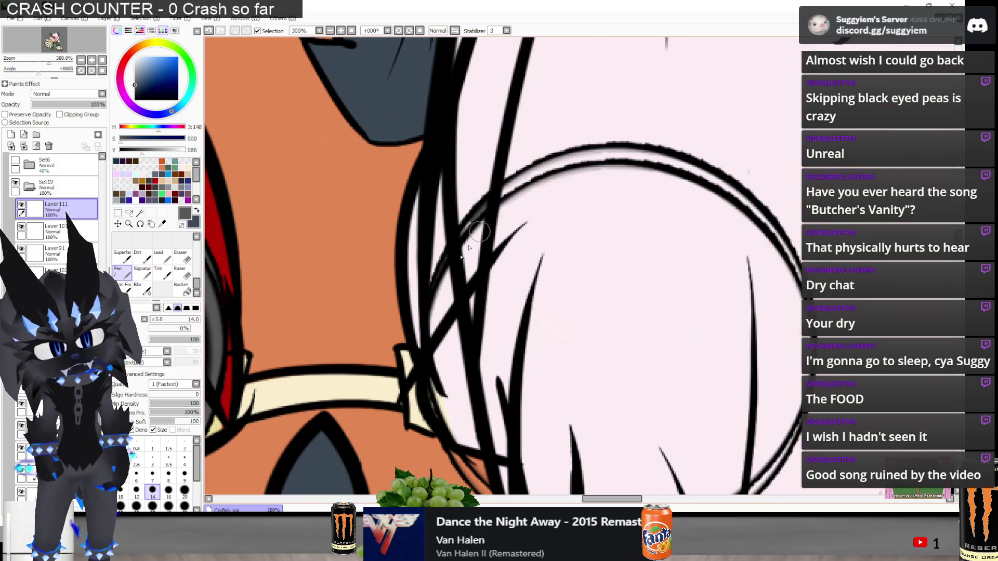
pyautogui.hotkey('ctrl', 'y')
pyautogui.moveTo(504, 193)
pyautogui.mouseDown()
pyautogui.moveTo(582, 156)
pyautogui.moveTo(605, 156)
pyautogui.mouseUp()
pyautogui.hotkey('ctrl', '-')
pyautogui.hotkey('ctrl', '-')
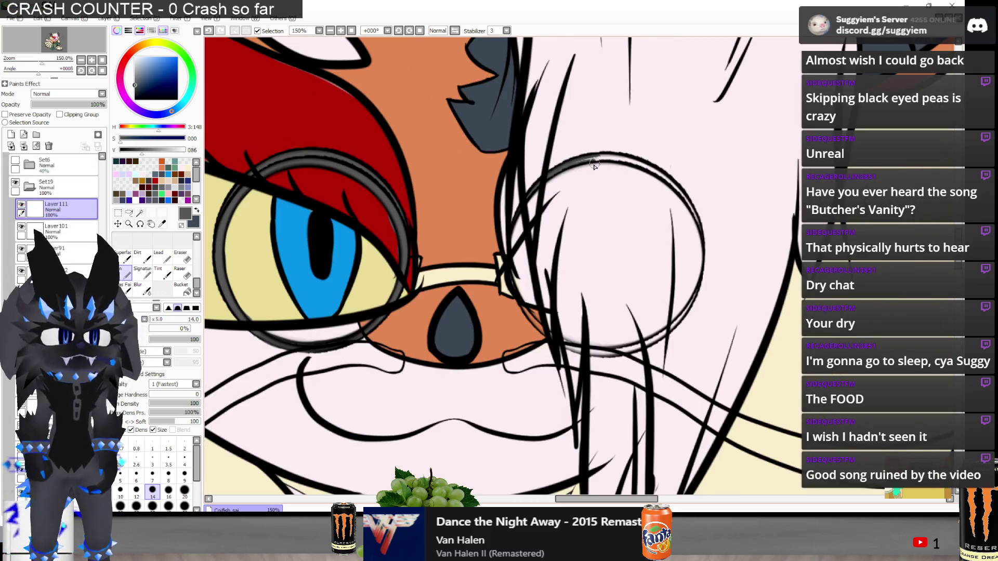
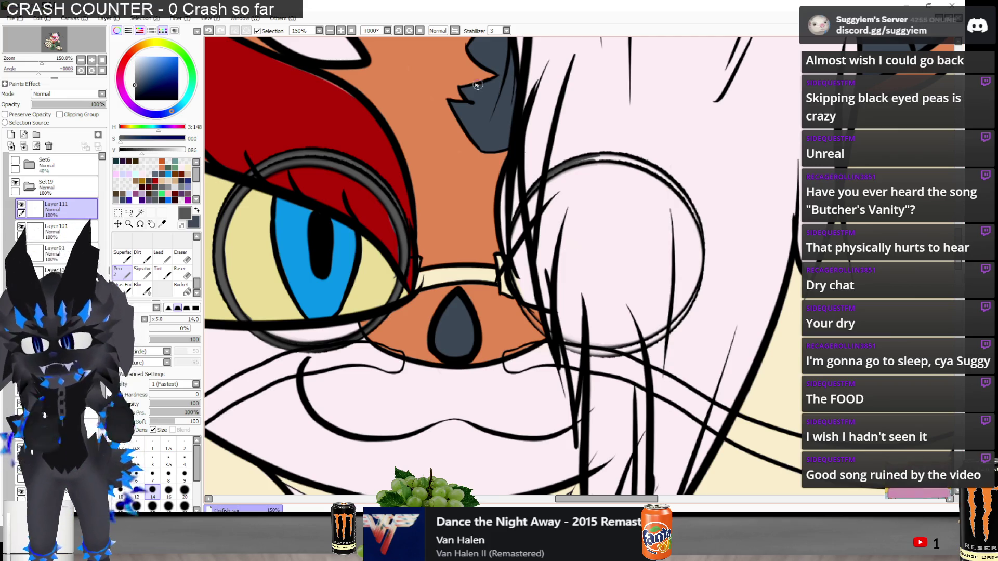
# Check the glasses-lens layer, select Layer98 and undo an accidental change to the nose
pyautogui.click(20, 205)
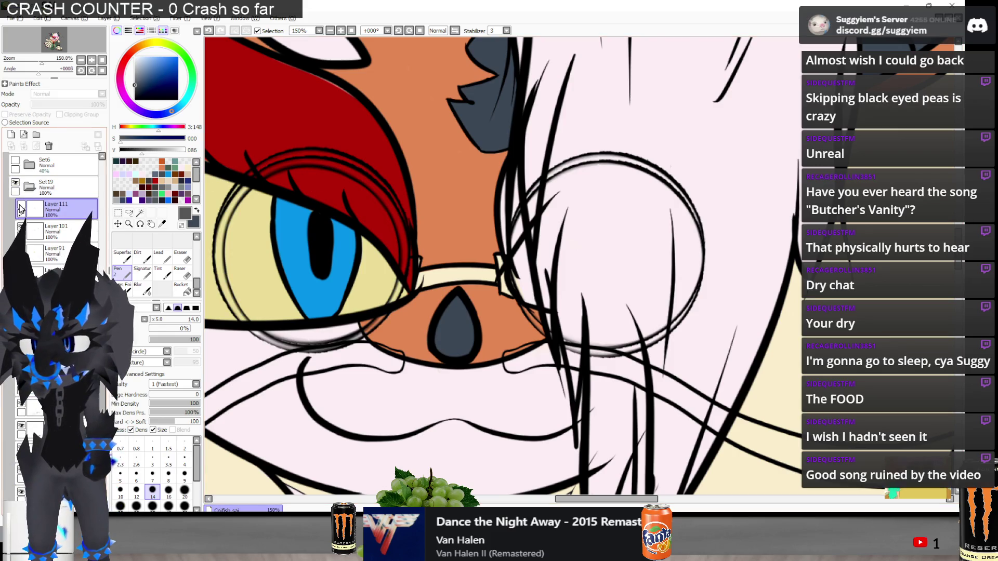
pyautogui.click(21, 206)
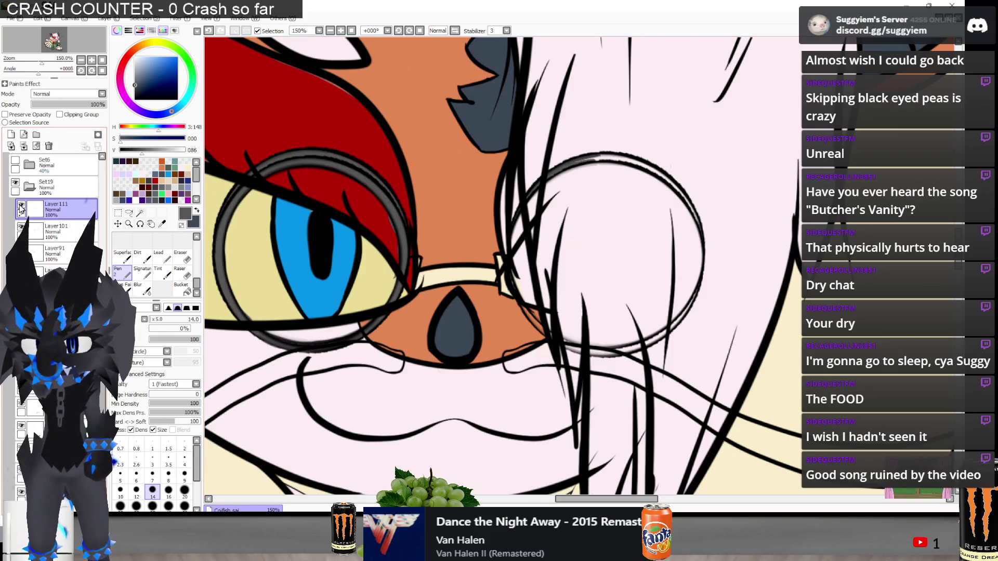
pyautogui.click(131, 214)
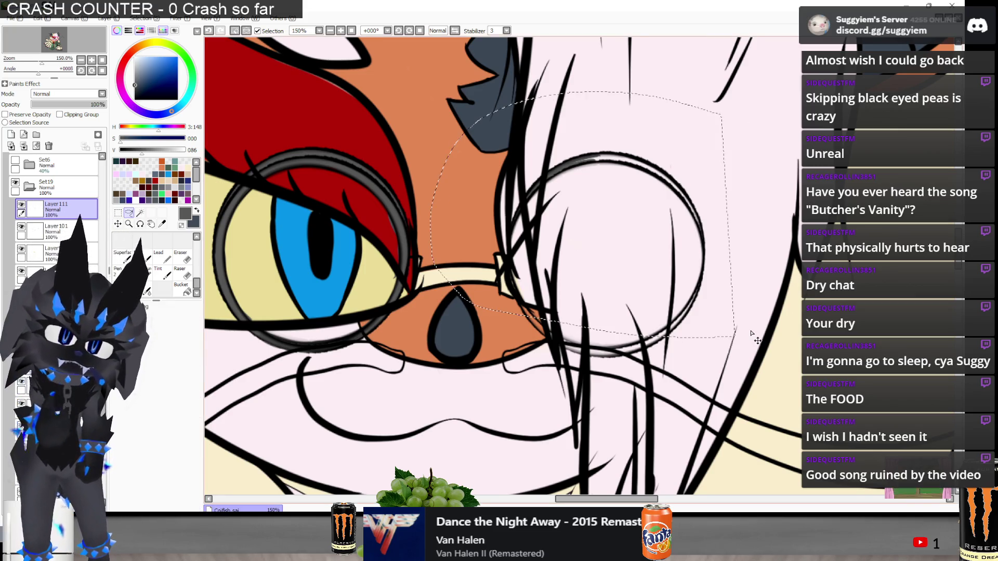
pyautogui.scroll(3, 95, 206)
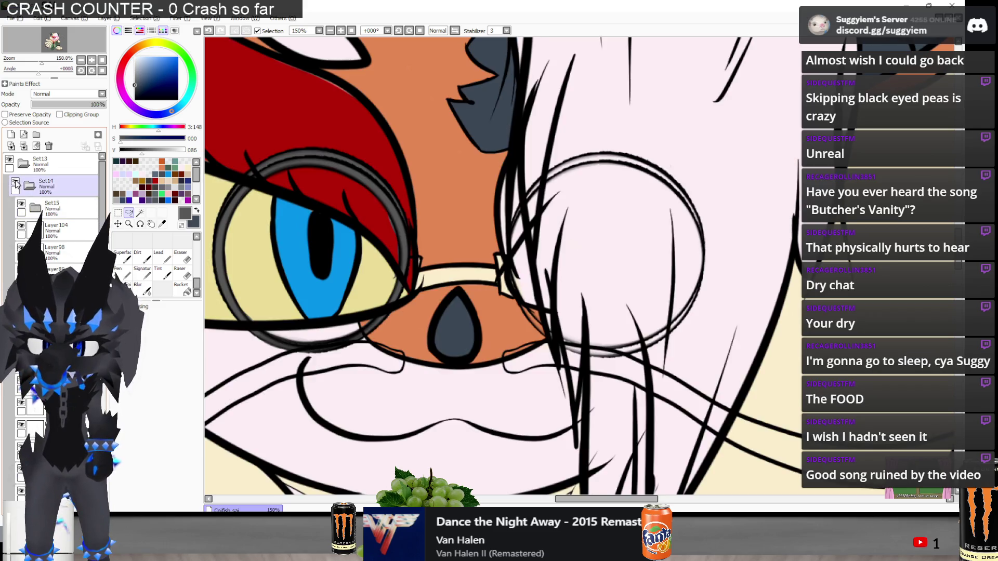
pyautogui.scroll(-2, 32, 203)
pyautogui.click(32, 203)
pyautogui.moveTo(499, 47); pyautogui.dragTo(468, 140)
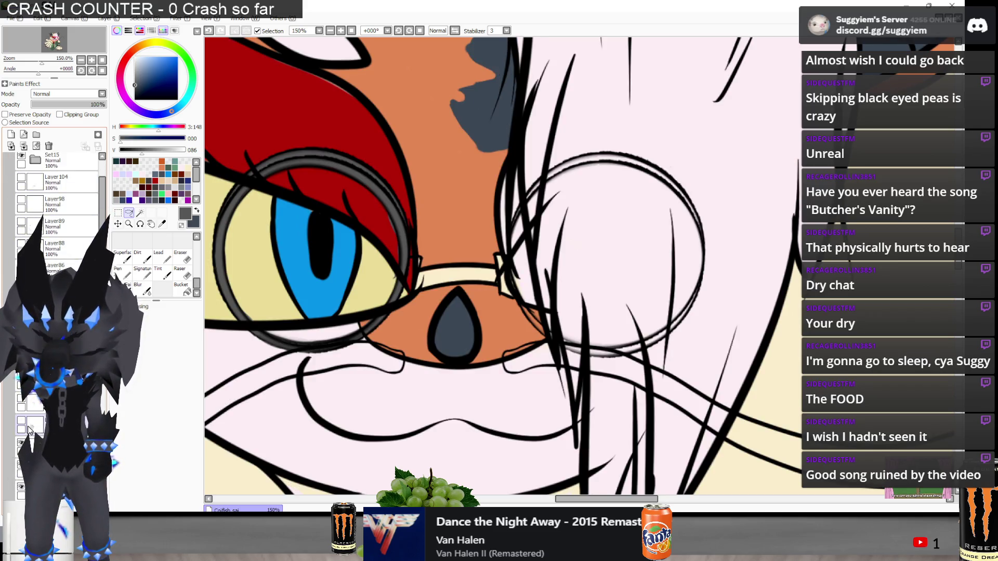
pyautogui.moveTo(442, 312); pyautogui.dragTo(468, 354)
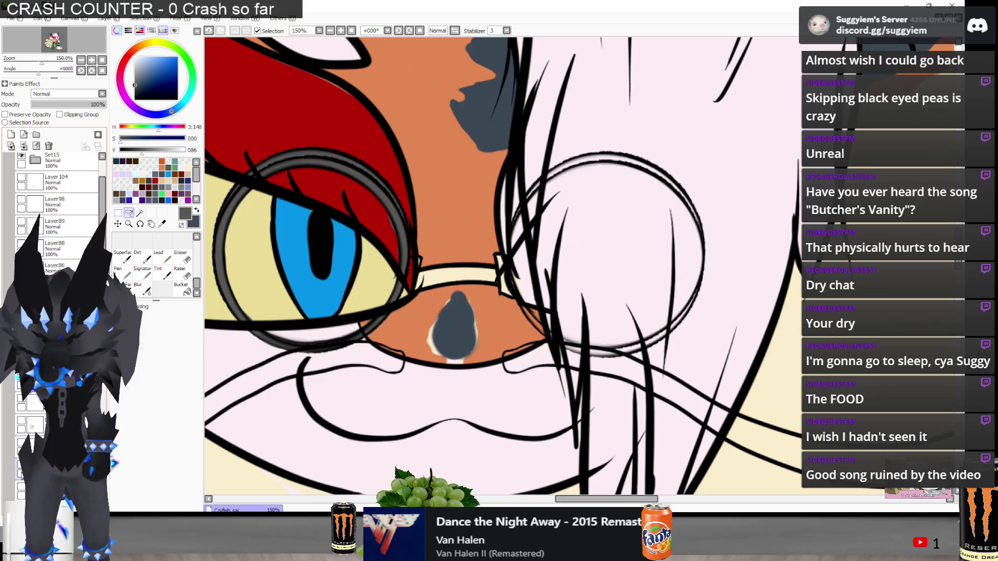
pyautogui.hotkey('ctrl', 'z')
pyautogui.hotkey('ctrl', 'z')
# Select Layer79 and hide then reshow the lineart layers to inspect them
pyautogui.scroll(-5, 51, 205)
pyautogui.click(22, 206)
pyautogui.scroll(-1, 21, 205)
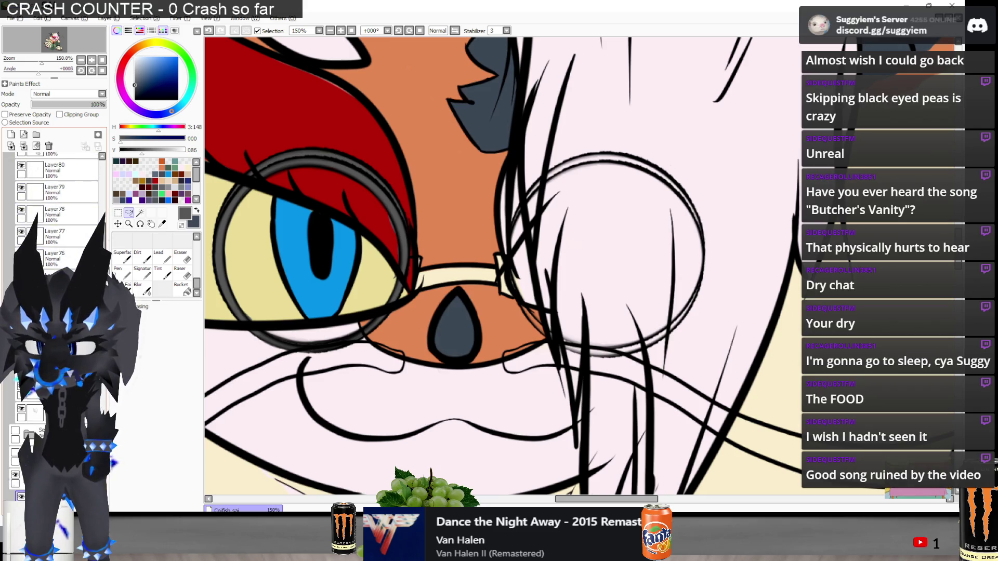
pyautogui.click(21, 395)
pyautogui.click(22, 413)
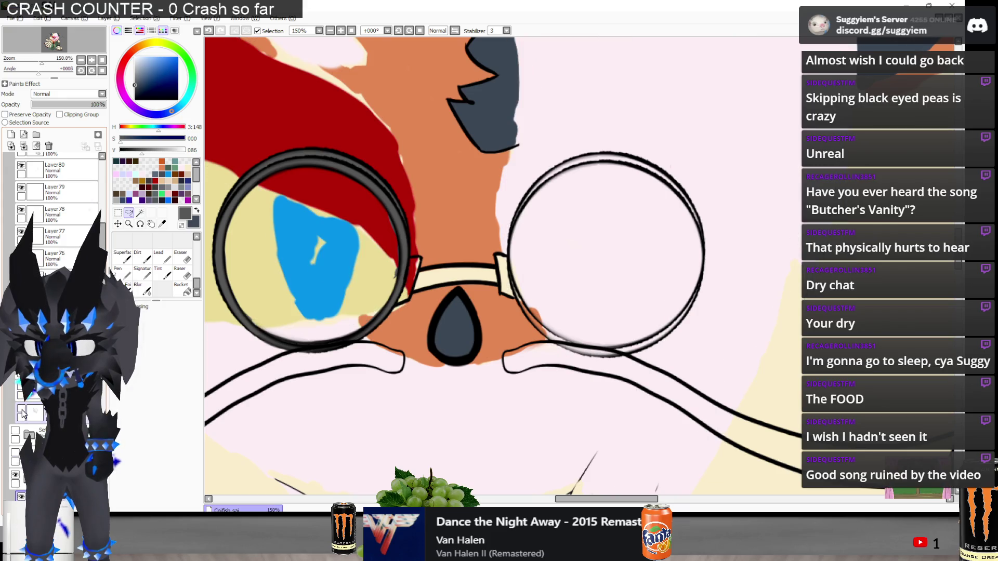
pyautogui.click(23, 413)
pyautogui.click(22, 395)
pyautogui.scroll(3, 52, 208)
pyautogui.scroll(3, 52, 208)
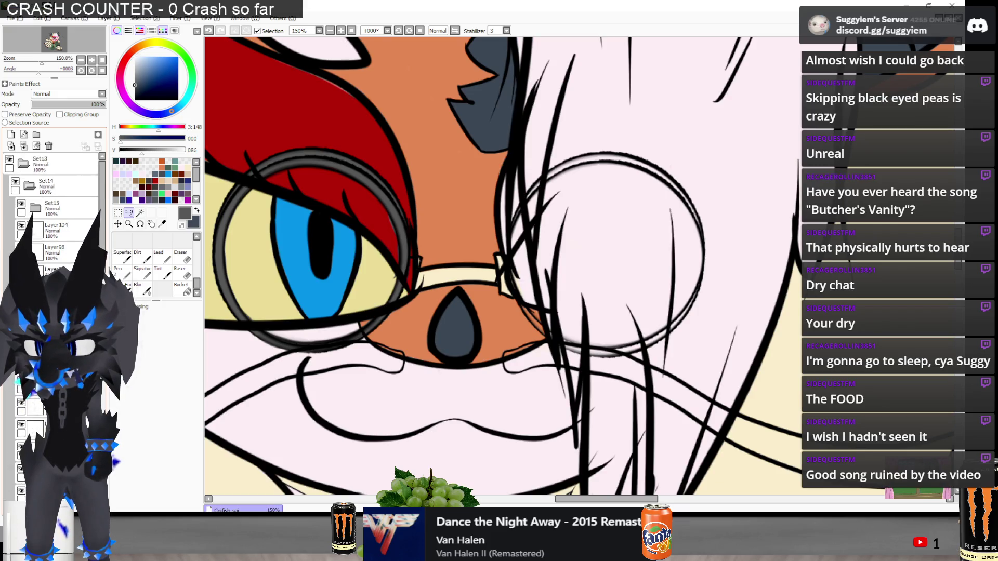
pyautogui.scroll(-3, 36, 231)
# Toggle Layer75 and nearby layers to locate the lens rings, ending on Layer75
pyautogui.click(31, 229)
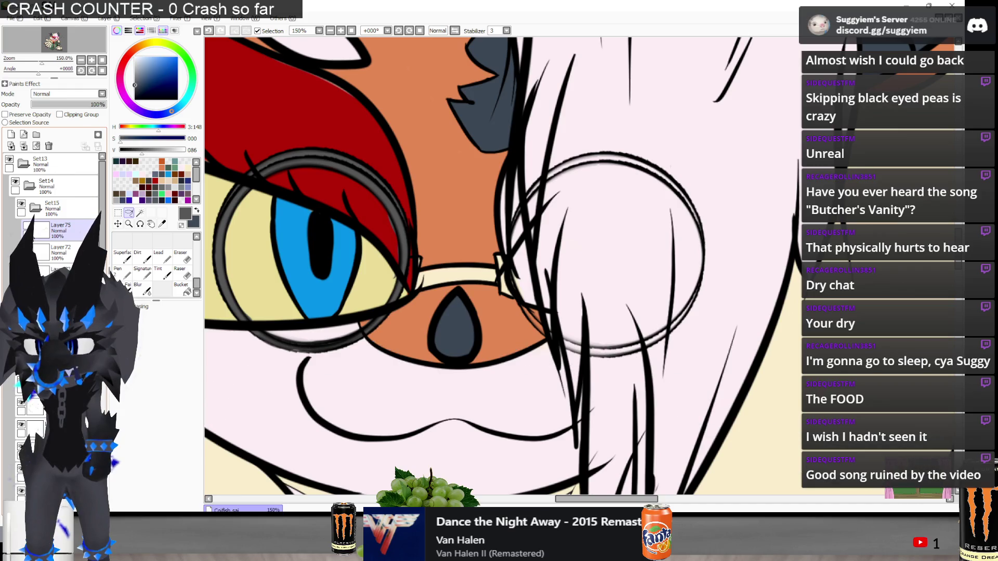
pyautogui.click(26, 227)
pyautogui.click(60, 269)
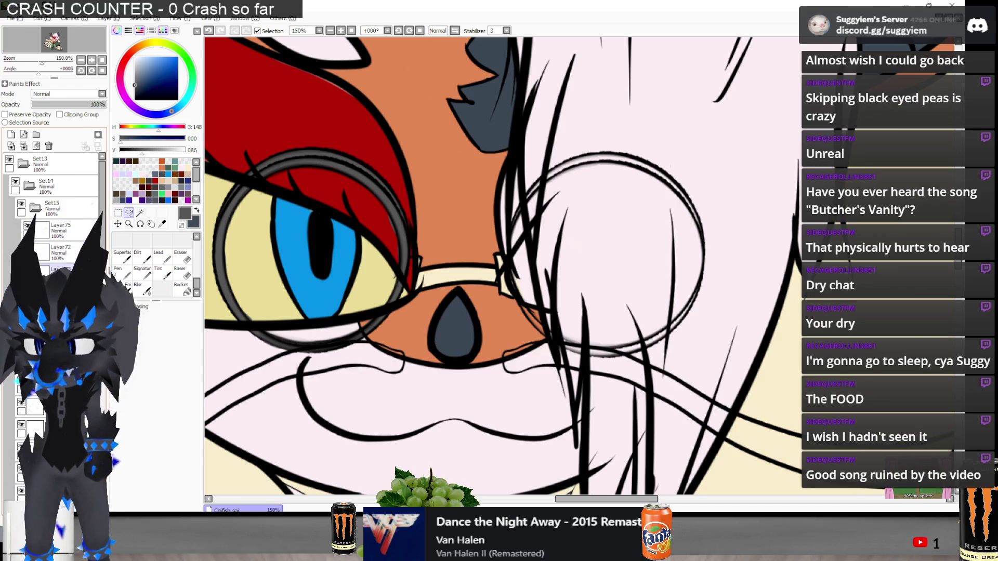
pyautogui.click(27, 248)
pyautogui.click(27, 249)
pyautogui.click(27, 270)
pyautogui.click(27, 270)
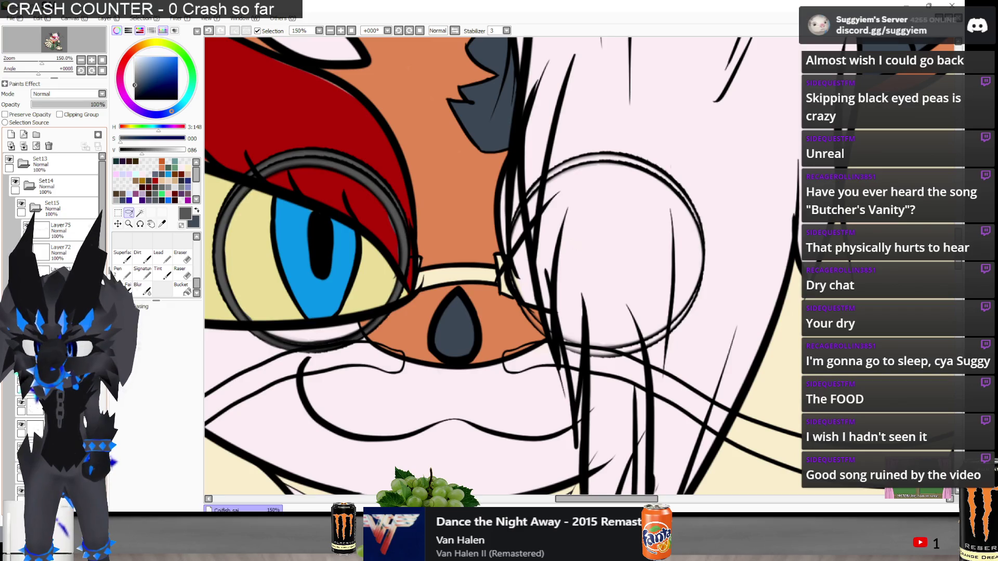
pyautogui.click(27, 270)
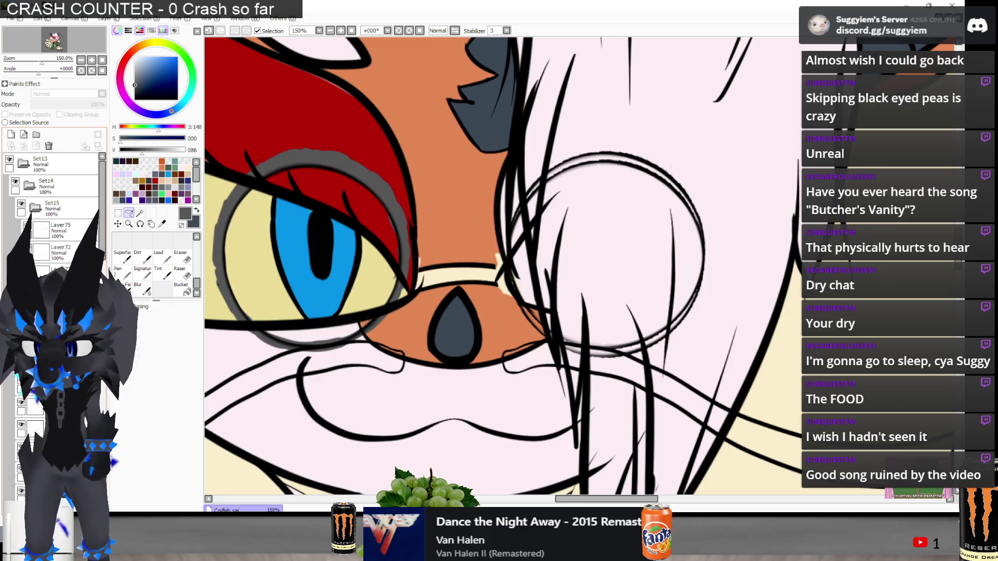
pyautogui.click(21, 206)
pyautogui.click(21, 207)
pyautogui.click(21, 207)
pyautogui.click(21, 207)
pyautogui.click(21, 207)
pyautogui.click(26, 227)
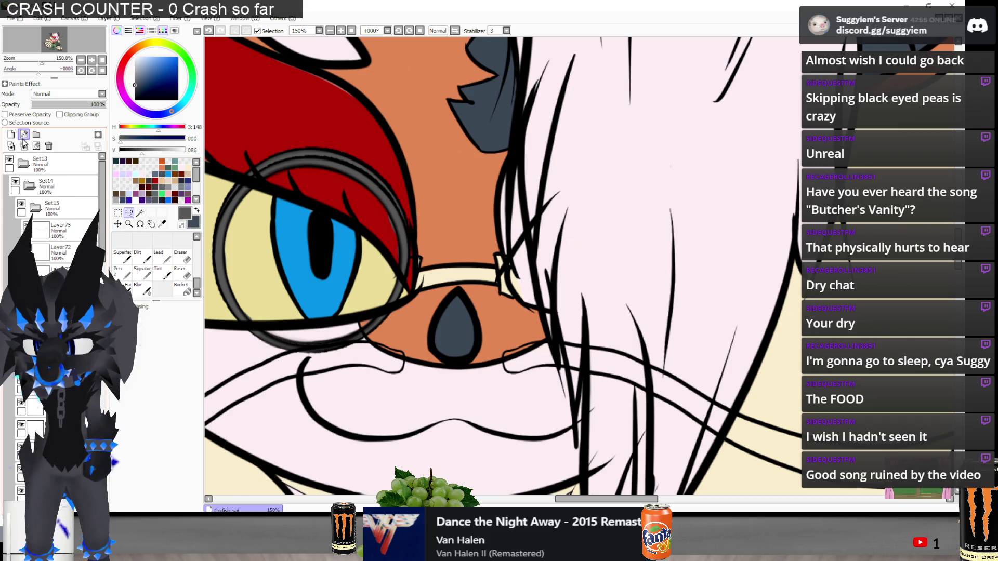
# Lasso the left glasses lens, place a copy over the right eye, and deselect
pyautogui.moveTo(290, 384); pyautogui.dragTo(442, 273)
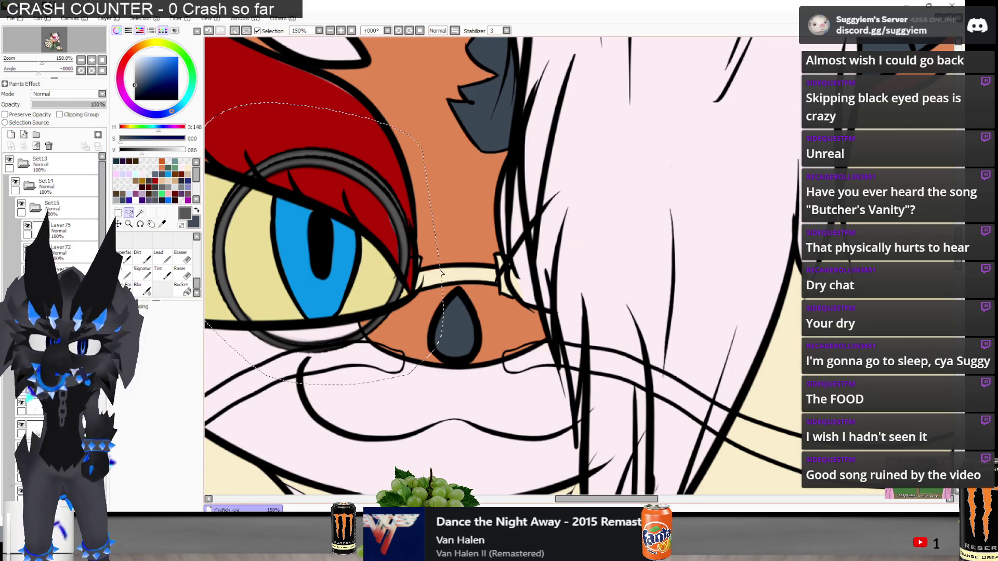
pyautogui.moveTo(484, 307); pyautogui.dragTo(774, 300)
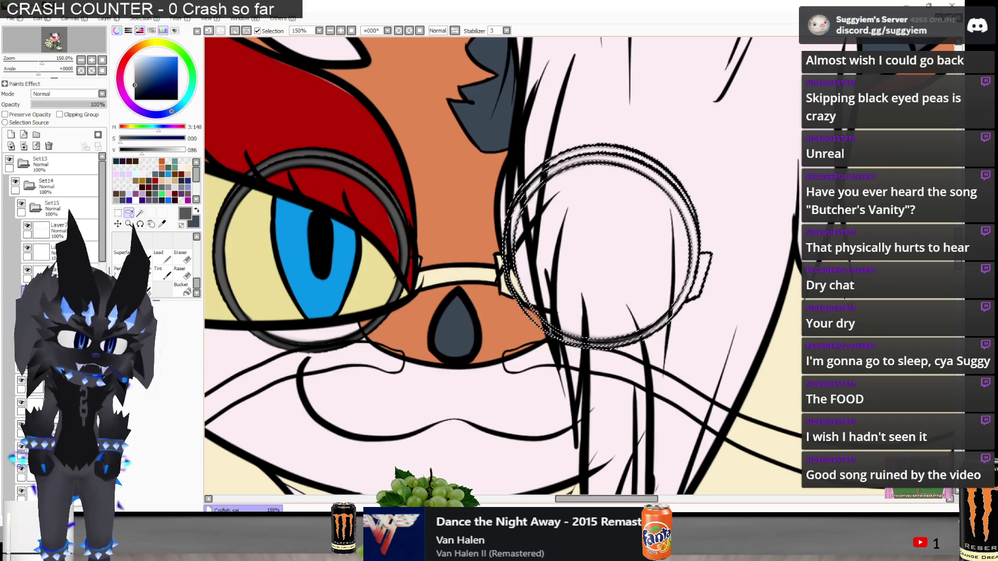
pyautogui.hotkey('ctrl', 'd')
pyautogui.scroll(-2, 488, 173)
pyautogui.scroll(3, 618, 213)
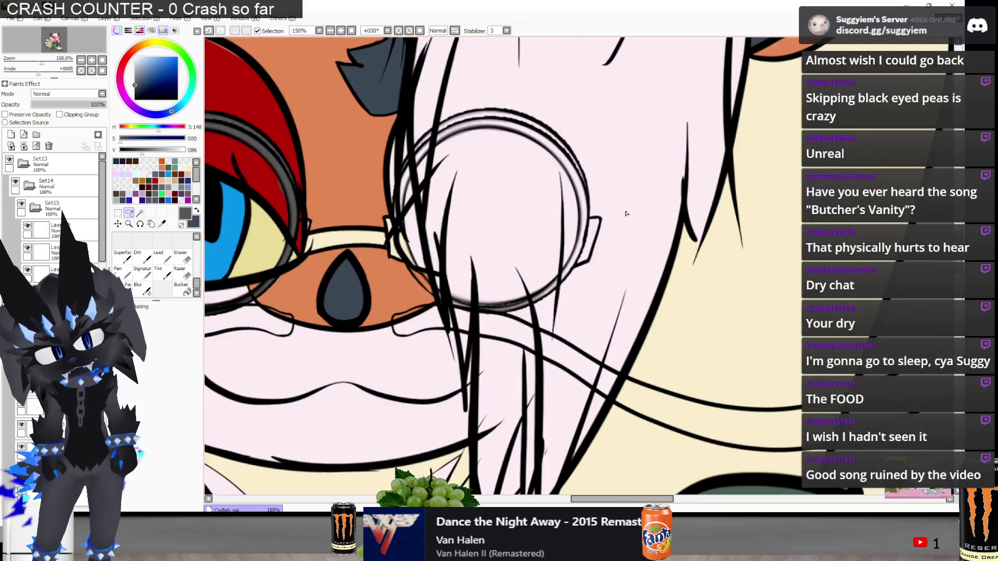
pyautogui.scroll(-3, 616, 216)
pyautogui.scroll(1, 593, 199)
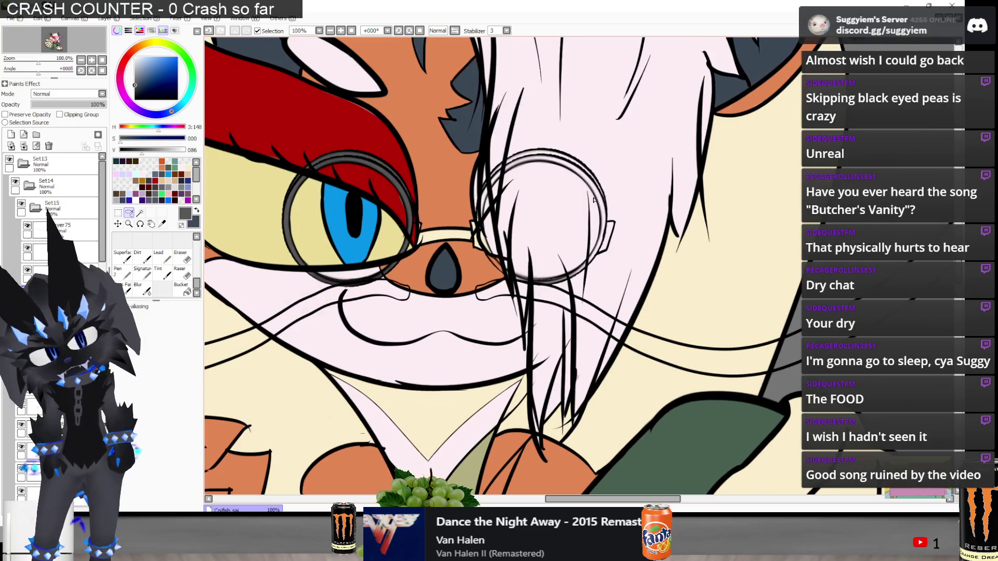
# Erase the stray stub beside the new right lens with a larger eraser
pyautogui.click(177, 255)
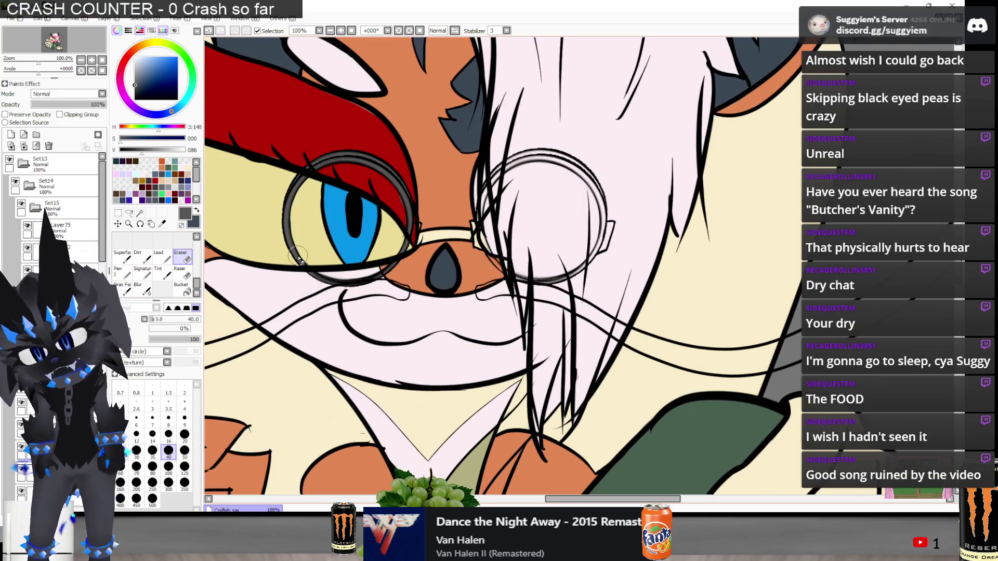
pyautogui.click(122, 272)
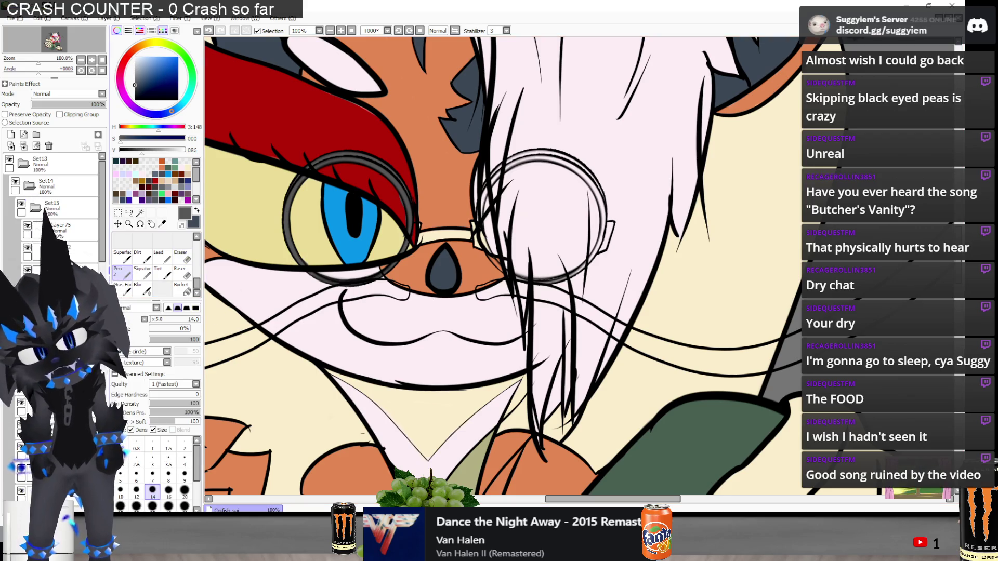
pyautogui.press('e')
pyautogui.scroll(5, 618, 213)
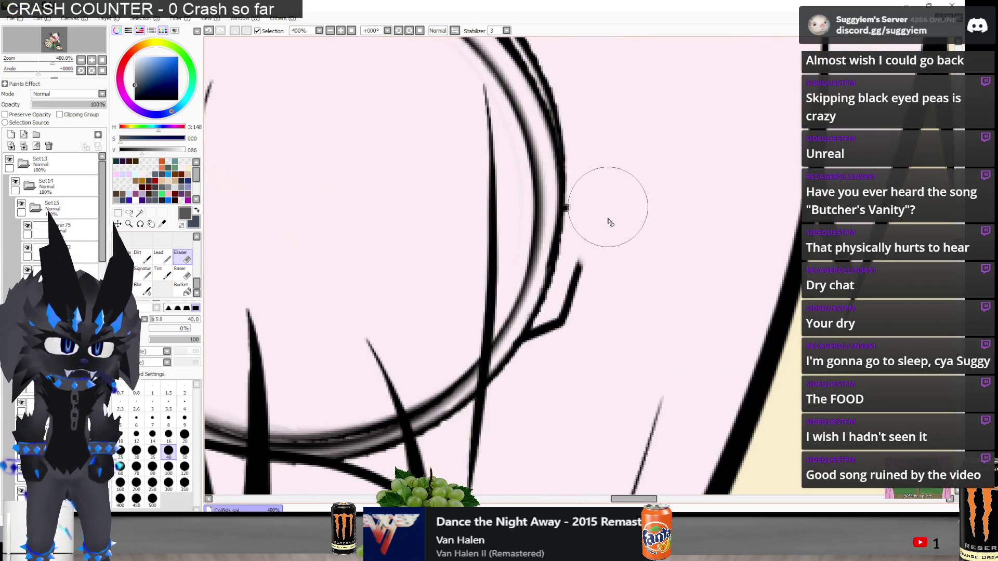
pyautogui.moveTo(603, 218)
pyautogui.mouseDown()
pyautogui.moveTo(590, 319)
pyautogui.moveTo(559, 375)
pyautogui.mouseUp()
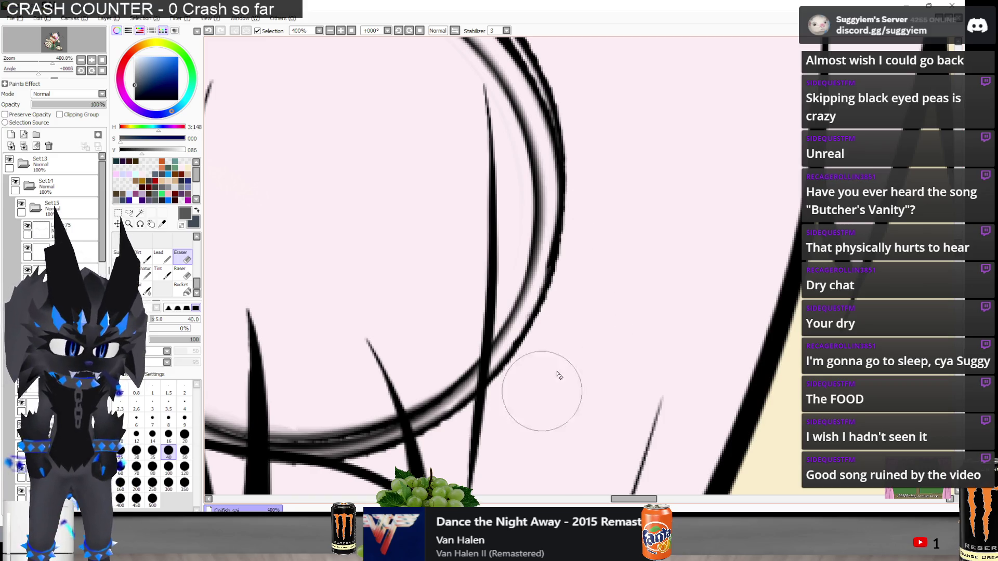
pyautogui.scroll(-5, 623, 193)
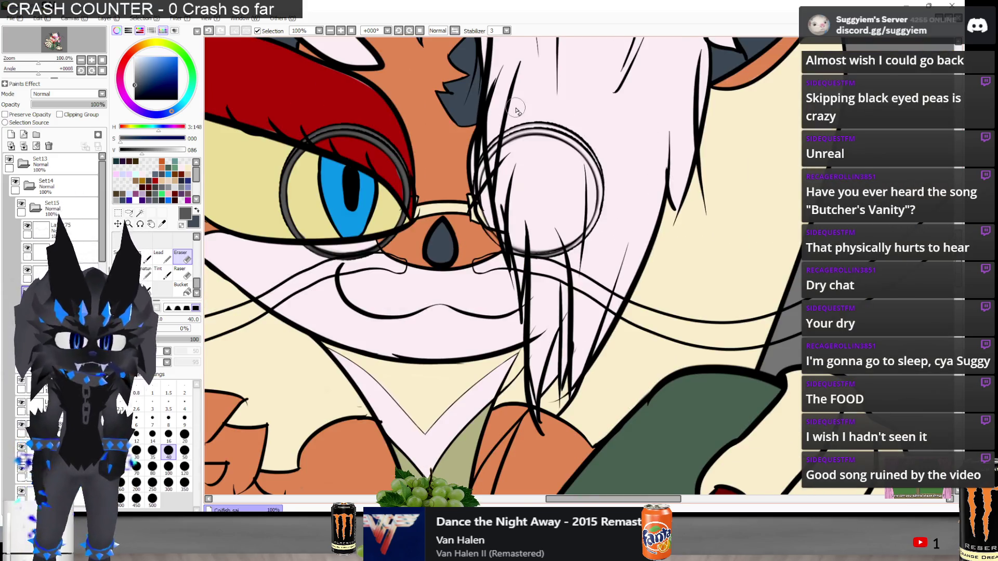
pyautogui.scroll(1, 516, 109)
pyautogui.scroll(-10, 45, 403)
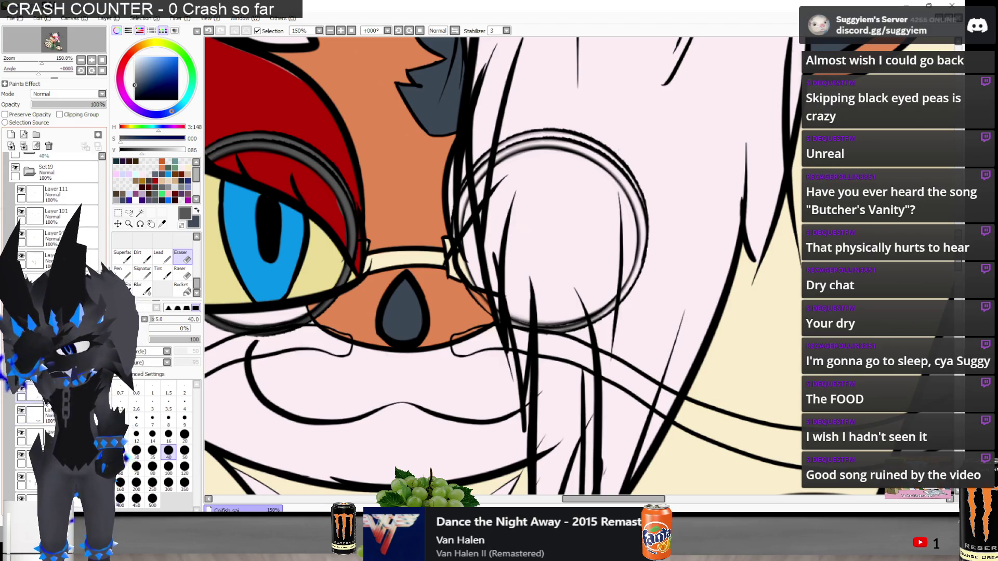
# On Layer111 with the Pen, paint grey shading along the lens rim and dark hair strand
pyautogui.click(49, 194)
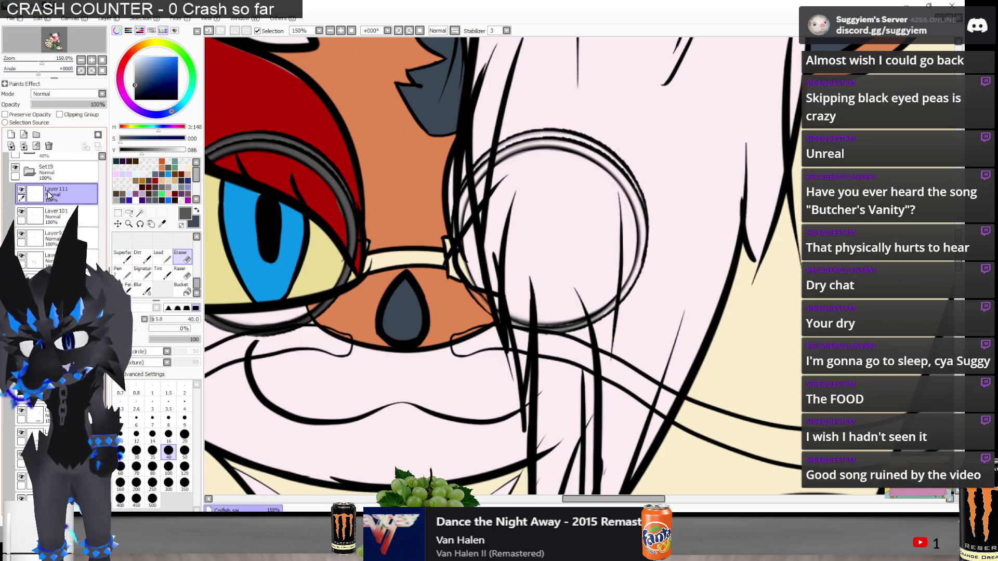
pyautogui.press('n')
pyautogui.scroll(3, 453, 182)
pyautogui.moveTo(457, 166)
pyautogui.mouseDown()
pyautogui.moveTo(376, 291)
pyautogui.moveTo(373, 447)
pyautogui.mouseUp()
pyautogui.scroll(-3, 373, 447)
pyautogui.scroll(3, 375, 352)
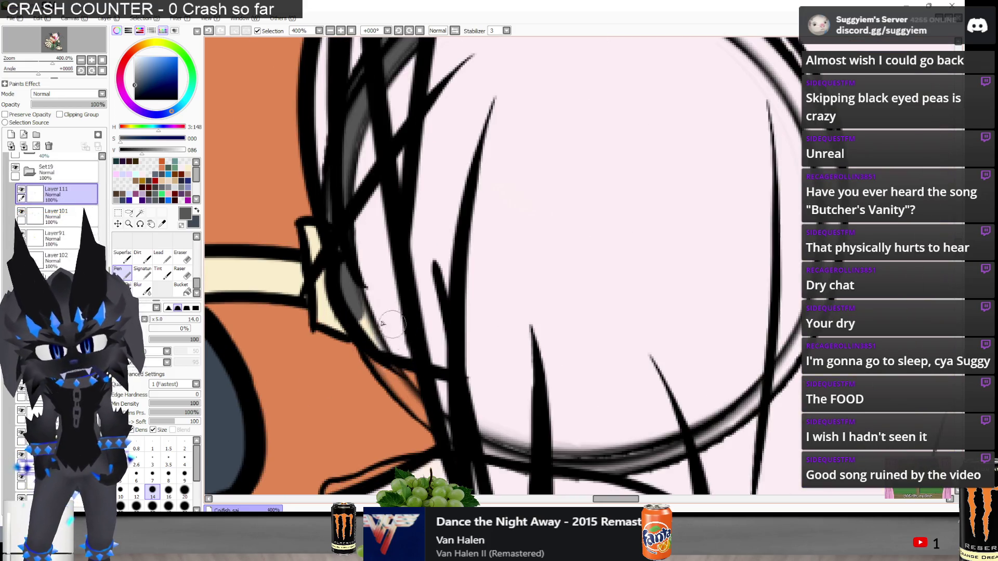
pyautogui.moveTo(377, 351); pyautogui.dragTo(421, 410)
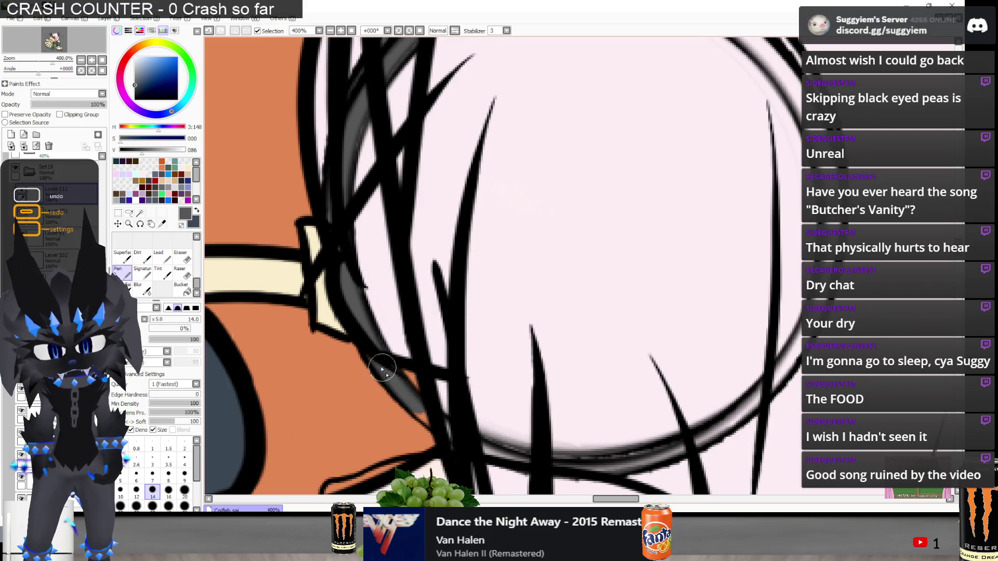
pyautogui.moveTo(382, 366)
pyautogui.mouseDown()
pyautogui.moveTo(445, 425)
pyautogui.moveTo(489, 446)
pyautogui.mouseUp()
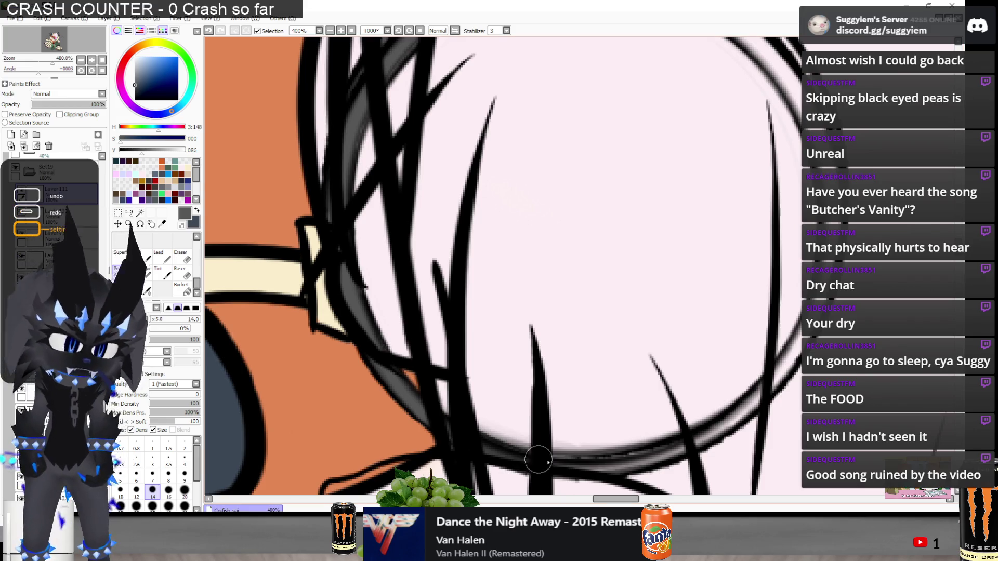
# Shade the lens's lower curve and inner arc grey, retrying strokes until they fit
pyautogui.moveTo(537, 460); pyautogui.dragTo(601, 445)
pyautogui.hotkey('ctrl', 'z')
pyautogui.hotkey('ctrl', 'y')
pyautogui.moveTo(540, 462)
pyautogui.mouseDown()
pyautogui.moveTo(623, 451)
pyautogui.moveTo(585, 459)
pyautogui.mouseUp()
pyautogui.hotkey('ctrl', 'z')
pyautogui.hotkey('ctrl', 'z')
pyautogui.hotkey('ctrl', 'z')
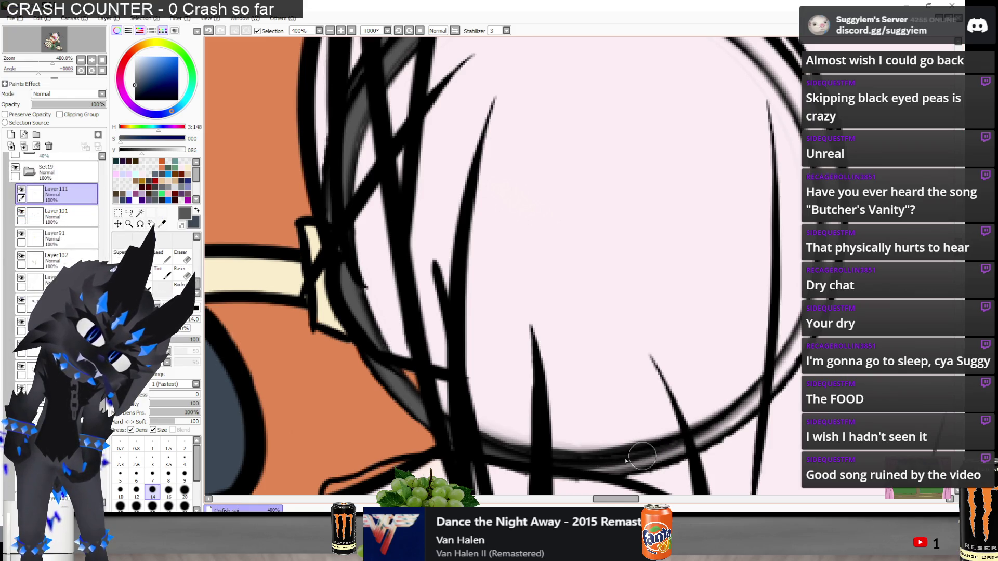
pyautogui.moveTo(657, 442); pyautogui.dragTo(577, 458)
pyautogui.hotkey('ctrl', 'z')
pyautogui.moveTo(650, 441)
pyautogui.mouseDown()
pyautogui.moveTo(561, 460)
pyautogui.moveTo(626, 455)
pyautogui.moveTo(598, 446)
pyautogui.moveTo(620, 468)
pyautogui.moveTo(751, 401)
pyautogui.mouseUp()
pyautogui.hotkey('ctrl', 'z')
pyautogui.hotkey('ctrl', 'z')
pyautogui.hotkey('ctrl', 'z')
pyautogui.hotkey('ctrl', 'z')
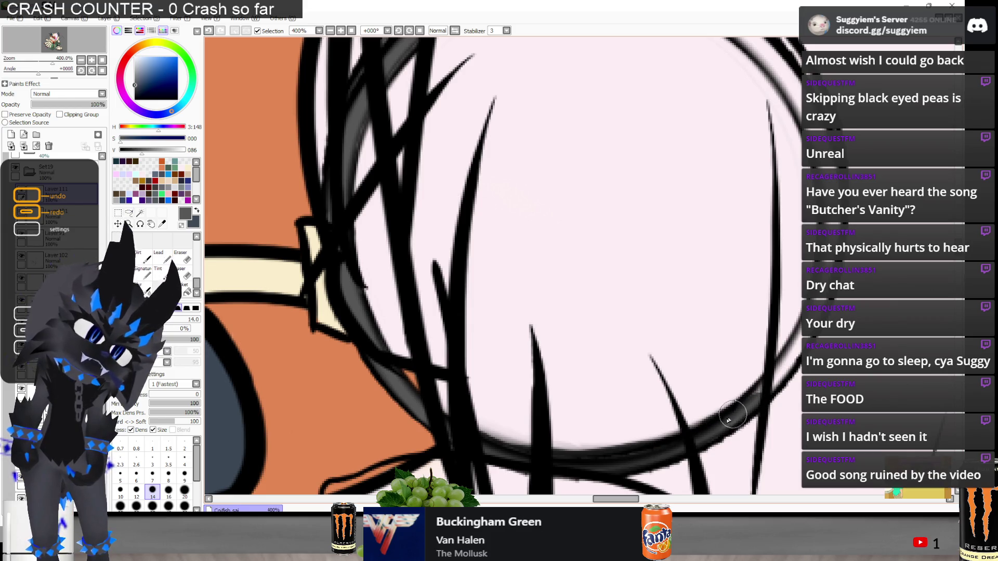
pyautogui.moveTo(740, 395)
pyautogui.mouseDown()
pyautogui.moveTo(774, 366)
pyautogui.moveTo(798, 324)
pyautogui.mouseUp()
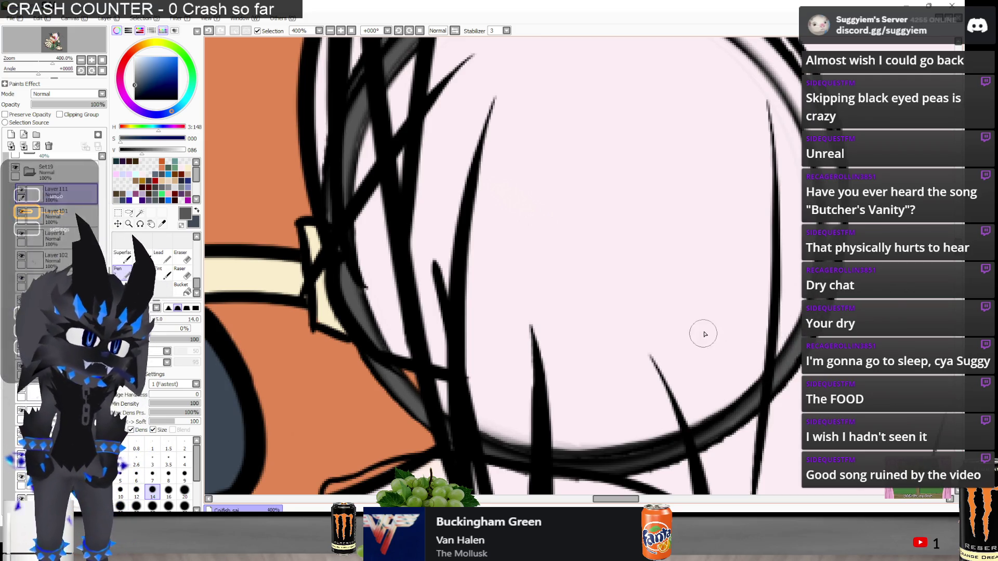
pyautogui.scroll(-2, 645, 351)
pyautogui.scroll(2, 735, 139)
pyautogui.moveTo(400, 187); pyautogui.dragTo(343, 244)
# Add grey along the inner arc and ink the right lens rim darker and thicker
pyautogui.moveTo(432, 188)
pyautogui.mouseDown()
pyautogui.moveTo(382, 208)
pyautogui.moveTo(493, 165)
pyautogui.moveTo(442, 177)
pyautogui.moveTo(541, 171)
pyautogui.moveTo(491, 187)
pyautogui.moveTo(539, 165)
pyautogui.moveTo(561, 182)
pyautogui.mouseUp()
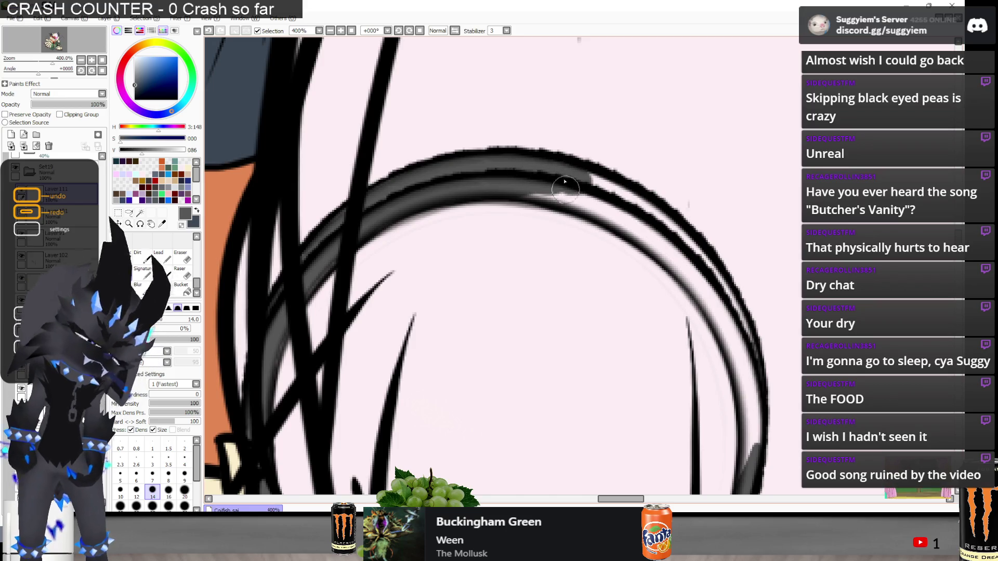
pyautogui.scroll(-2, 346, 196)
pyautogui.moveTo(454, 208)
pyautogui.mouseDown()
pyautogui.moveTo(437, 198)
pyautogui.moveTo(494, 229)
pyautogui.moveTo(525, 266)
pyautogui.mouseUp()
pyautogui.moveTo(496, 231)
pyautogui.mouseDown()
pyautogui.moveTo(540, 306)
pyautogui.moveTo(548, 369)
pyautogui.mouseUp()
pyautogui.moveTo(540, 329)
pyautogui.mouseDown()
pyautogui.moveTo(515, 270)
pyautogui.moveTo(478, 233)
pyautogui.moveTo(395, 189)
pyautogui.mouseUp()
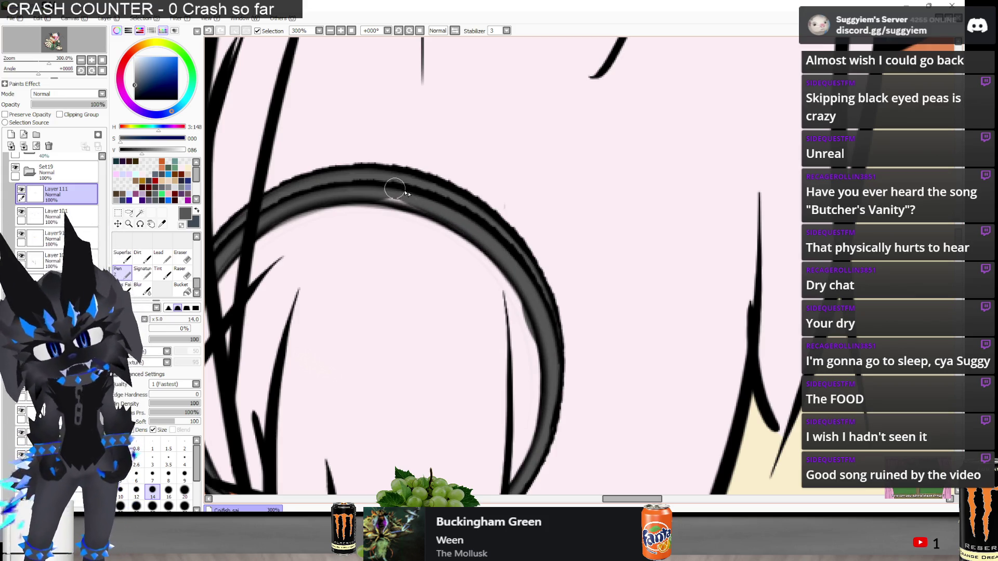
# Switch to a larger Eraser, then return to a smaller Pen while adjusting the view
pyautogui.press('e')
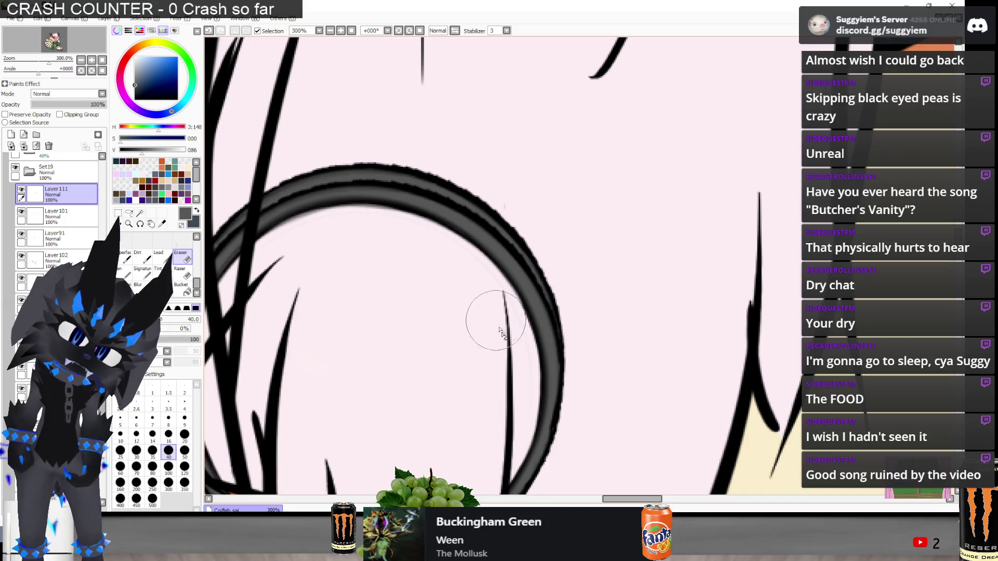
pyautogui.scroll(-2, 502, 362)
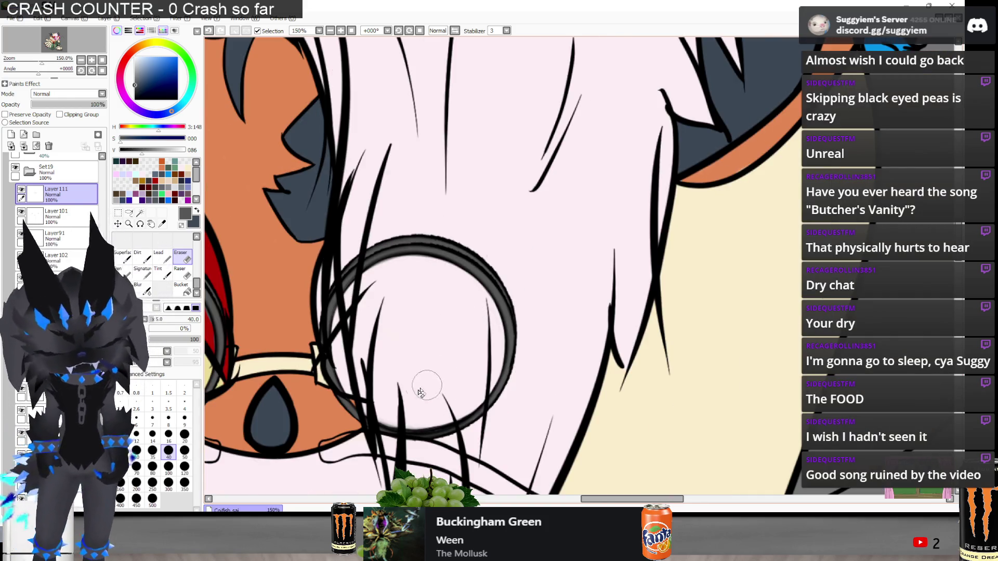
pyautogui.scroll(2, 421, 391)
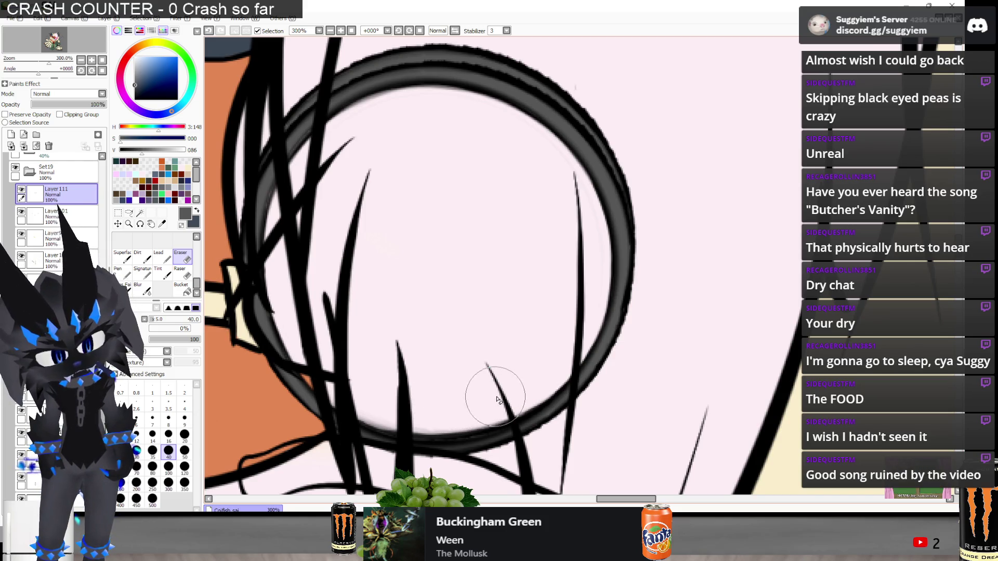
pyautogui.scroll(-3, 488, 343)
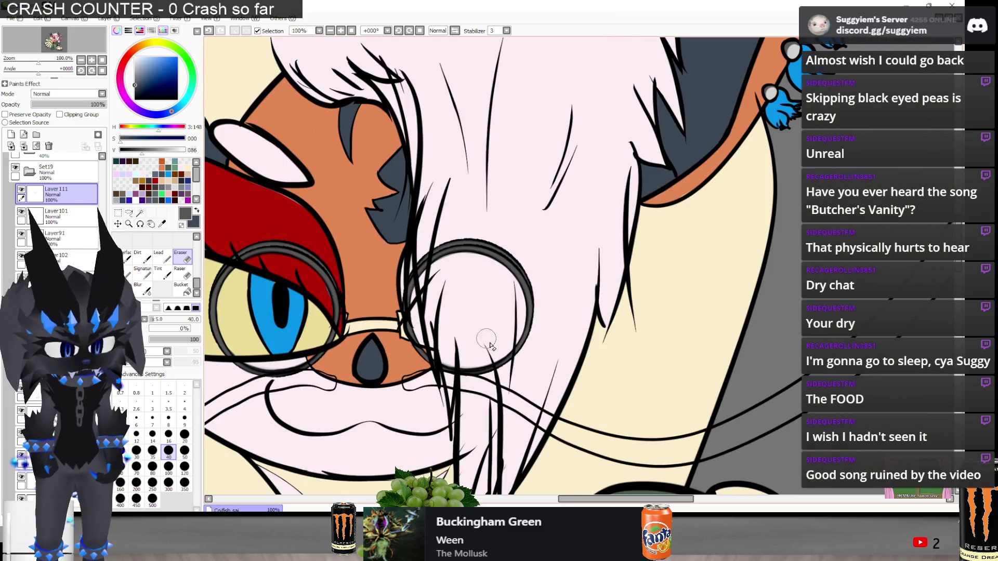
pyautogui.scroll(-3, 488, 343)
pyautogui.scroll(5, 431, 332)
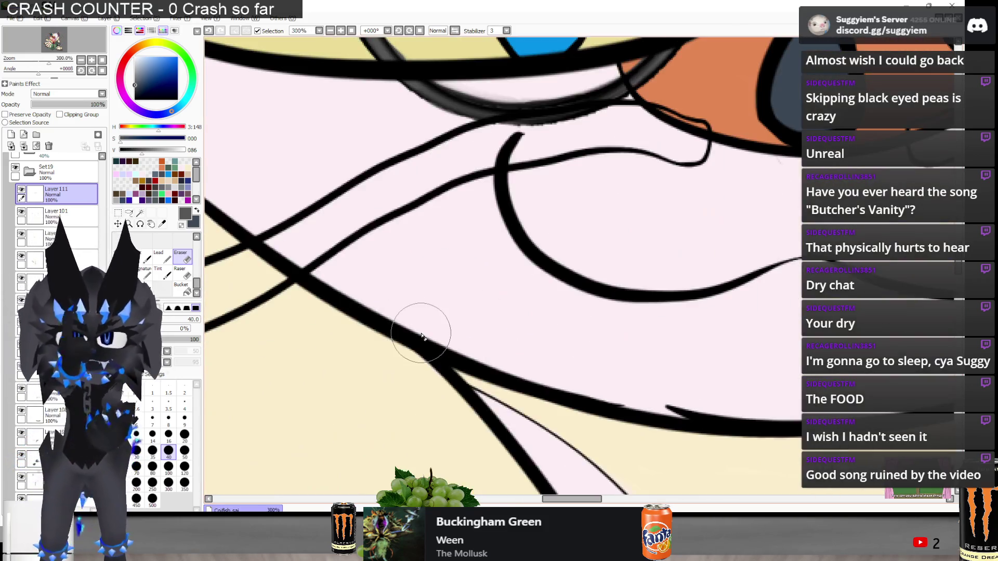
pyautogui.press('n')
pyautogui.scroll(-2, 422, 335)
pyautogui.scroll(2, 438, 220)
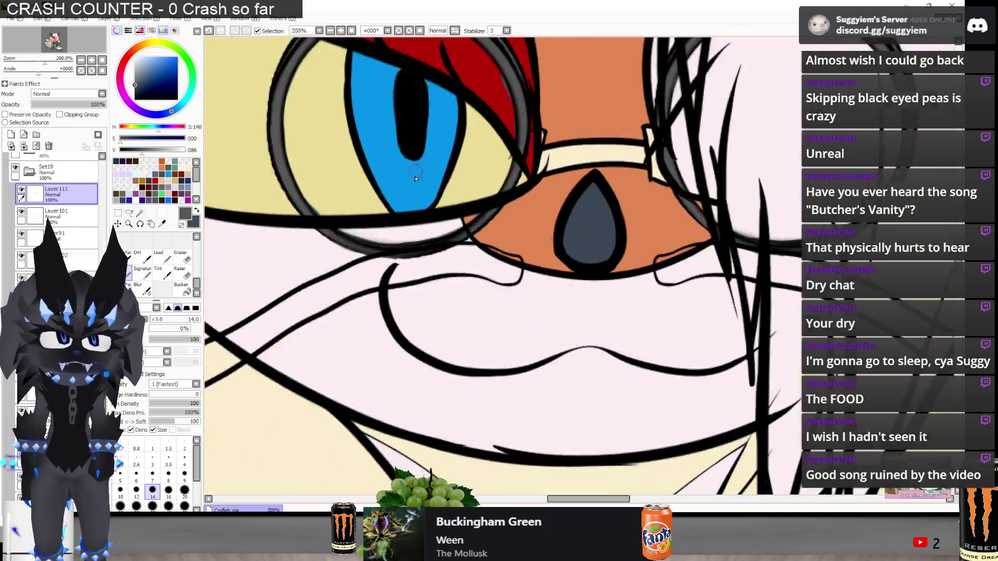
# Compare with the reference photo, then paint the frame pieces beside both lenses dark grey
pyautogui.hotkey('alt', 'Tab')
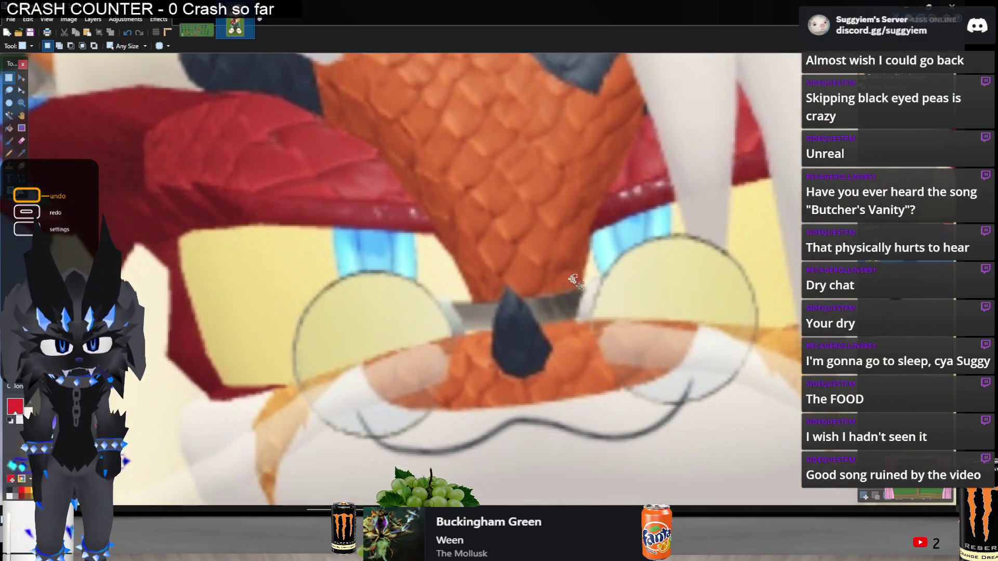
pyautogui.hotkey('alt', 'Tab')
pyautogui.scroll(-2, 396, 350)
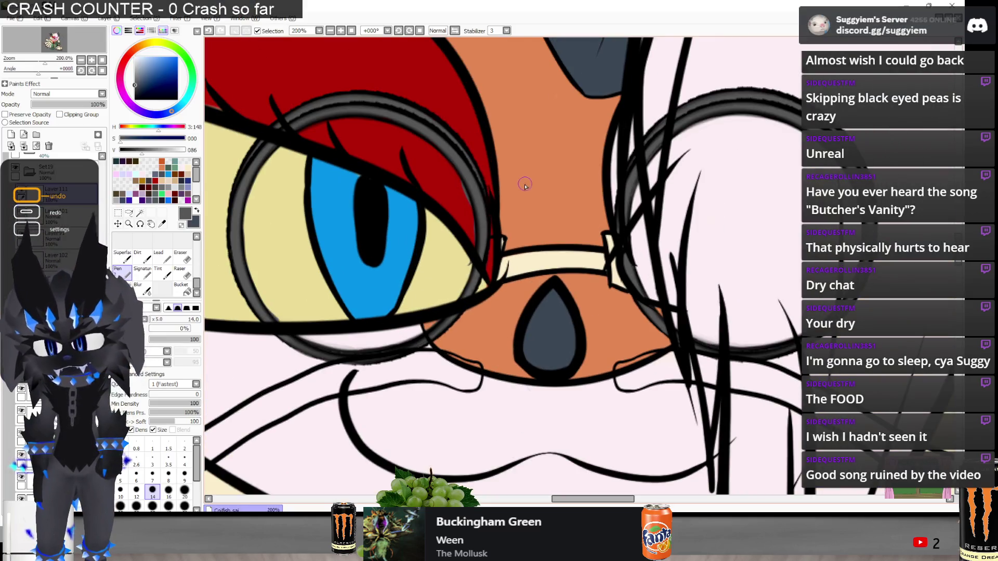
pyautogui.scroll(1, 628, 166)
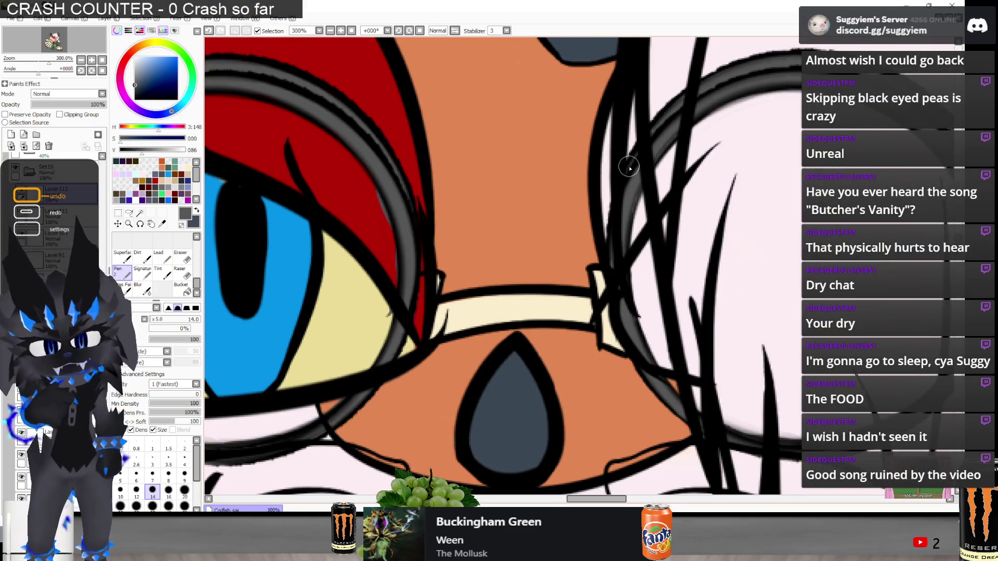
pyautogui.scroll(1, 427, 283)
pyautogui.hotkey('ctrl', 'y')
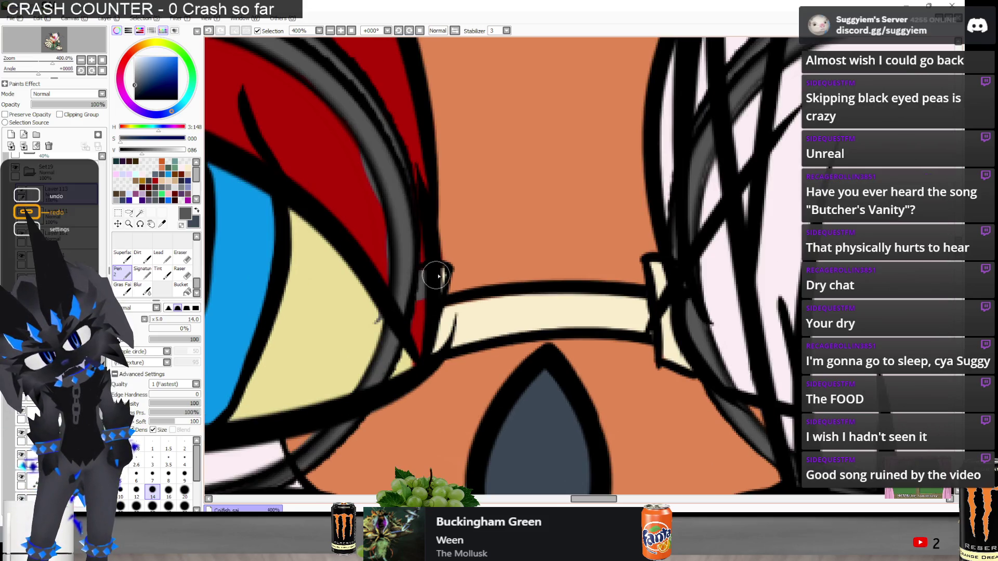
pyautogui.moveTo(421, 277)
pyautogui.mouseDown()
pyautogui.moveTo(400, 328)
pyautogui.moveTo(413, 330)
pyautogui.moveTo(404, 359)
pyautogui.mouseUp()
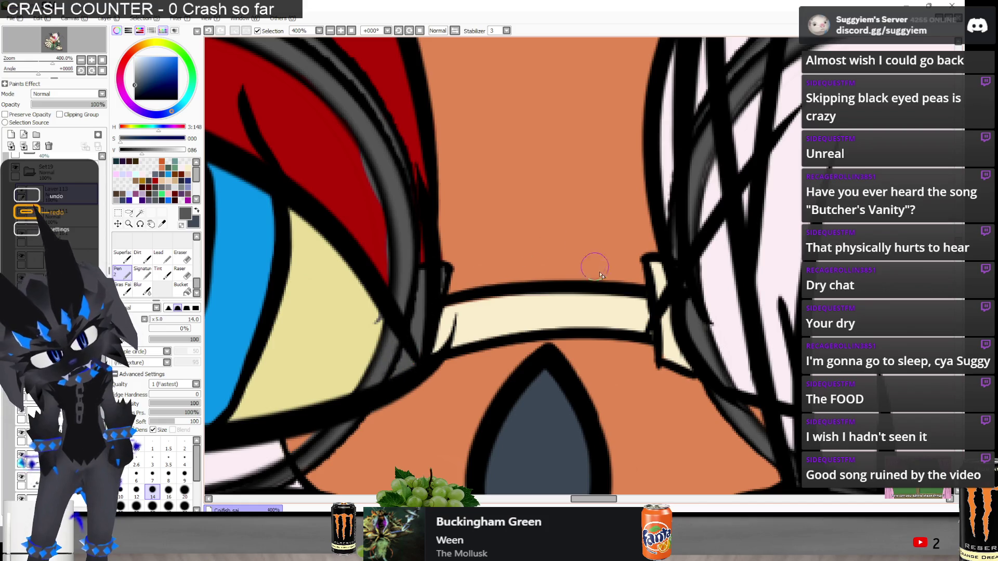
pyautogui.moveTo(648, 262); pyautogui.dragTo(681, 356)
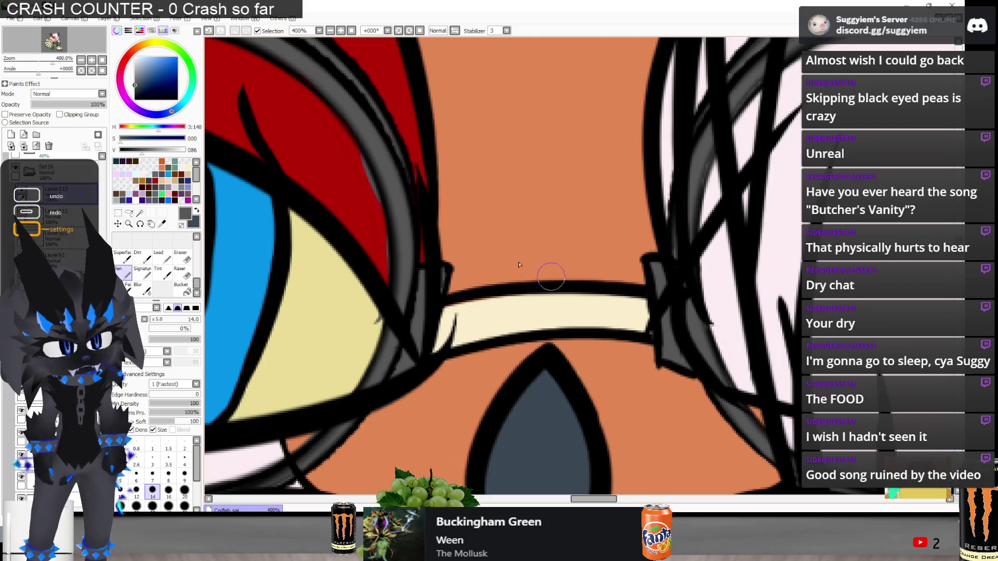
pyautogui.scroll(-3, 463, 266)
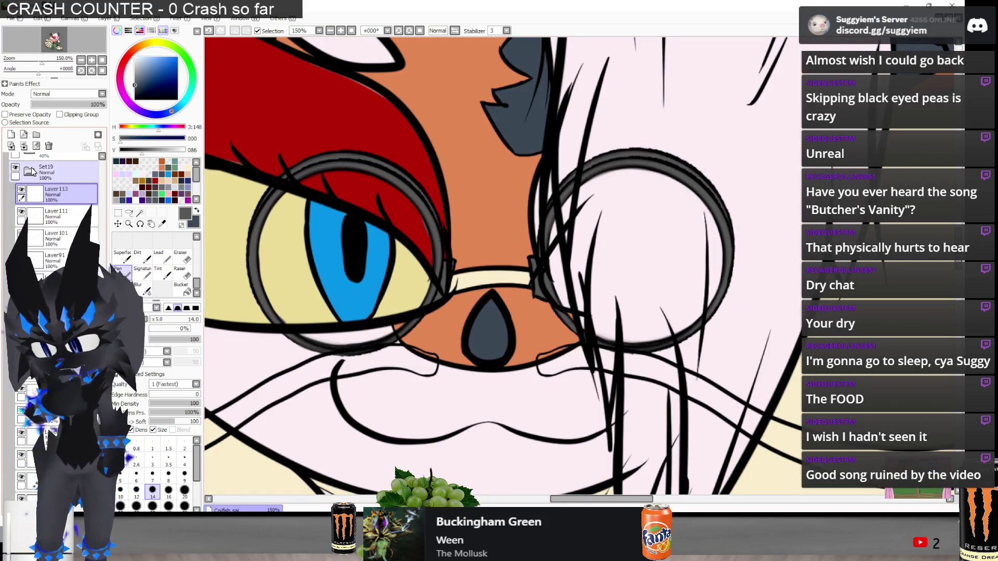
pyautogui.scroll(1, 546, 251)
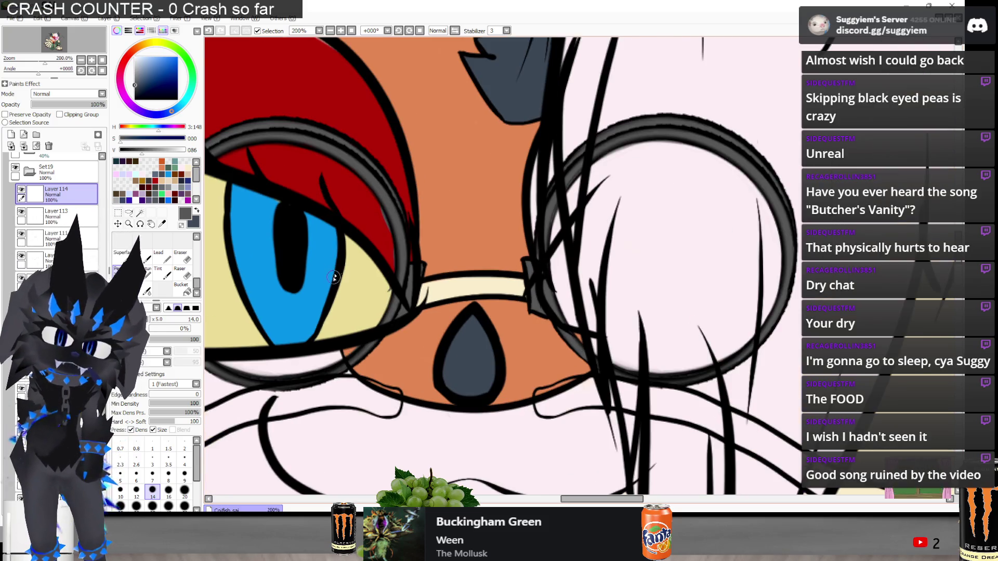
pyautogui.scroll(2, 442, 286)
# Paint the glasses bridge grey and preview a Brightness and Contrast change without applying it
pyautogui.moveTo(430, 302)
pyautogui.mouseDown()
pyautogui.moveTo(457, 282)
pyautogui.moveTo(597, 285)
pyautogui.moveTo(554, 276)
pyautogui.moveTo(430, 309)
pyautogui.mouseUp()
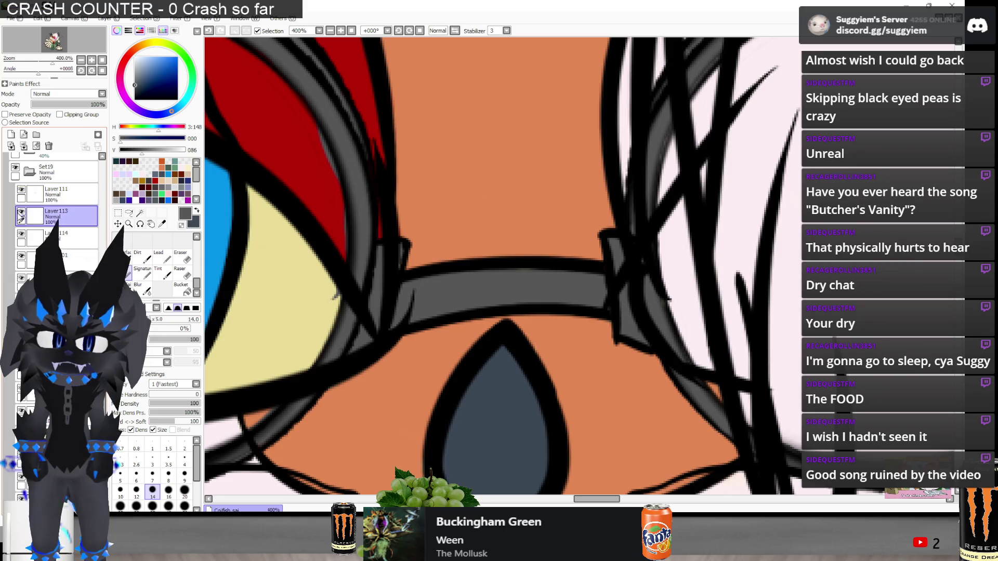
pyautogui.click(21, 211)
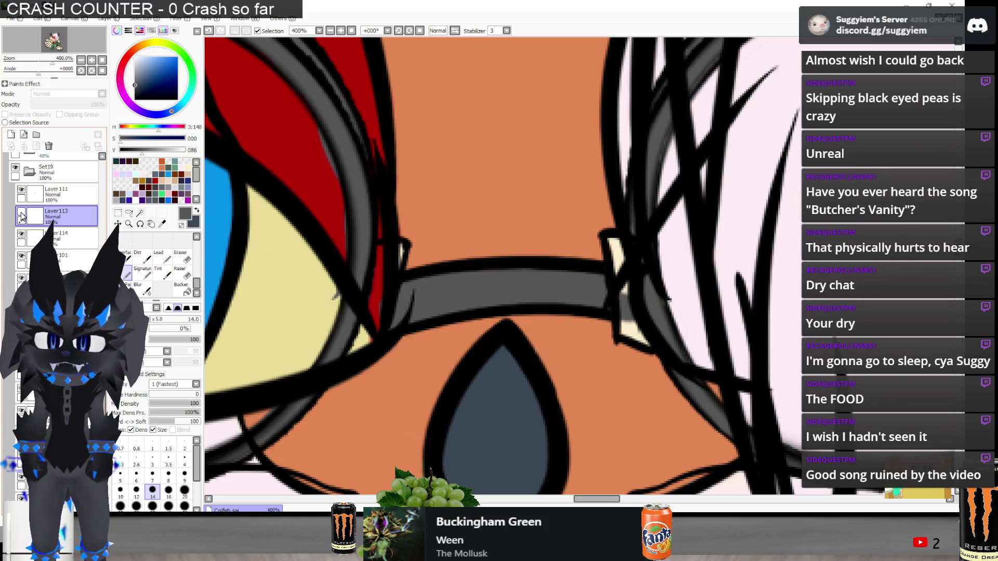
pyautogui.click(20, 212)
pyautogui.scroll(-1, 457, 180)
pyautogui.click(179, 18)
pyautogui.click(191, 40)
pyautogui.moveTo(204, 305); pyautogui.dragTo(247, 305)
pyautogui.click(227, 354)
# Lighten Layer111's grey glasses shading with Brightness and Contrast, brightness +69
pyautogui.click(58, 194)
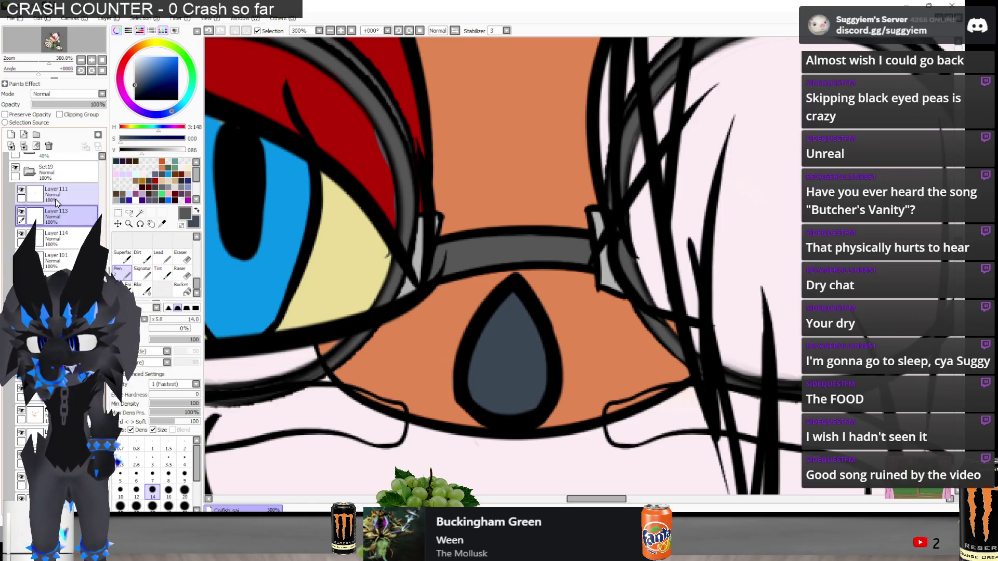
pyautogui.click(180, 18)
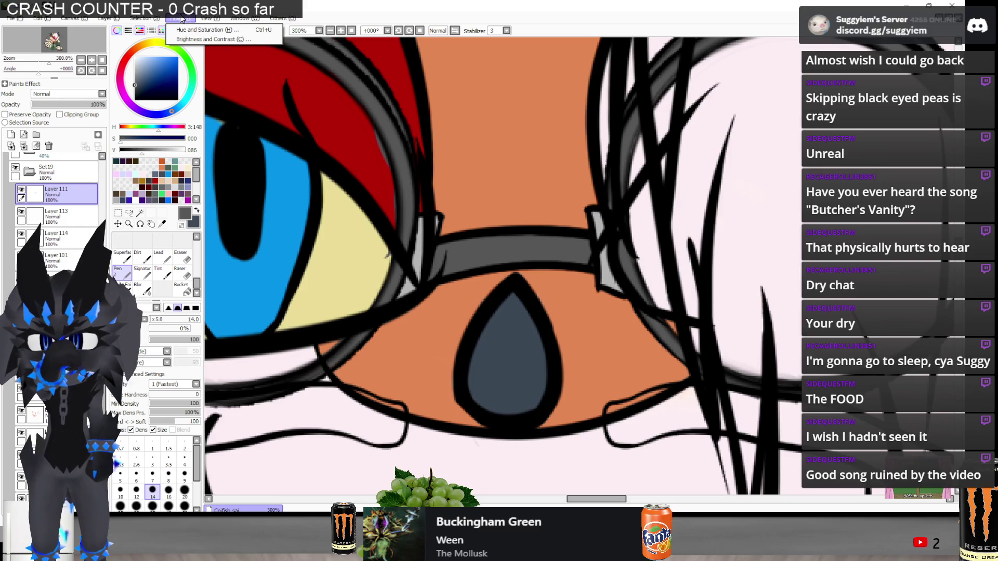
pyautogui.click(208, 40)
pyautogui.moveTo(204, 305)
pyautogui.mouseDown()
pyautogui.moveTo(270, 301)
pyautogui.moveTo(232, 302)
pyautogui.moveTo(249, 303)
pyautogui.moveTo(228, 319)
pyautogui.moveTo(164, 327)
pyautogui.mouseUp()
pyautogui.moveTo(249, 306); pyautogui.dragTo(262, 308)
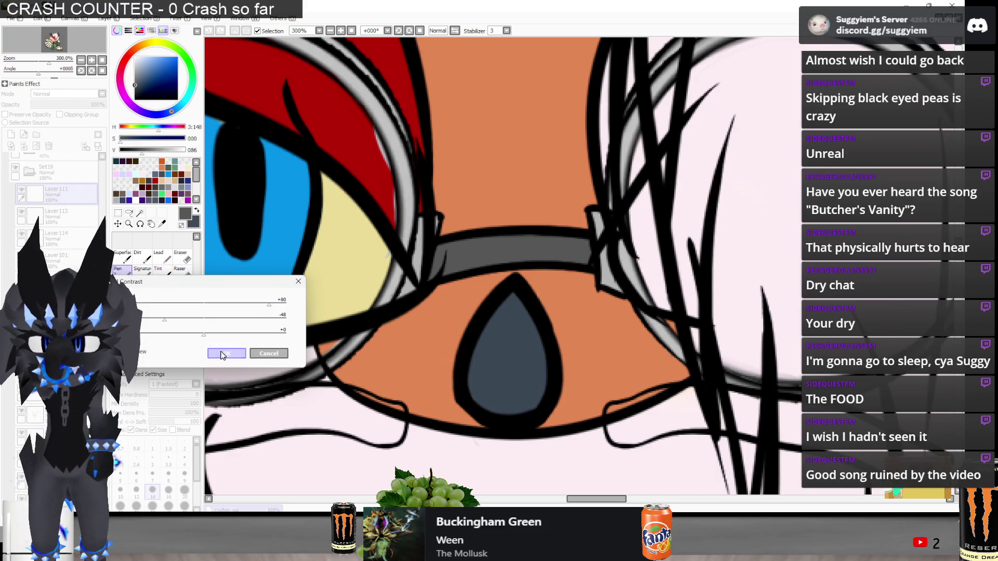
pyautogui.click(227, 354)
pyautogui.scroll(-3, 469, 266)
pyautogui.scroll(1, 562, 208)
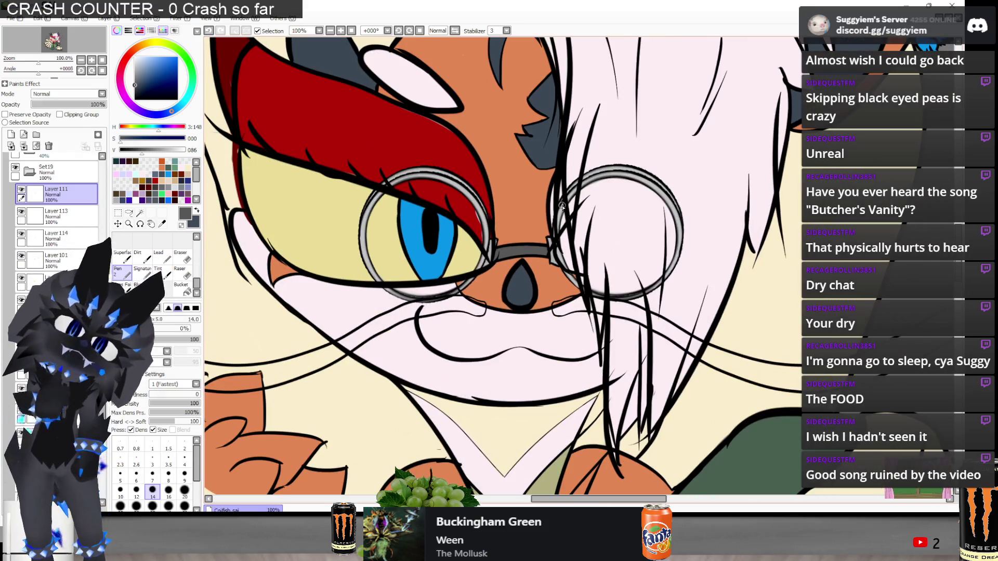
# Glance at the reference image, zoom around the eye, and switch to the Eraser
pyautogui.hotkey('alt', 'Tab')
pyautogui.hotkey('alt', 'Tab')
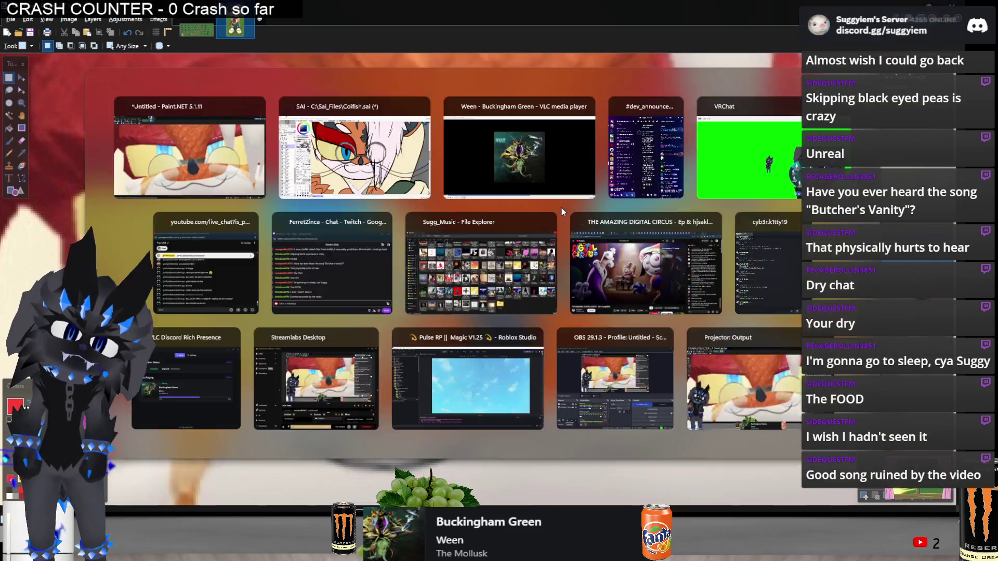
pyautogui.scroll(-1, 489, 212)
pyautogui.scroll(-1, 489, 212)
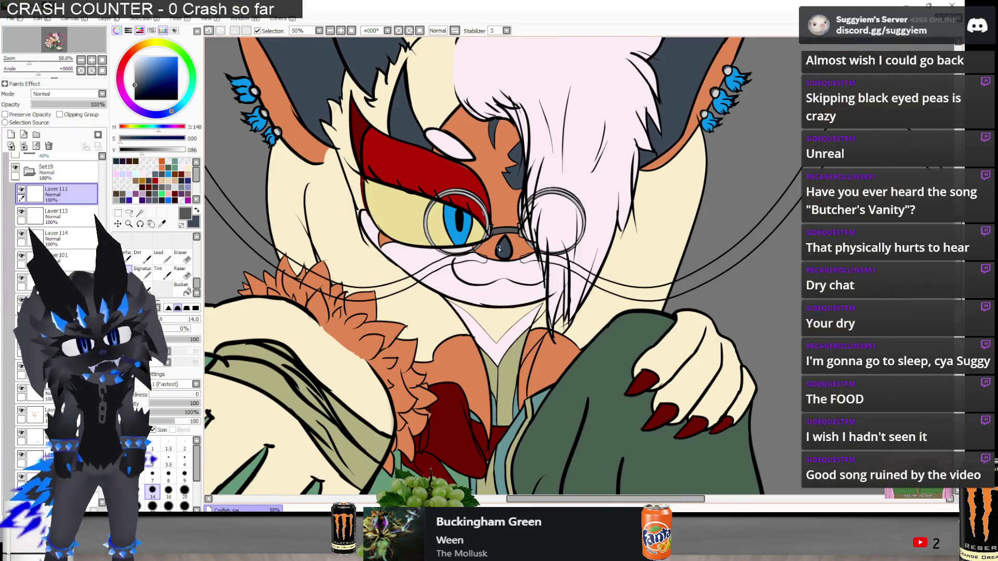
pyautogui.scroll(4, 470, 217)
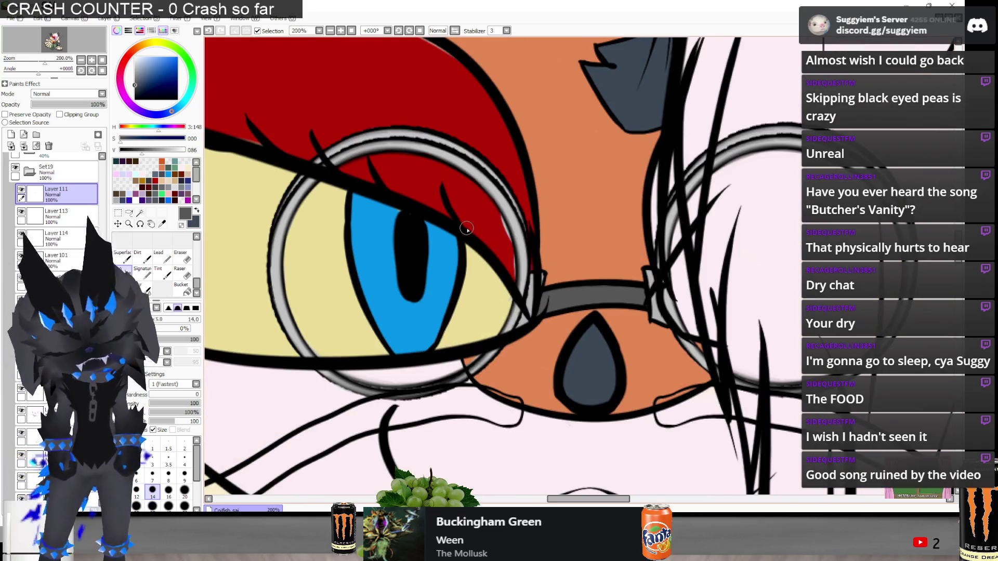
pyautogui.press('e')
pyautogui.scroll(2, 458, 302)
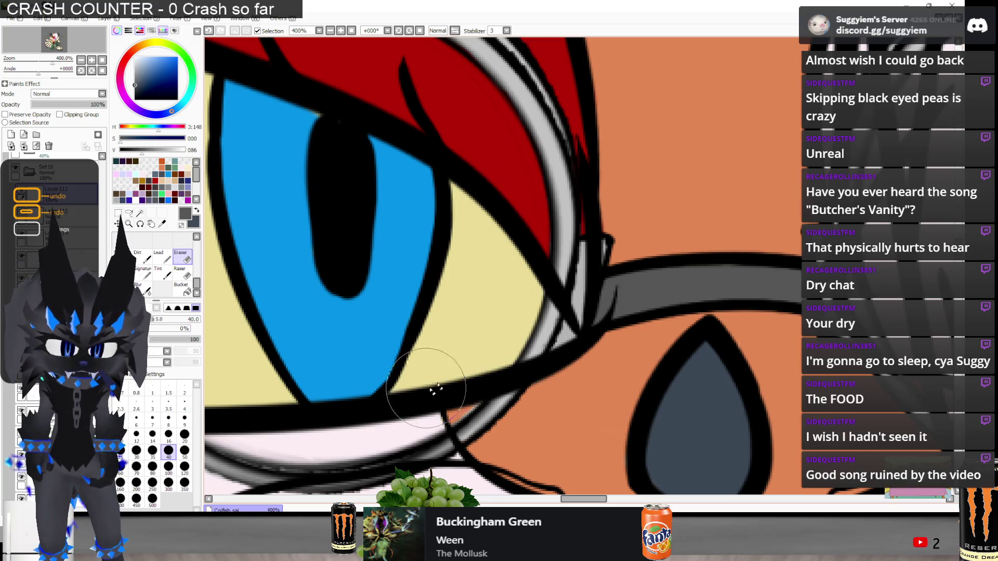
pyautogui.scroll(-4, 439, 359)
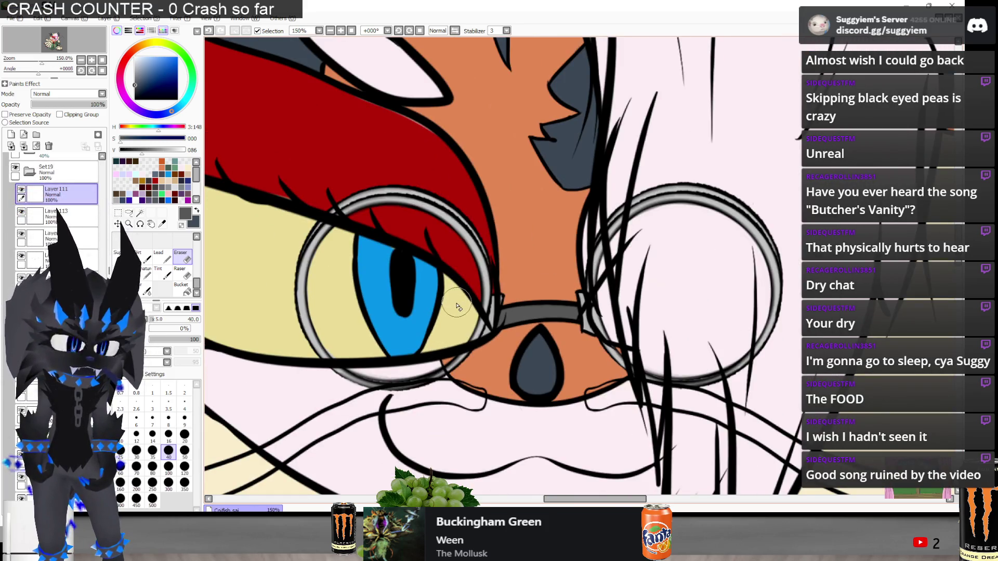
pyautogui.scroll(1, 457, 301)
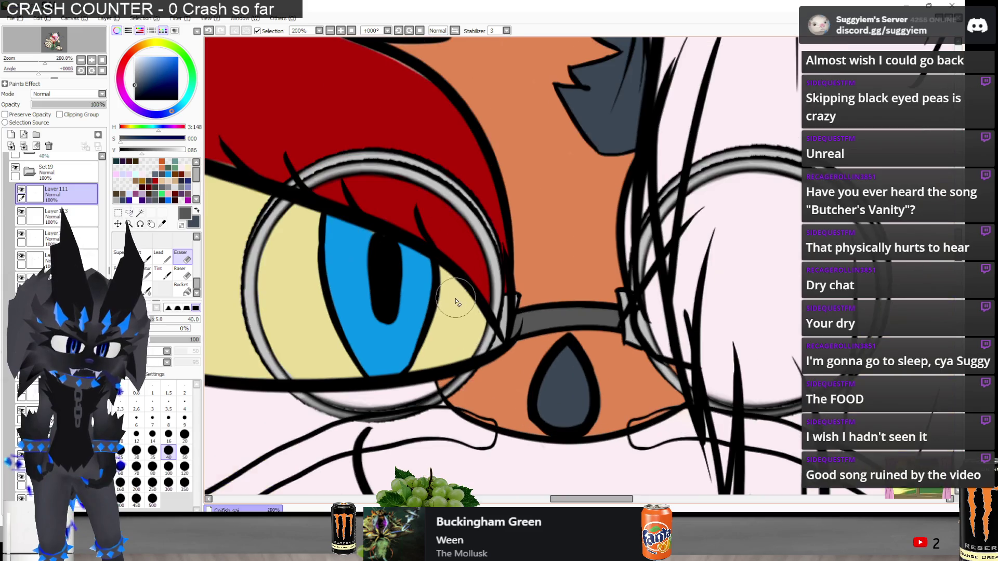
pyautogui.scroll(-6, 392, 239)
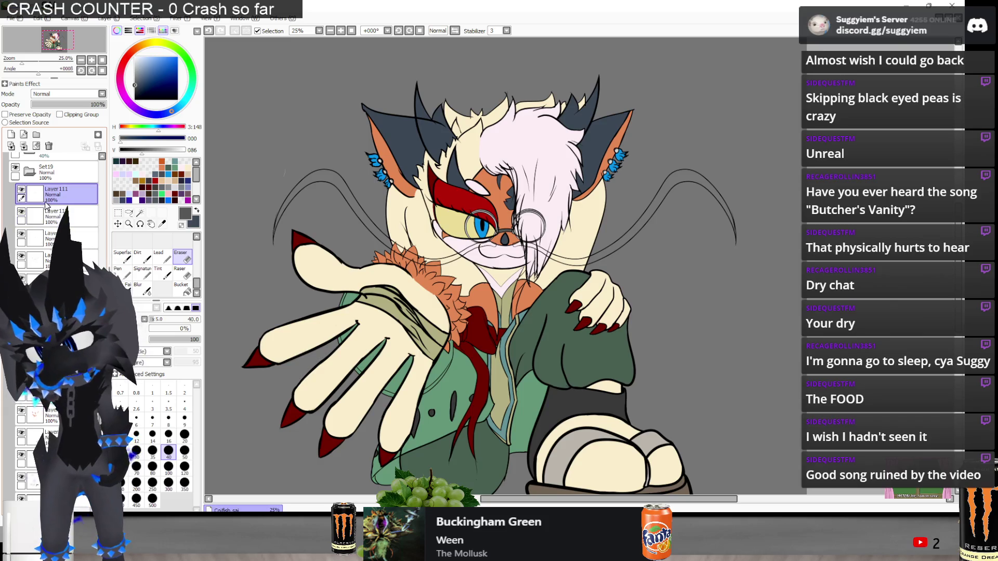
pyautogui.scroll(1, 547, 212)
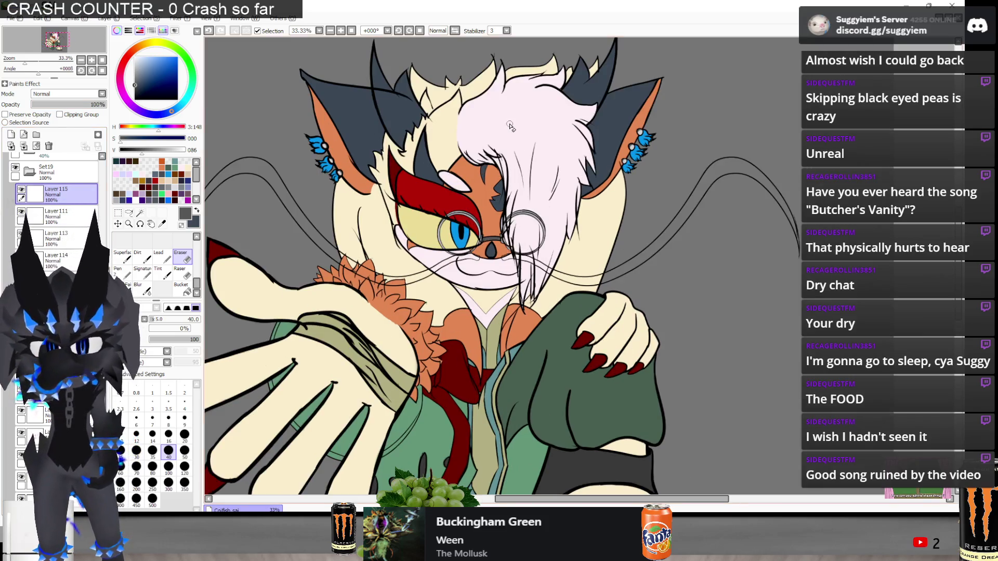
# Sample the hair's light pink, set the new layer's opacity to 45%, and switch to the Pen
pyautogui.keyDown('alt'); pyautogui.click(538, 148); pyautogui.keyUp('alt')
pyautogui.scroll(-1, 680, 219)
pyautogui.scroll(1, 397, 190)
pyautogui.click(66, 104)
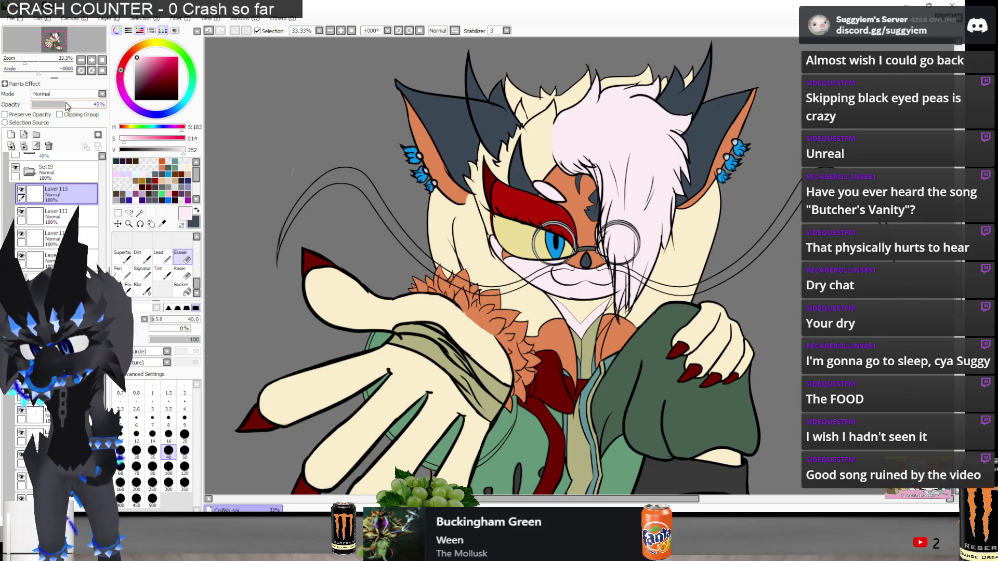
pyautogui.press('n')
pyautogui.scroll(3, 244, 199)
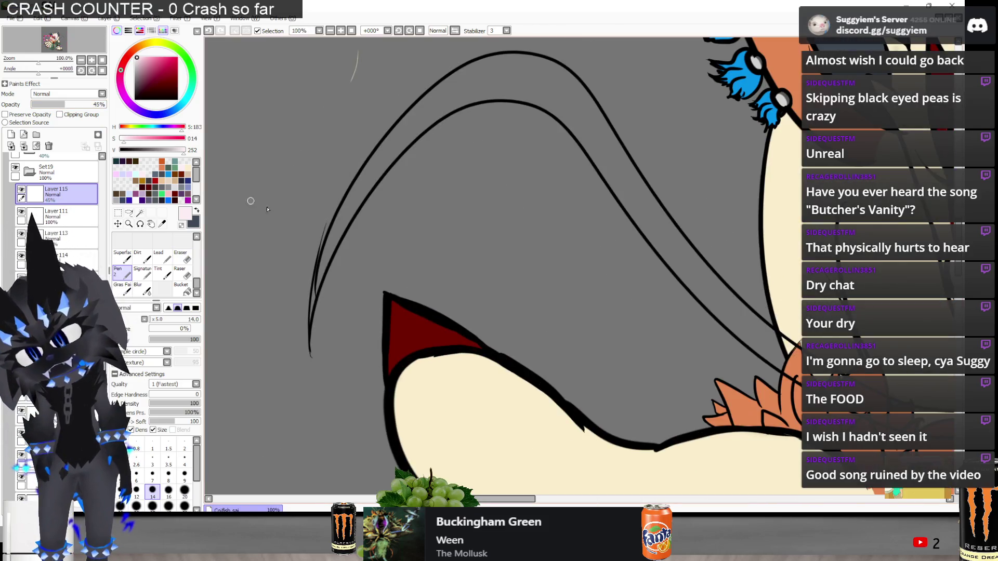
pyautogui.moveTo(331, 234); pyautogui.dragTo(306, 299)
pyautogui.hotkey('ctrl', 'z')
pyautogui.scroll(1, 317, 289)
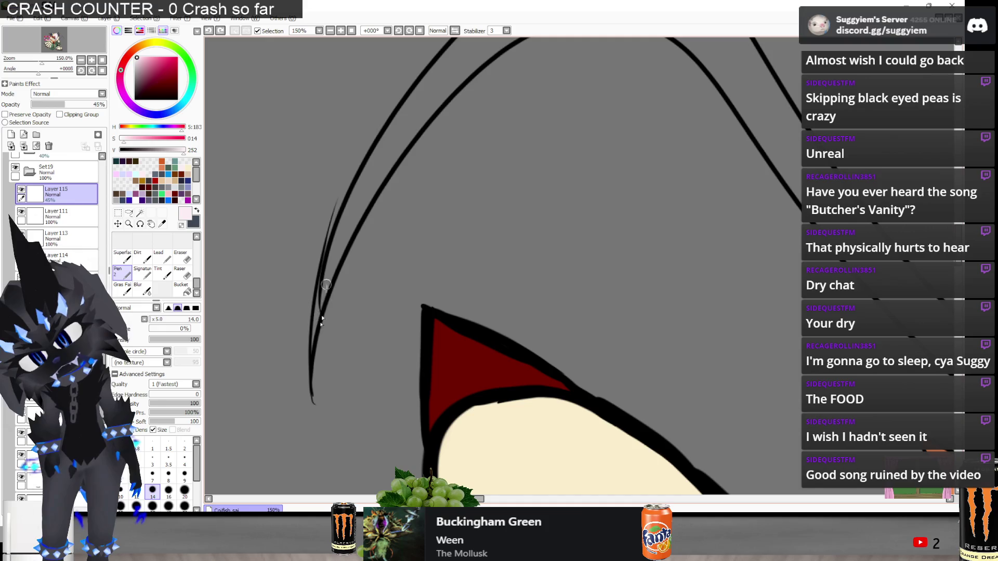
# Paint pale highlights inside the curved strand's outline, across its top and down its right side
pyautogui.moveTo(325, 274)
pyautogui.mouseDown()
pyautogui.moveTo(343, 223)
pyautogui.moveTo(410, 132)
pyautogui.mouseUp()
pyautogui.moveTo(444, 88); pyautogui.dragTo(367, 168)
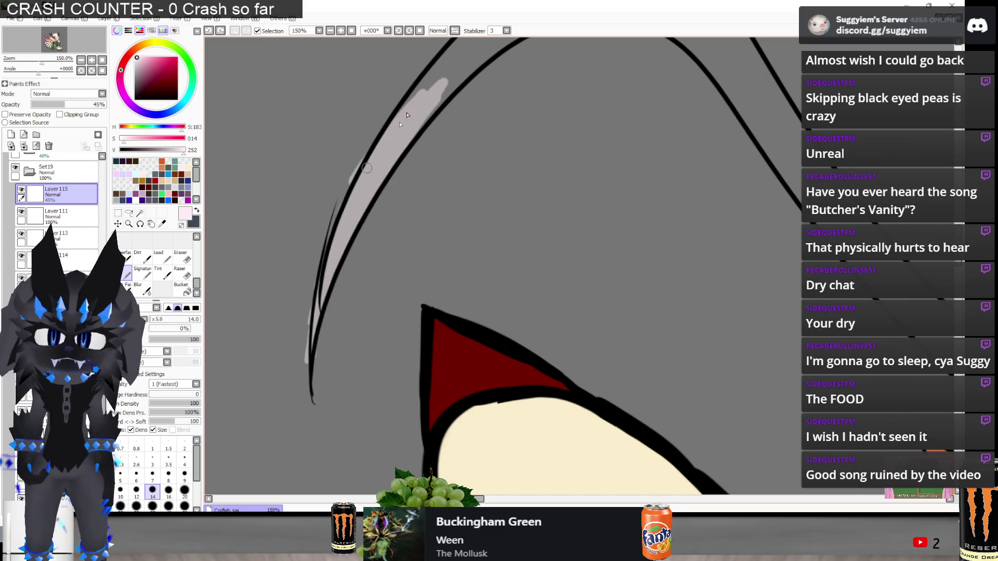
pyautogui.scroll(-2, 378, 156)
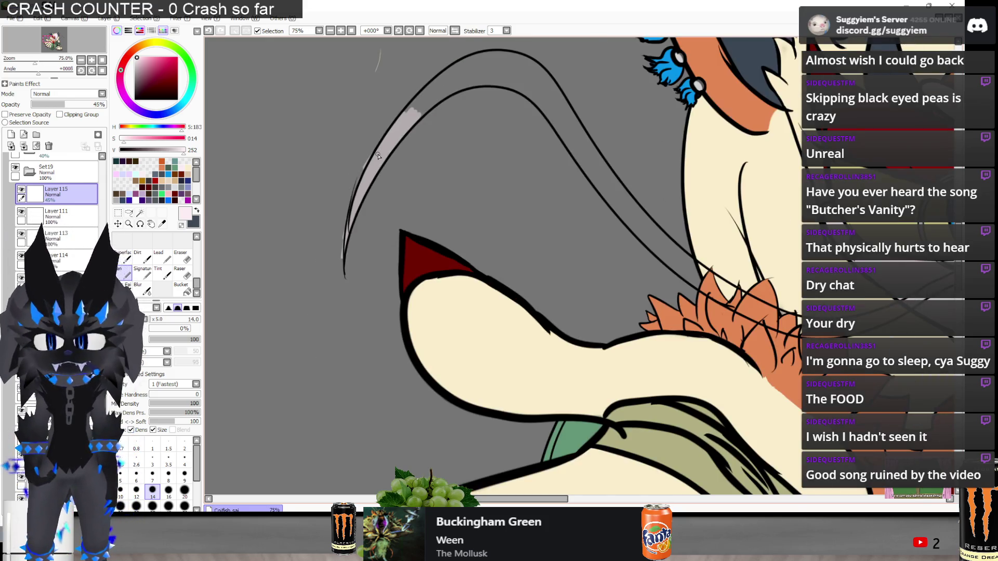
pyautogui.scroll(2, 425, 91)
pyautogui.moveTo(367, 262)
pyautogui.mouseDown()
pyautogui.moveTo(348, 281)
pyautogui.moveTo(364, 250)
pyautogui.moveTo(411, 223)
pyautogui.moveTo(356, 301)
pyautogui.moveTo(411, 248)
pyautogui.moveTo(520, 227)
pyautogui.moveTo(578, 231)
pyautogui.moveTo(572, 240)
pyautogui.moveTo(612, 263)
pyautogui.moveTo(673, 361)
pyautogui.moveTo(767, 477)
pyautogui.mouseUp()
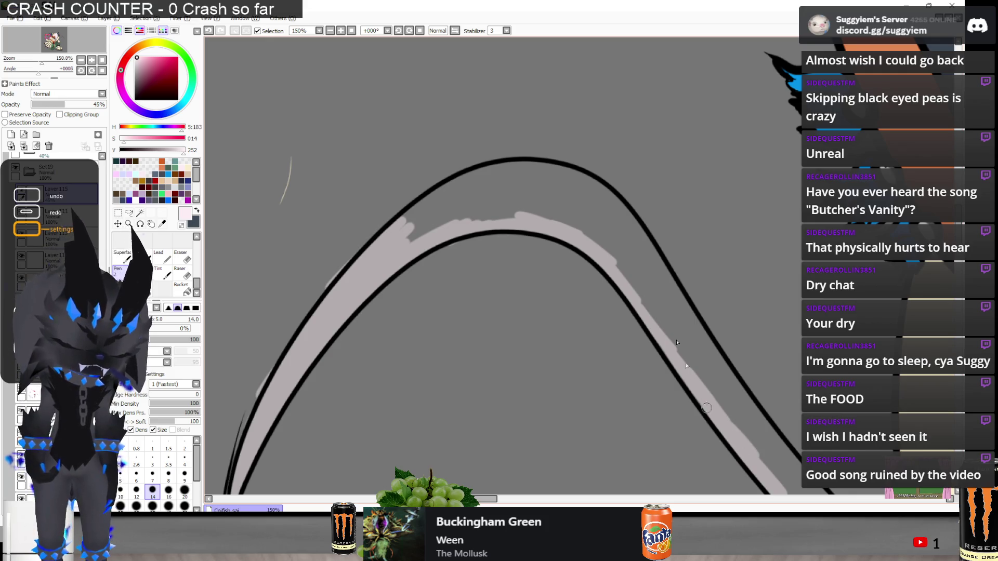
pyautogui.moveTo(408, 221); pyautogui.dragTo(444, 189)
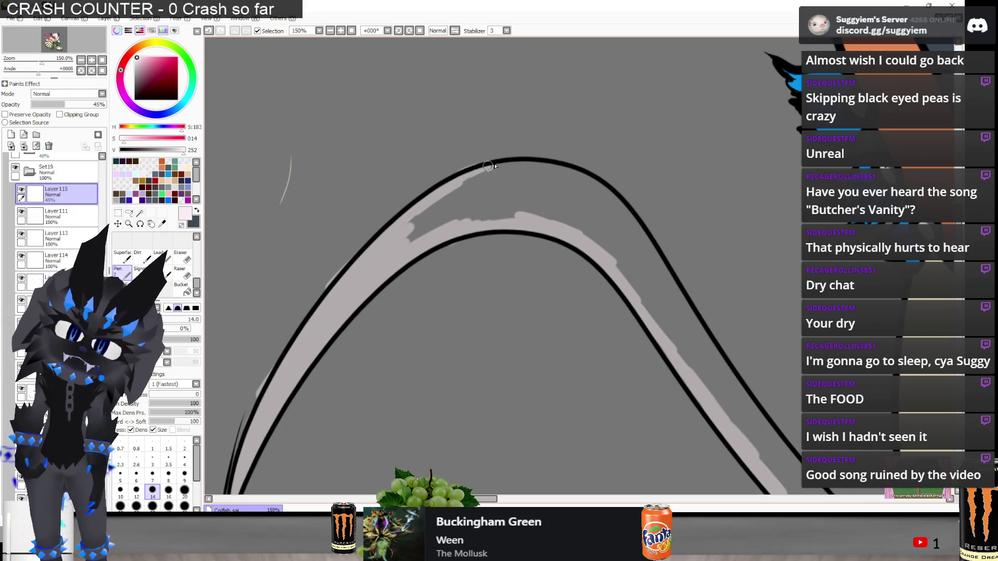
pyautogui.moveTo(511, 164); pyautogui.dragTo(585, 178)
pyautogui.moveTo(608, 225)
pyautogui.mouseDown()
pyautogui.moveTo(629, 228)
pyautogui.moveTo(715, 355)
pyautogui.mouseUp()
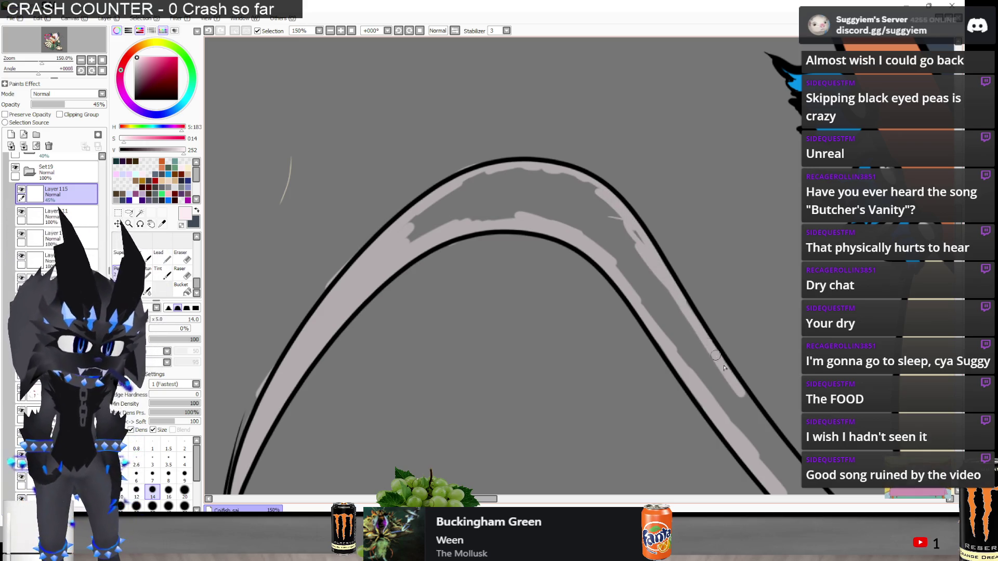
pyautogui.moveTo(738, 387); pyautogui.dragTo(799, 470)
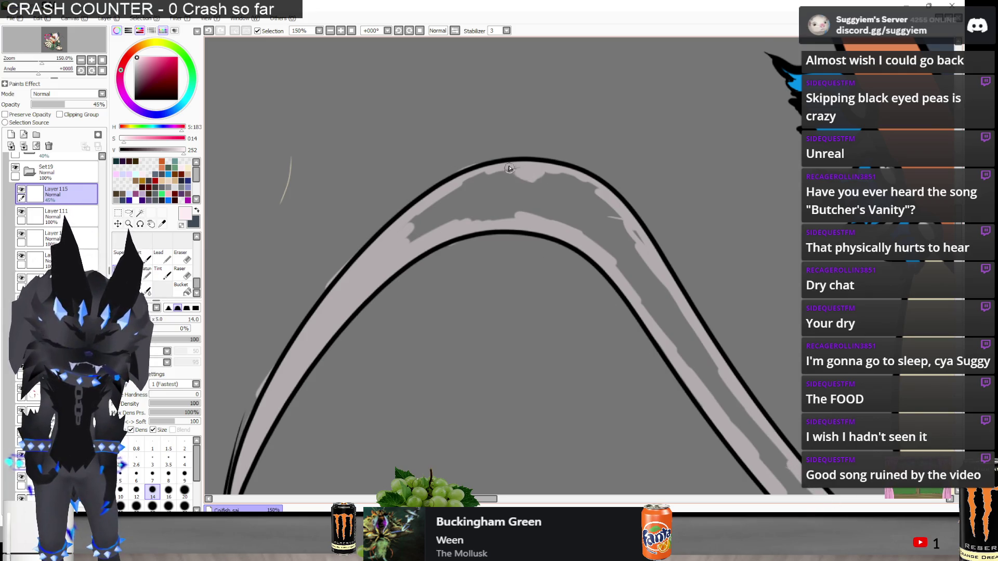
pyautogui.scroll(-3, 512, 169)
pyautogui.scroll(3, 400, 325)
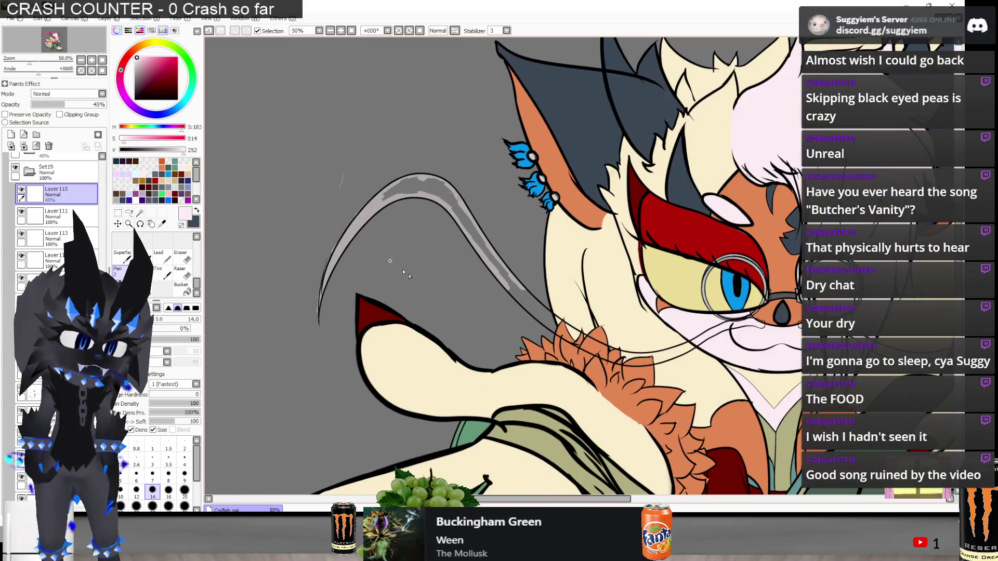
# Paint pale pink highlight strokes along the black outline over the orange fur and mouth
pyautogui.scroll(-2, 400, 325)
pyautogui.scroll(2, 301, 237)
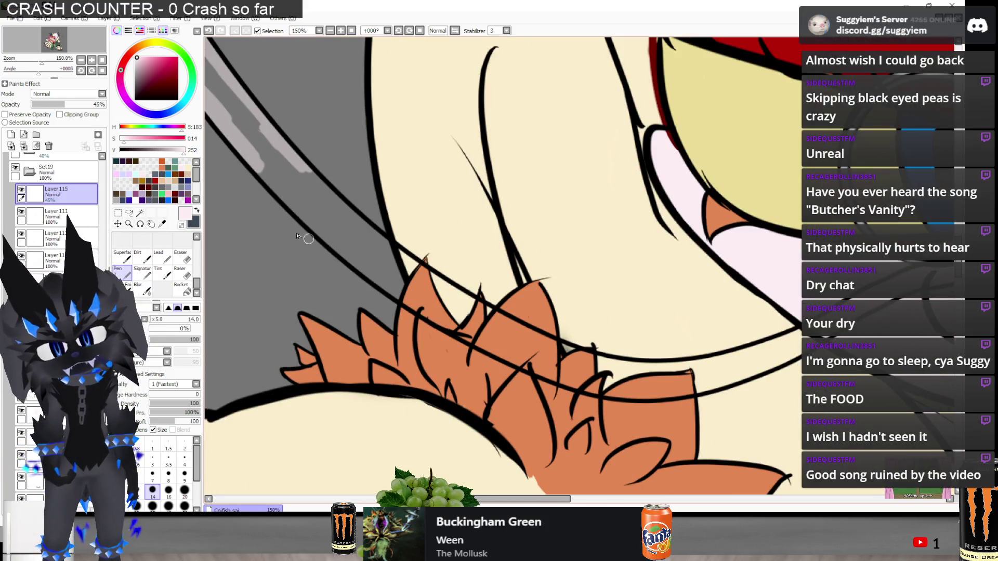
pyautogui.moveTo(281, 190); pyautogui.dragTo(395, 289)
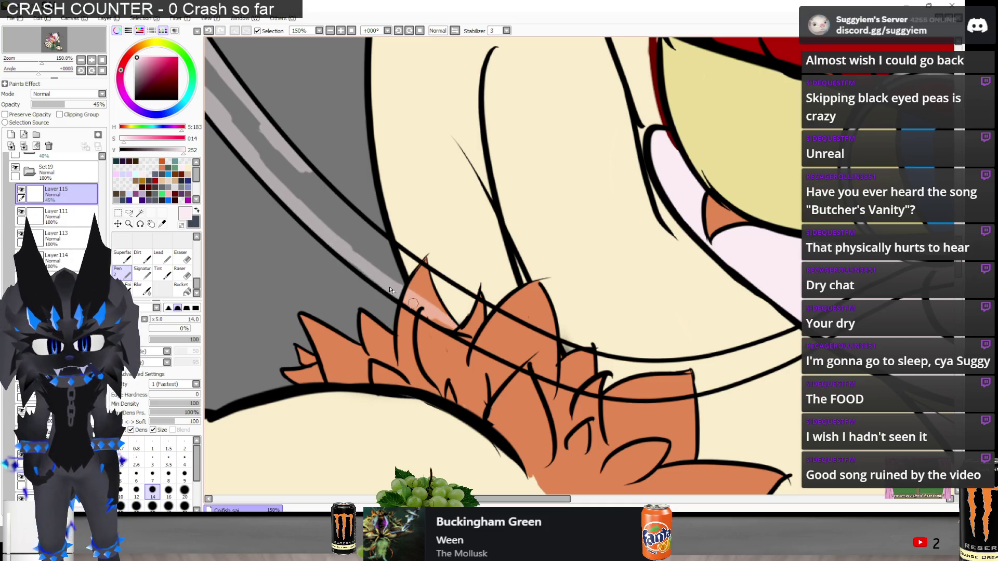
pyautogui.moveTo(289, 162); pyautogui.dragTo(443, 288)
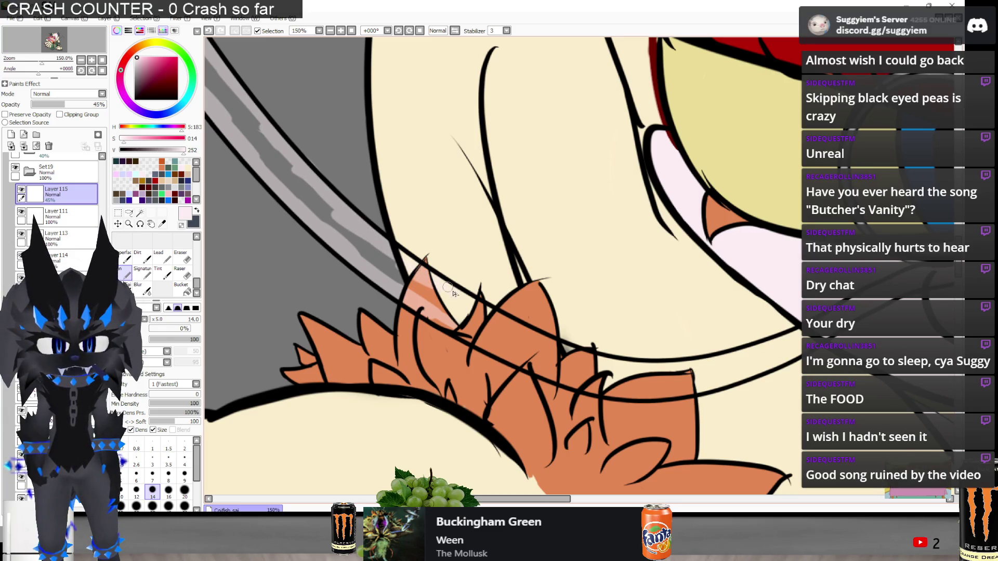
pyautogui.moveTo(523, 331); pyautogui.dragTo(545, 345)
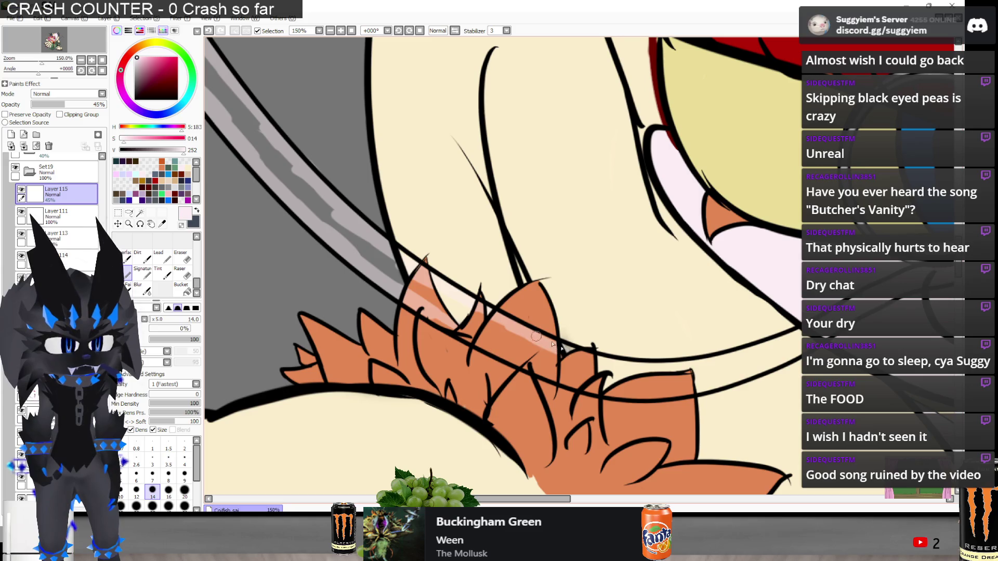
pyautogui.moveTo(603, 372)
pyautogui.mouseDown()
pyautogui.moveTo(468, 318)
pyautogui.moveTo(385, 254)
pyautogui.moveTo(419, 305)
pyautogui.mouseUp()
pyautogui.moveTo(501, 354); pyautogui.dragTo(473, 331)
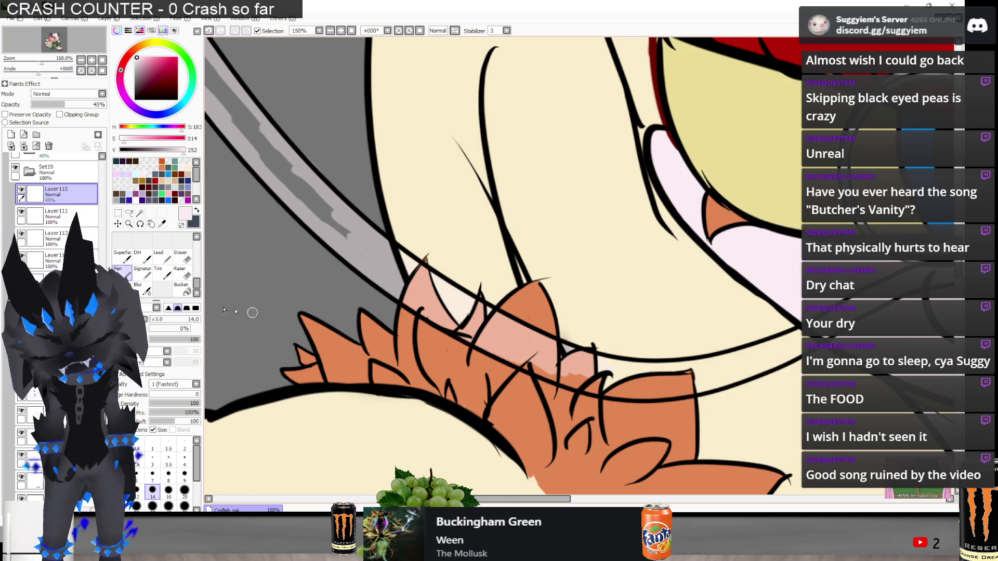
# Raise Layer 115's opacity to 65% and restore the pink stroke along the lip line
pyautogui.click(80, 104)
pyautogui.scroll(-2, 424, 293)
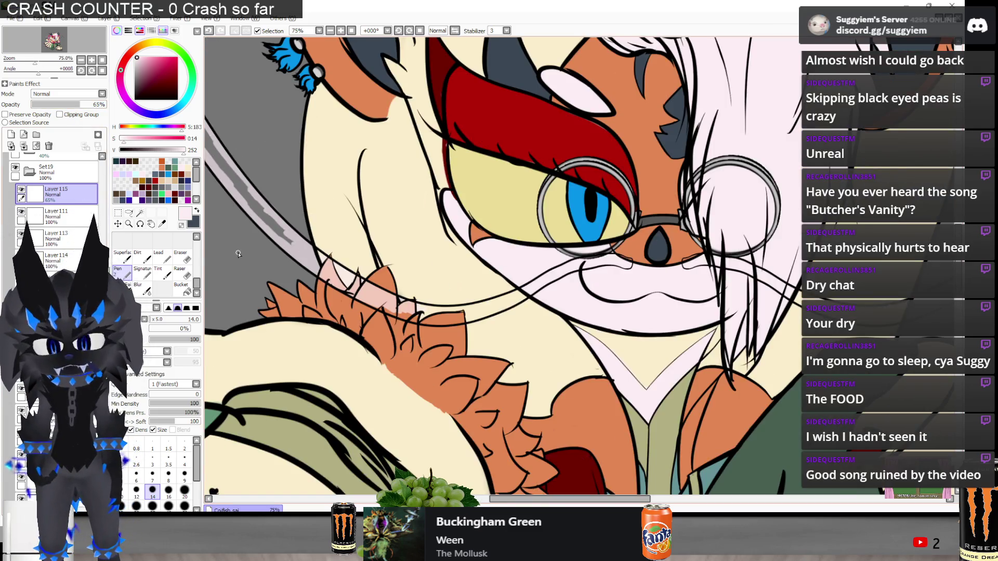
pyautogui.scroll(1, 424, 293)
pyautogui.scroll(1, 400, 254)
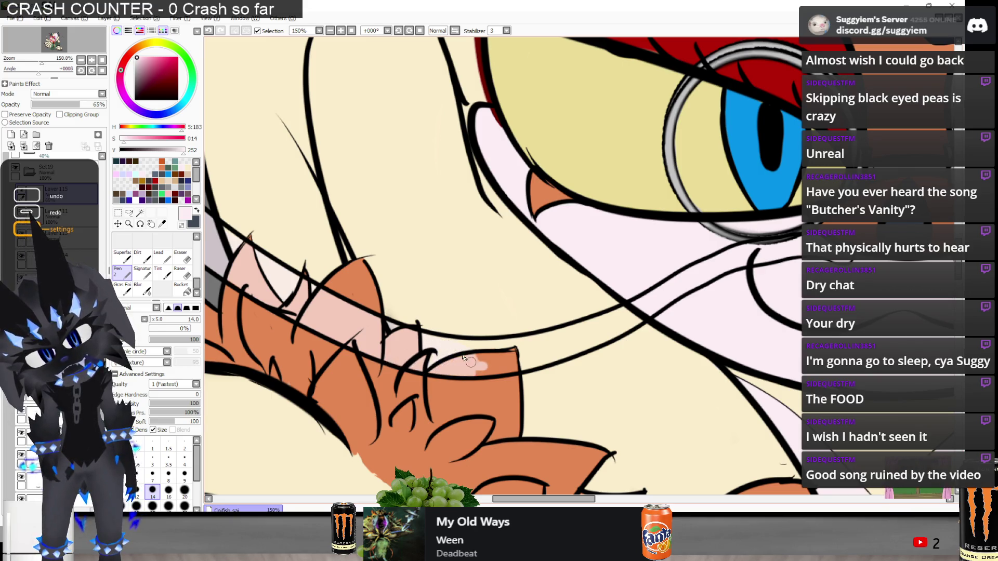
pyautogui.hotkey('ctrl', 'y')
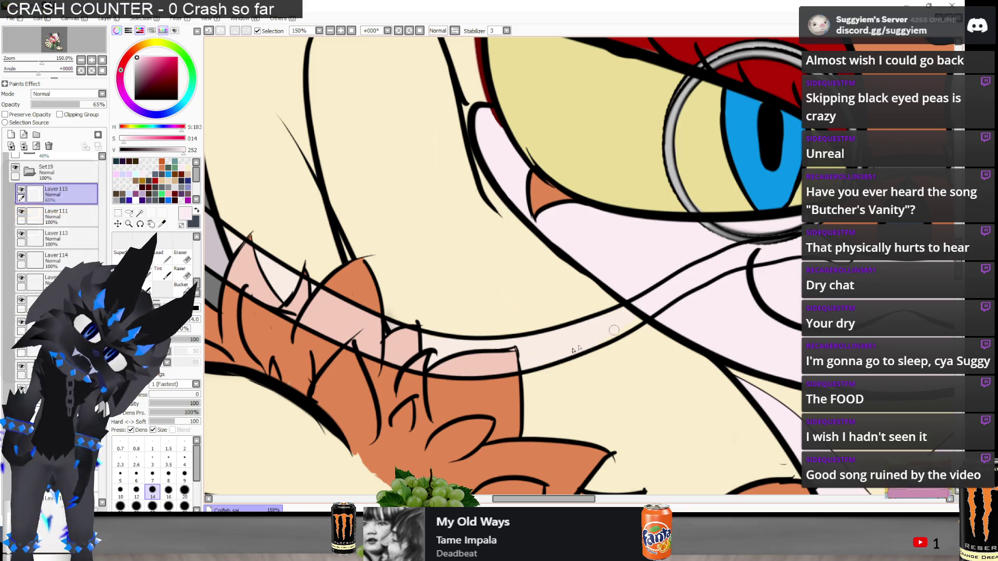
pyautogui.scroll(1, 720, 265)
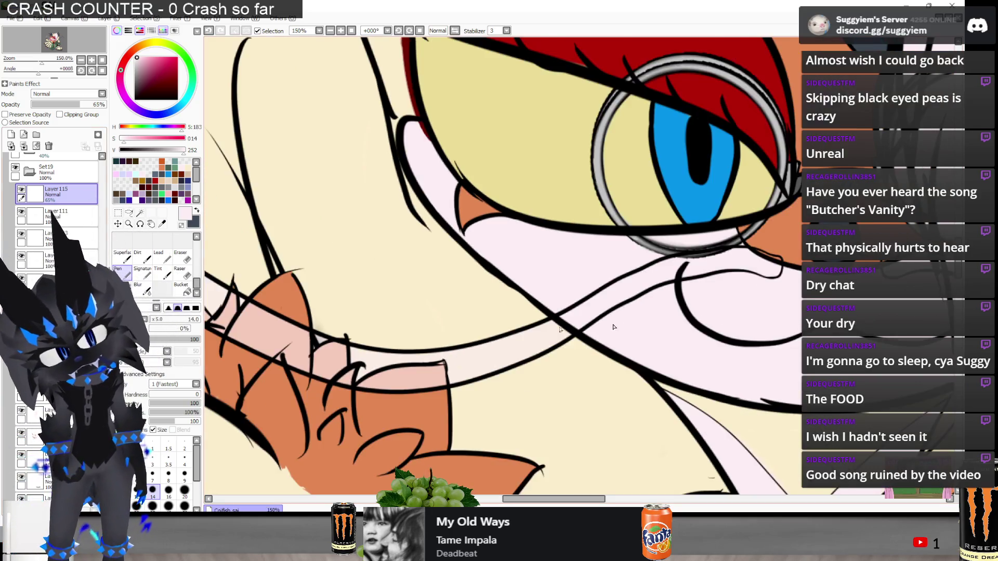
pyautogui.moveTo(876, 283); pyautogui.dragTo(778, 314)
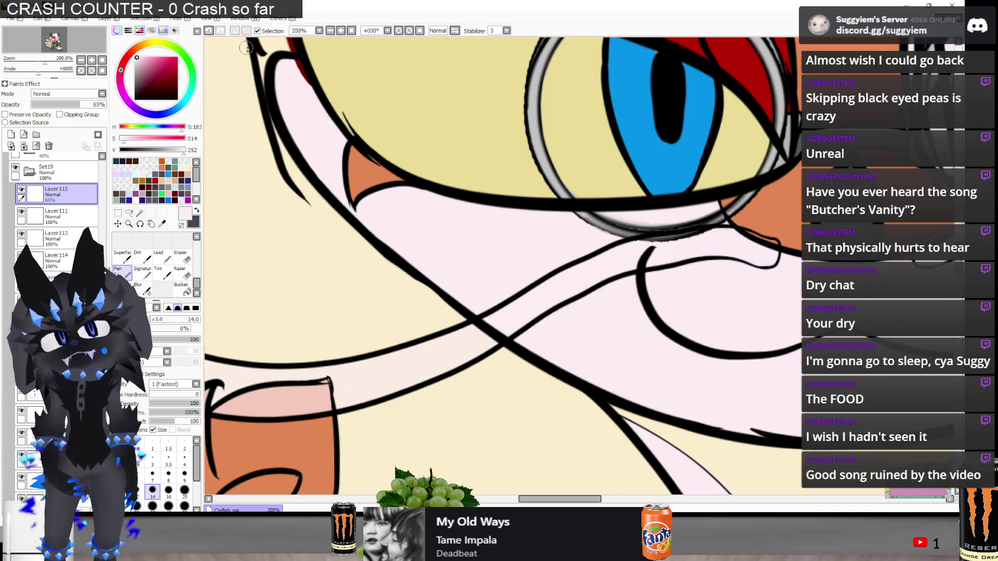
# Try Brightness/Contrast with brightness at -87, then cancel it
pyautogui.click(177, 19)
pyautogui.click(203, 41)
pyautogui.moveTo(207, 309); pyautogui.dragTo(133, 314)
pyautogui.click(262, 355)
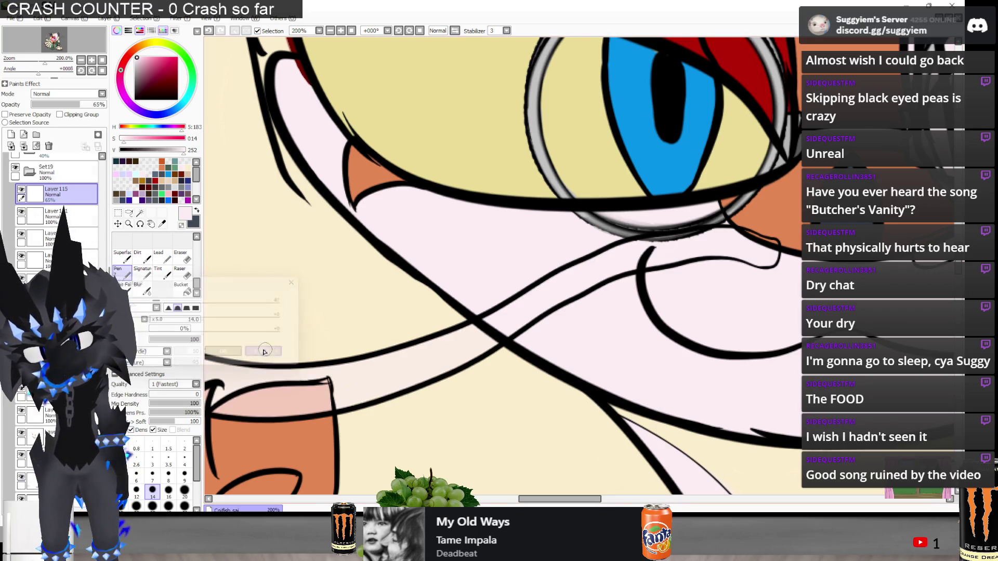
# Bucket-fill Layer 116 beneath the highlights with dark red
pyautogui.click(73, 217)
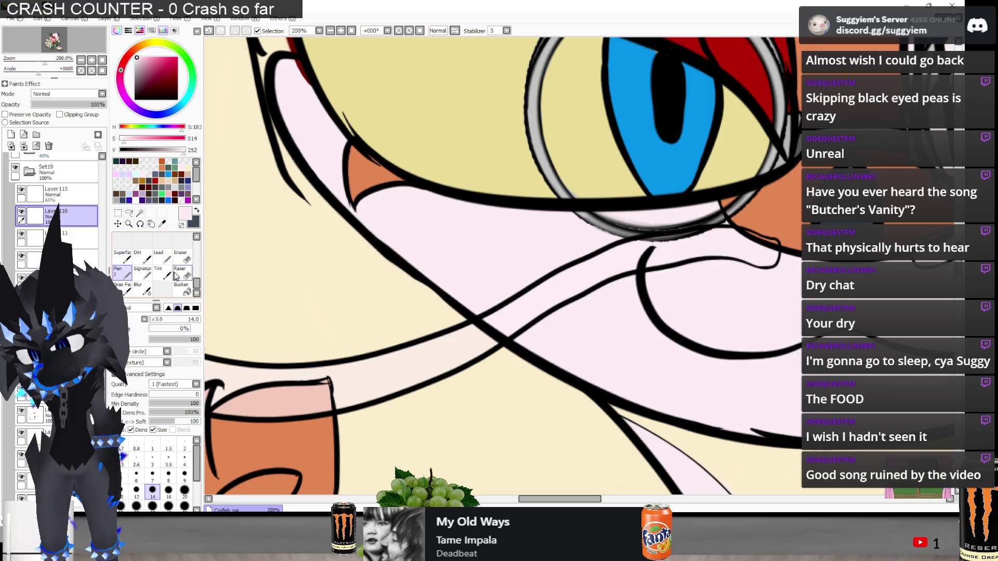
pyautogui.click(181, 288)
pyautogui.click(284, 286)
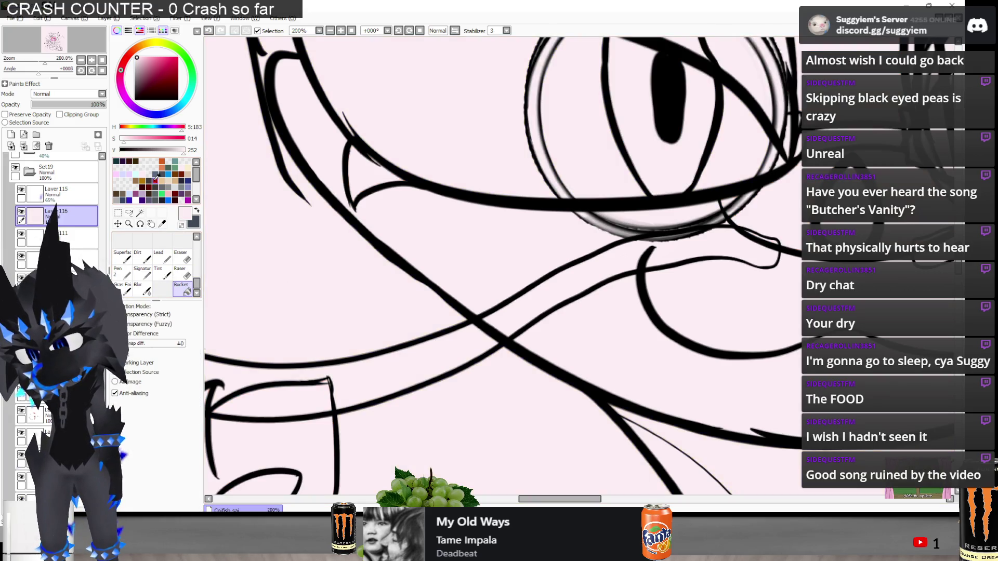
pyautogui.click(170, 193)
pyautogui.click(390, 258)
# Return to Layer 115 with pale pink and the Pen selected
pyautogui.click(58, 191)
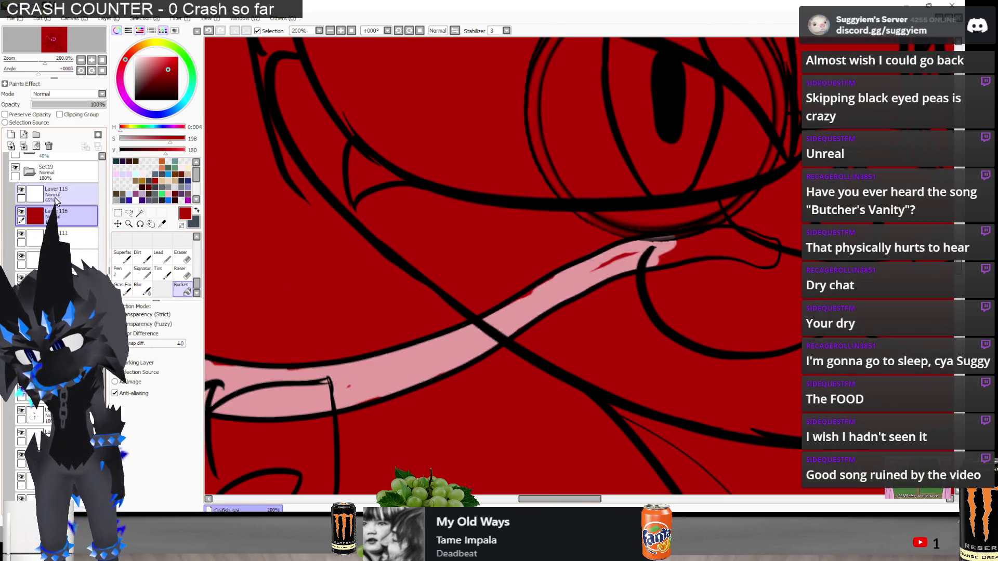
pyautogui.click(183, 169)
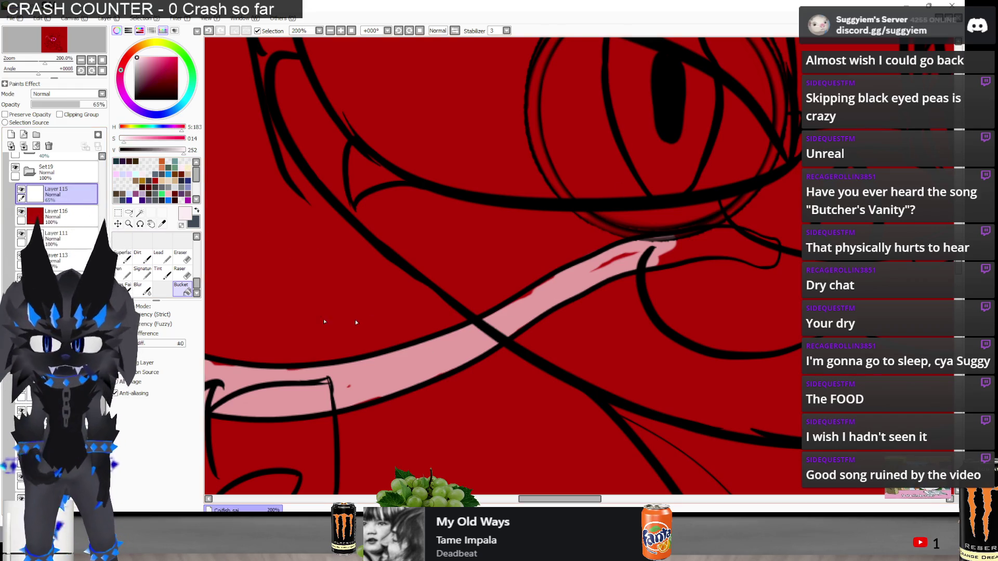
pyautogui.click(128, 275)
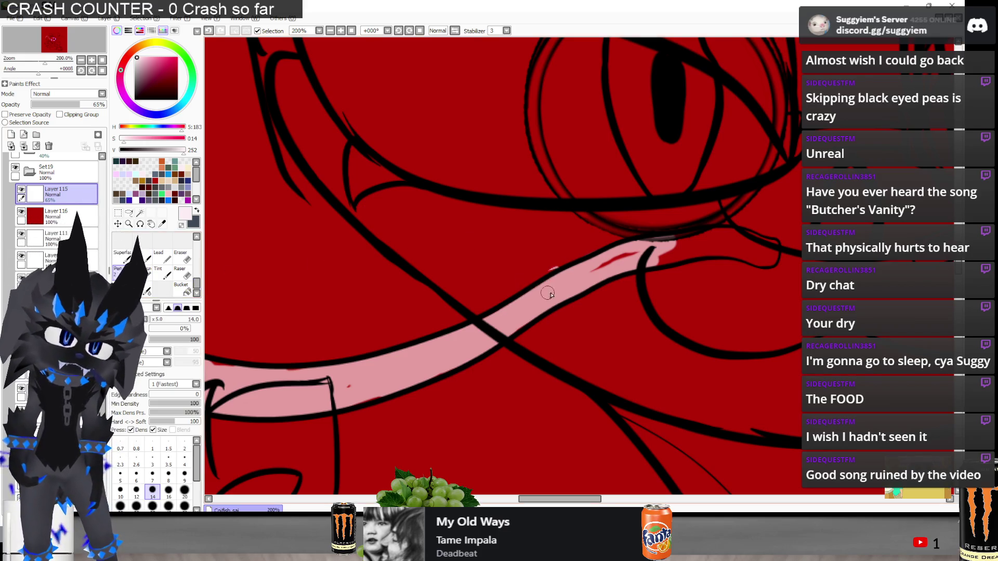
# Extend the pink band along the strand up to its tip at the outline, undoing one faint stray stroke
pyautogui.moveTo(558, 280)
pyautogui.mouseDown()
pyautogui.moveTo(678, 241)
pyautogui.moveTo(687, 246)
pyautogui.moveTo(660, 260)
pyautogui.moveTo(728, 244)
pyautogui.moveTo(716, 235)
pyautogui.mouseUp()
pyautogui.scroll(-2, 452, 245)
pyautogui.scroll(3, 512, 279)
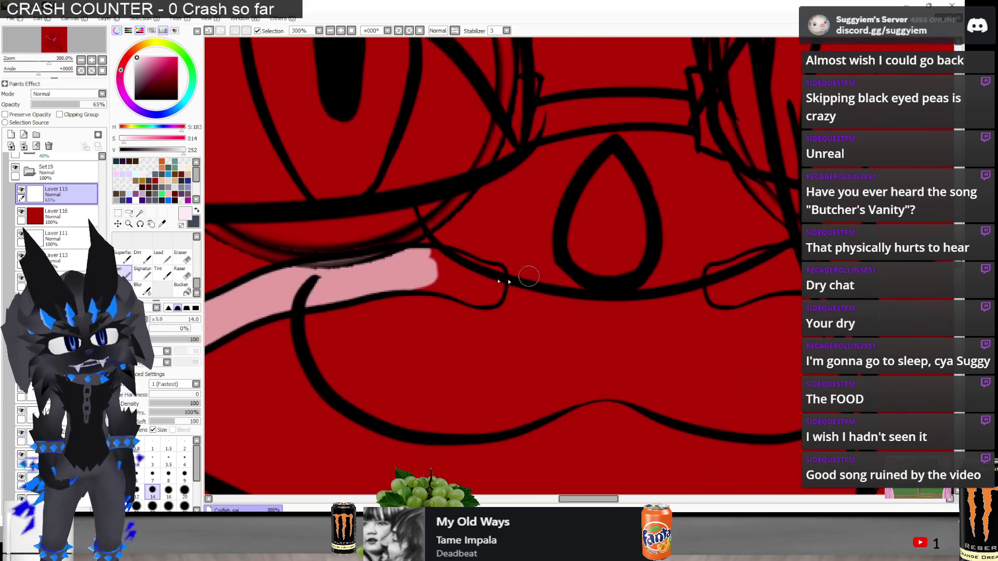
pyautogui.scroll(2, 476, 271)
pyautogui.moveTo(456, 261)
pyautogui.mouseDown()
pyautogui.moveTo(430, 257)
pyautogui.moveTo(461, 250)
pyautogui.moveTo(425, 251)
pyautogui.moveTo(491, 268)
pyautogui.moveTo(534, 294)
pyautogui.moveTo(491, 311)
pyautogui.moveTo(517, 289)
pyautogui.moveTo(499, 271)
pyautogui.moveTo(482, 279)
pyautogui.moveTo(522, 316)
pyautogui.moveTo(476, 288)
pyautogui.moveTo(420, 287)
pyautogui.moveTo(473, 288)
pyautogui.moveTo(511, 314)
pyautogui.moveTo(416, 282)
pyautogui.moveTo(556, 260)
pyautogui.moveTo(448, 286)
pyautogui.moveTo(507, 294)
pyautogui.moveTo(431, 306)
pyautogui.moveTo(548, 280)
pyautogui.moveTo(507, 304)
pyautogui.mouseUp()
pyautogui.scroll(-3, 506, 304)
pyautogui.scroll(2, 396, 356)
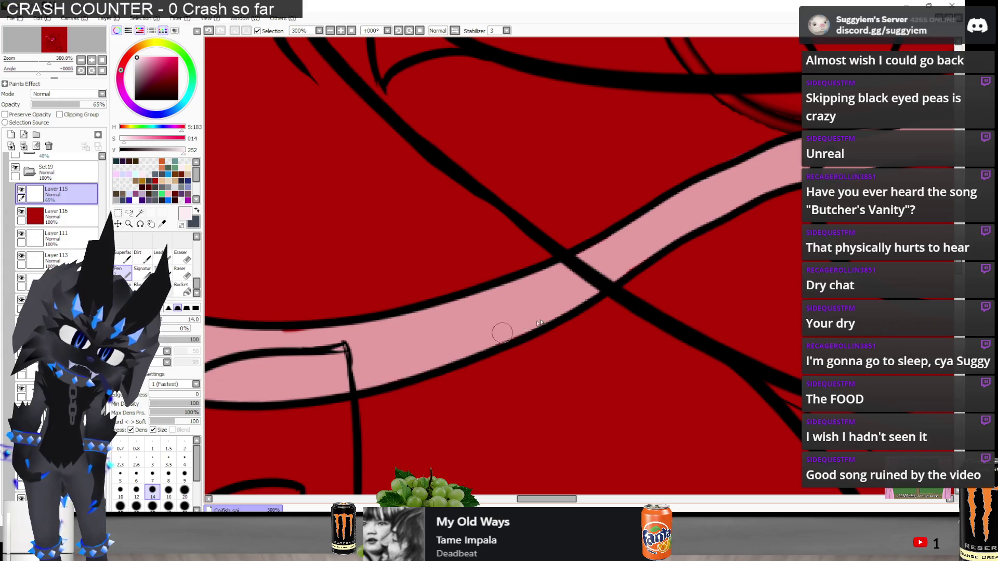
pyautogui.moveTo(644, 274); pyautogui.dragTo(675, 242)
pyautogui.hotkey('ctrl', 'z')
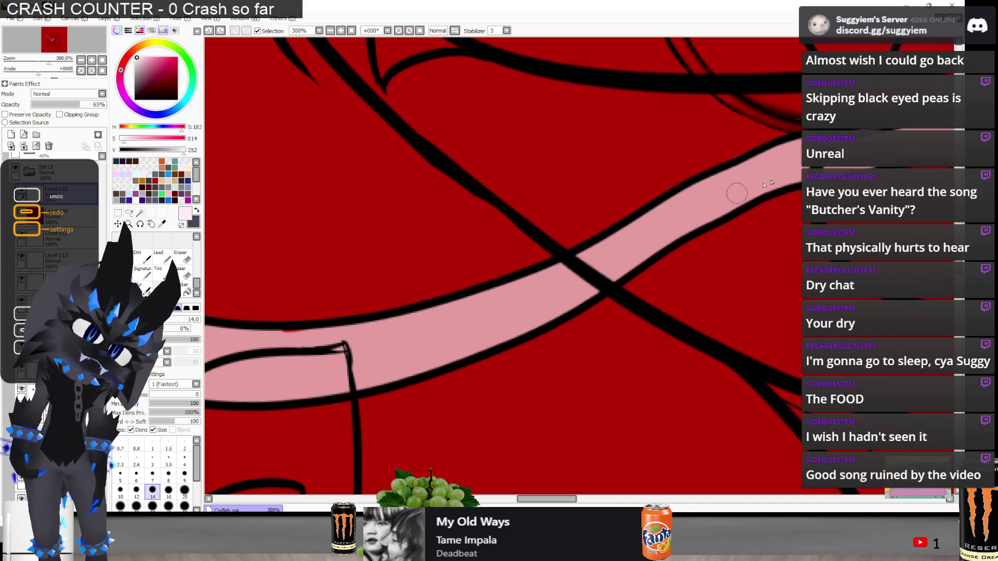
pyautogui.moveTo(428, 327); pyautogui.dragTo(454, 309)
pyautogui.scroll(-7, 455, 309)
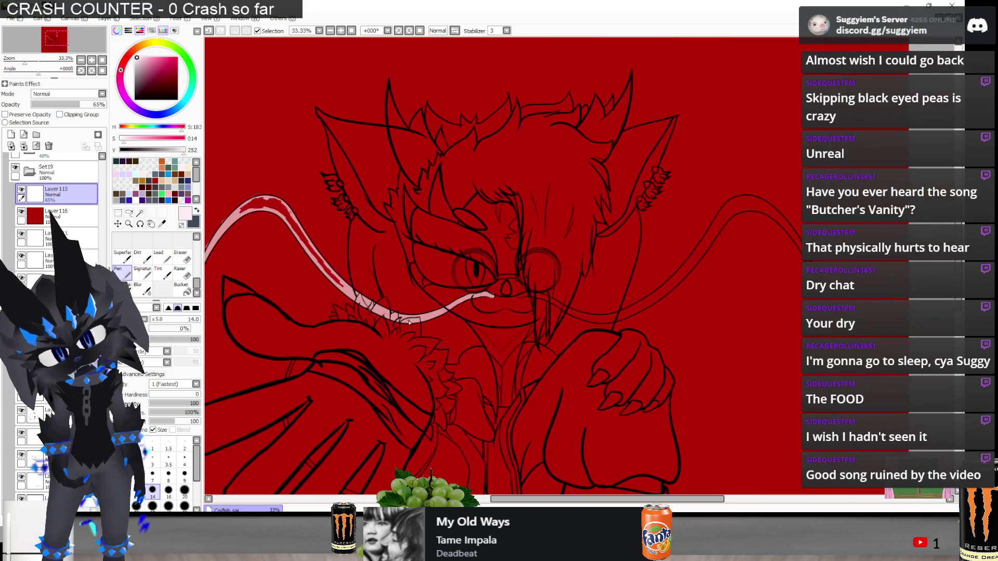
# Brush pale pink upward along the tail line's curve
pyautogui.scroll(5, 691, 254)
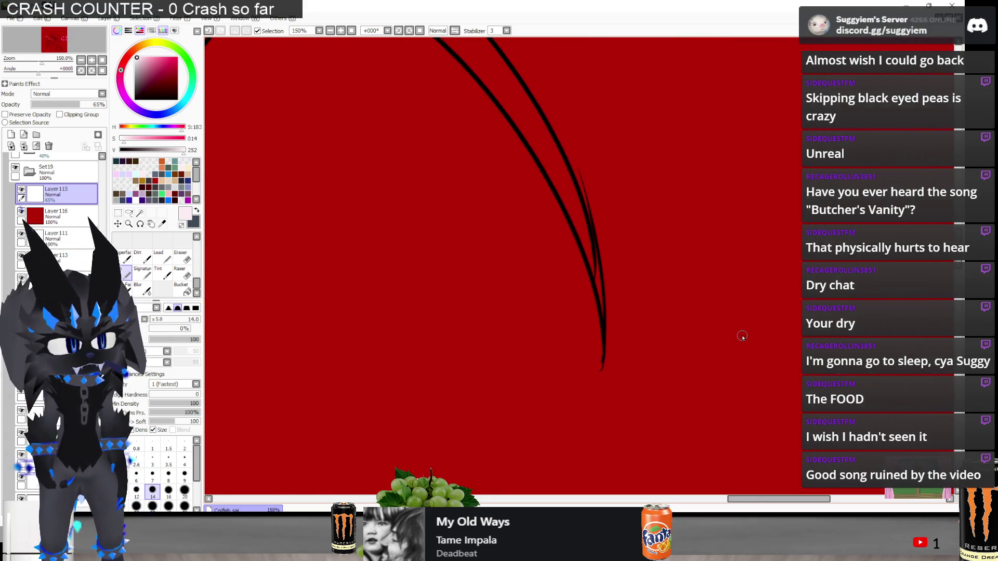
pyautogui.moveTo(558, 253)
pyautogui.mouseDown()
pyautogui.moveTo(554, 306)
pyautogui.moveTo(535, 187)
pyautogui.moveTo(516, 164)
pyautogui.moveTo(530, 249)
pyautogui.moveTo(542, 242)
pyautogui.moveTo(487, 95)
pyautogui.mouseUp()
pyautogui.scroll(-1, 587, 291)
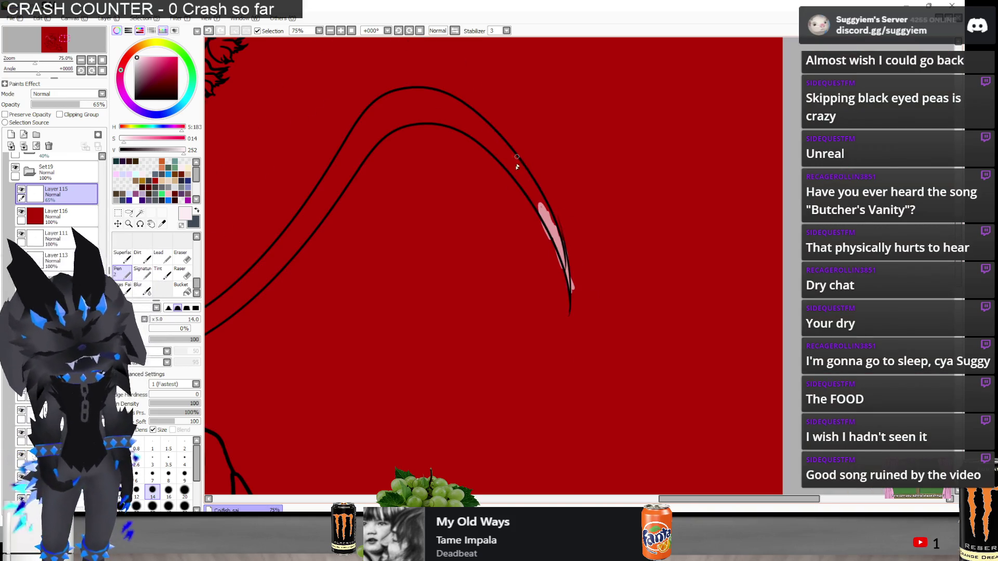
pyautogui.moveTo(503, 172)
pyautogui.mouseDown()
pyautogui.moveTo(457, 114)
pyautogui.moveTo(373, 51)
pyautogui.moveTo(463, 117)
pyautogui.moveTo(558, 252)
pyautogui.moveTo(510, 153)
pyautogui.moveTo(443, 71)
pyautogui.moveTo(489, 133)
pyautogui.mouseUp()
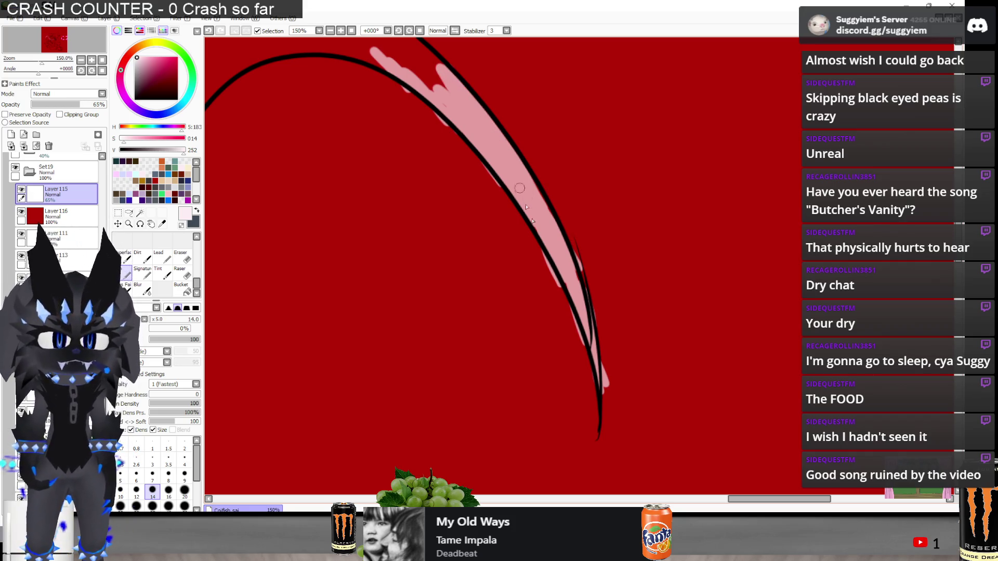
pyautogui.scroll(-2, 603, 279)
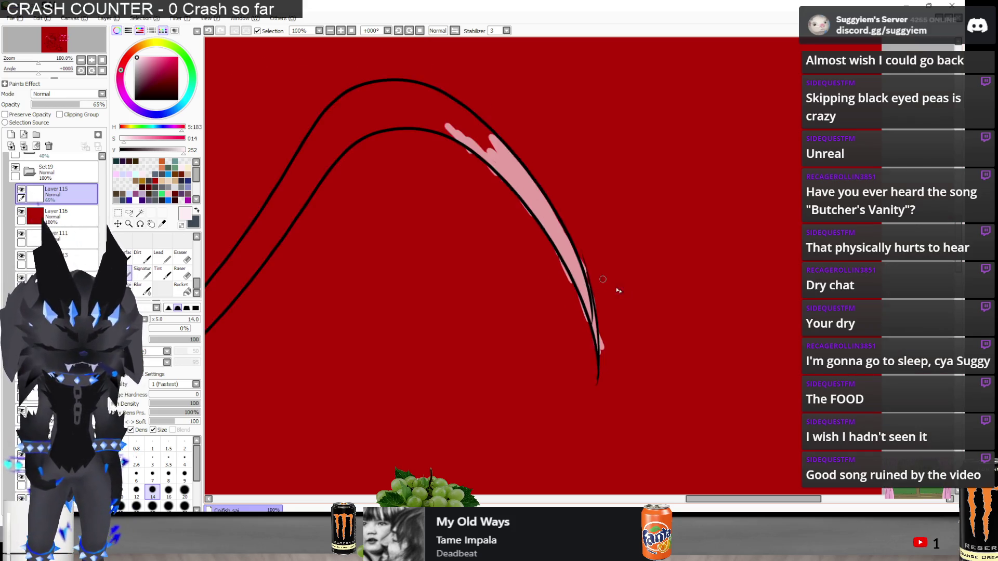
pyautogui.scroll(-2, 603, 279)
pyautogui.scroll(2, 548, 214)
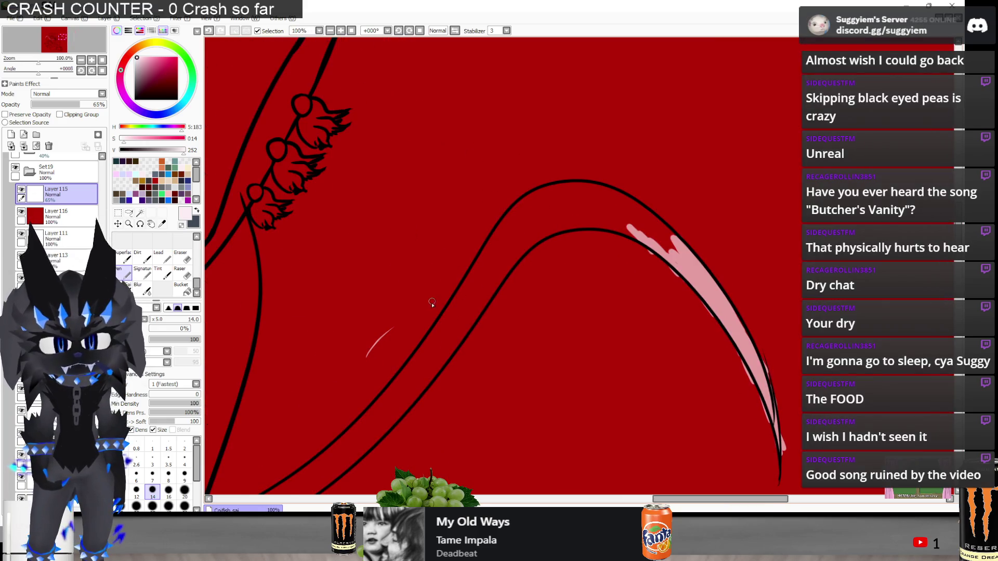
# Undo the stray stroke and paint pale pink along the inner curve from lower-left over the crest to the right
pyautogui.hotkey('ctrl', 'z')
pyautogui.moveTo(486, 263)
pyautogui.mouseDown()
pyautogui.moveTo(455, 320)
pyautogui.moveTo(492, 237)
pyautogui.moveTo(523, 204)
pyautogui.mouseUp()
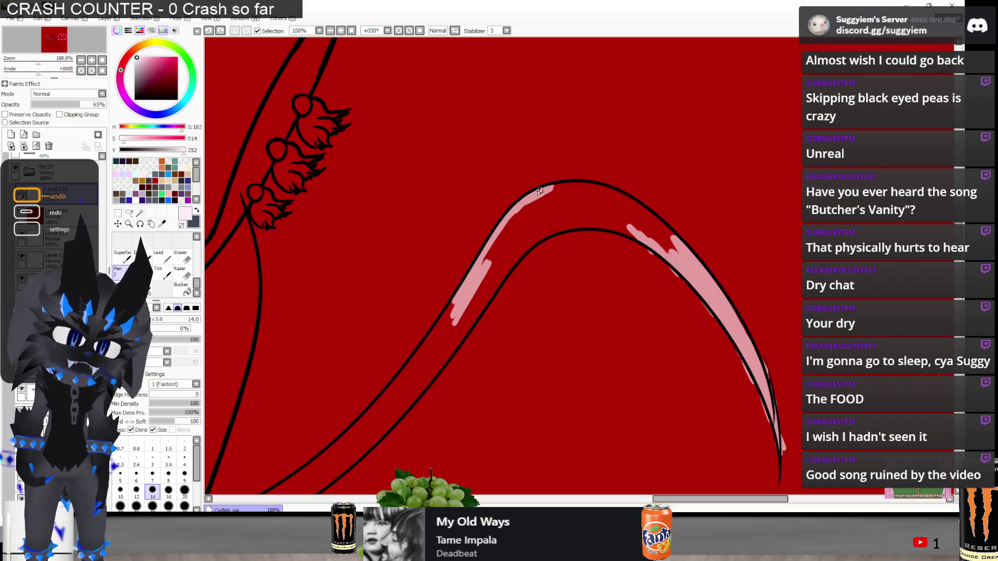
pyautogui.moveTo(574, 184); pyautogui.dragTo(588, 183)
pyautogui.moveTo(650, 218)
pyautogui.mouseDown()
pyautogui.moveTo(678, 244)
pyautogui.moveTo(669, 237)
pyautogui.mouseUp()
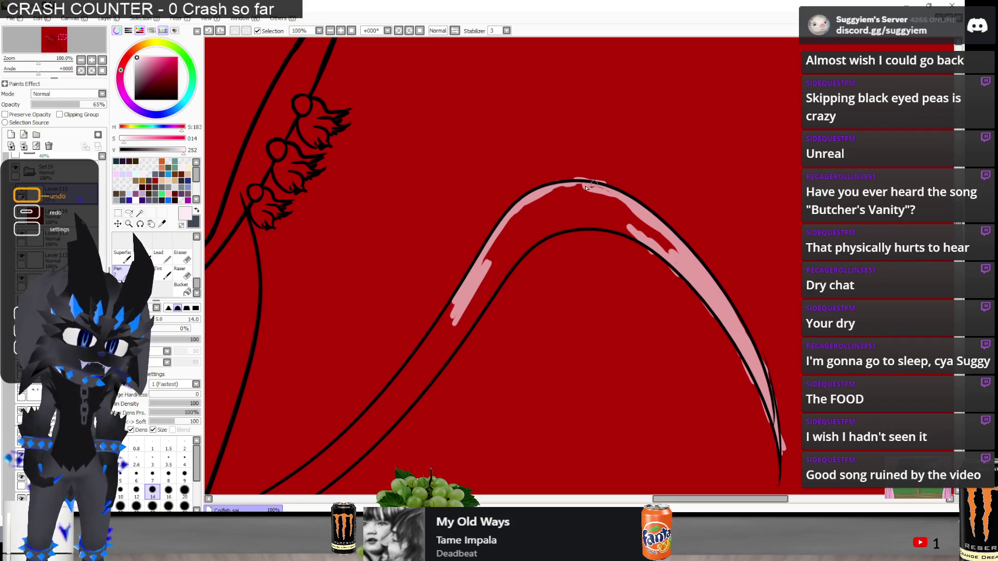
pyautogui.moveTo(501, 275)
pyautogui.mouseDown()
pyautogui.moveTo(452, 335)
pyautogui.moveTo(468, 317)
pyautogui.mouseUp()
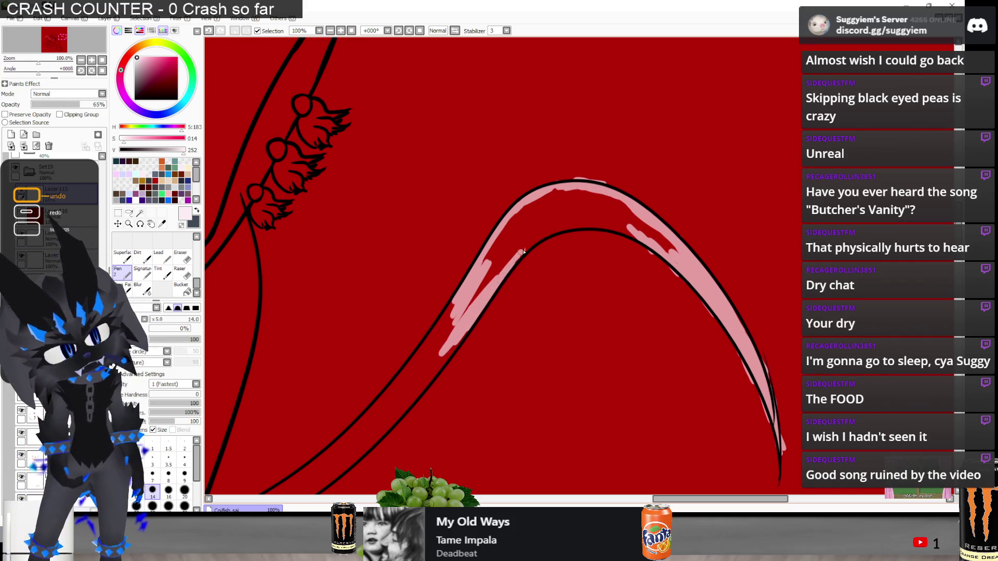
pyautogui.moveTo(521, 252); pyautogui.dragTo(541, 236)
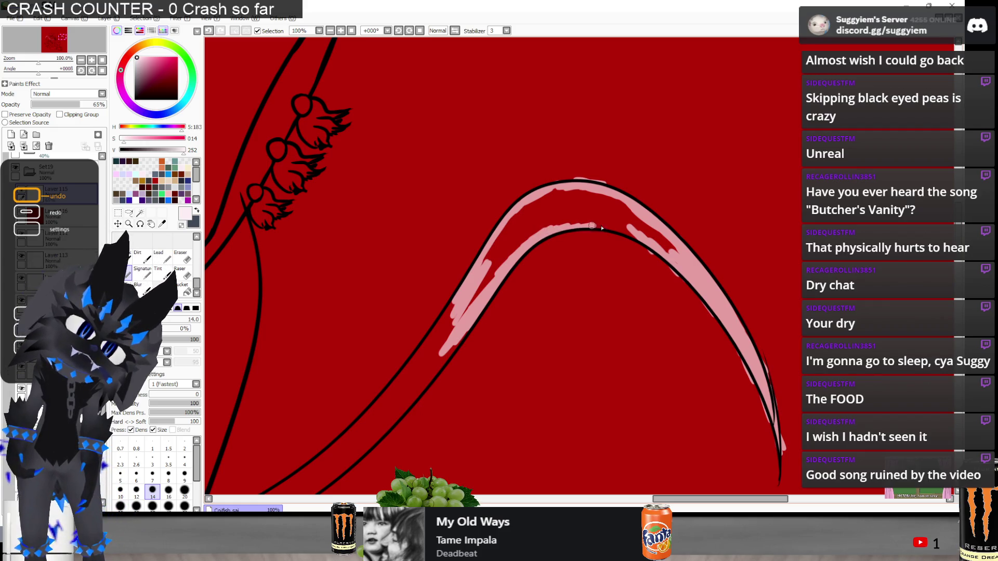
pyautogui.moveTo(637, 236)
pyautogui.mouseDown()
pyautogui.moveTo(623, 231)
pyautogui.moveTo(669, 249)
pyautogui.mouseUp()
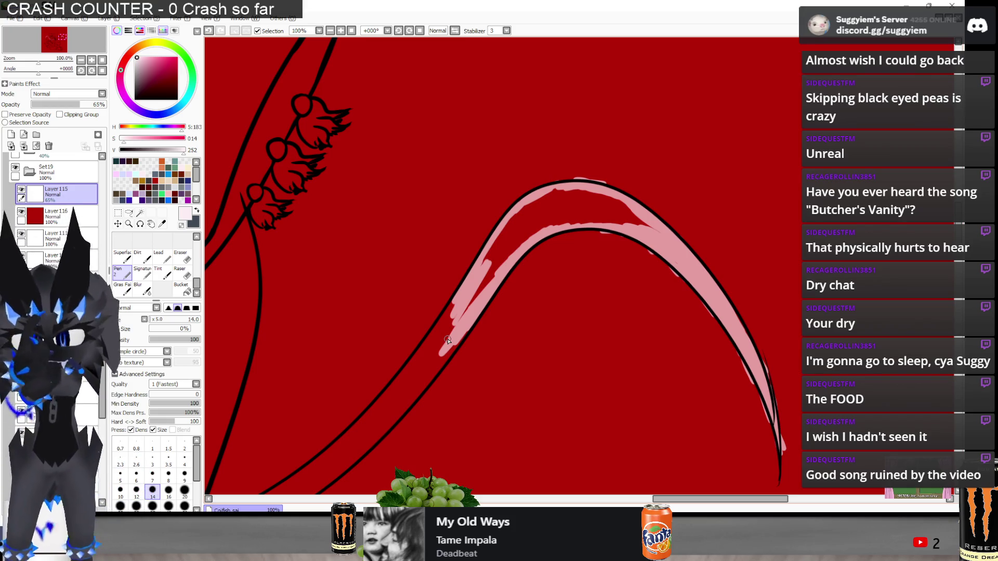
# Paint pale pink into the red gaps along the band's left edge, upper stretch and lower-left interior
pyautogui.scroll(1, 481, 297)
pyautogui.moveTo(519, 234)
pyautogui.mouseDown()
pyautogui.moveTo(452, 330)
pyautogui.moveTo(483, 294)
pyautogui.moveTo(520, 208)
pyautogui.moveTo(546, 189)
pyautogui.moveTo(569, 192)
pyautogui.moveTo(588, 166)
pyautogui.moveTo(582, 148)
pyautogui.moveTo(568, 164)
pyautogui.moveTo(593, 177)
pyautogui.moveTo(614, 156)
pyautogui.moveTo(610, 165)
pyautogui.moveTo(635, 172)
pyautogui.moveTo(612, 184)
pyautogui.mouseUp()
pyautogui.moveTo(655, 159)
pyautogui.mouseDown()
pyautogui.moveTo(668, 166)
pyautogui.moveTo(642, 164)
pyautogui.moveTo(732, 196)
pyautogui.mouseUp()
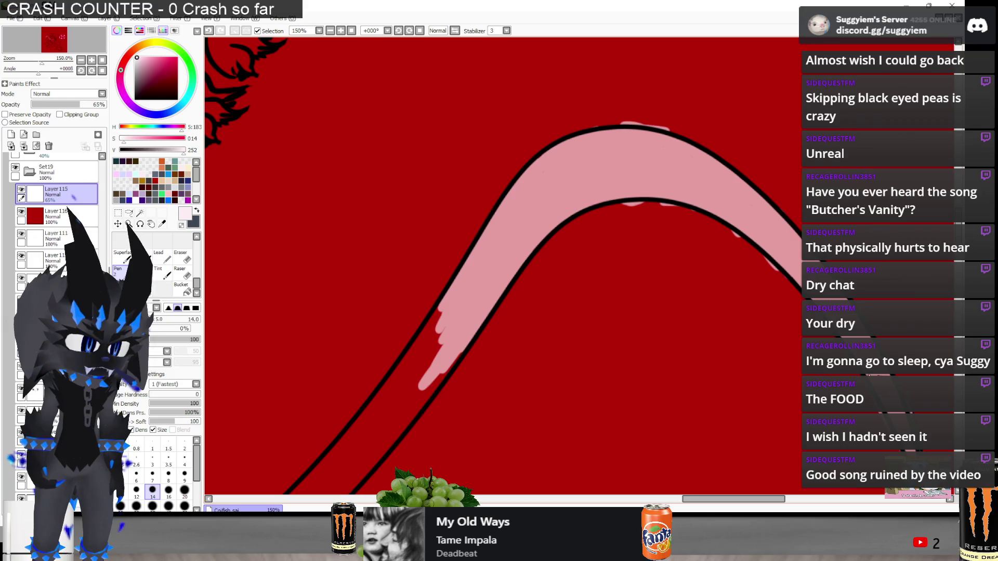
pyautogui.scroll(-3, 522, 233)
pyautogui.scroll(3, 753, 184)
pyautogui.moveTo(730, 216)
pyautogui.mouseDown()
pyautogui.moveTo(757, 151)
pyautogui.moveTo(686, 263)
pyautogui.mouseUp()
pyautogui.moveTo(754, 140)
pyautogui.mouseDown()
pyautogui.moveTo(691, 260)
pyautogui.moveTo(756, 202)
pyautogui.moveTo(681, 291)
pyautogui.moveTo(624, 338)
pyautogui.moveTo(691, 218)
pyautogui.mouseUp()
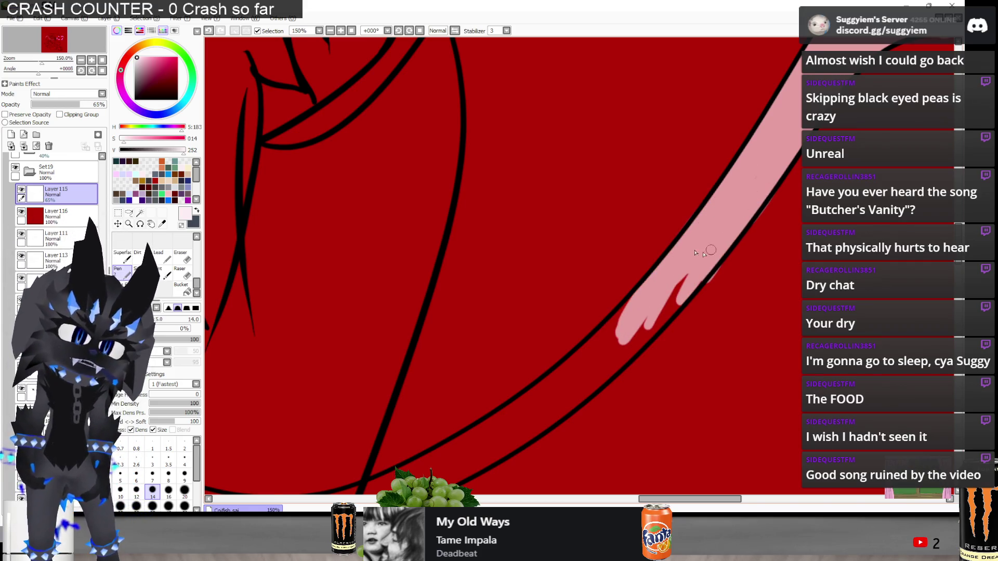
pyautogui.moveTo(632, 352)
pyautogui.mouseDown()
pyautogui.moveTo(644, 308)
pyautogui.moveTo(631, 307)
pyautogui.moveTo(645, 275)
pyautogui.moveTo(669, 261)
pyautogui.moveTo(624, 353)
pyautogui.moveTo(525, 416)
pyautogui.moveTo(479, 470)
pyautogui.moveTo(447, 475)
pyautogui.moveTo(533, 394)
pyautogui.moveTo(510, 416)
pyautogui.moveTo(527, 425)
pyautogui.mouseUp()
pyautogui.scroll(-4, 653, 274)
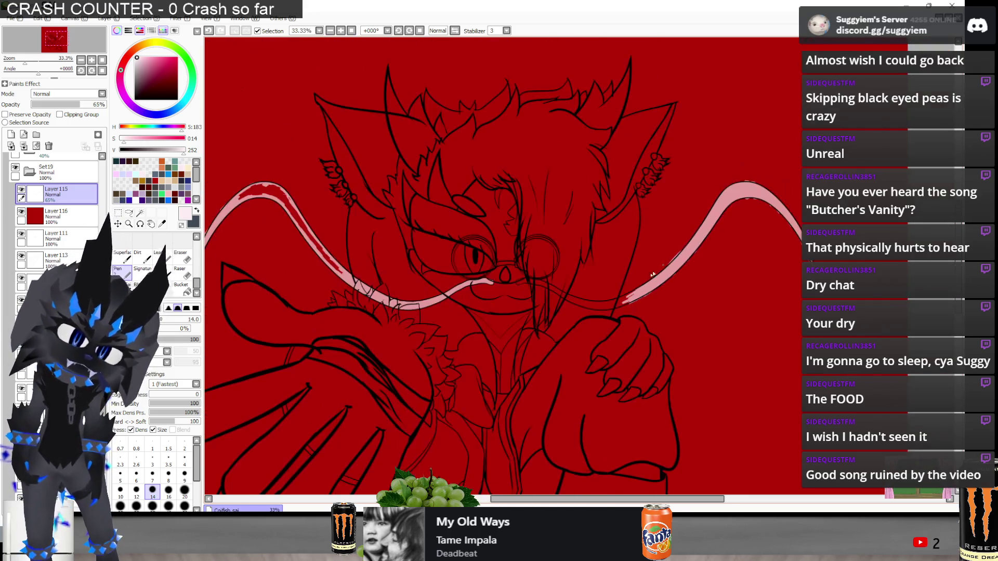
# Paint pink near the eye and extend the strand left and right below the glasses
pyautogui.scroll(7, 567, 293)
pyautogui.moveTo(499, 232)
pyautogui.mouseDown()
pyautogui.moveTo(493, 222)
pyautogui.moveTo(561, 190)
pyautogui.moveTo(571, 223)
pyautogui.moveTo(499, 244)
pyautogui.moveTo(598, 198)
pyautogui.moveTo(564, 218)
pyautogui.moveTo(608, 208)
pyautogui.moveTo(540, 244)
pyautogui.moveTo(760, 239)
pyautogui.moveTo(670, 208)
pyautogui.moveTo(733, 203)
pyautogui.moveTo(779, 218)
pyautogui.moveTo(744, 218)
pyautogui.mouseUp()
pyautogui.press('-')
pyautogui.press('-')
pyautogui.press('-')
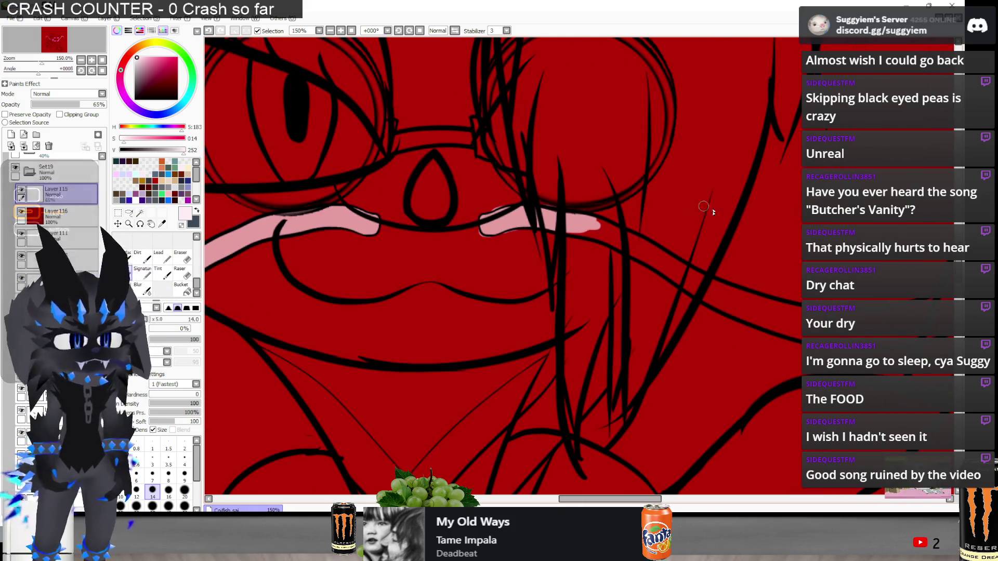
pyautogui.scroll(2, 660, 236)
pyautogui.moveTo(586, 222)
pyautogui.mouseDown()
pyautogui.moveTo(577, 216)
pyautogui.moveTo(645, 253)
pyautogui.mouseUp()
pyautogui.moveTo(581, 218)
pyautogui.mouseDown()
pyautogui.moveTo(508, 205)
pyautogui.moveTo(616, 257)
pyautogui.moveTo(490, 211)
pyautogui.mouseUp()
# Paint pink down-right along the strand's line and cover the red gaps beneath it
pyautogui.scroll(-3, 423, 201)
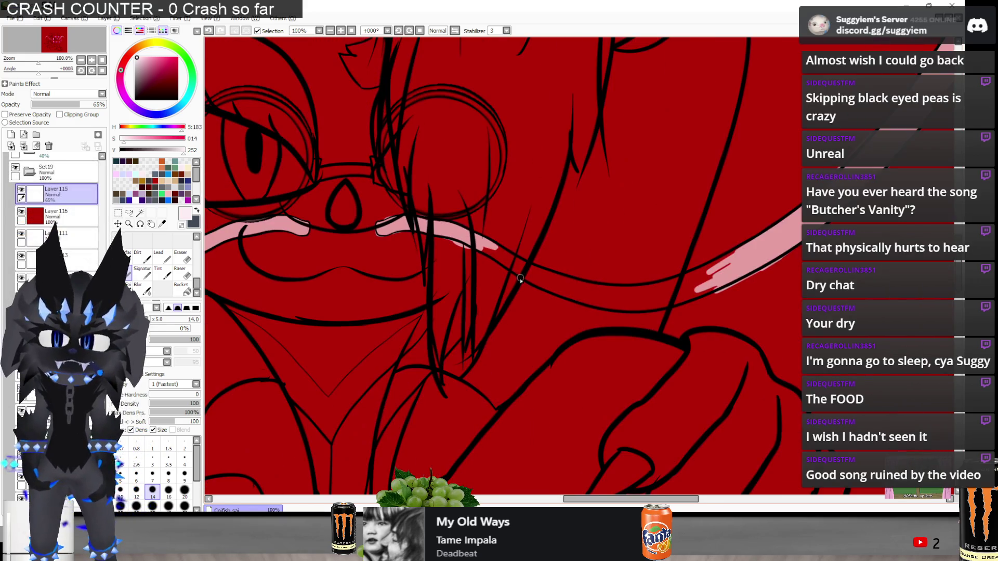
pyautogui.scroll(1, 481, 247)
pyautogui.moveTo(485, 253)
pyautogui.mouseDown()
pyautogui.moveTo(598, 305)
pyautogui.moveTo(655, 310)
pyautogui.mouseUp()
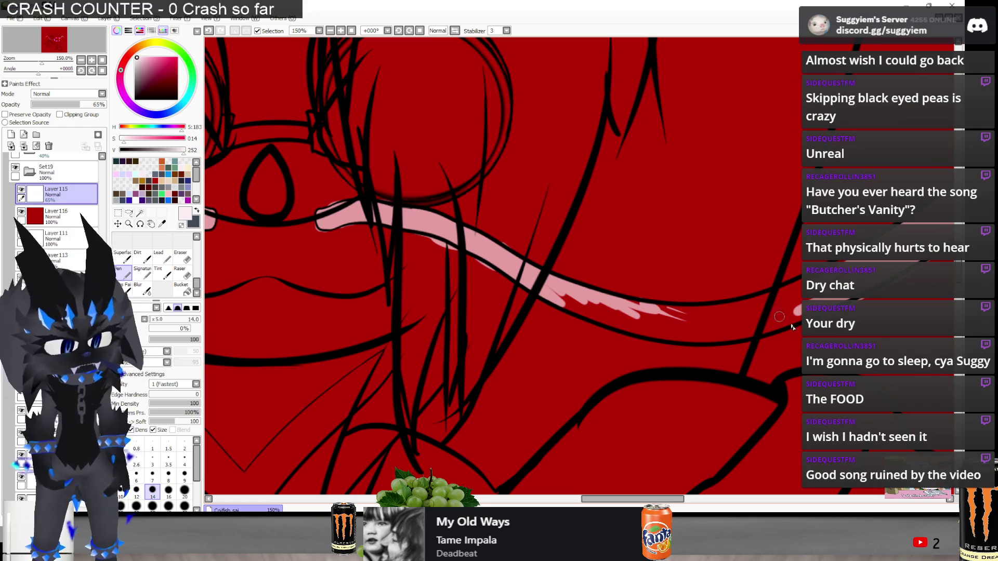
pyautogui.moveTo(602, 301)
pyautogui.mouseDown()
pyautogui.moveTo(744, 307)
pyautogui.moveTo(800, 287)
pyautogui.moveTo(762, 307)
pyautogui.moveTo(663, 318)
pyautogui.moveTo(764, 312)
pyautogui.moveTo(759, 318)
pyautogui.moveTo(774, 318)
pyautogui.moveTo(725, 332)
pyautogui.moveTo(762, 327)
pyautogui.mouseUp()
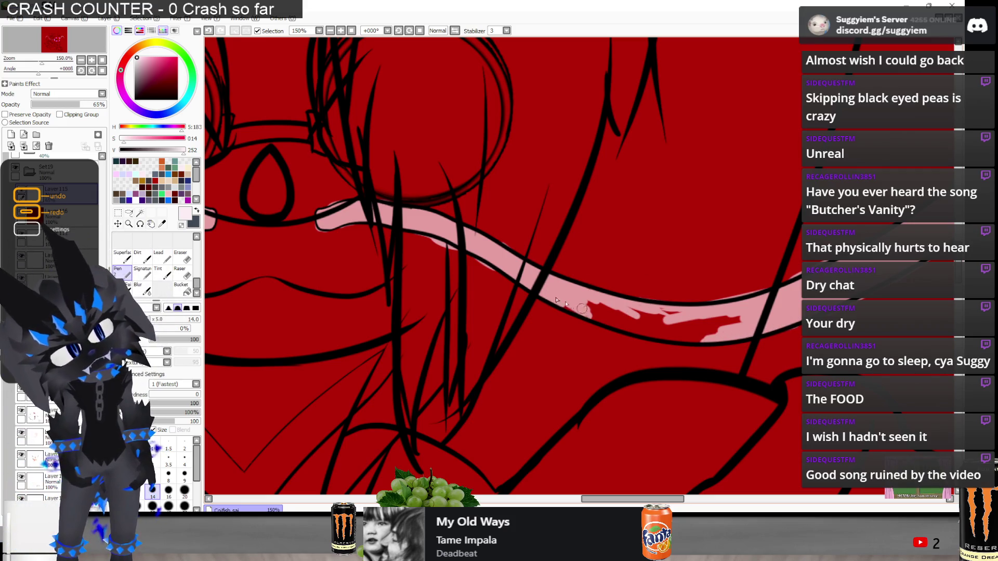
pyautogui.moveTo(574, 305); pyautogui.dragTo(648, 318)
pyautogui.moveTo(713, 322)
pyautogui.mouseDown()
pyautogui.moveTo(741, 320)
pyautogui.moveTo(705, 335)
pyautogui.moveTo(624, 323)
pyautogui.mouseUp()
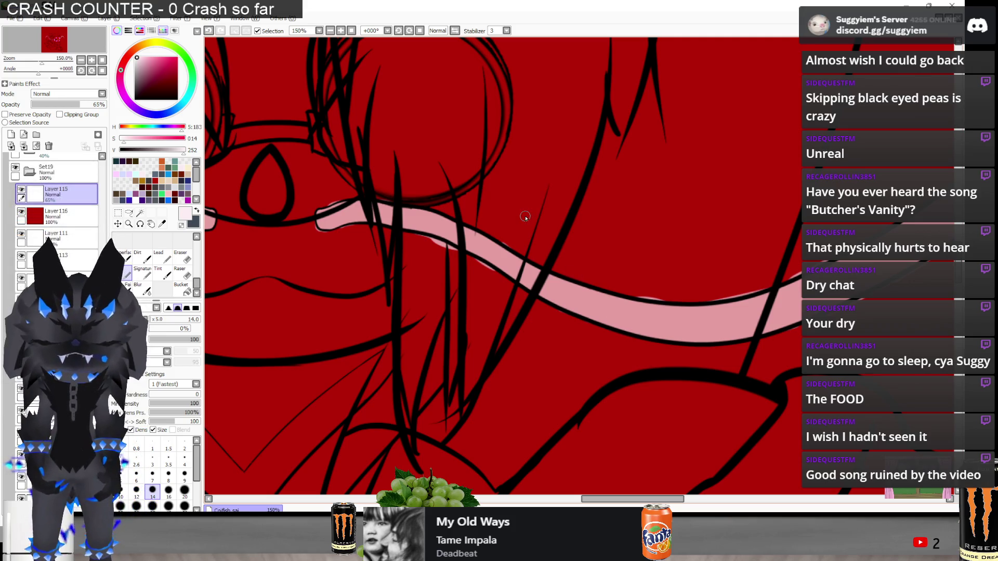
# Set the Eraser to size 9 and try erasing above the upper line, undoing the marks
pyautogui.press('e')
pyautogui.scroll(-1, 374, 221)
pyautogui.scroll(2, 374, 221)
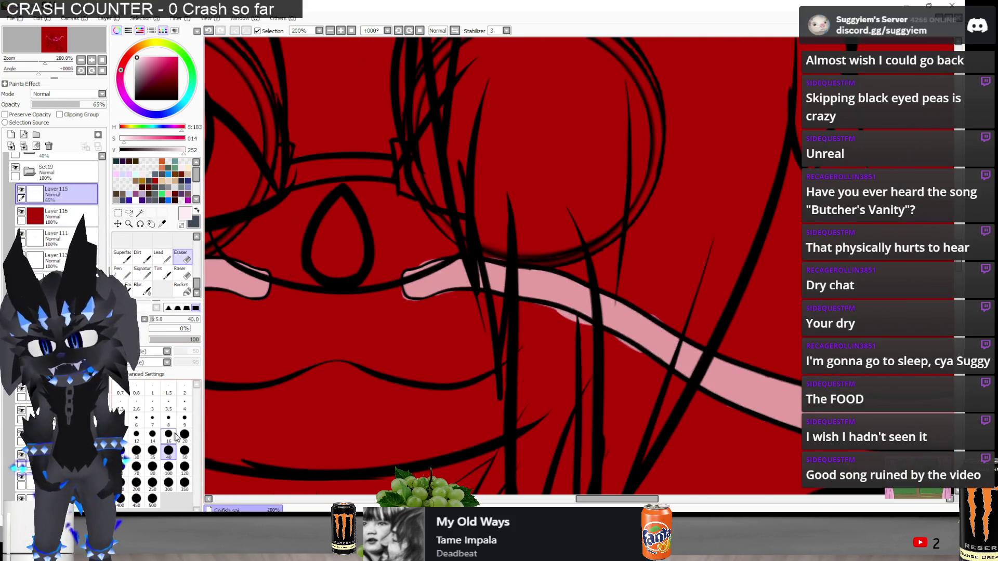
pyautogui.scroll(4, 396, 285)
pyautogui.click(184, 418)
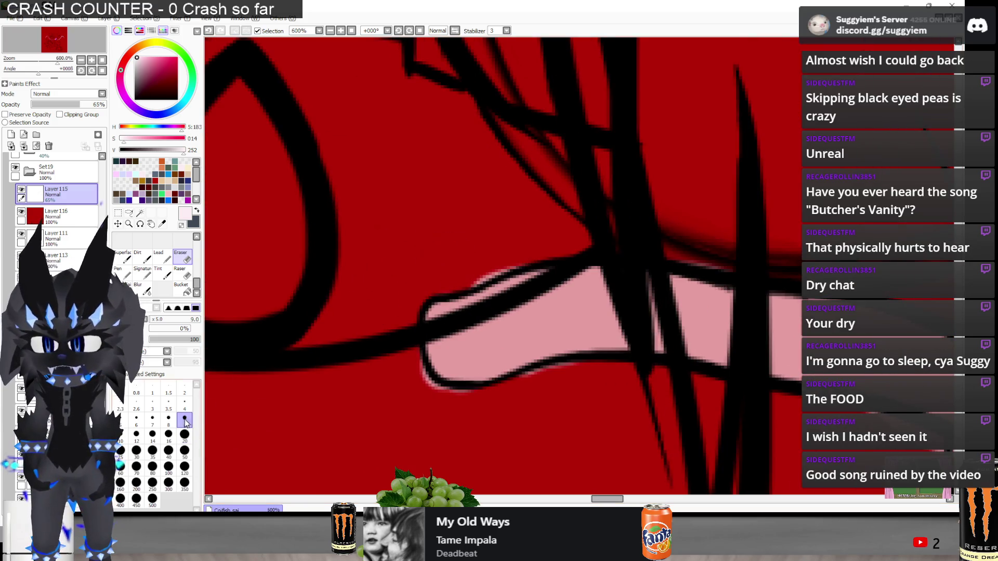
pyautogui.moveTo(498, 249)
pyautogui.mouseDown()
pyautogui.moveTo(467, 270)
pyautogui.moveTo(481, 270)
pyautogui.moveTo(474, 286)
pyautogui.mouseUp()
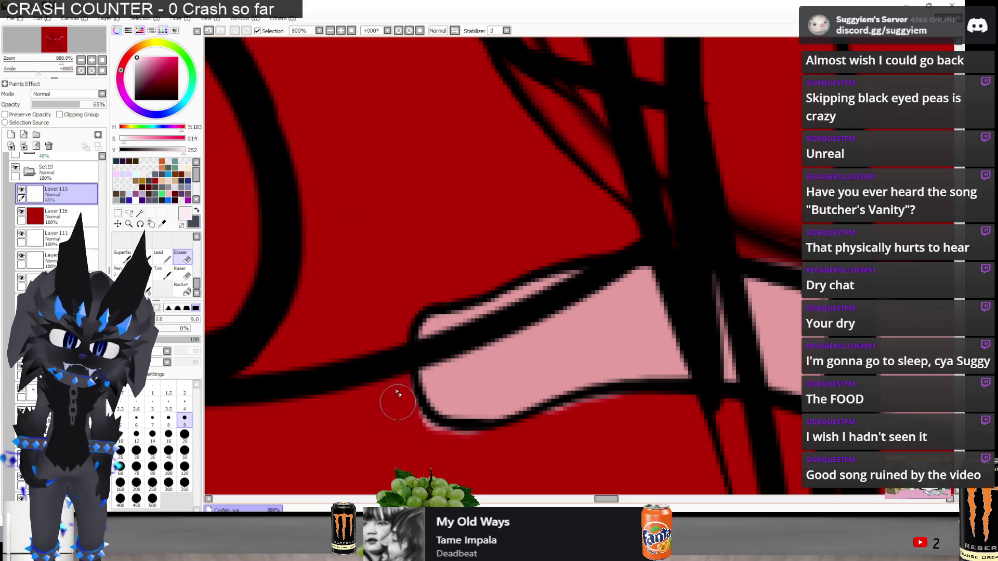
pyautogui.hotkey('ctrl', 'z')
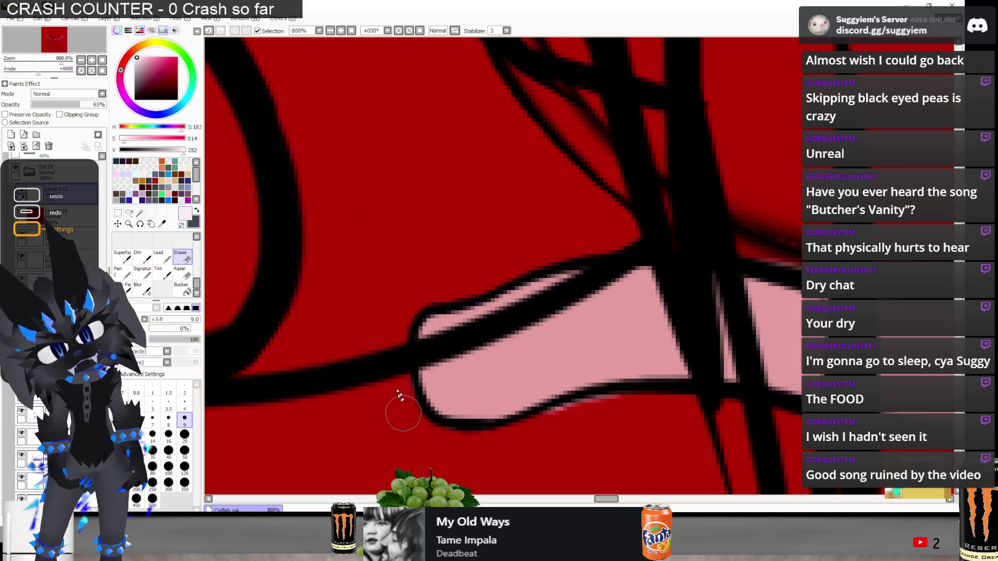
pyautogui.hotkey('ctrl', 'z')
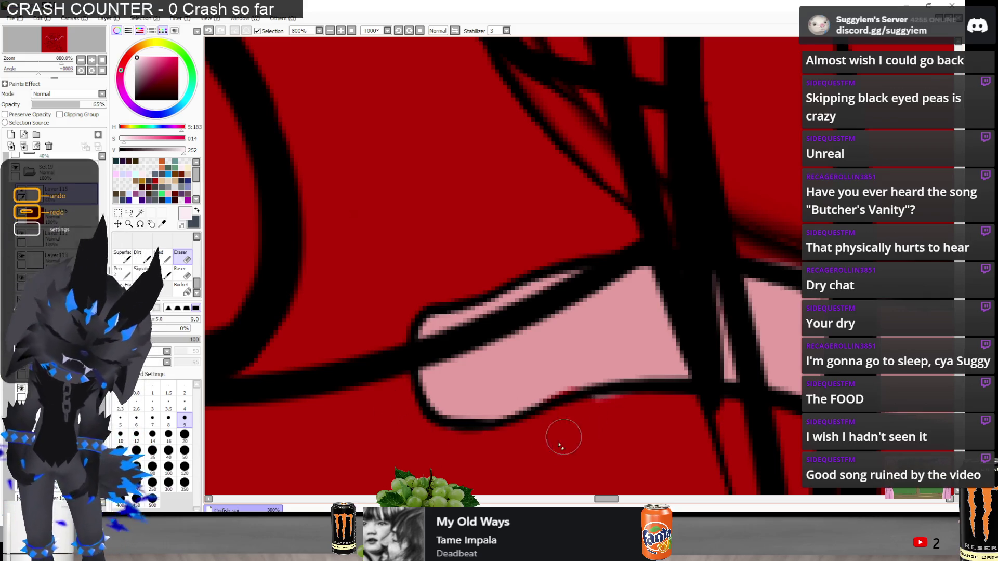
pyautogui.hotkey('ctrl', 'z')
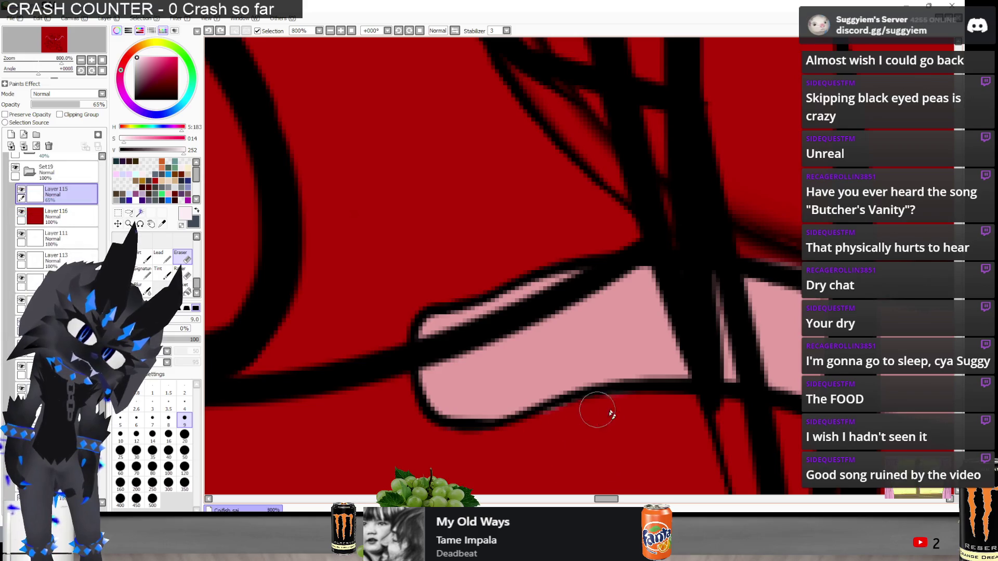
# Erase pink spilling past the strand's edge and undo the stray red marks
pyautogui.scroll(-3, 459, 437)
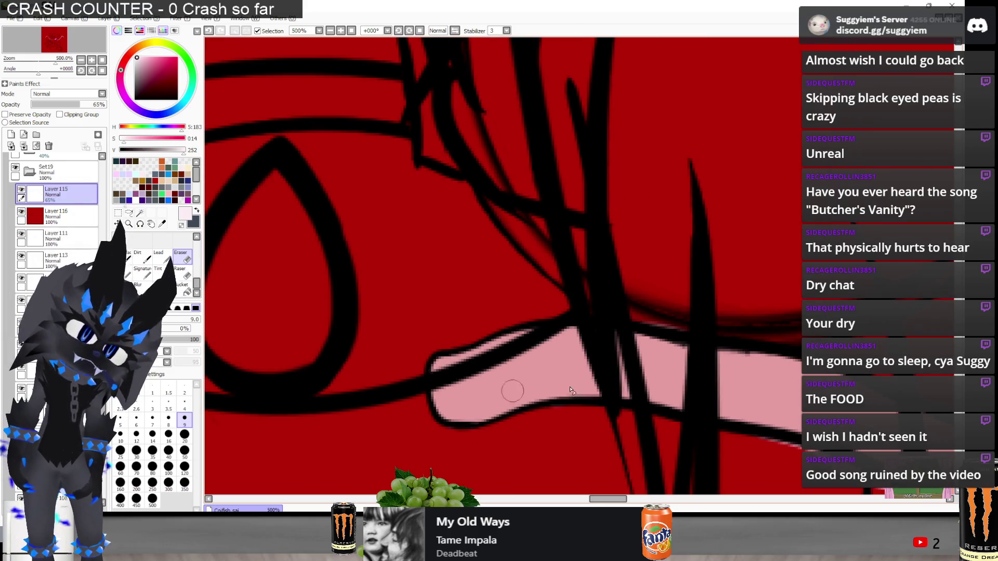
pyautogui.scroll(3, 570, 390)
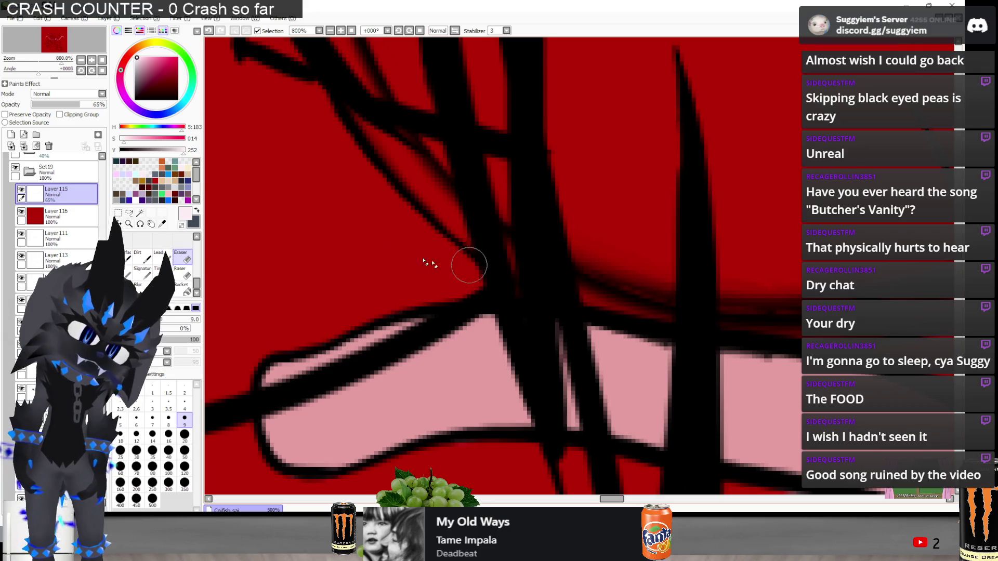
pyautogui.scroll(-10, 450, 267)
pyautogui.scroll(2, 413, 268)
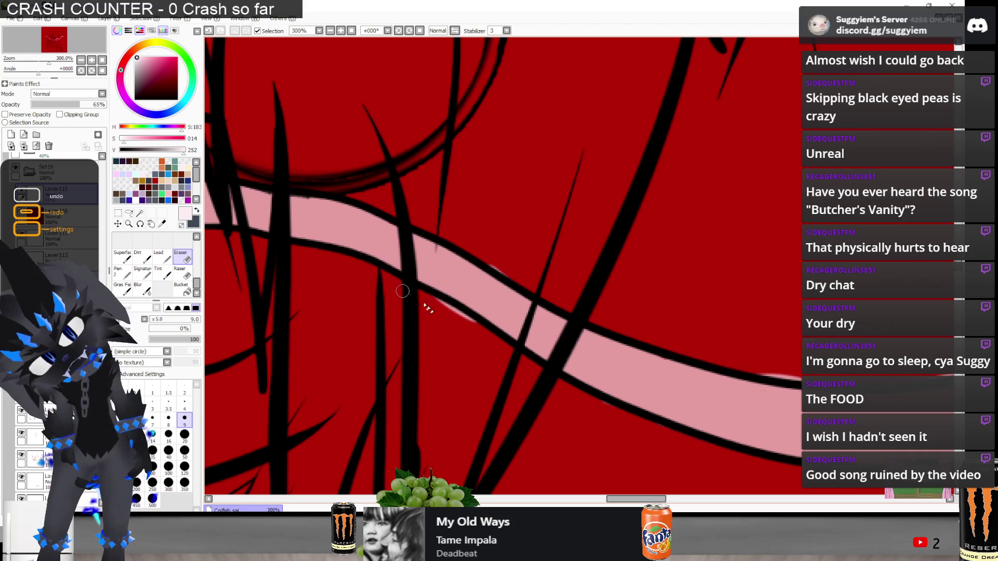
pyautogui.moveTo(482, 337)
pyautogui.mouseDown()
pyautogui.moveTo(504, 272)
pyautogui.moveTo(486, 307)
pyautogui.mouseUp()
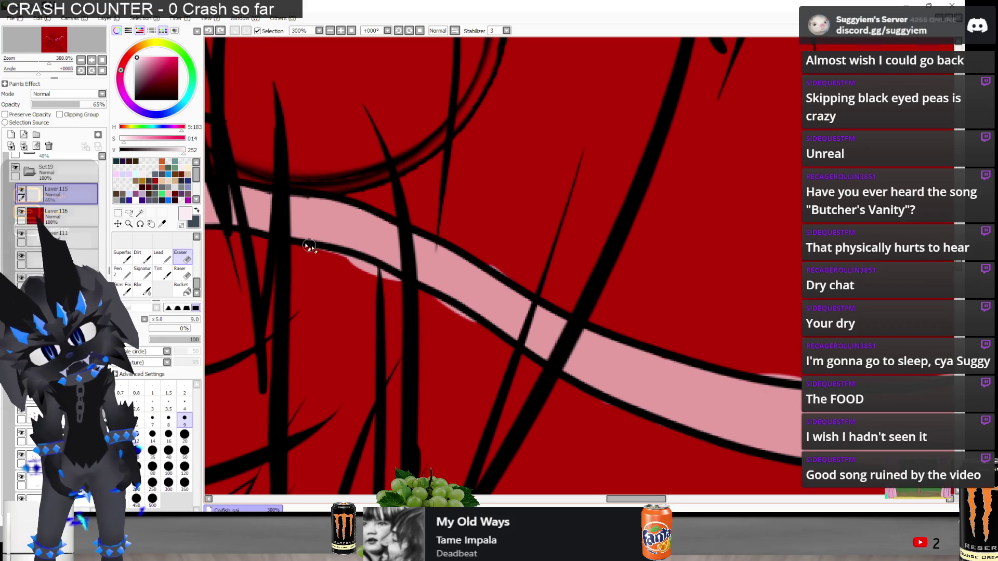
pyautogui.scroll(1, 399, 319)
pyautogui.press('n')
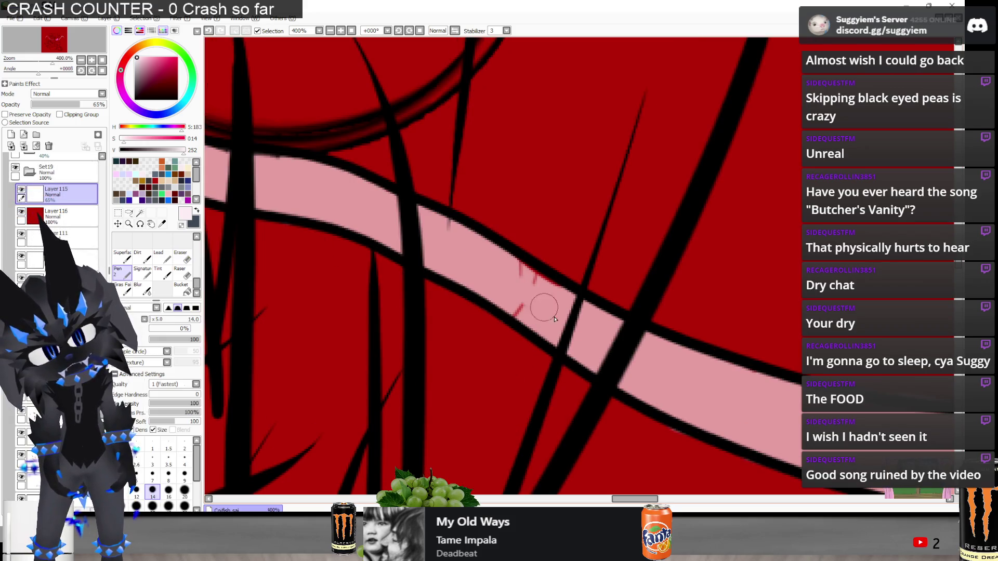
pyautogui.hotkey('ctrl', 'z')
pyautogui.hotkey('ctrl', 'z')
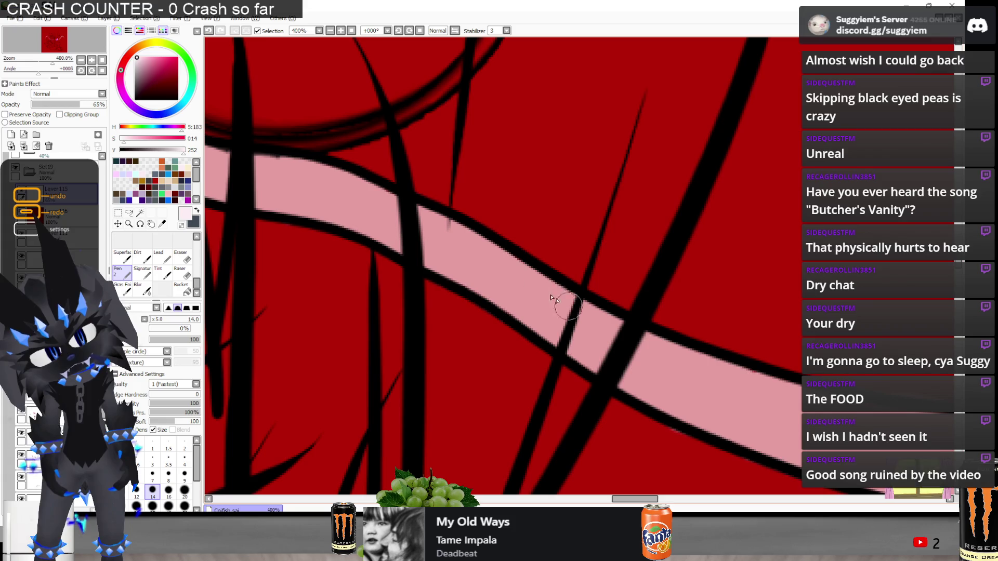
pyautogui.scroll(-2, 420, 279)
# Erase the pink slivers above and below the black line along the straight stretch
pyautogui.press('e')
pyautogui.scroll(2, 644, 338)
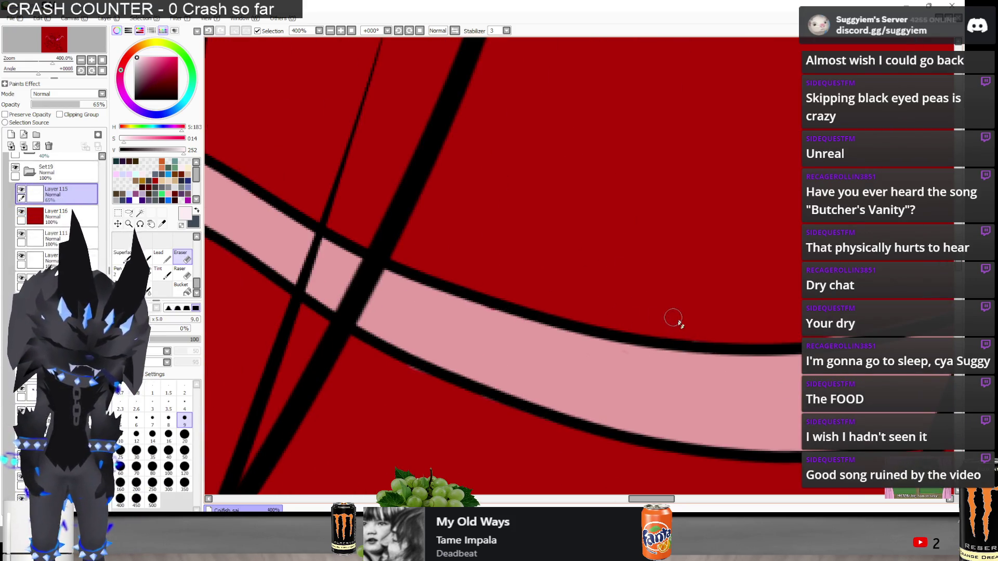
pyautogui.scroll(-2, 673, 319)
pyautogui.scroll(2, 466, 328)
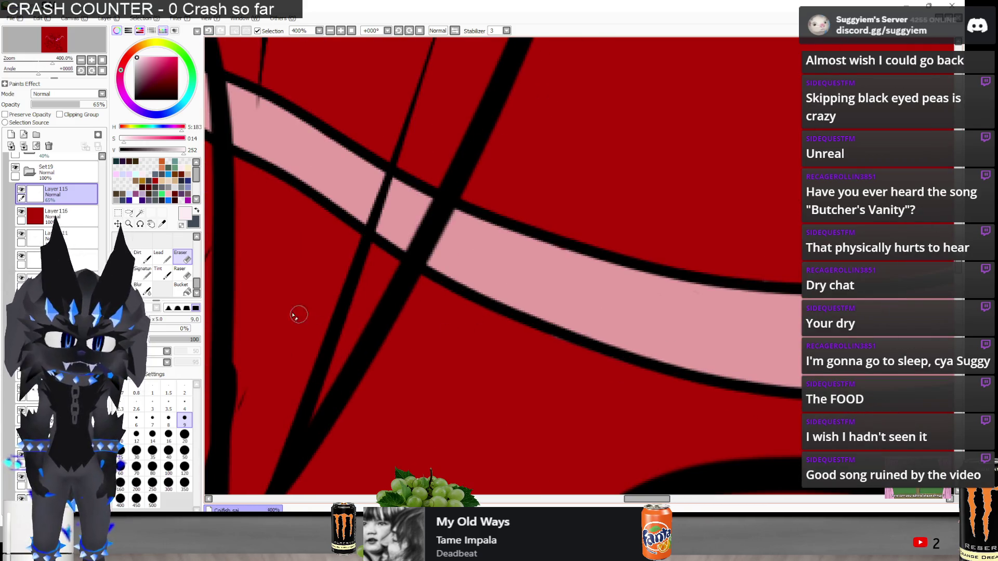
pyautogui.scroll(-2, 295, 318)
pyautogui.scroll(2, 686, 252)
pyautogui.moveTo(550, 328); pyautogui.dragTo(714, 291)
pyautogui.scroll(-2, 458, 252)
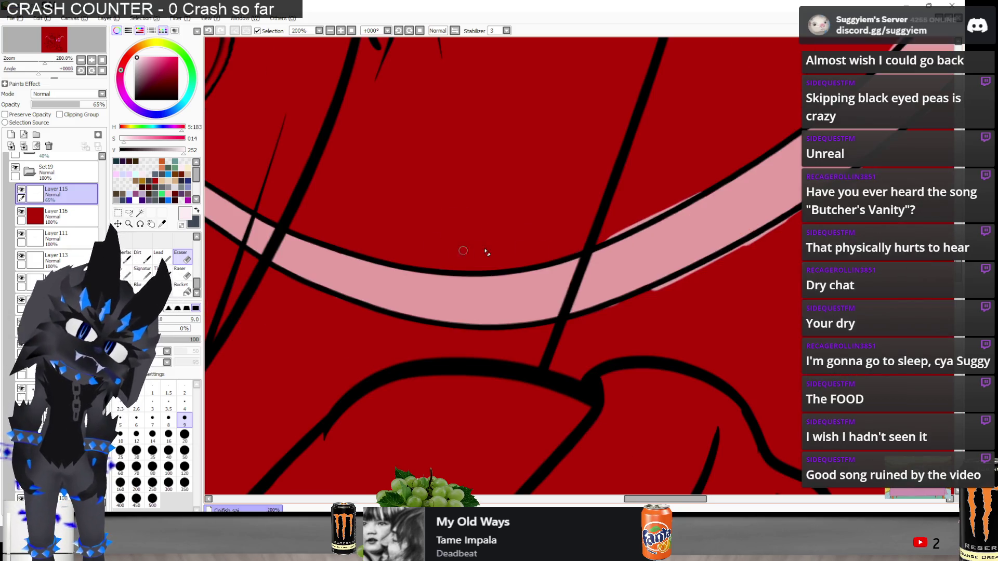
pyautogui.scroll(2, 667, 304)
pyautogui.moveTo(555, 344)
pyautogui.mouseDown()
pyautogui.moveTo(697, 270)
pyautogui.moveTo(687, 299)
pyautogui.mouseUp()
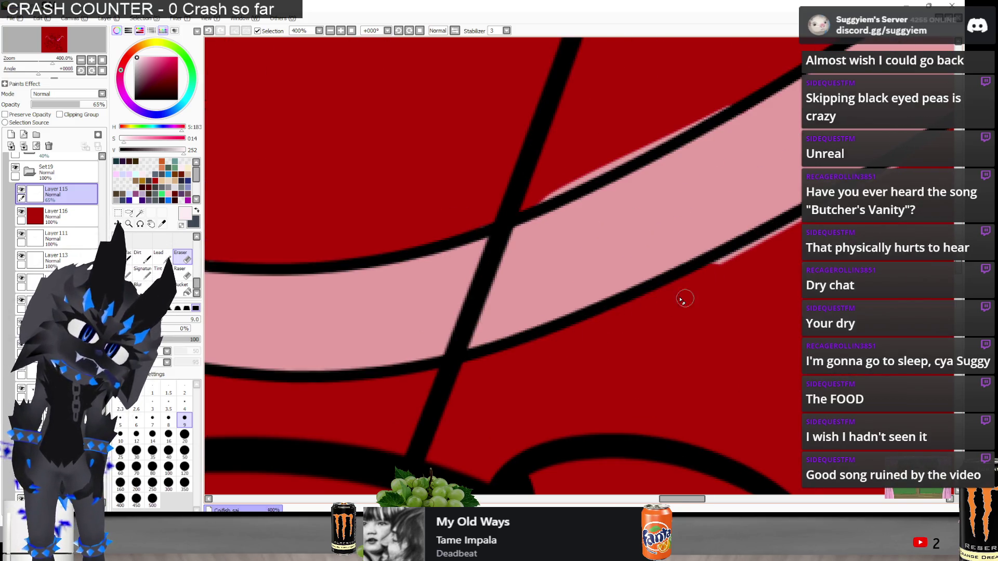
pyautogui.moveTo(798, 221); pyautogui.dragTo(695, 276)
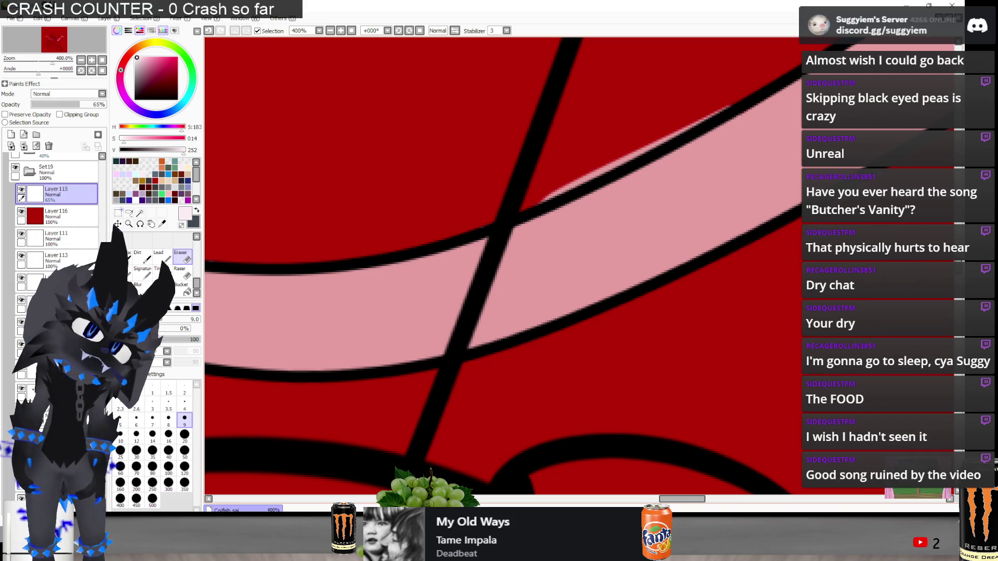
pyautogui.moveTo(727, 107); pyautogui.dragTo(519, 205)
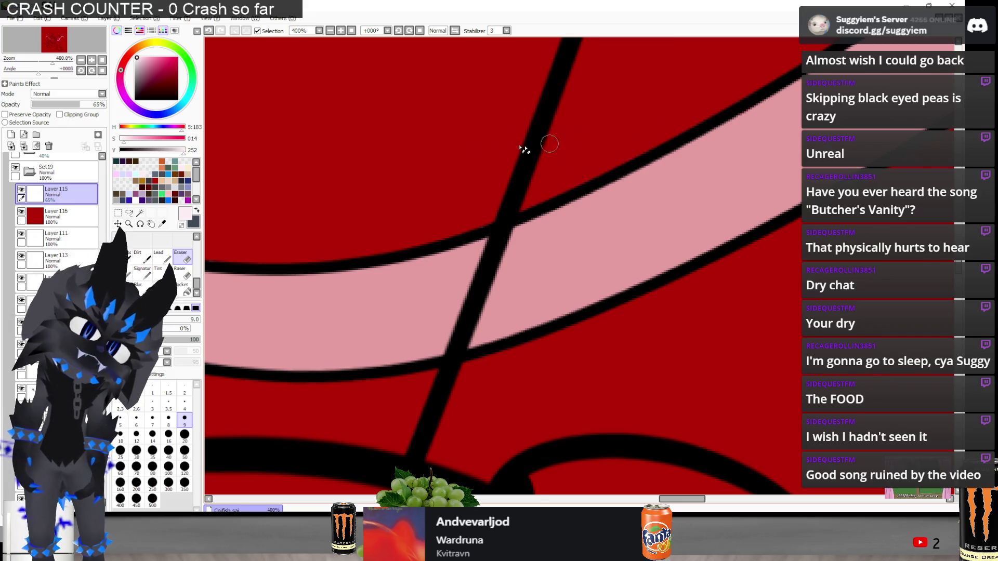
# Clean the remaining pink fringes along the lower and upper outlines
pyautogui.scroll(-5, 523, 150)
pyautogui.scroll(4, 518, 164)
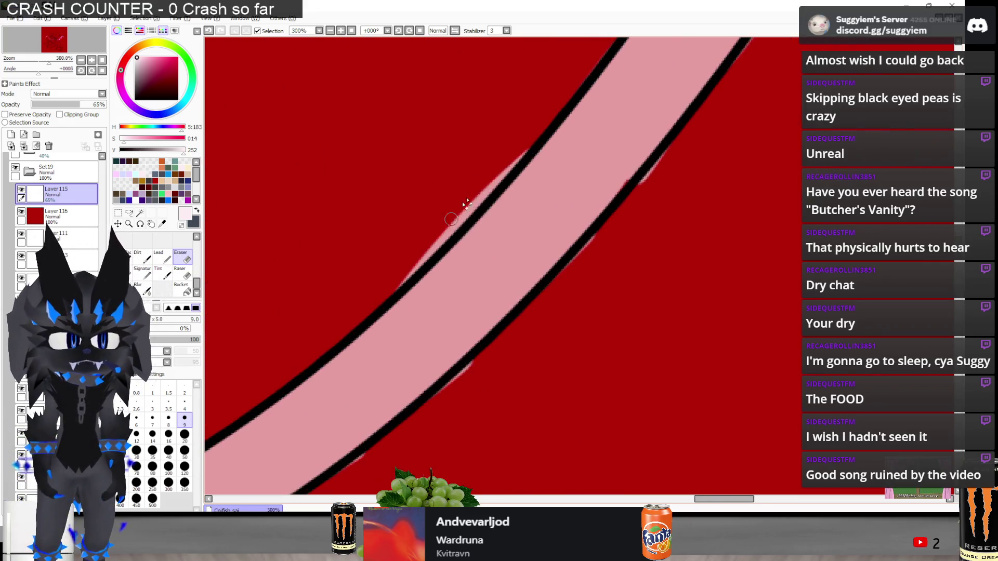
pyautogui.moveTo(406, 275); pyautogui.dragTo(420, 264)
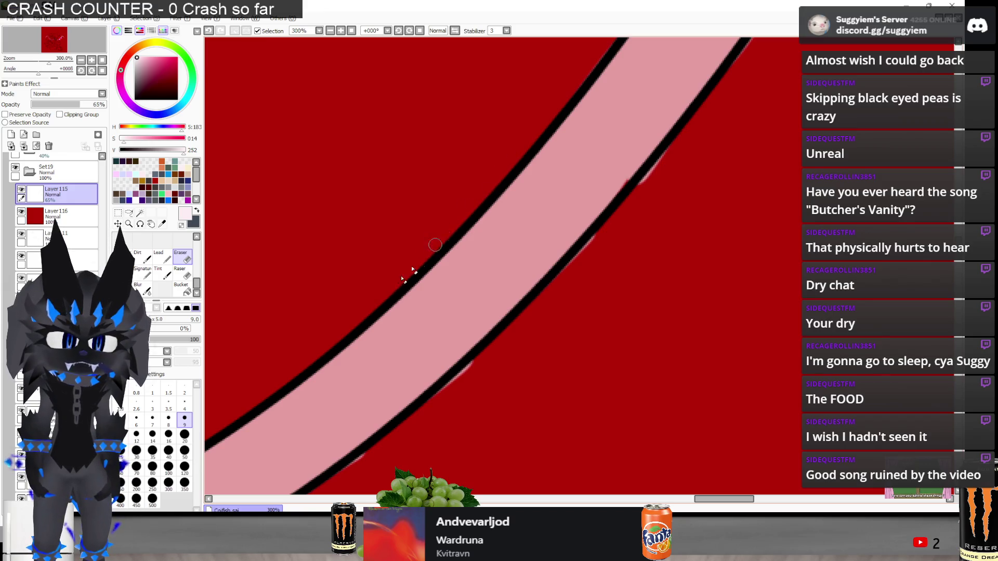
pyautogui.moveTo(377, 457); pyautogui.dragTo(346, 468)
pyautogui.moveTo(605, 242); pyautogui.dragTo(588, 264)
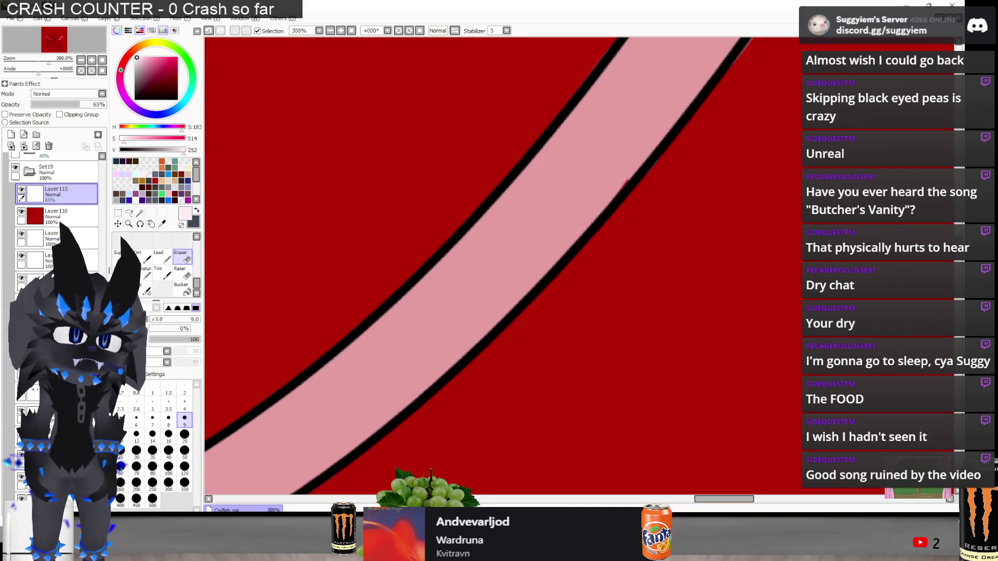
pyautogui.press('n')
pyautogui.scroll(-3, 586, 189)
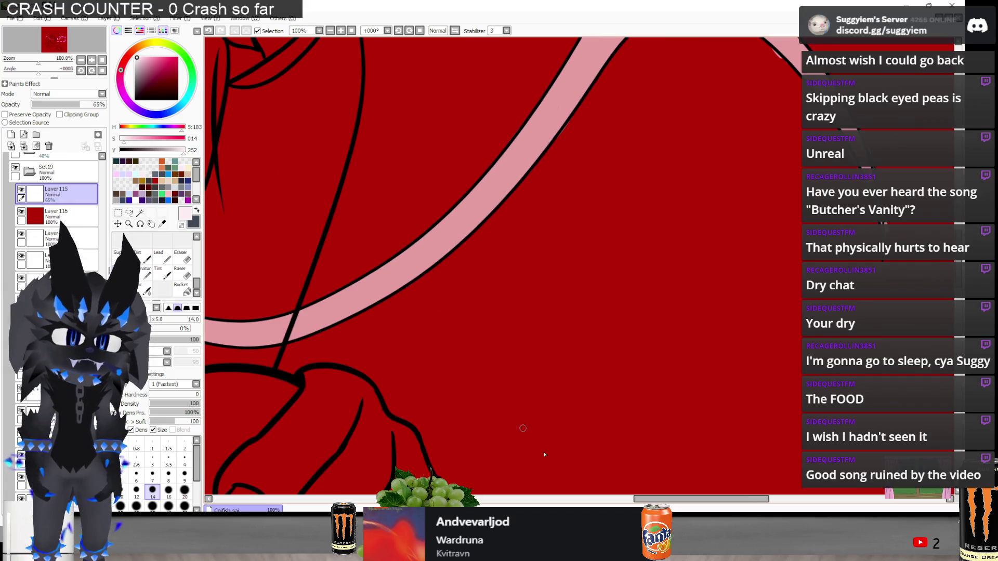
# Erase pink overspill above and to the left of the arch's outline
pyautogui.press('e')
pyautogui.scroll(3, 527, 166)
pyautogui.scroll(1, 525, 166)
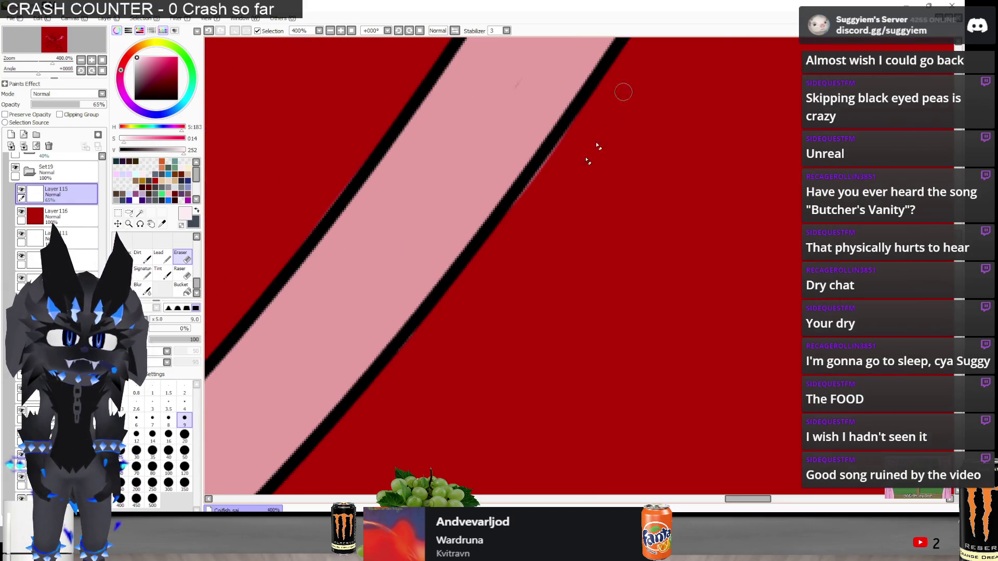
pyautogui.scroll(-2, 431, 364)
pyautogui.scroll(1, 702, 120)
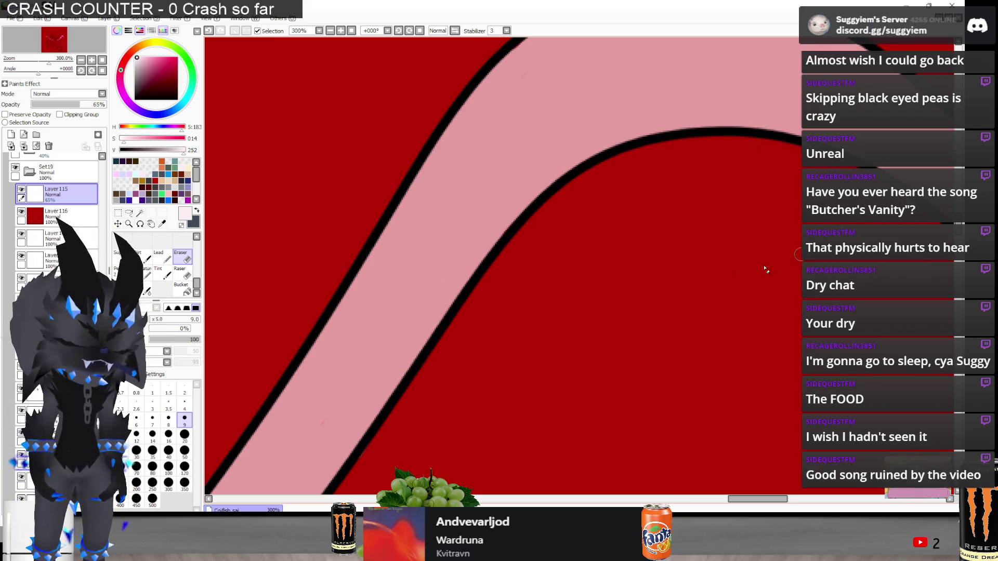
pyautogui.scroll(-2, 491, 291)
pyautogui.scroll(2, 690, 163)
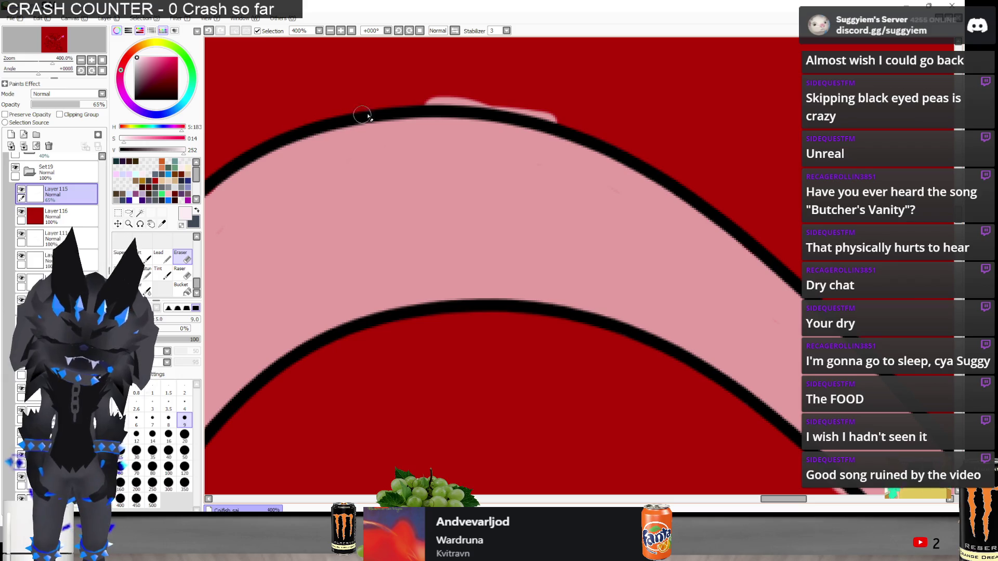
pyautogui.moveTo(362, 105)
pyautogui.mouseDown()
pyautogui.moveTo(486, 103)
pyautogui.moveTo(614, 136)
pyautogui.mouseUp()
pyautogui.scroll(-2, 499, 103)
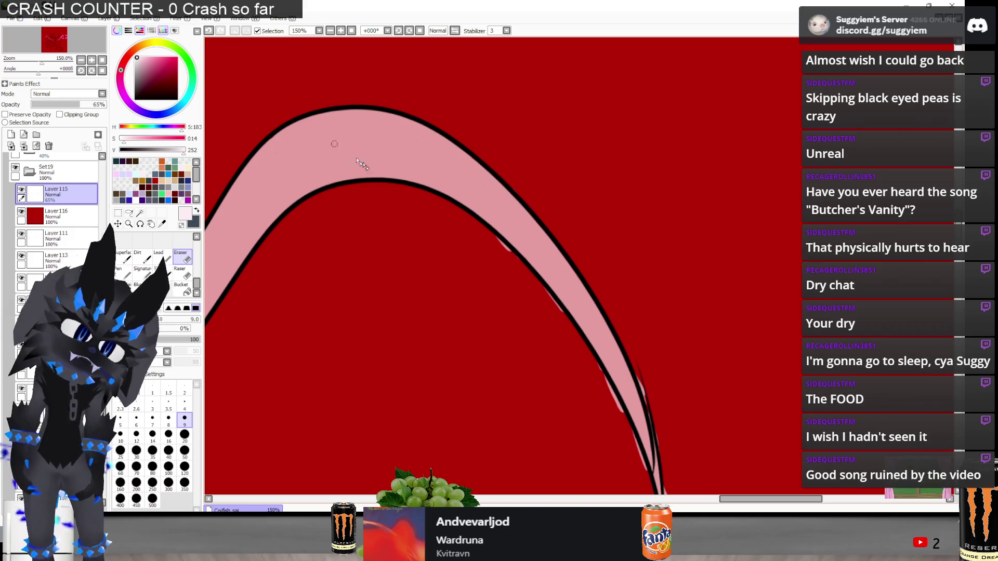
pyautogui.scroll(1, 458, 222)
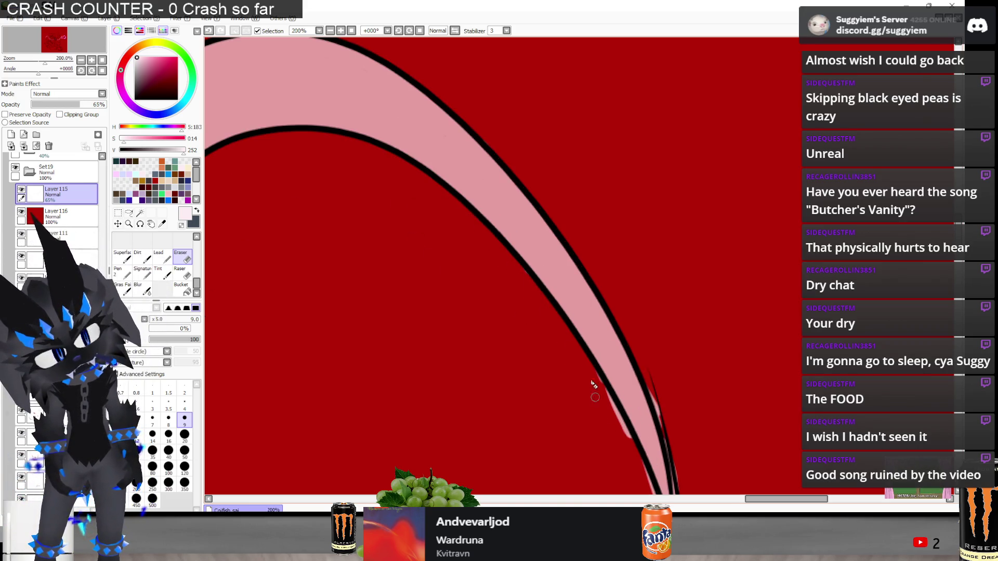
pyautogui.moveTo(613, 422); pyautogui.dragTo(619, 426)
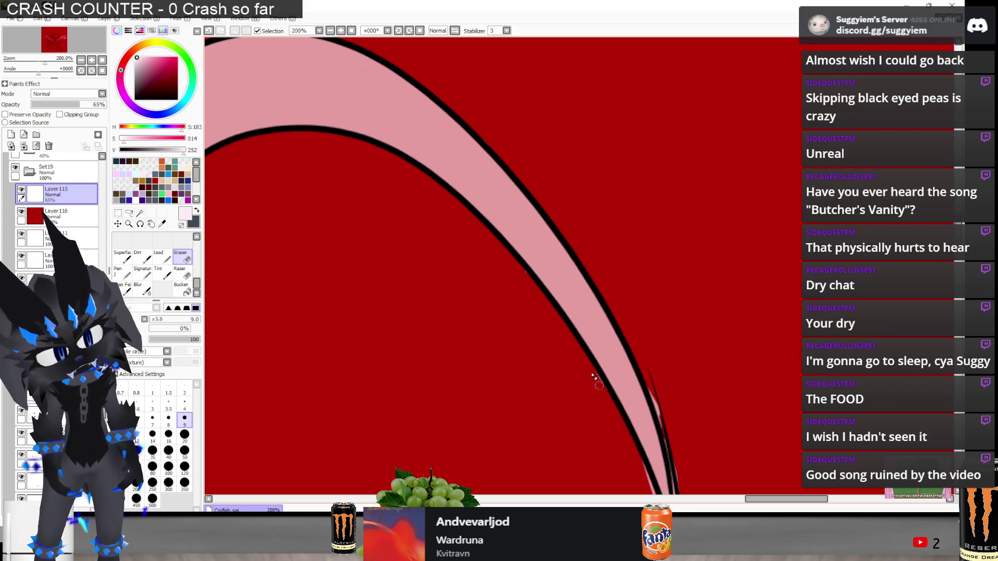
# Erase pink spill beside the lower outline at the tapering tip, redoing strokes as needed
pyautogui.scroll(2, 606, 396)
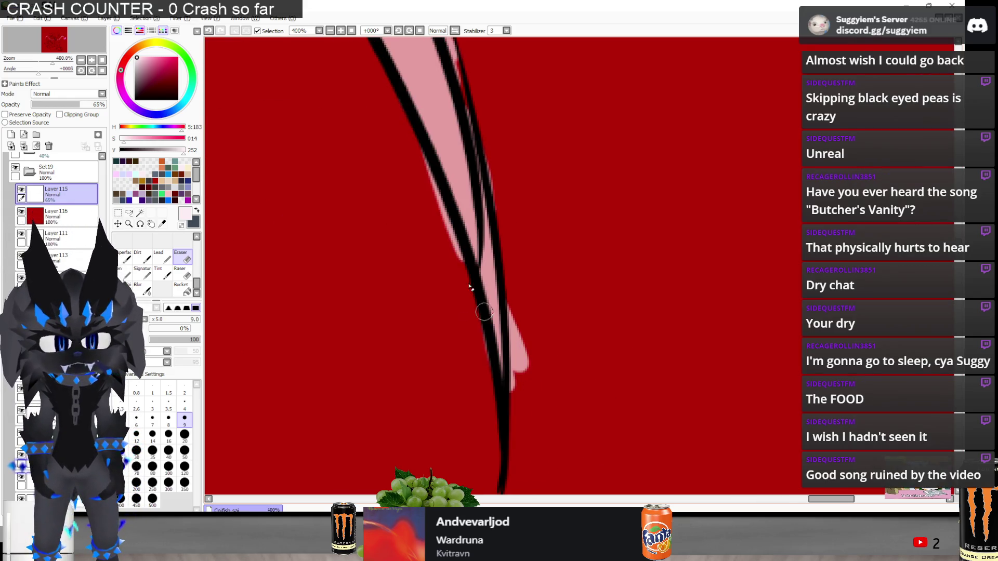
pyautogui.moveTo(424, 209)
pyautogui.mouseDown()
pyautogui.moveTo(431, 218)
pyautogui.moveTo(437, 205)
pyautogui.mouseUp()
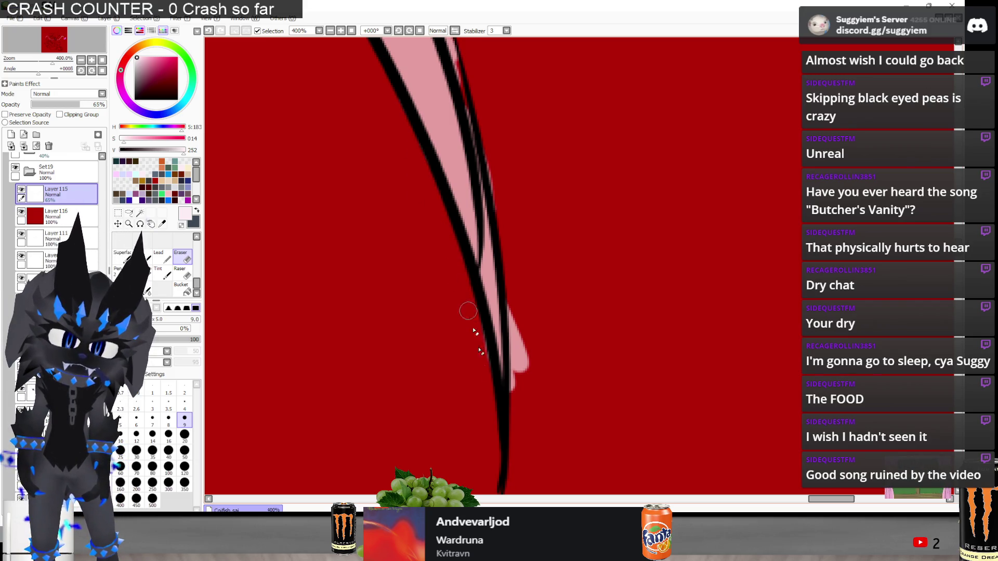
pyautogui.moveTo(522, 310); pyautogui.dragTo(514, 368)
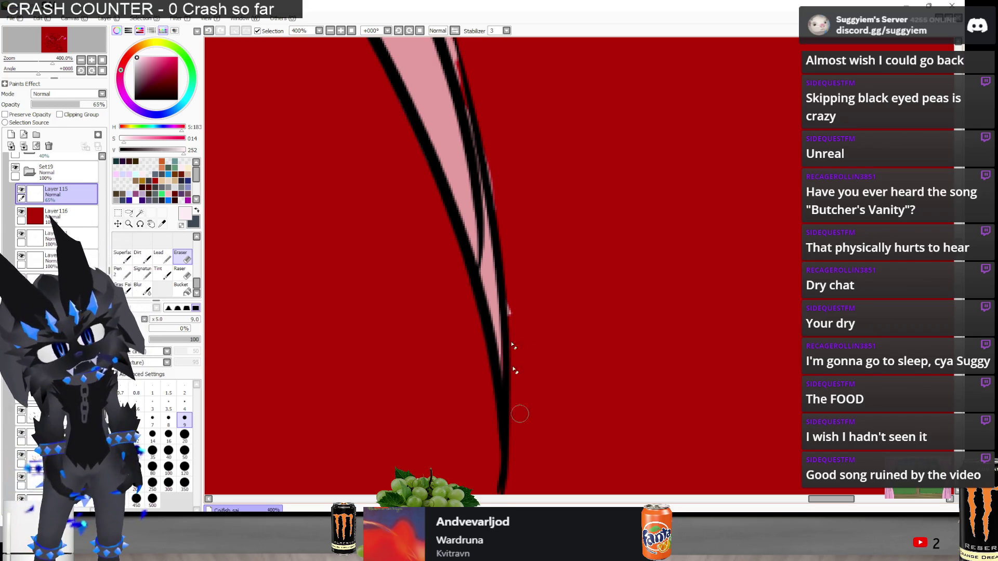
pyautogui.hotkey('ctrl', 'y')
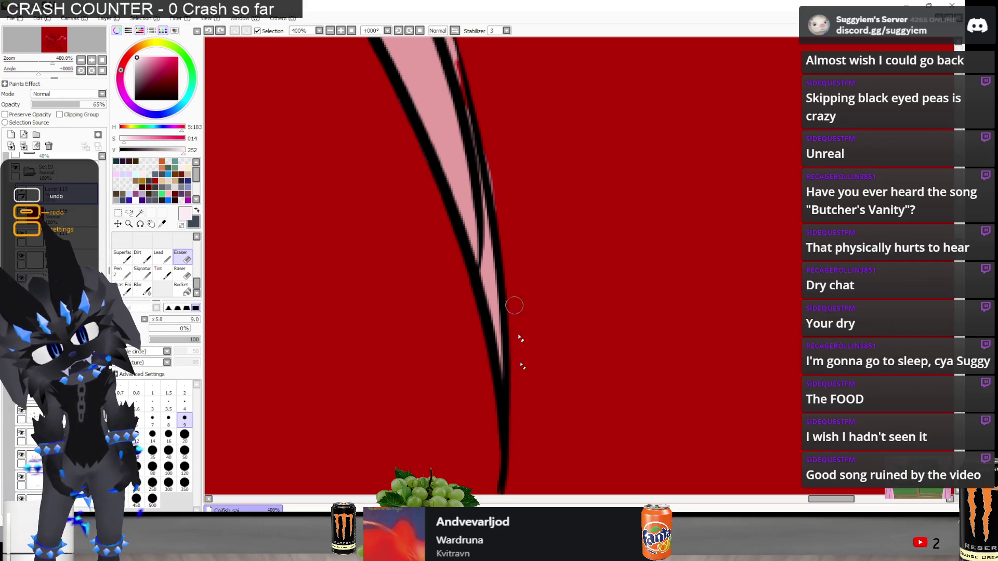
pyautogui.scroll(5, 514, 245)
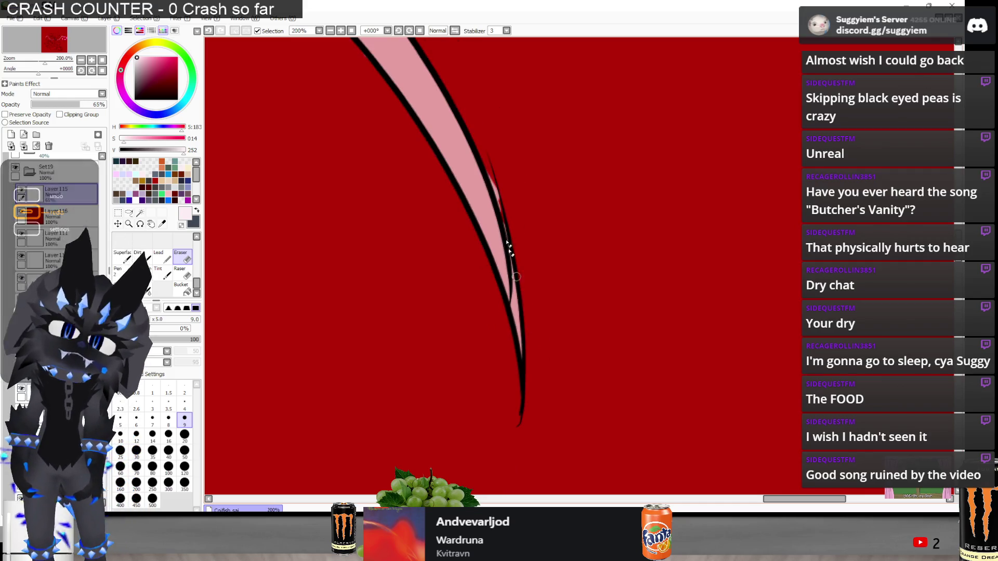
pyautogui.moveTo(493, 177); pyautogui.dragTo(504, 237)
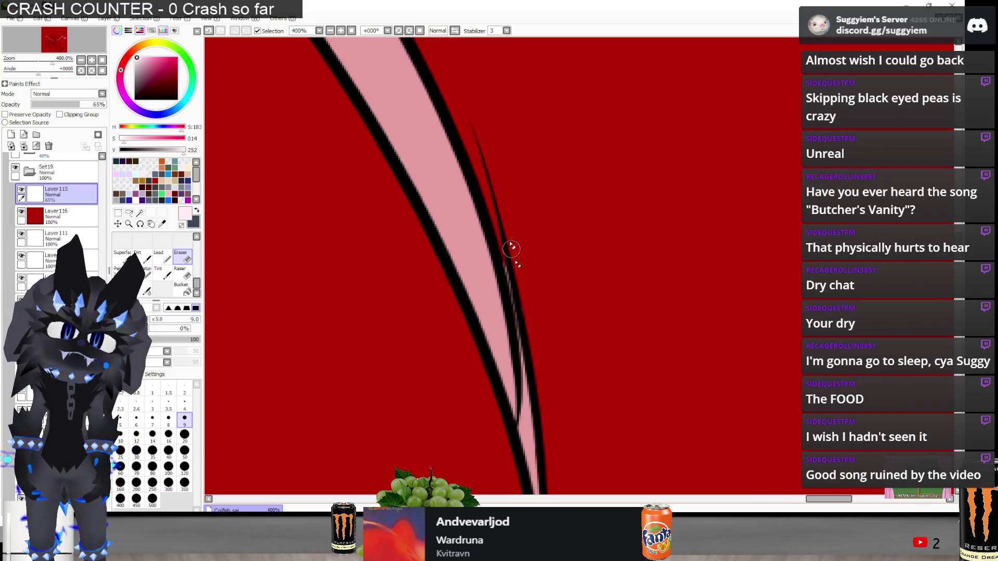
pyautogui.hotkey('ctrl', 'y')
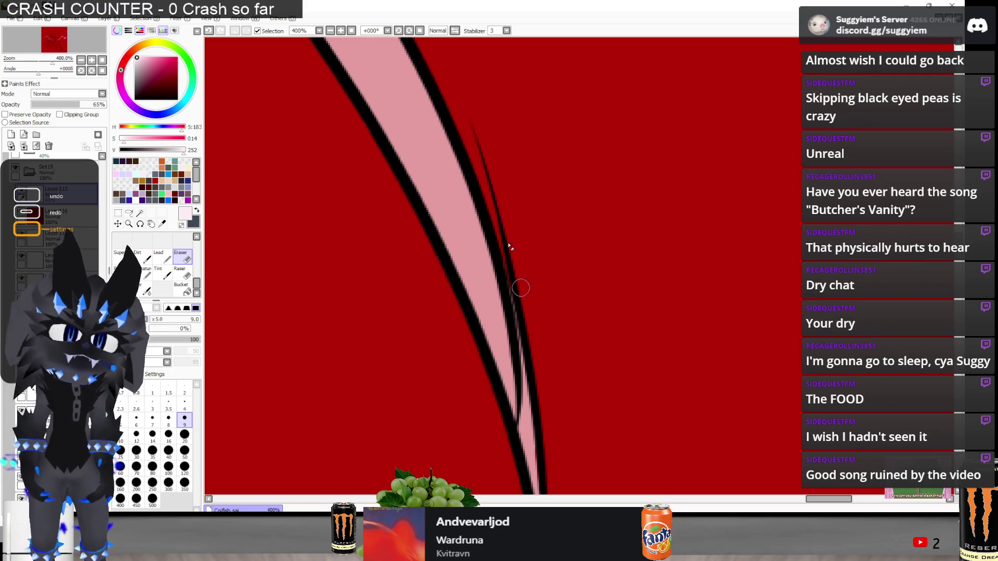
pyautogui.scroll(-8, 500, 240)
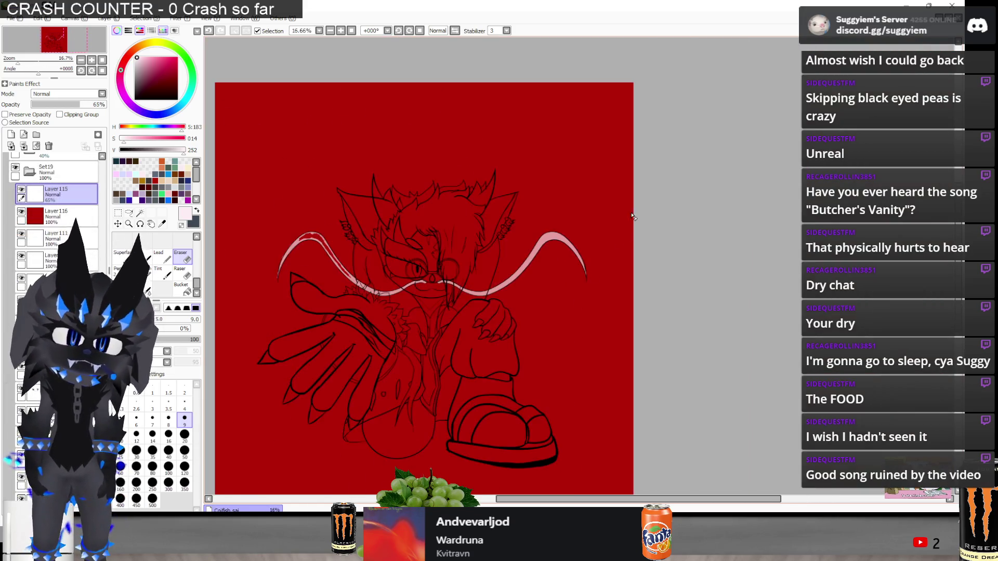
# Switch to Spotify and skip tracks until 'Between Angels And Insects' from Infest plays
pyautogui.hotkey('alt', 'Tab')
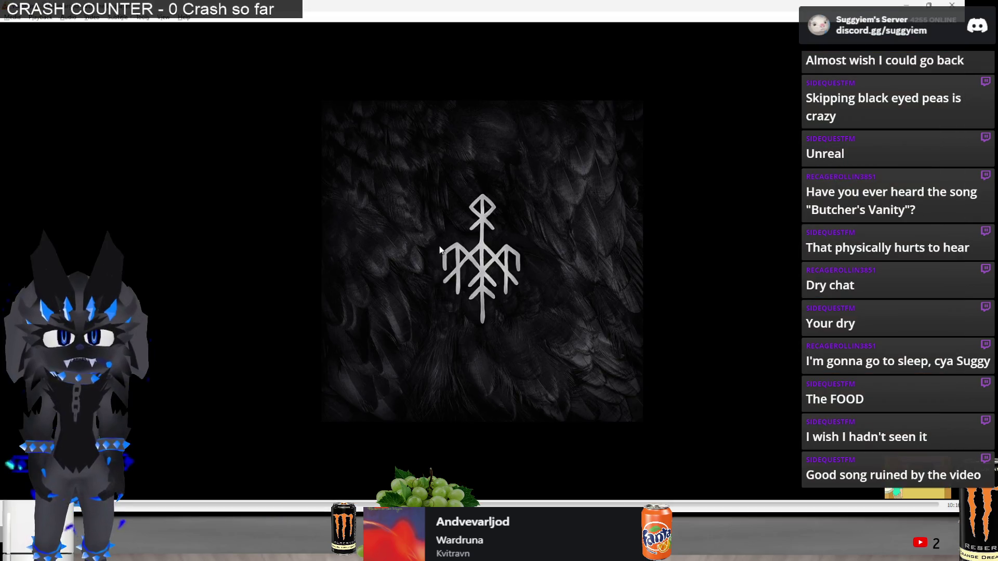
pyautogui.press('n')
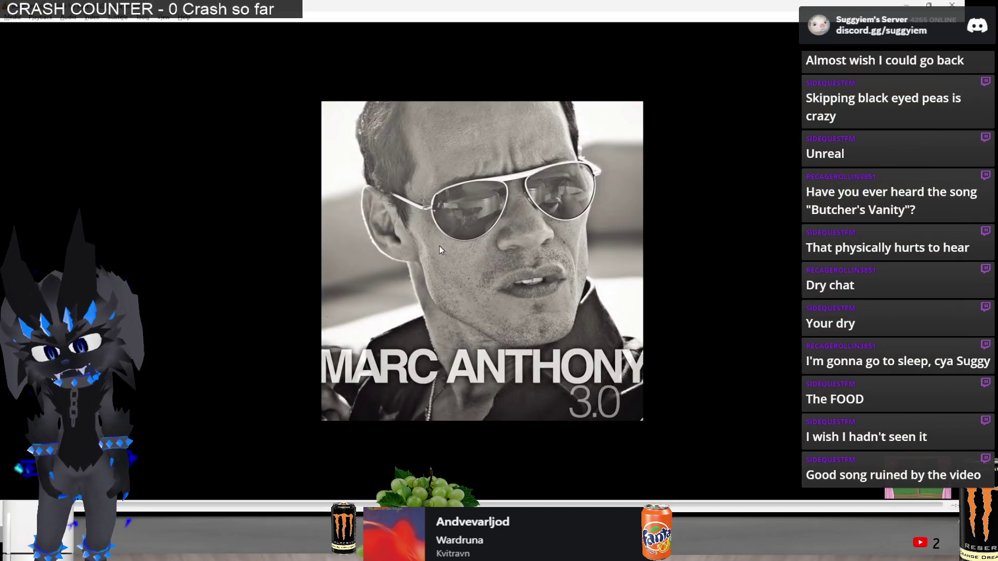
pyautogui.press('n')
pyautogui.press('n')
pyautogui.press('n')
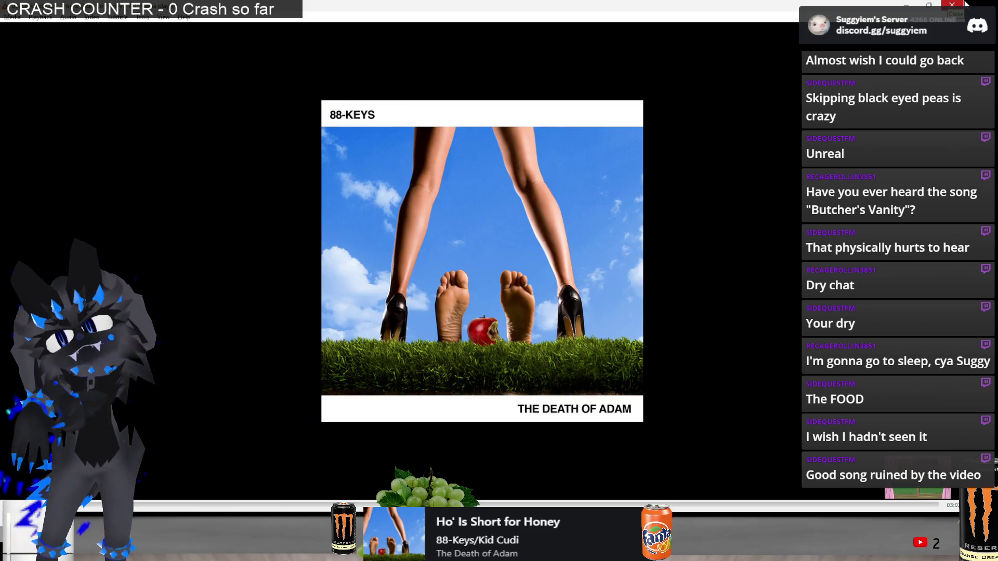
pyautogui.press('n')
pyautogui.press('n')
pyautogui.press('n')
pyautogui.press('n')
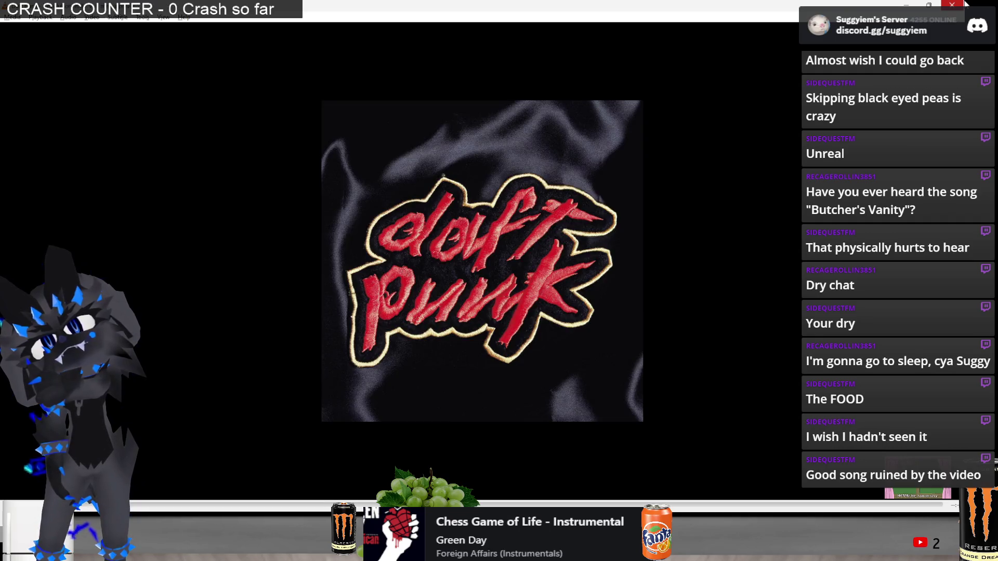
pyautogui.press('n')
pyautogui.press('n')
pyautogui.press('n')
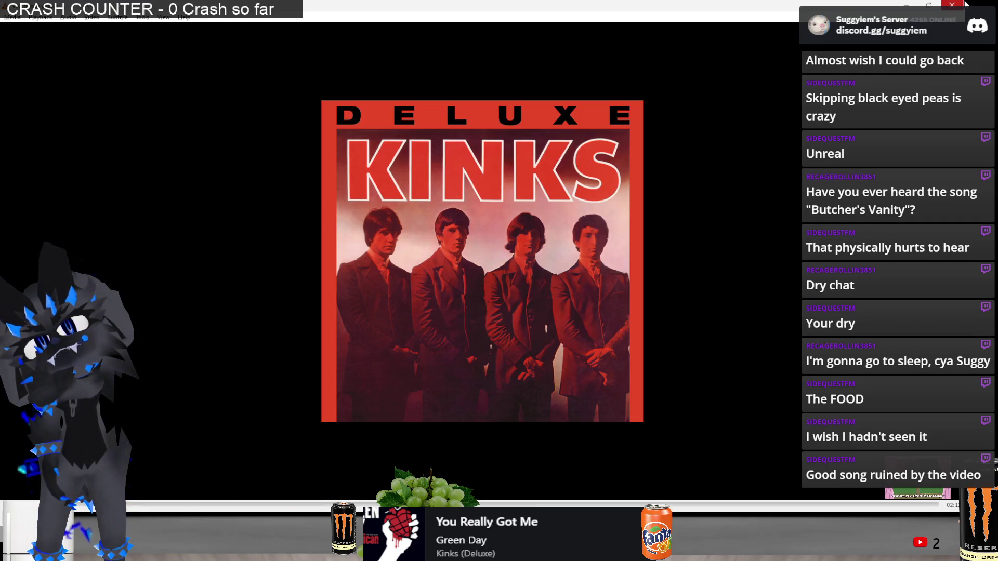
pyautogui.press('n')
pyautogui.press('n')
pyautogui.press('n')
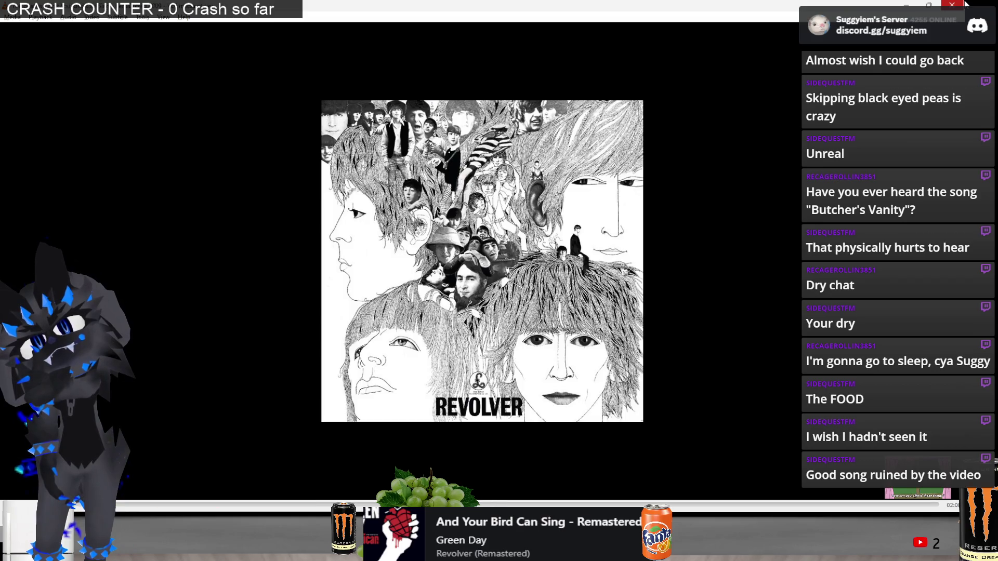
pyautogui.press('n')
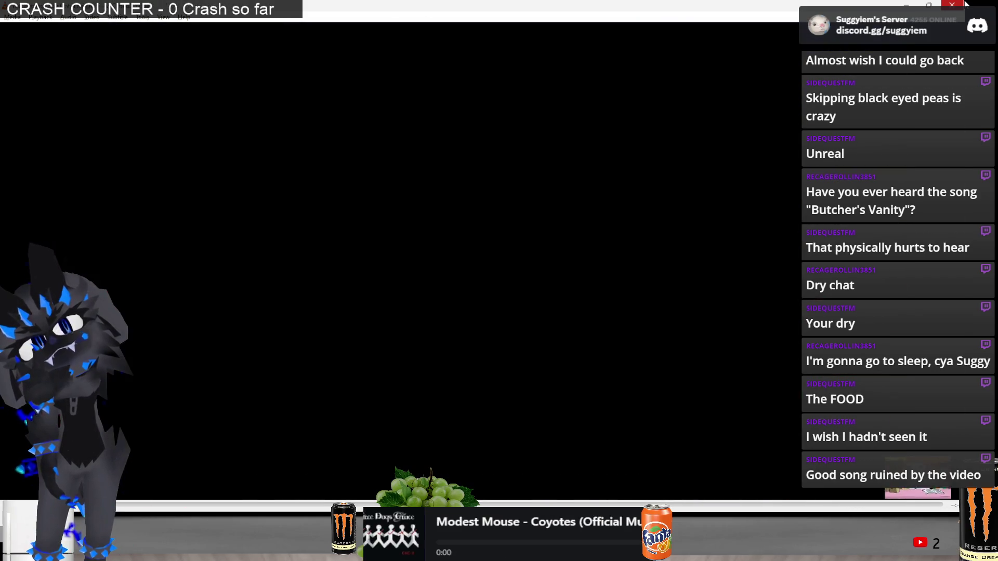
pyautogui.press('n')
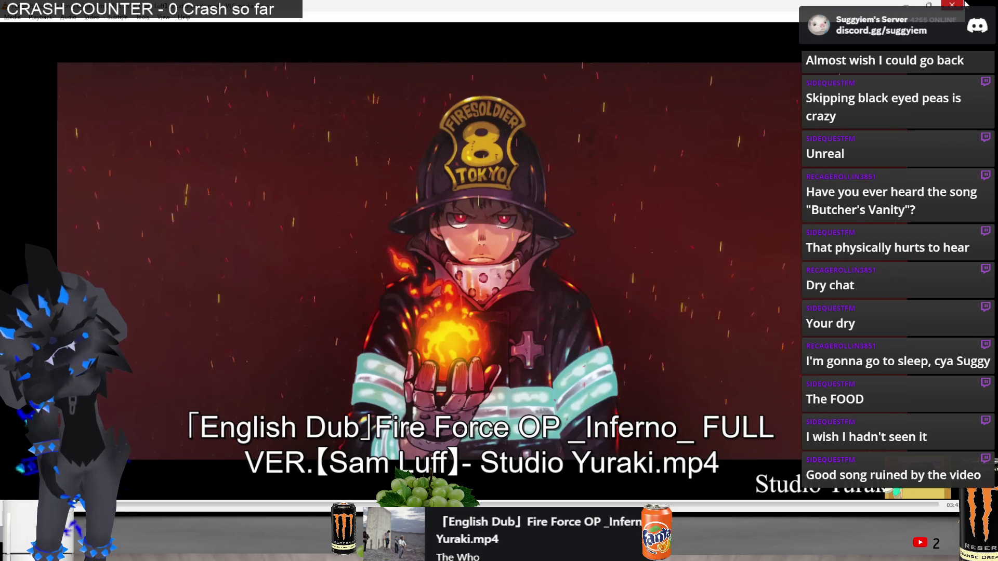
pyautogui.press('n')
pyautogui.press('n')
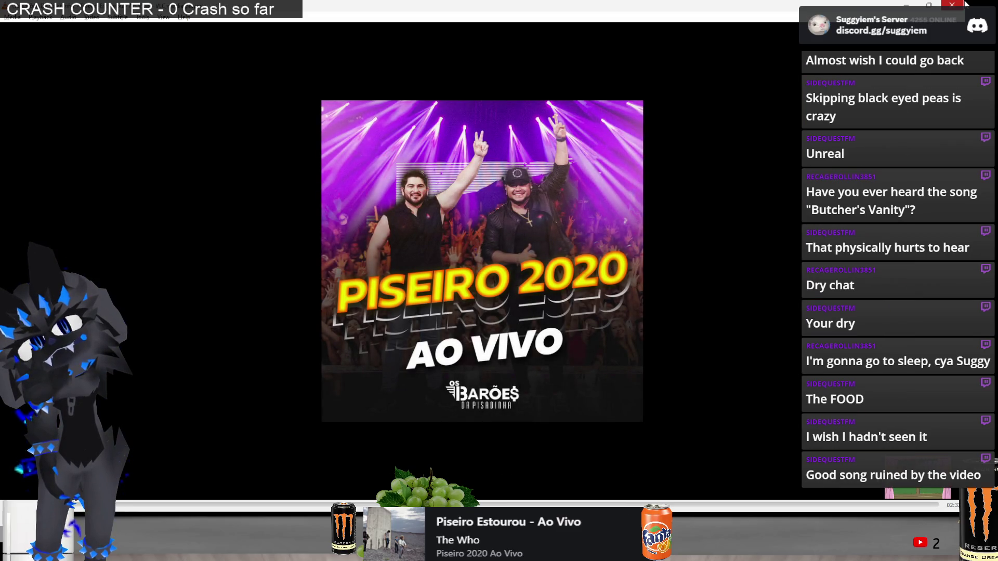
pyautogui.press('n')
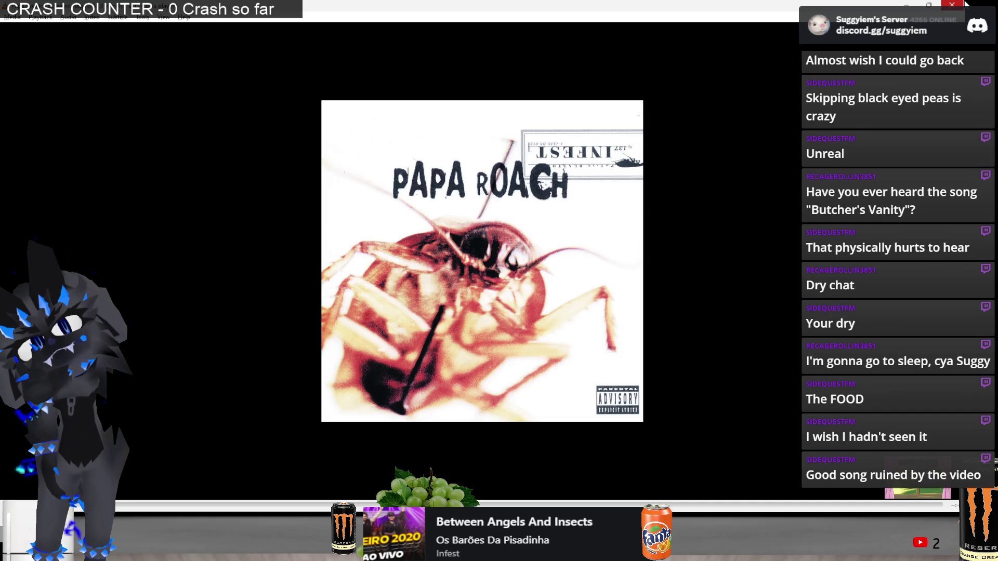